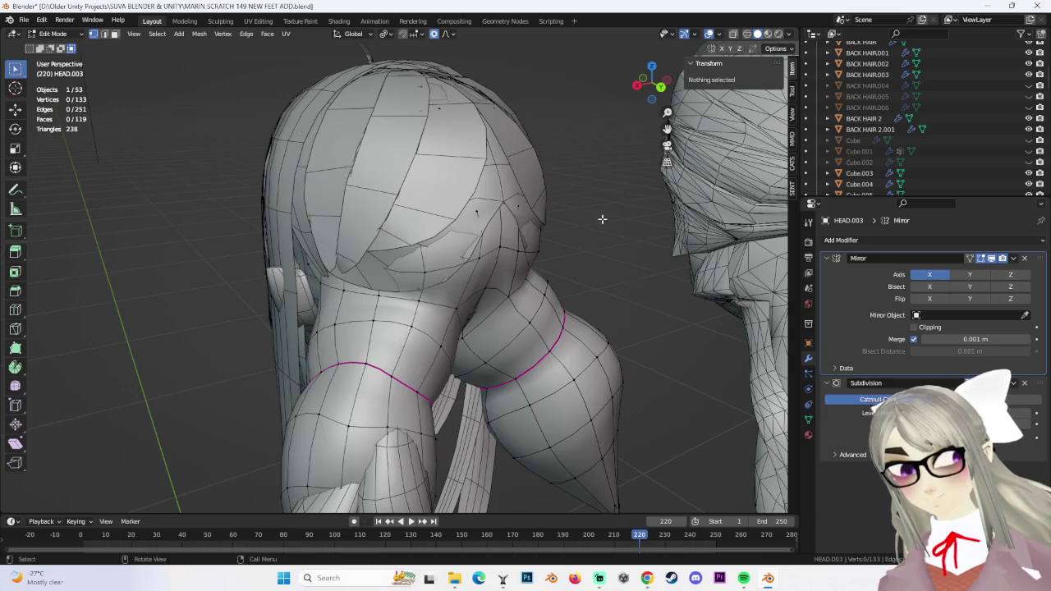
# Nudge a body vertex slightly along Y with proportional editing
pyautogui.click(434, 218)
pyautogui.moveTo(435, 218)
pyautogui.mouseDown(button='middle')
pyautogui.moveTo(406, 156)
pyautogui.moveTo(418, 332)
pyautogui.mouseUp(button='middle')
pyautogui.press('g')
pyautogui.press('y')
pyautogui.click(408, 150)
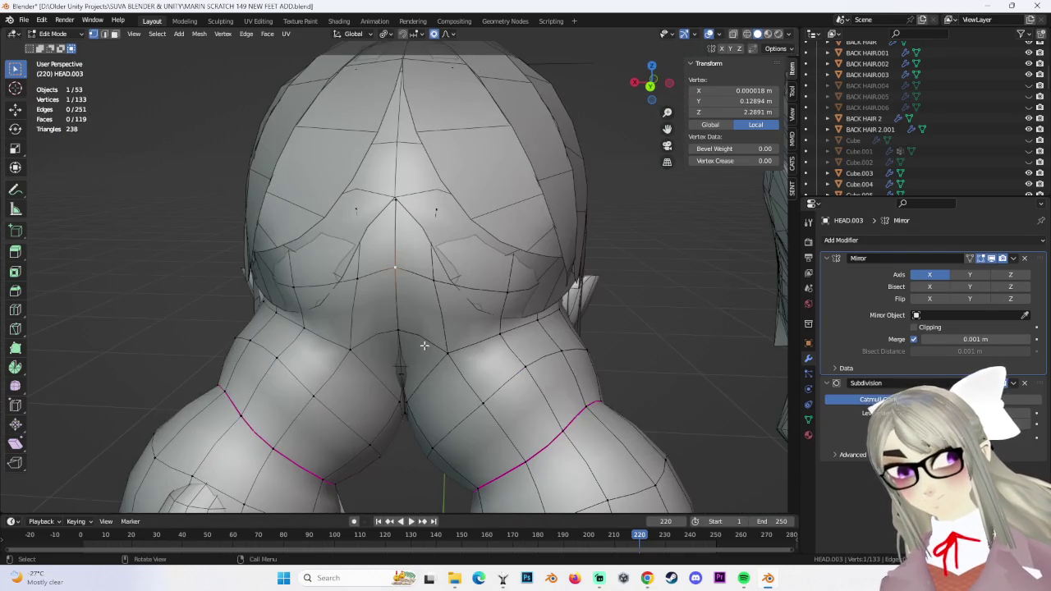
pyautogui.press('z')
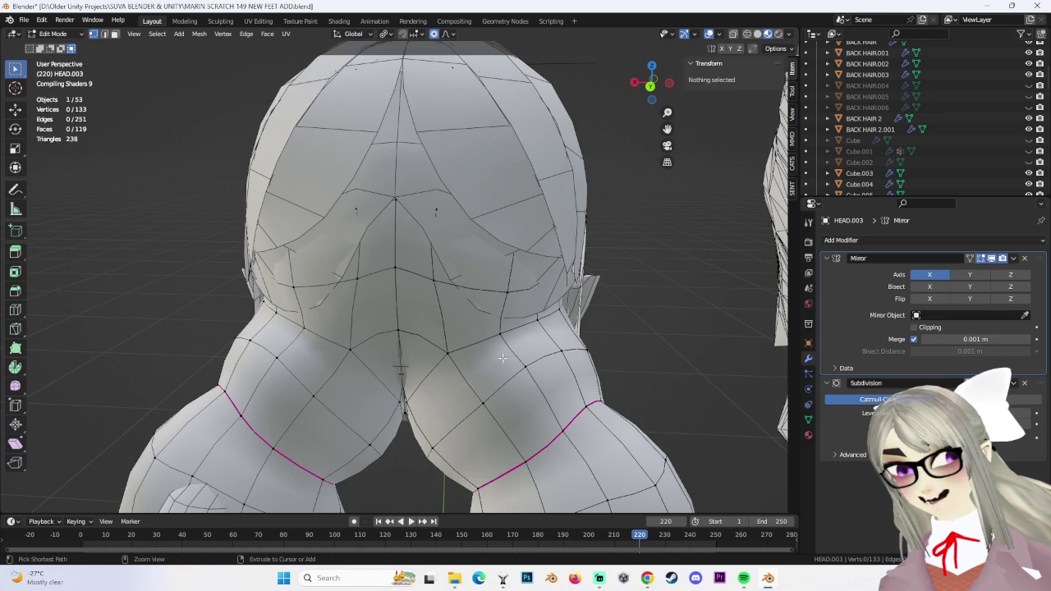
pyautogui.hotkey('ctrl', 'z')
pyautogui.scroll(-3, 465, 322)
# Return to Object Mode and select the BACK HAIR 2.001 bangs piece
pyautogui.moveTo(386, 295)
pyautogui.mouseDown(button='middle')
pyautogui.moveTo(404, 305)
pyautogui.moveTo(487, 238)
pyautogui.moveTo(170, 49)
pyautogui.mouseUp(button='middle')
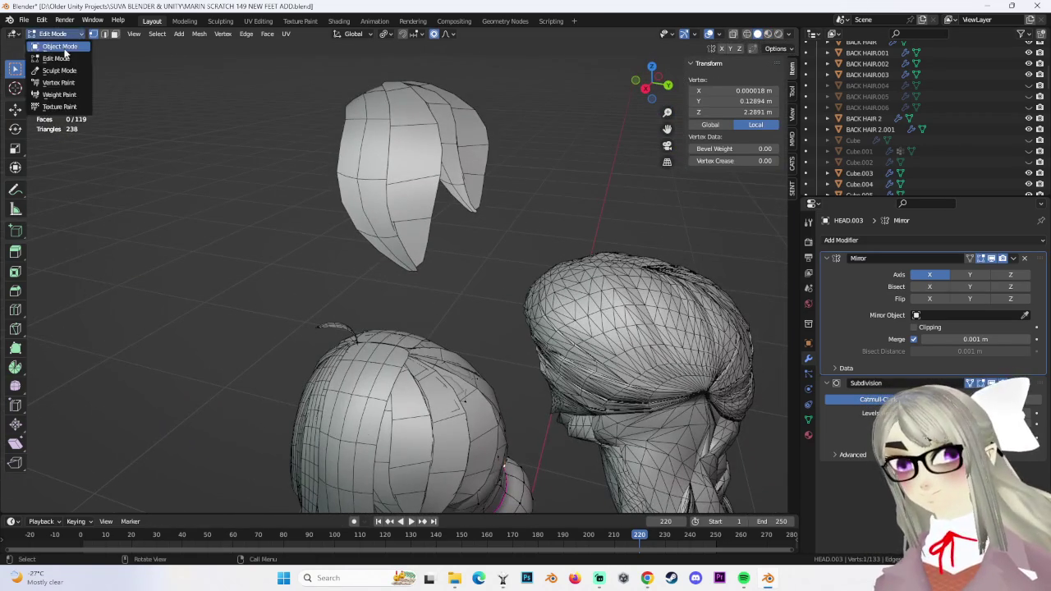
pyautogui.click(59, 46)
pyautogui.click(411, 164)
pyautogui.moveTo(410, 164)
pyautogui.mouseDown(button='middle')
pyautogui.moveTo(444, 329)
pyautogui.moveTo(464, 212)
pyautogui.mouseUp(button='middle')
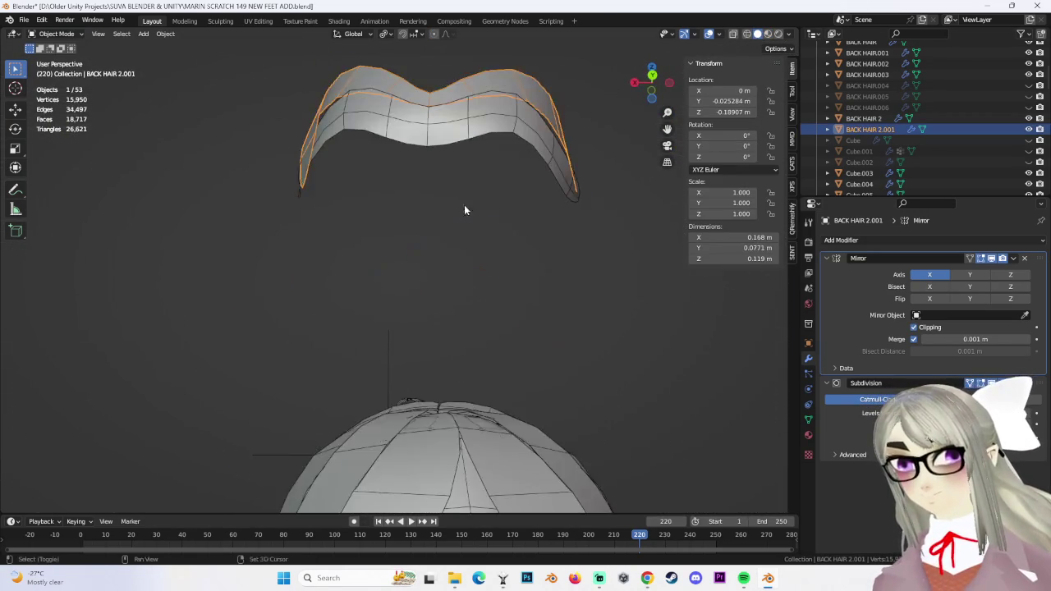
pyautogui.press('KP_Decimal')
pyautogui.scroll(3, 428, 248)
pyautogui.scroll(-1, 411, 271)
pyautogui.scroll(2, 368, 297)
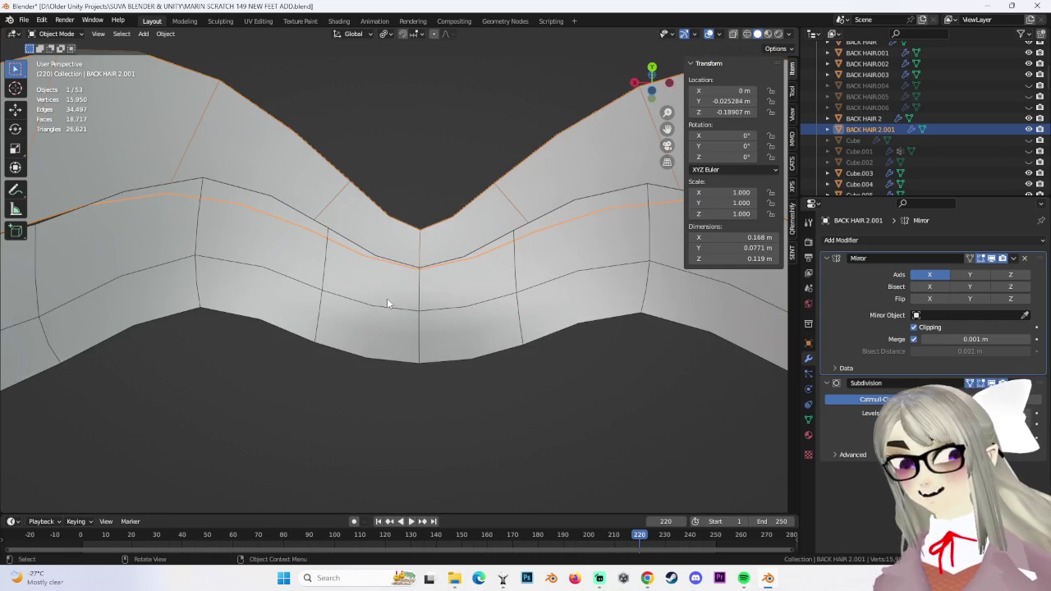
# Join the bangs into HEAD.004 as the active object and enter Edit Mode
pyautogui.keyDown('shift'); pyautogui.click(368, 289); pyautogui.keyUp('shift')
pyautogui.hotkey('ctrl', 'j')
pyautogui.scroll(-3, 329, 276)
pyautogui.moveTo(325, 276)
pyautogui.mouseDown(button='middle')
pyautogui.moveTo(404, 328)
pyautogui.moveTo(99, 90)
pyautogui.mouseUp(button='middle')
pyautogui.click(59, 58)
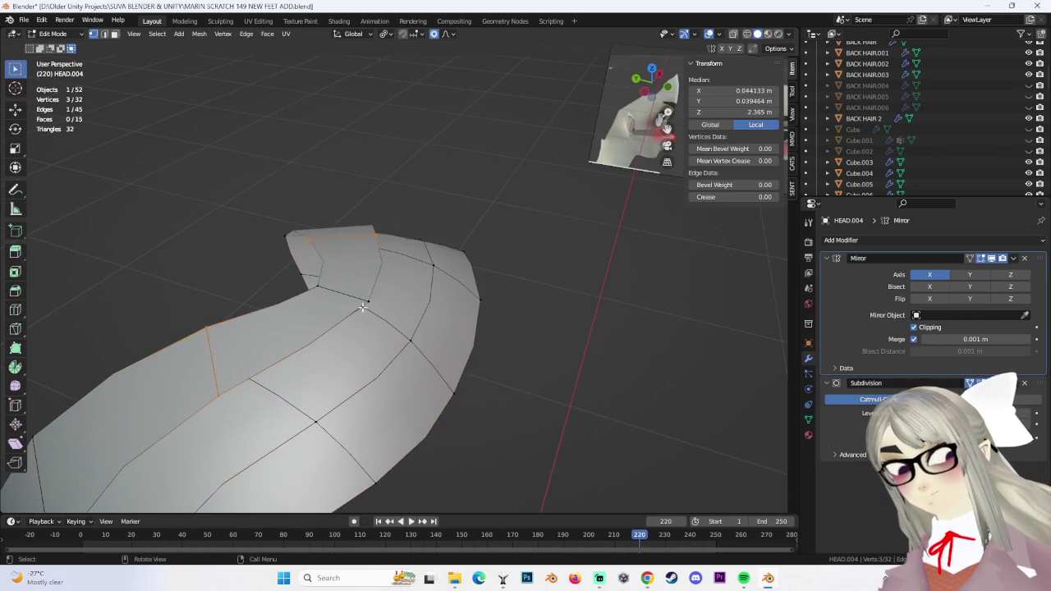
# Merge the two overlapping hair vertices At First
pyautogui.moveTo(419, 313)
pyautogui.mouseDown(button='middle')
pyautogui.moveTo(446, 284)
pyautogui.moveTo(422, 293)
pyautogui.moveTo(475, 246)
pyautogui.mouseUp(button='middle')
pyautogui.keyDown('shift'); pyautogui.click(422, 293); pyautogui.keyUp('shift')
pyautogui.press('m')
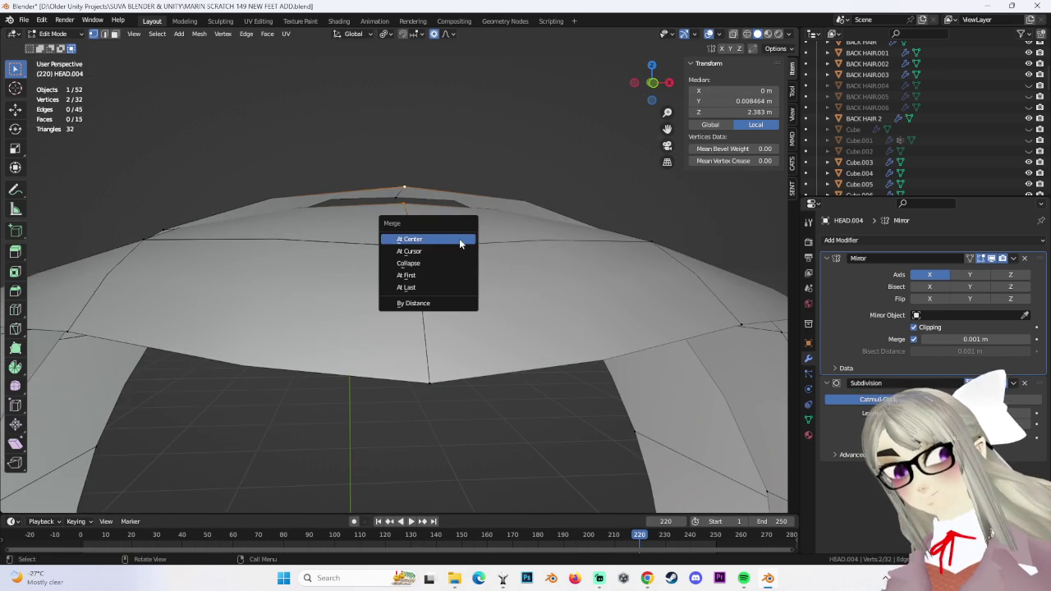
pyautogui.click(452, 282)
pyautogui.moveTo(451, 282)
pyautogui.mouseDown(button='middle')
pyautogui.moveTo(436, 291)
pyautogui.moveTo(411, 271)
pyautogui.moveTo(604, 260)
pyautogui.moveTo(446, 263)
pyautogui.moveTo(474, 266)
pyautogui.moveTo(470, 195)
pyautogui.moveTo(429, 246)
pyautogui.mouseUp(button='middle')
# Move the selected vertices with soft falloff, then shift a bang vertex along Y
pyautogui.keyDown('shift'); pyautogui.click(558, 248); pyautogui.keyUp('shift')
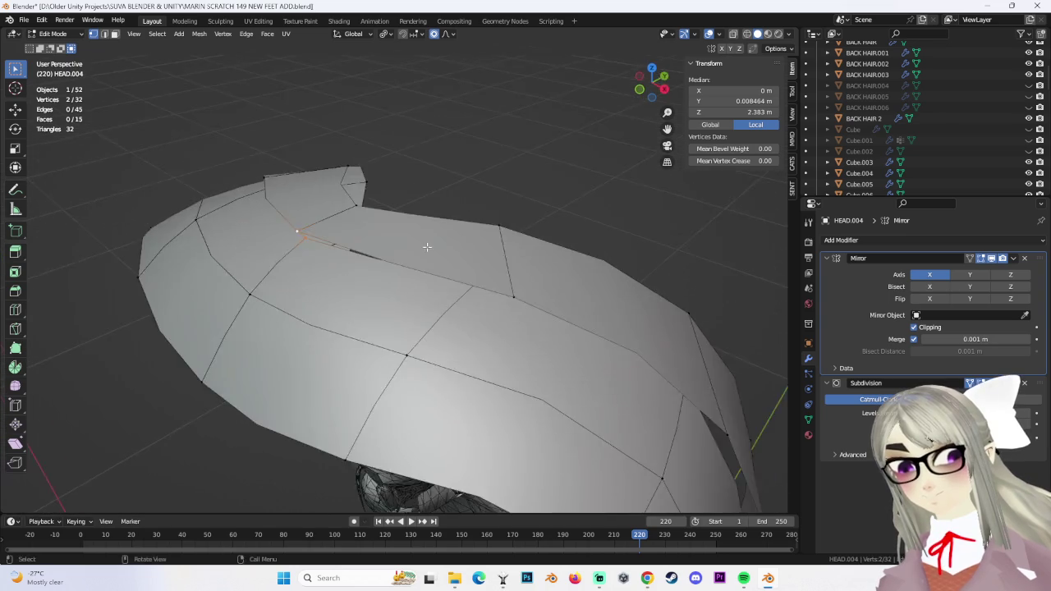
pyautogui.press('g')
pyautogui.click(404, 247)
pyautogui.click(295, 223)
pyautogui.press('g')
pyautogui.press('y')
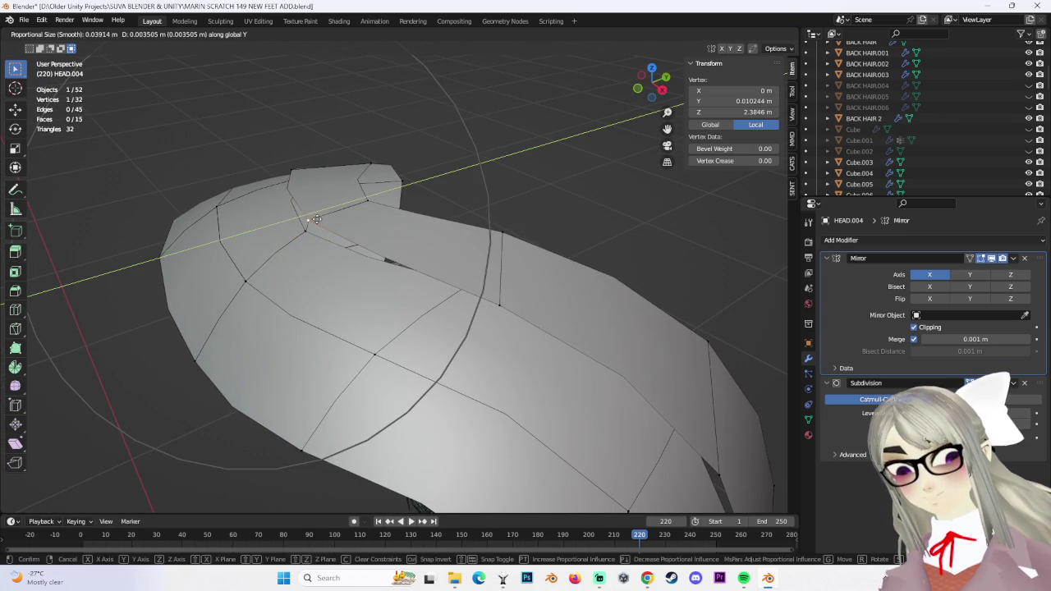
pyautogui.click(319, 231)
# Reposition another bang vertex with soft falloff and then along X
pyautogui.moveTo(320, 231)
pyautogui.mouseDown(button='middle')
pyautogui.moveTo(353, 271)
pyautogui.moveTo(394, 246)
pyautogui.mouseUp(button='middle')
pyautogui.click(410, 155)
pyautogui.press('g')
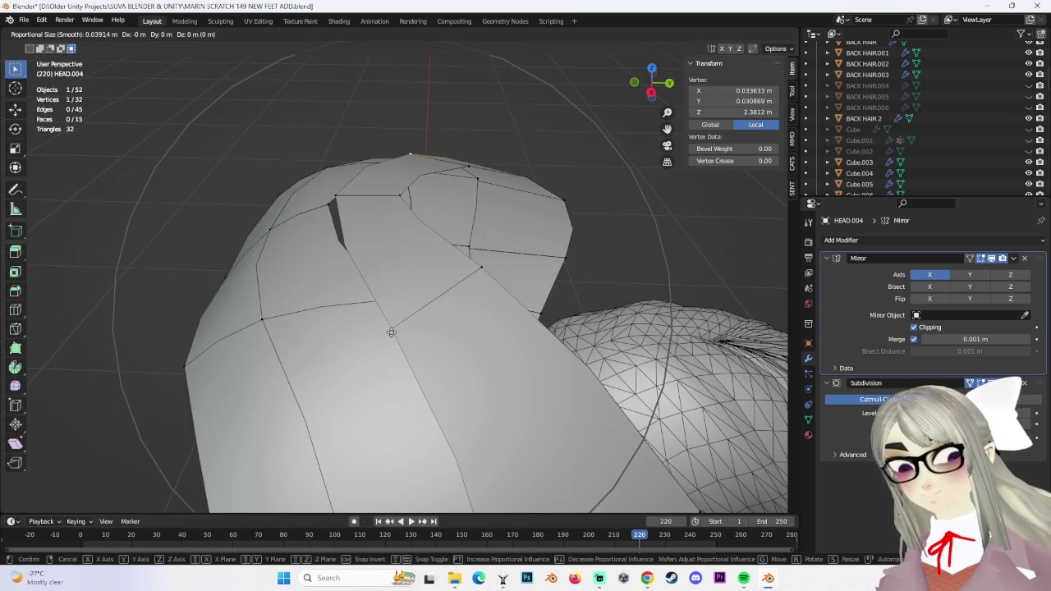
pyautogui.click(430, 326)
pyautogui.moveTo(429, 326)
pyautogui.mouseDown(button='middle')
pyautogui.moveTo(549, 300)
pyautogui.moveTo(371, 271)
pyautogui.moveTo(422, 274)
pyautogui.moveTo(369, 287)
pyautogui.moveTo(537, 257)
pyautogui.mouseUp(button='middle')
pyautogui.press('g')
pyautogui.press('x')
pyautogui.click(491, 297)
# Move one more bang vertex and inspect the hair from side and top views
pyautogui.click(371, 259)
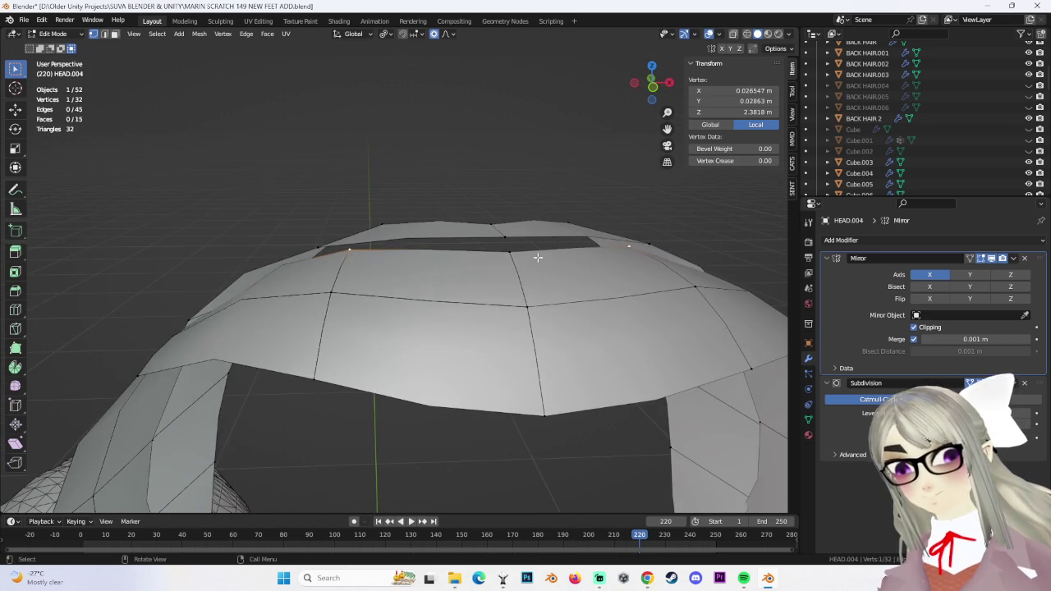
pyautogui.press('g')
pyautogui.click(448, 251)
pyautogui.click(449, 242)
pyautogui.moveTo(450, 242)
pyautogui.mouseDown(button='middle')
pyautogui.moveTo(508, 278)
pyautogui.moveTo(319, 256)
pyautogui.moveTo(282, 288)
pyautogui.moveTo(295, 226)
pyautogui.moveTo(348, 231)
pyautogui.mouseUp(button='middle')
pyautogui.moveTo(526, 271)
pyautogui.mouseDown(button='middle')
pyautogui.moveTo(579, 307)
pyautogui.moveTo(462, 286)
pyautogui.moveTo(508, 261)
pyautogui.mouseUp(button='middle')
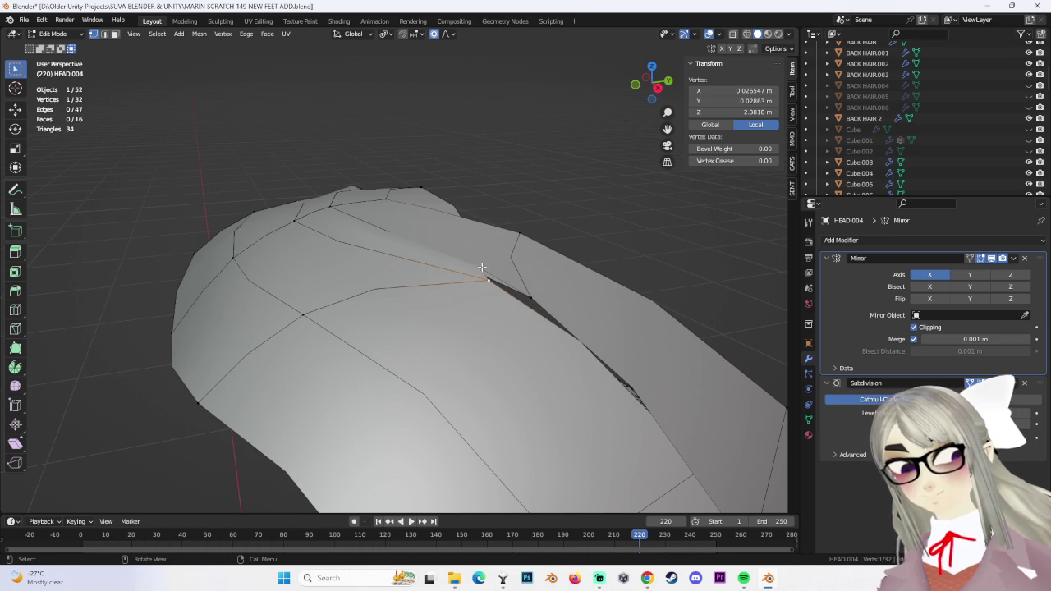
pyautogui.moveTo(577, 302); pyautogui.dragTo(520, 267, button='middle')
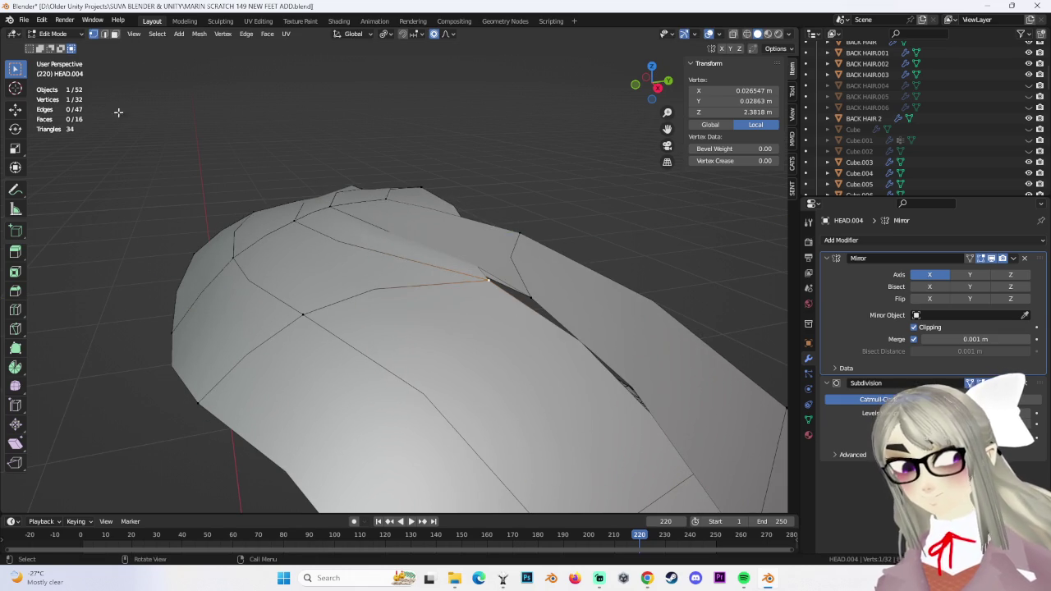
# Slide a strand-end vertex along its edge, then redo its Y-constrained move
pyautogui.press('g')
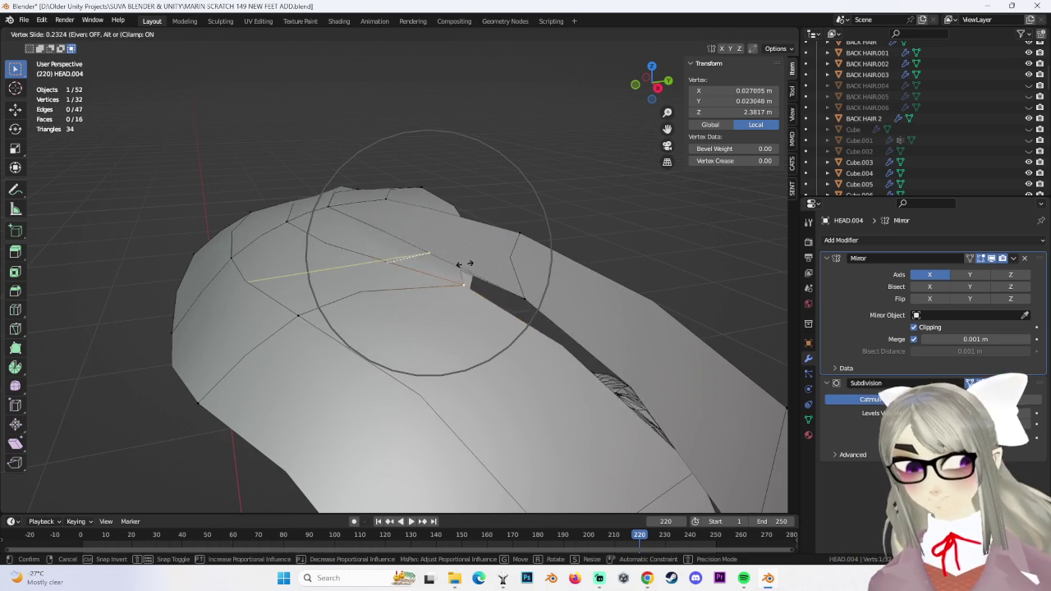
pyautogui.click(458, 263)
pyautogui.moveTo(439, 272)
pyautogui.mouseDown(button='middle')
pyautogui.moveTo(482, 299)
pyautogui.moveTo(411, 286)
pyautogui.moveTo(503, 223)
pyautogui.moveTo(416, 186)
pyautogui.mouseUp(button='middle')
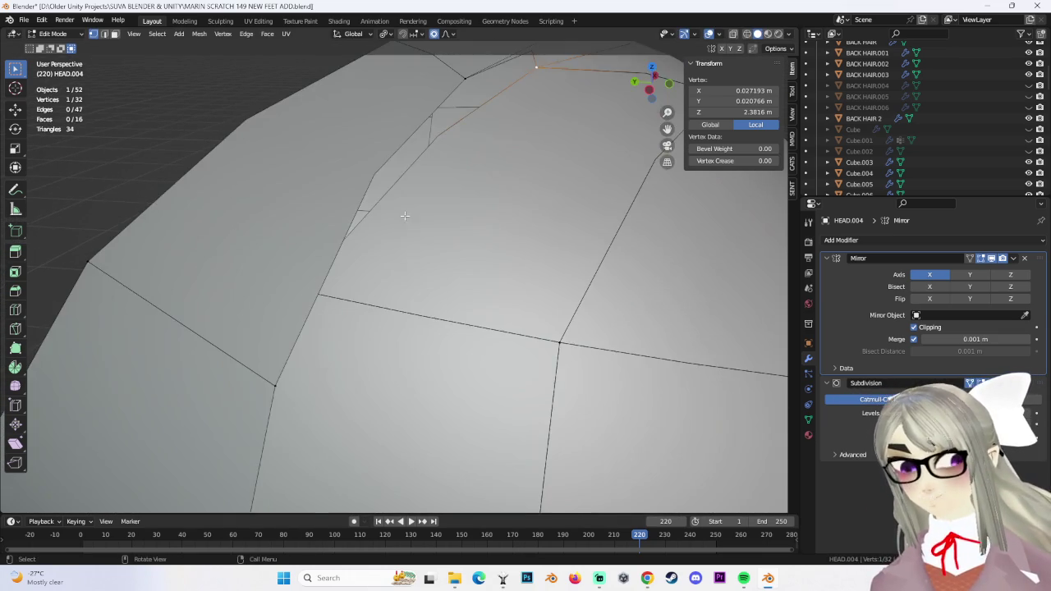
pyautogui.press('g')
pyautogui.press('y')
pyautogui.click(270, 364)
pyautogui.hotkey('ctrl', 'z')
pyautogui.press('g')
pyautogui.press('y')
pyautogui.click(255, 336)
# Reposition the strand-end vertex freely, then move it with its neighbours using soft falloff
pyautogui.scroll(-2, 256, 336)
pyautogui.scroll(-3, 402, 356)
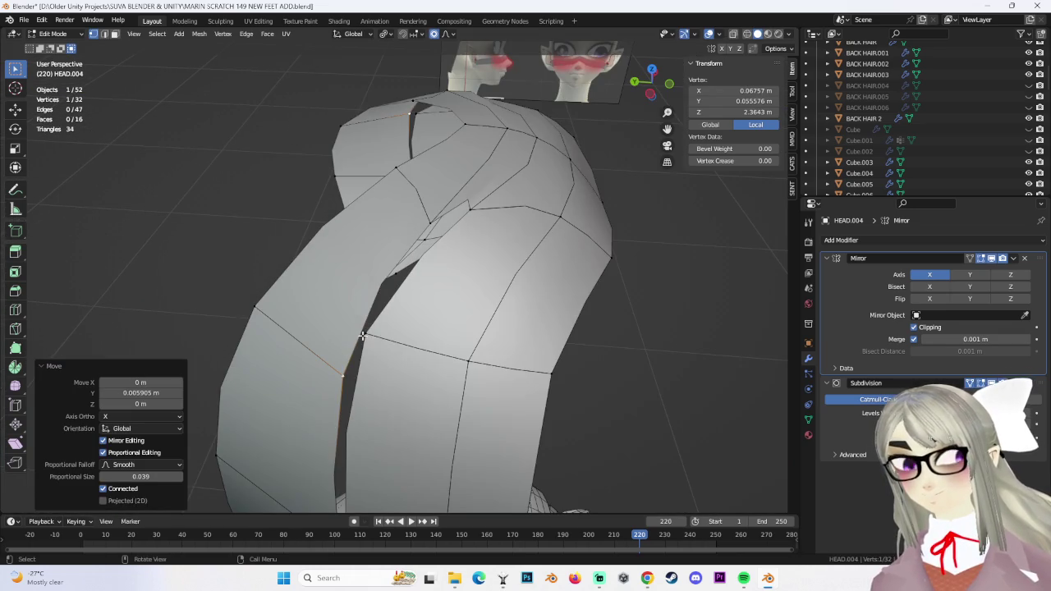
pyautogui.press('g')
pyautogui.click(403, 356)
pyautogui.moveTo(402, 355)
pyautogui.mouseDown(button='middle')
pyautogui.moveTo(386, 287)
pyautogui.moveTo(446, 284)
pyautogui.moveTo(408, 274)
pyautogui.moveTo(436, 228)
pyautogui.moveTo(389, 227)
pyautogui.moveTo(486, 238)
pyautogui.moveTo(466, 237)
pyautogui.moveTo(550, 272)
pyautogui.moveTo(537, 305)
pyautogui.moveTo(507, 222)
pyautogui.moveTo(542, 270)
pyautogui.mouseUp(button='middle')
pyautogui.press('g')
pyautogui.click(386, 291)
# Move another strand vertex with soft falloff and refine its position
pyautogui.scroll(2, 486, 230)
pyautogui.press('g')
pyautogui.click(525, 233)
pyautogui.press('g')
pyautogui.click(567, 291)
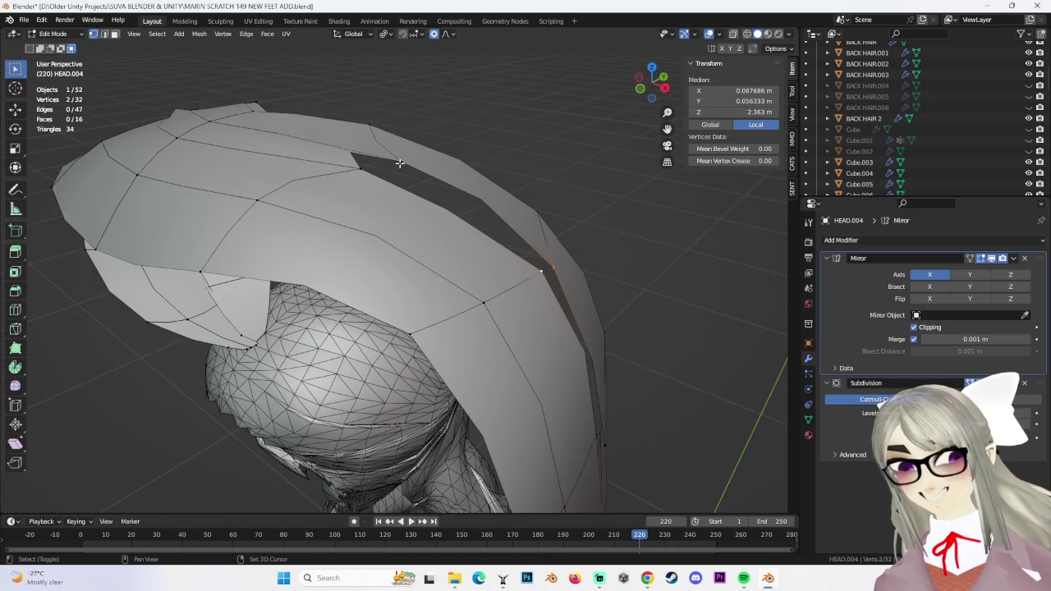
# Pull a strand-edge vertex left with soft falloff into its new spot
pyautogui.moveTo(635, 265); pyautogui.dragTo(602, 296, button='middle')
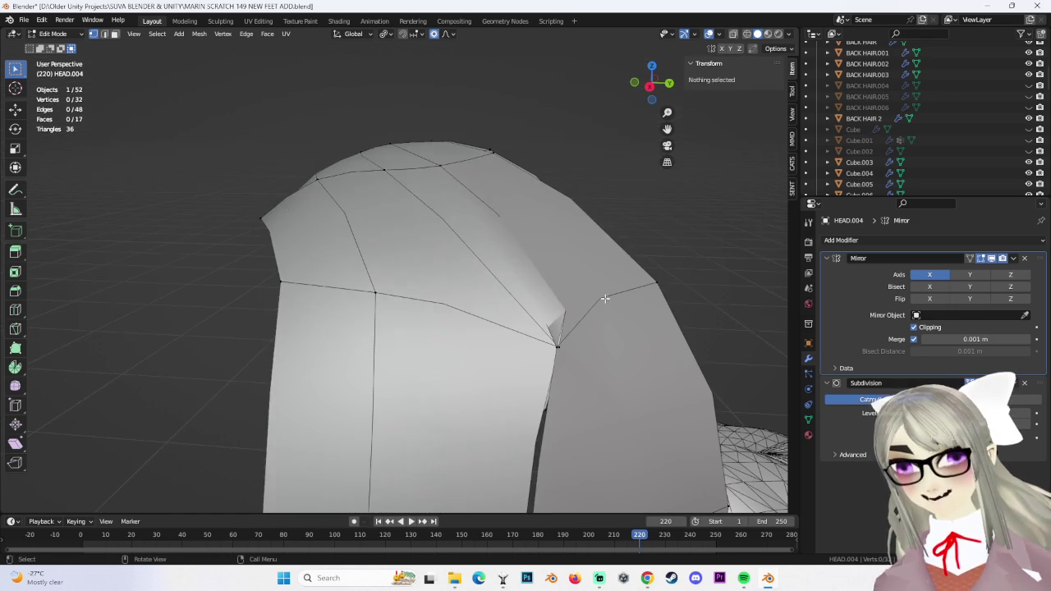
pyautogui.click(503, 343)
pyautogui.press('g')
pyautogui.click(475, 337)
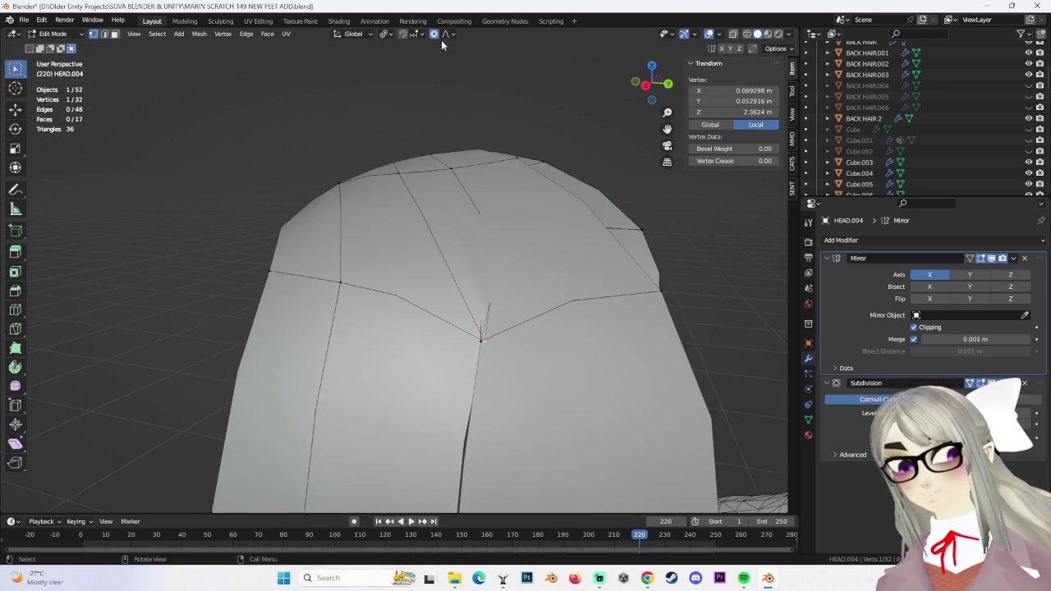
pyautogui.click(501, 246)
pyautogui.moveTo(501, 246)
pyautogui.mouseDown(button='middle')
pyautogui.moveTo(345, 310)
pyautogui.moveTo(458, 283)
pyautogui.moveTo(535, 287)
pyautogui.mouseUp(button='middle')
pyautogui.click(354, 312)
# Adjust seam vertex heights with Z-constrained moves
pyautogui.press('g')
pyautogui.press('z')
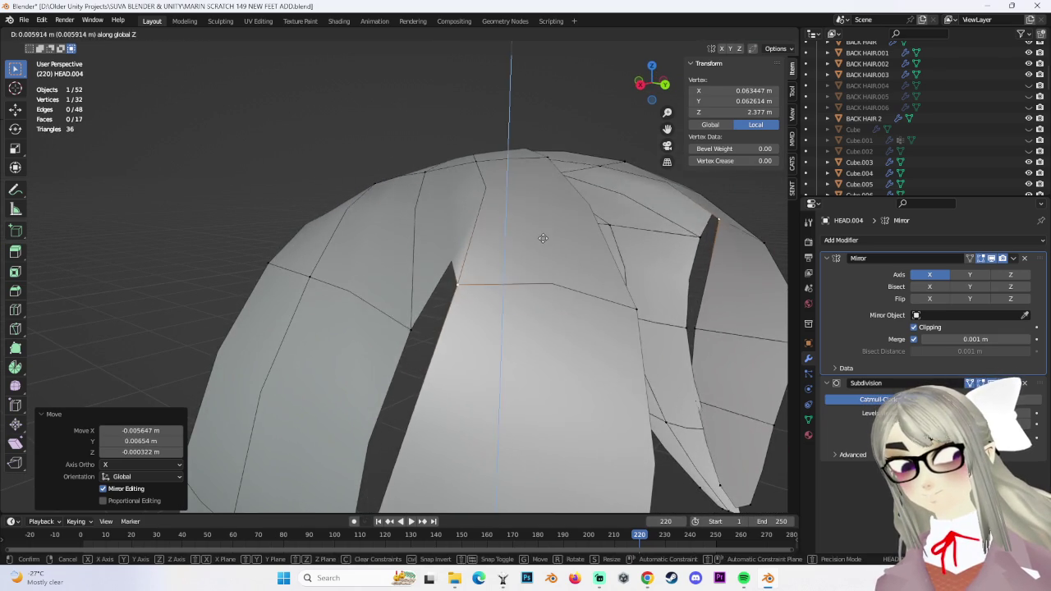
pyautogui.moveTo(426, 281); pyautogui.dragTo(445, 380, button='middle')
pyautogui.press('g')
pyautogui.click(546, 413)
pyautogui.moveTo(547, 413)
pyautogui.mouseDown(button='middle')
pyautogui.moveTo(442, 372)
pyautogui.moveTo(417, 282)
pyautogui.moveTo(429, 254)
pyautogui.moveTo(409, 264)
pyautogui.mouseUp(button='middle')
pyautogui.press('g')
pyautogui.press('z')
pyautogui.click(375, 271)
# Shift a seam vertex along Y and select an edge loop across the strand
pyautogui.press('g')
pyautogui.press('Escape')
pyautogui.moveTo(471, 262)
pyautogui.mouseDown(button='middle')
pyautogui.moveTo(345, 271)
pyautogui.moveTo(282, 243)
pyautogui.moveTo(461, 271)
pyautogui.moveTo(461, 292)
pyautogui.mouseUp(button='middle')
pyautogui.press('g')
pyautogui.press('y')
pyautogui.click(461, 272)
pyautogui.keyDown('alt'); pyautogui.click(460, 271); pyautogui.keyUp('alt')
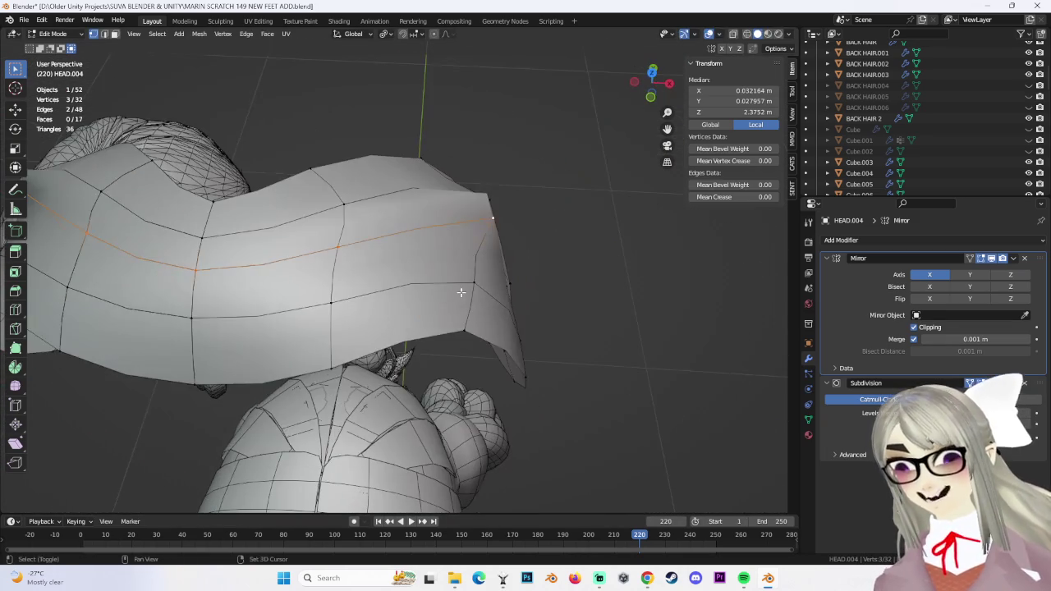
# Give the selected edge loop a full crease of 1 and clear the selection
pyautogui.click(246, 261)
pyautogui.hotkey('alt', 'a')
pyautogui.moveTo(247, 261); pyautogui.dragTo(536, 287, button='middle')
# Move a strand vertex along Z, then along X
pyautogui.press('g')
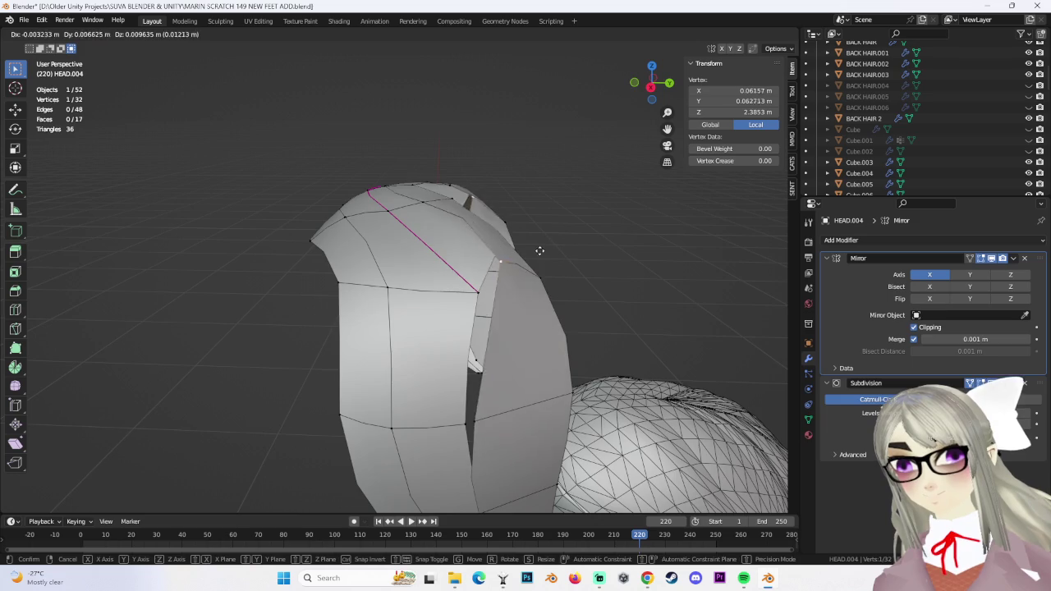
pyautogui.press('z')
pyautogui.moveTo(539, 251)
pyautogui.mouseDown(button='middle')
pyautogui.moveTo(443, 251)
pyautogui.moveTo(377, 272)
pyautogui.moveTo(434, 175)
pyautogui.moveTo(626, 345)
pyautogui.moveTo(387, 369)
pyautogui.moveTo(530, 321)
pyautogui.moveTo(527, 344)
pyautogui.mouseUp(button='middle')
pyautogui.click(444, 252)
pyautogui.press('g')
pyautogui.press('x')
pyautogui.click(485, 251)
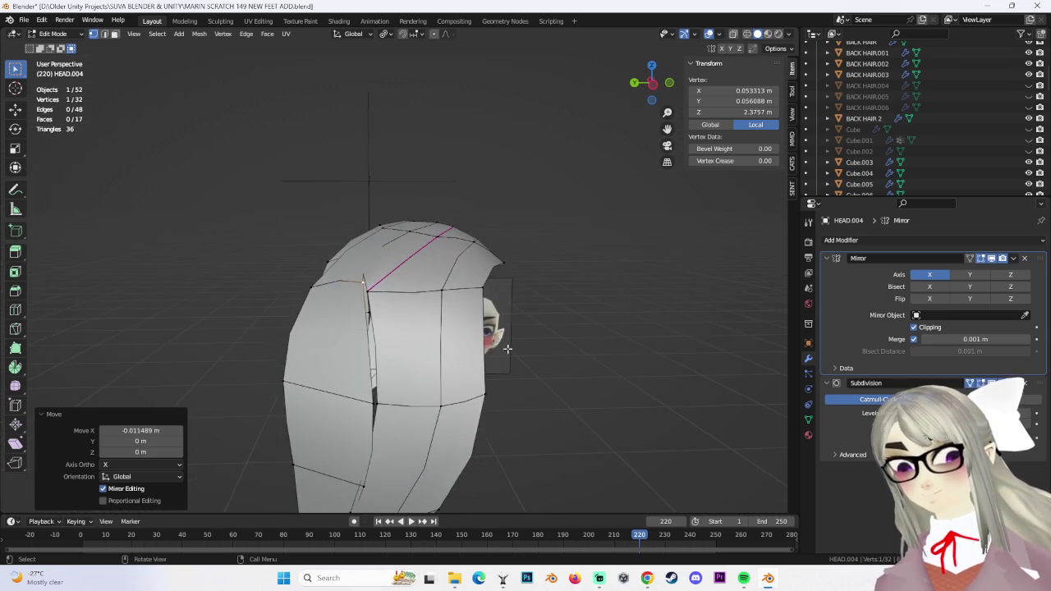
# Select four vertices across the strand gap and fill them with a new face
pyautogui.moveTo(432, 328); pyautogui.dragTo(454, 255, button='middle')
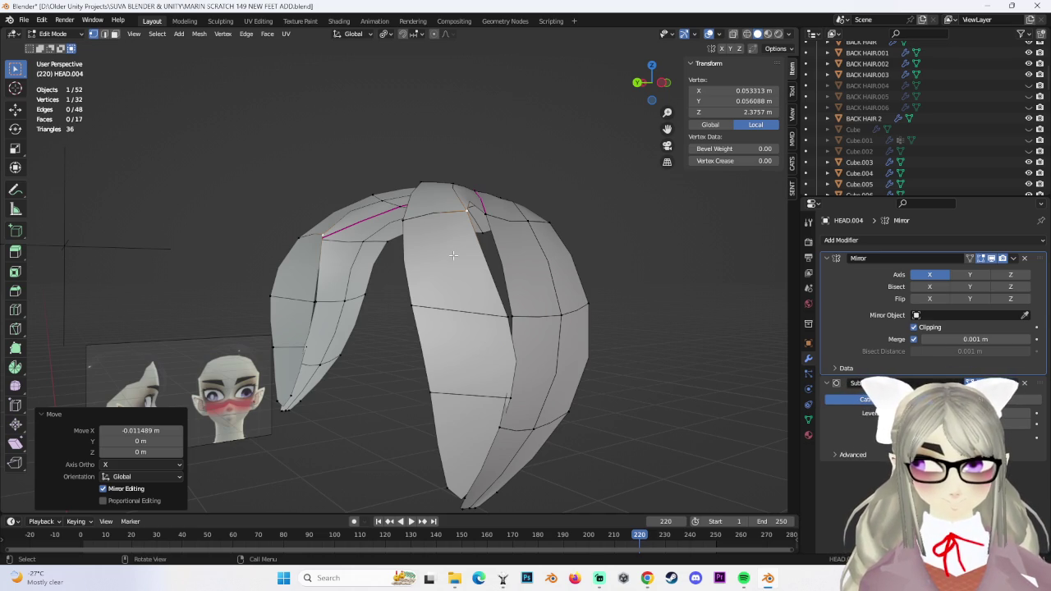
pyautogui.moveTo(538, 294); pyautogui.dragTo(429, 298, button='middle')
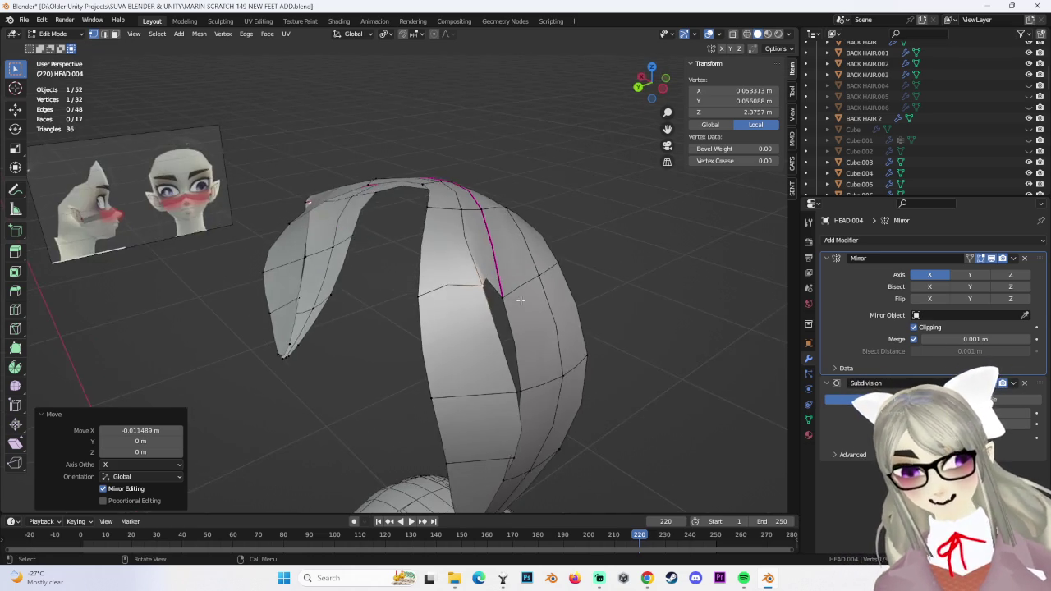
pyautogui.hotkey('alt', 'a')
pyautogui.moveTo(412, 356); pyautogui.dragTo(439, 373, button='middle')
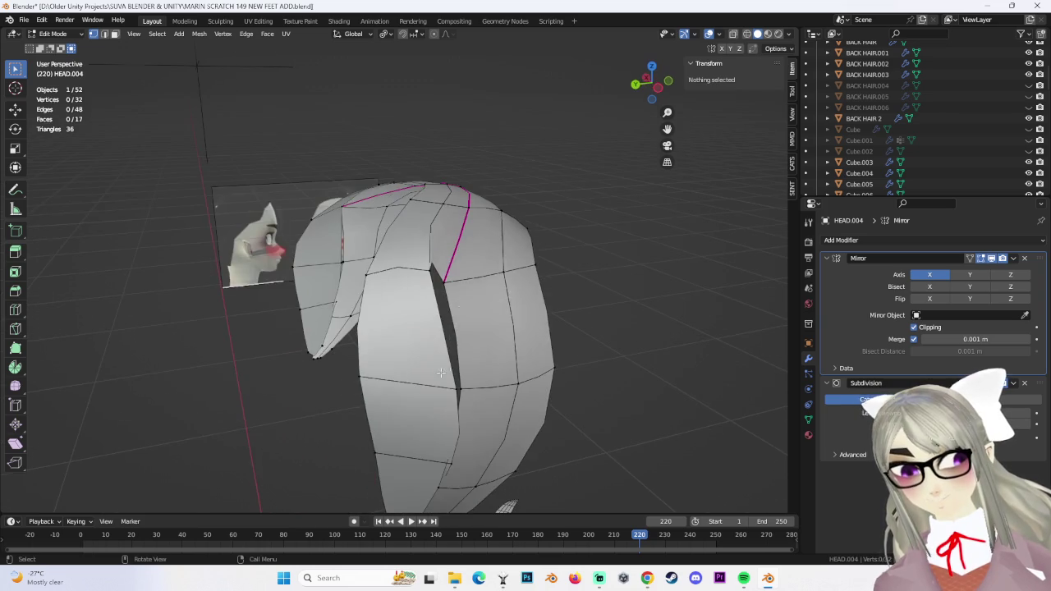
pyautogui.moveTo(415, 320)
pyautogui.mouseDown(button='middle')
pyautogui.moveTo(413, 342)
pyautogui.moveTo(539, 333)
pyautogui.mouseUp(button='middle')
pyautogui.moveTo(404, 357)
pyautogui.mouseDown(button='middle')
pyautogui.moveTo(422, 312)
pyautogui.moveTo(418, 325)
pyautogui.moveTo(400, 323)
pyautogui.moveTo(57, 37)
pyautogui.mouseUp(button='middle')
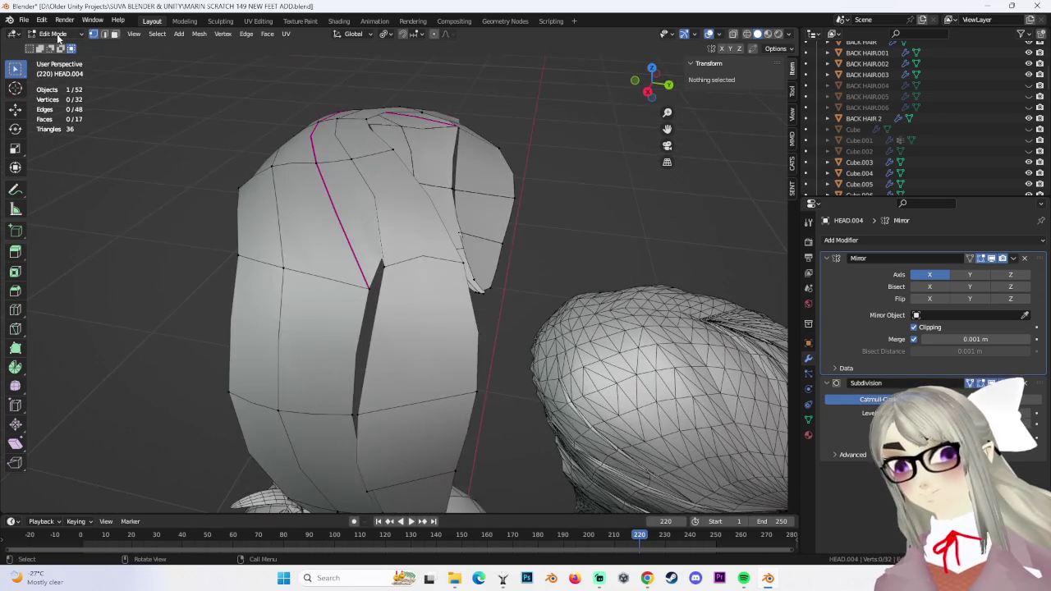
pyautogui.keyDown('shift'); pyautogui.click(369, 287); pyautogui.keyUp('shift')
pyautogui.moveTo(369, 287); pyautogui.dragTo(383, 366, button='middle')
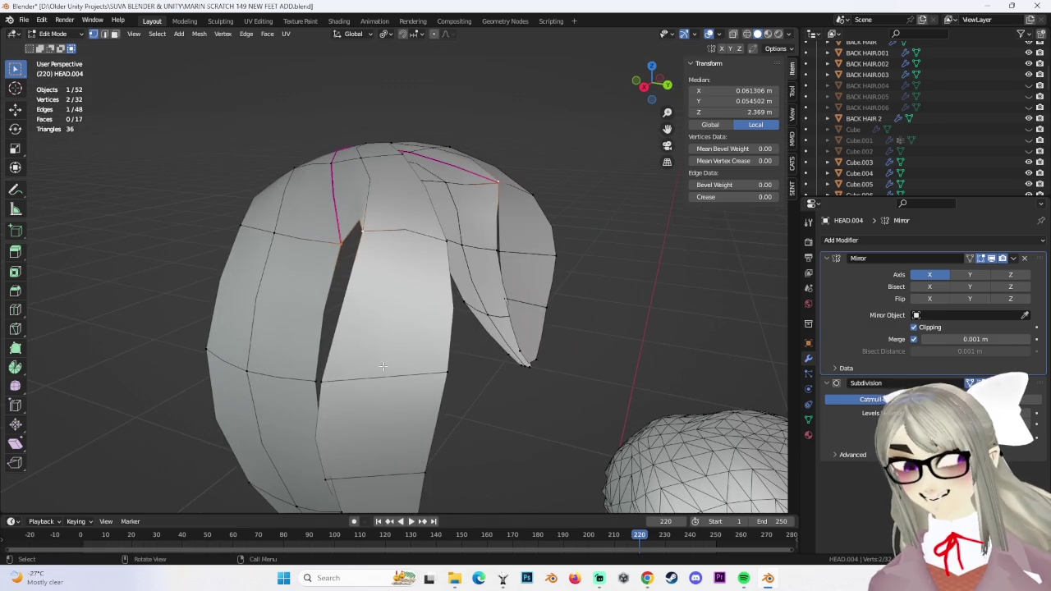
pyautogui.click(335, 385)
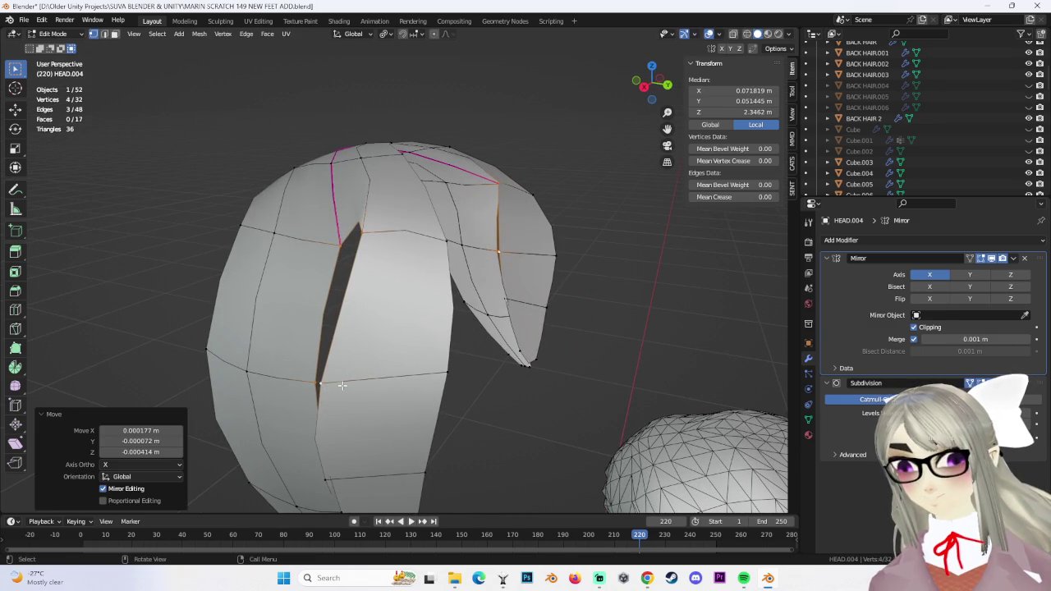
pyautogui.moveTo(373, 387)
pyautogui.mouseDown(button='middle')
pyautogui.moveTo(404, 364)
pyautogui.moveTo(446, 364)
pyautogui.moveTo(470, 386)
pyautogui.mouseUp(button='middle')
pyautogui.press('f')
pyautogui.hotkey('alt', 'a')
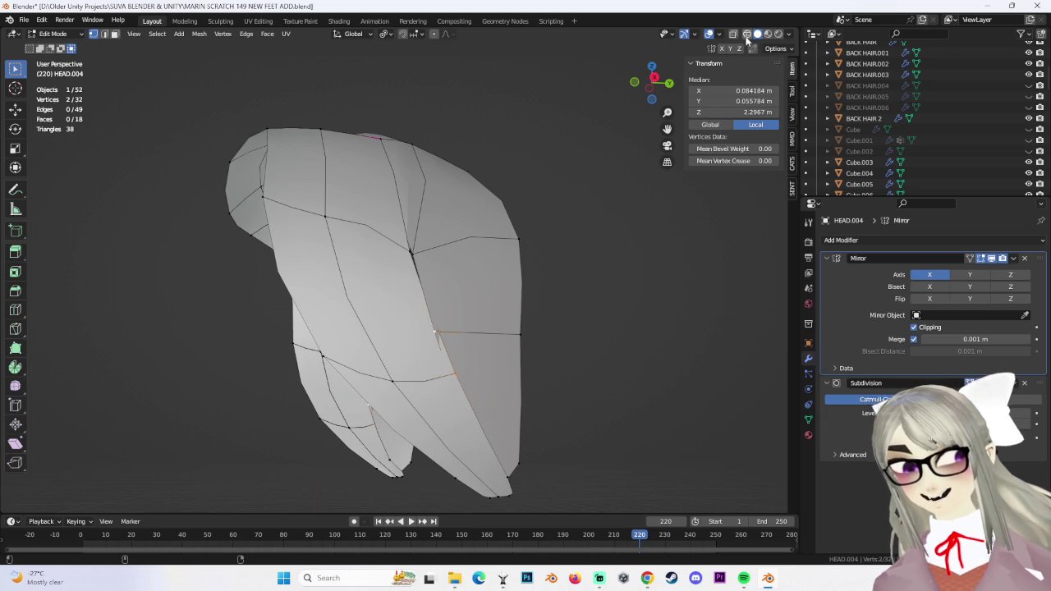
# Enable X-ray and fill the missing face between the four strand-end vertices
pyautogui.hotkey('alt', 'z')
pyautogui.moveTo(438, 259); pyautogui.dragTo(444, 261, button='middle')
pyautogui.press('f')
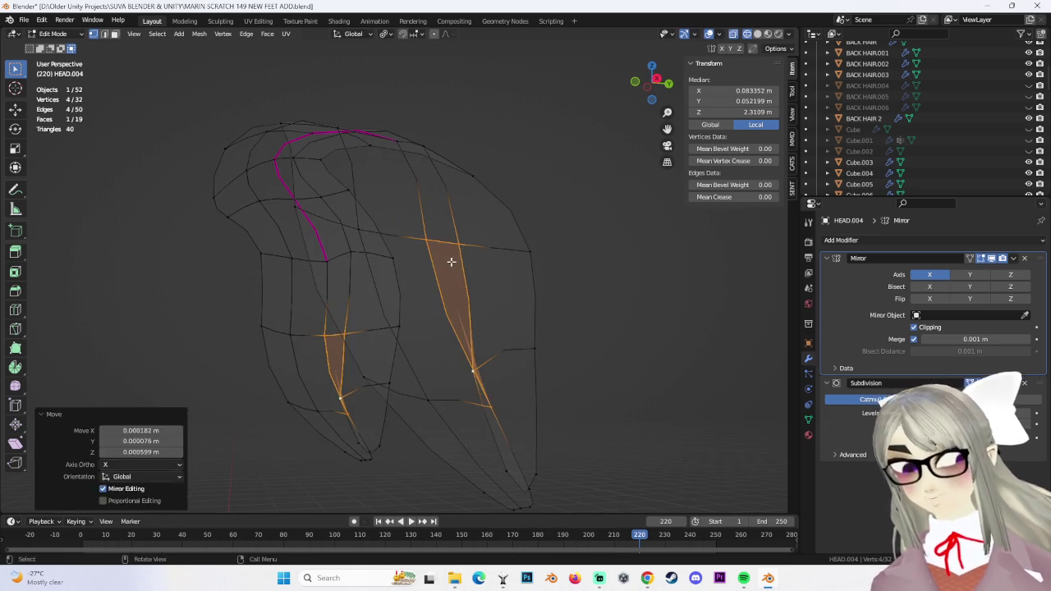
pyautogui.moveTo(520, 279); pyautogui.dragTo(476, 310, button='middle')
# Move a bang tip vertex to a new position
pyautogui.click(482, 312)
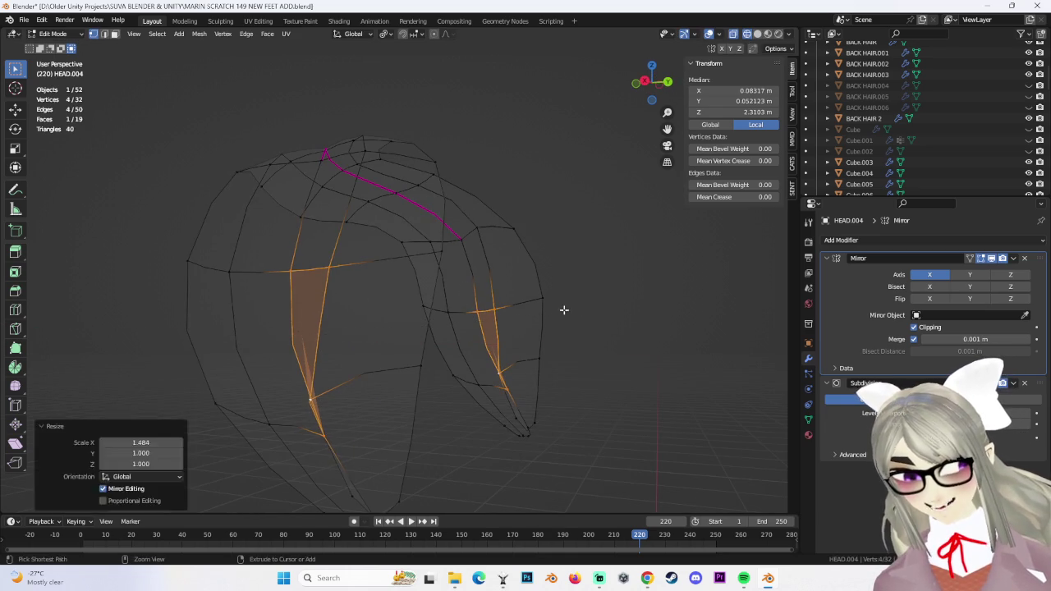
pyautogui.press('g')
pyautogui.click(382, 431)
pyautogui.moveTo(387, 436)
pyautogui.mouseDown(button='middle')
pyautogui.moveTo(389, 427)
pyautogui.moveTo(408, 434)
pyautogui.moveTo(396, 425)
pyautogui.moveTo(380, 333)
pyautogui.mouseUp(button='middle')
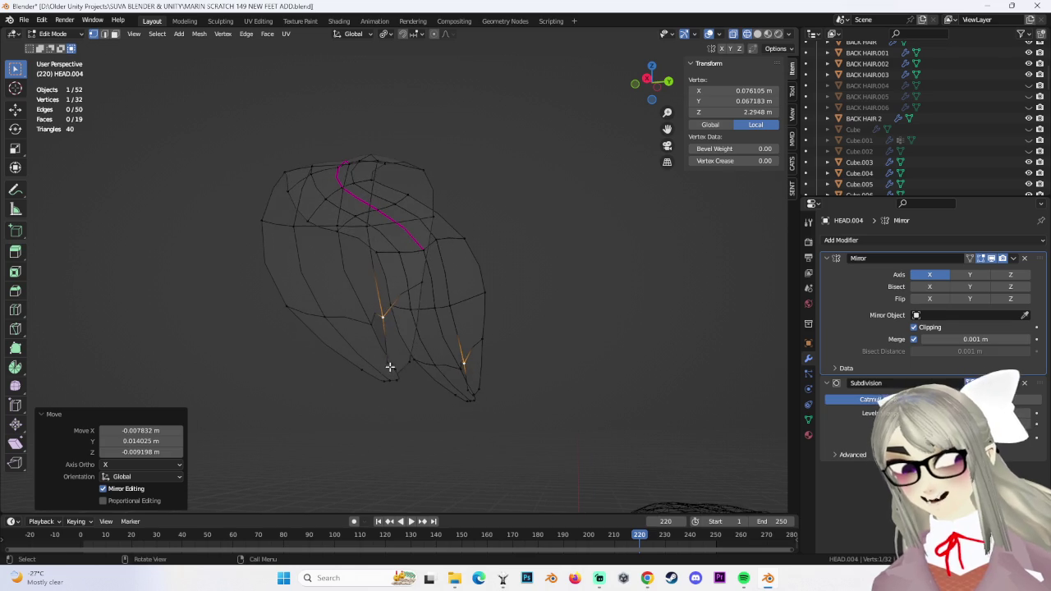
pyautogui.hotkey('alt', 'a')
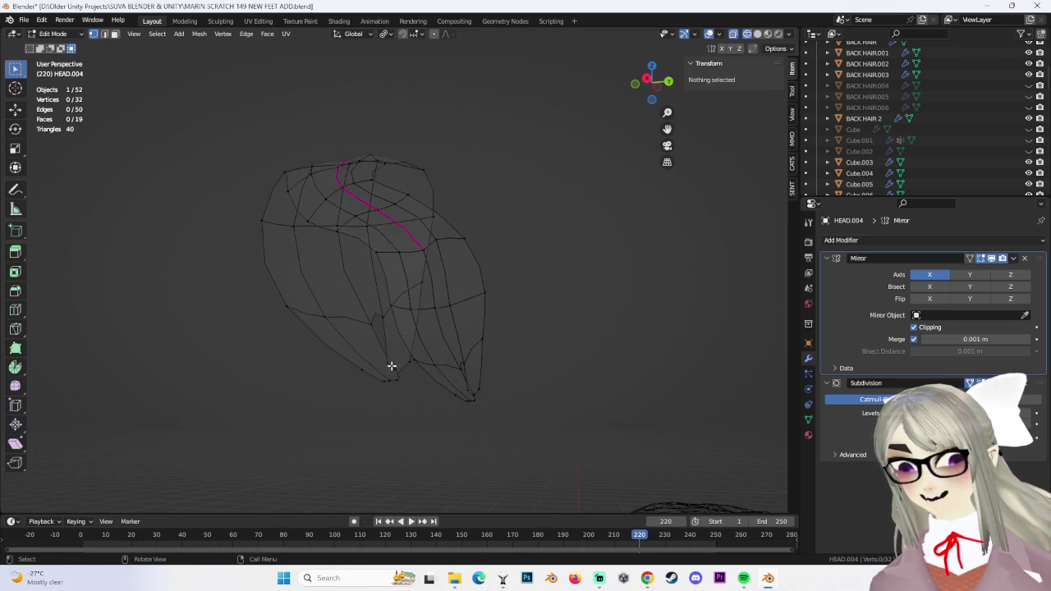
pyautogui.click(455, 387)
pyautogui.hotkey('alt', 'a')
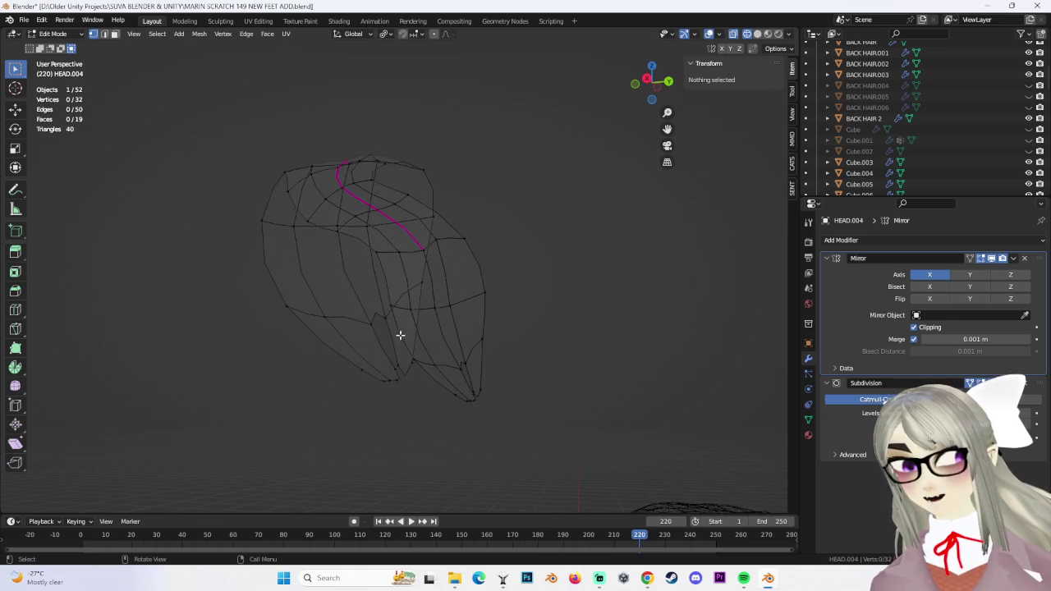
# Fill another face and nudge a strand tip vertex into place
pyautogui.press('f')
pyautogui.press('g')
pyautogui.click(419, 376)
pyautogui.scroll(3, 431, 405)
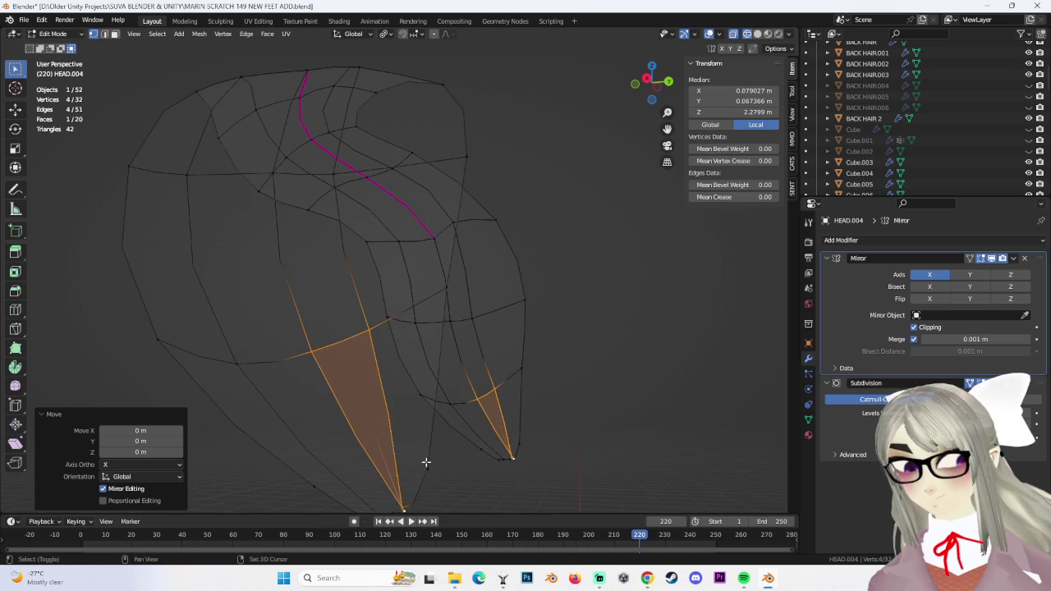
pyautogui.moveTo(425, 462); pyautogui.dragTo(408, 411, button='middle')
pyautogui.click(403, 408)
pyautogui.press('g')
pyautogui.click(408, 403)
# Reposition two more vertices to shape the strand tip
pyautogui.press('g')
pyautogui.click(430, 394)
pyautogui.click(395, 404)
pyautogui.press('g')
pyautogui.click(394, 380)
pyautogui.moveTo(394, 380)
pyautogui.mouseDown(button='middle')
pyautogui.moveTo(415, 322)
pyautogui.moveTo(361, 223)
pyautogui.mouseUp(button='middle')
# Crease the strand's side edge loop fully to 1.0 and switch to Solid shading
pyautogui.click(365, 218)
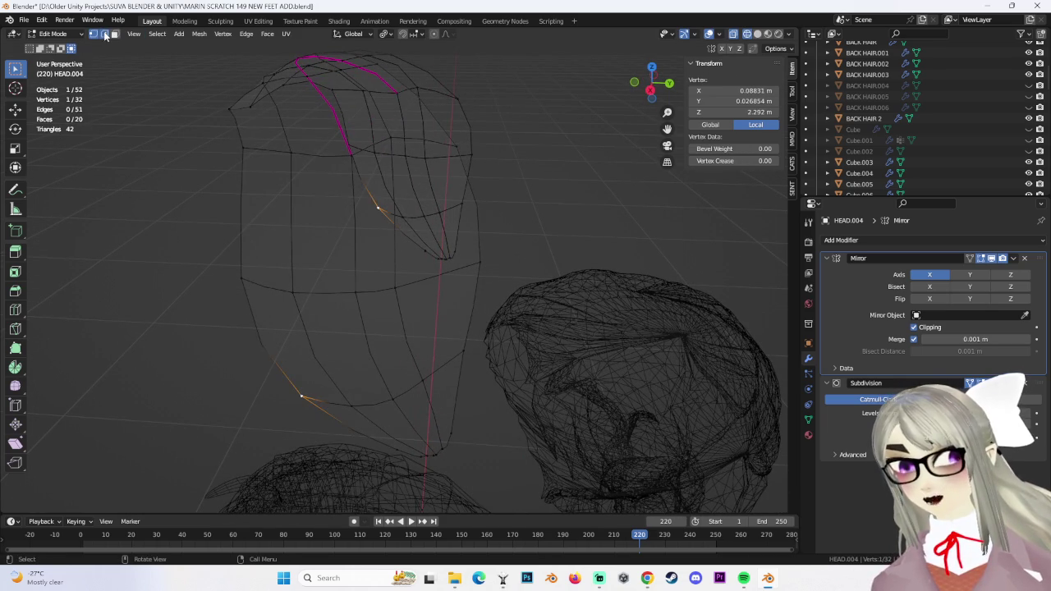
pyautogui.keyDown('alt'); pyautogui.click(351, 219); pyautogui.keyUp('alt')
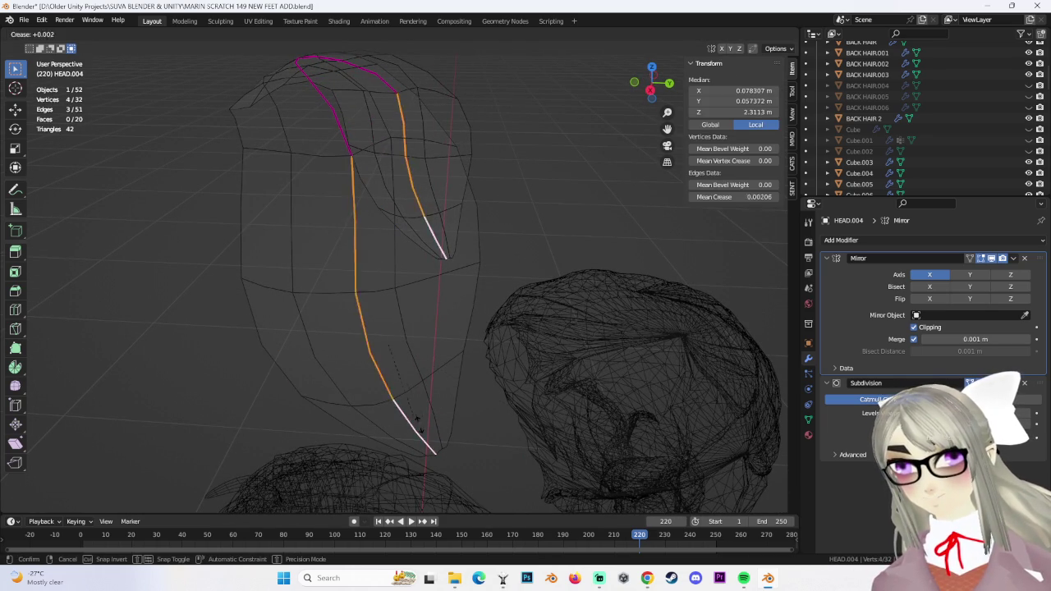
pyautogui.press('Return')
pyautogui.click(757, 34)
pyautogui.moveTo(525, 164)
pyautogui.mouseDown(button='middle')
pyautogui.moveTo(463, 183)
pyautogui.moveTo(503, 296)
pyautogui.moveTo(424, 248)
pyautogui.moveTo(493, 251)
pyautogui.moveTo(407, 280)
pyautogui.moveTo(310, 244)
pyautogui.mouseUp(button='middle')
pyautogui.click(407, 280)
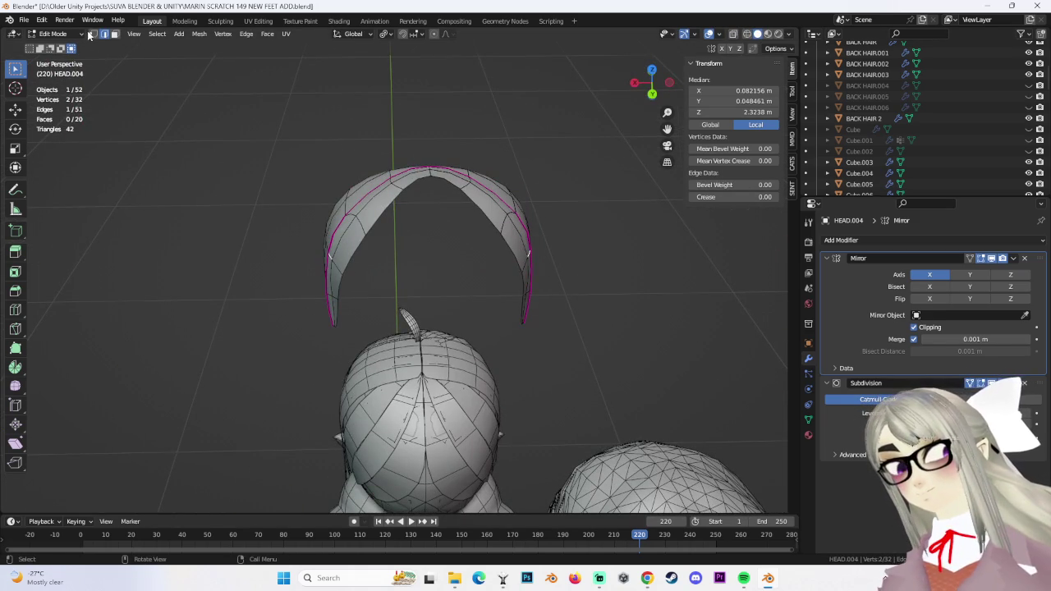
# Select two hair-strip vertices and try sliding one along the strip, then undo it
pyautogui.moveTo(393, 140)
pyautogui.mouseDown(button='middle')
pyautogui.moveTo(369, 209)
pyautogui.moveTo(425, 242)
pyautogui.moveTo(369, 195)
pyautogui.moveTo(439, 183)
pyautogui.moveTo(484, 270)
pyautogui.mouseUp(button='middle')
pyautogui.click(370, 209)
pyautogui.click(382, 214)
pyautogui.moveTo(382, 214)
pyautogui.mouseDown(button='middle')
pyautogui.moveTo(499, 192)
pyautogui.moveTo(478, 228)
pyautogui.moveTo(498, 259)
pyautogui.moveTo(561, 227)
pyautogui.mouseUp(button='middle')
pyautogui.moveTo(499, 260); pyautogui.dragTo(400, 307, button='middle')
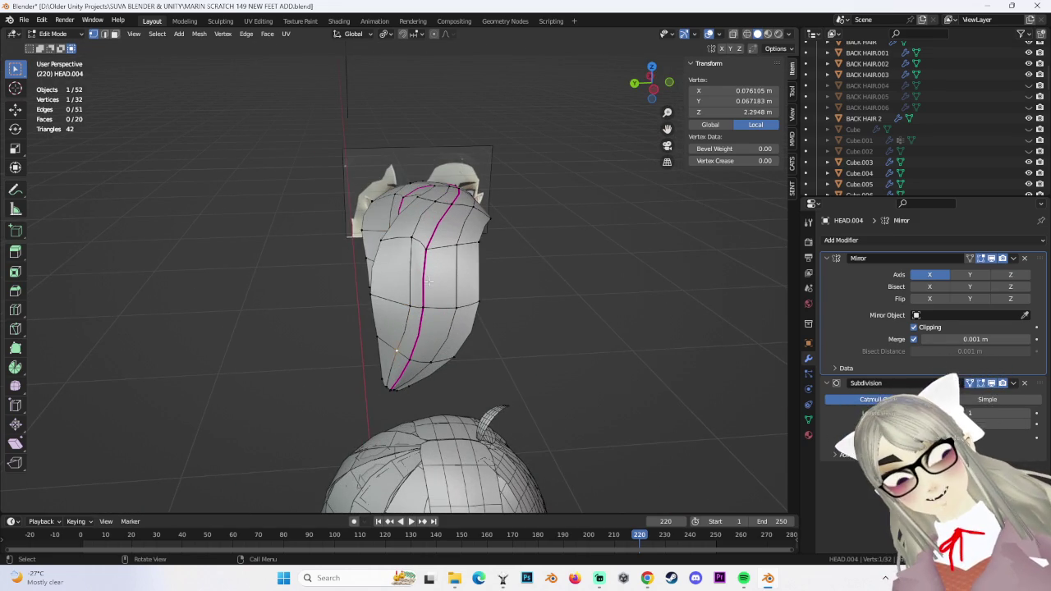
pyautogui.scroll(2, 410, 272)
pyautogui.press('g')
pyautogui.click(468, 275)
pyautogui.moveTo(468, 275)
pyautogui.mouseDown(button='middle')
pyautogui.moveTo(282, 293)
pyautogui.moveTo(398, 239)
pyautogui.moveTo(318, 262)
pyautogui.moveTo(364, 251)
pyautogui.moveTo(427, 162)
pyautogui.mouseUp(button='middle')
pyautogui.hotkey('ctrl', 'z')
# Lower the top-centre vertex of the bangs arch slightly
pyautogui.click(440, 150)
pyautogui.press('g')
pyautogui.click(503, 164)
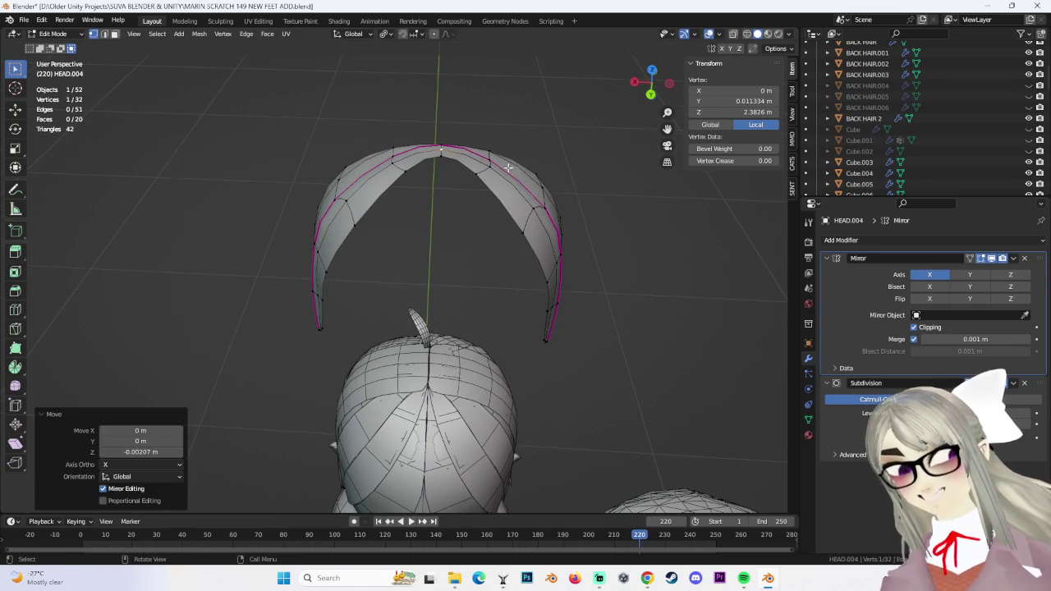
pyautogui.hotkey('ctrl', 'z')
pyautogui.moveTo(481, 195)
pyautogui.mouseDown(button='middle')
pyautogui.moveTo(450, 197)
pyautogui.moveTo(506, 159)
pyautogui.mouseUp(button='middle')
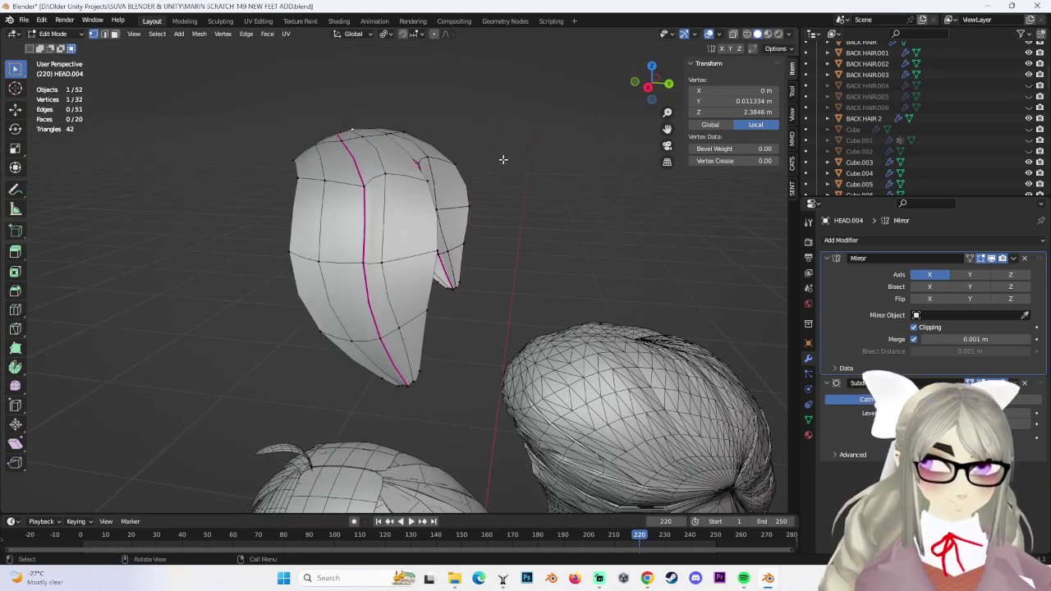
pyautogui.moveTo(559, 189)
pyautogui.mouseDown(button='middle')
pyautogui.moveTo(469, 200)
pyautogui.moveTo(525, 236)
pyautogui.mouseUp(button='middle')
pyautogui.moveTo(469, 257); pyautogui.dragTo(479, 242, button='middle')
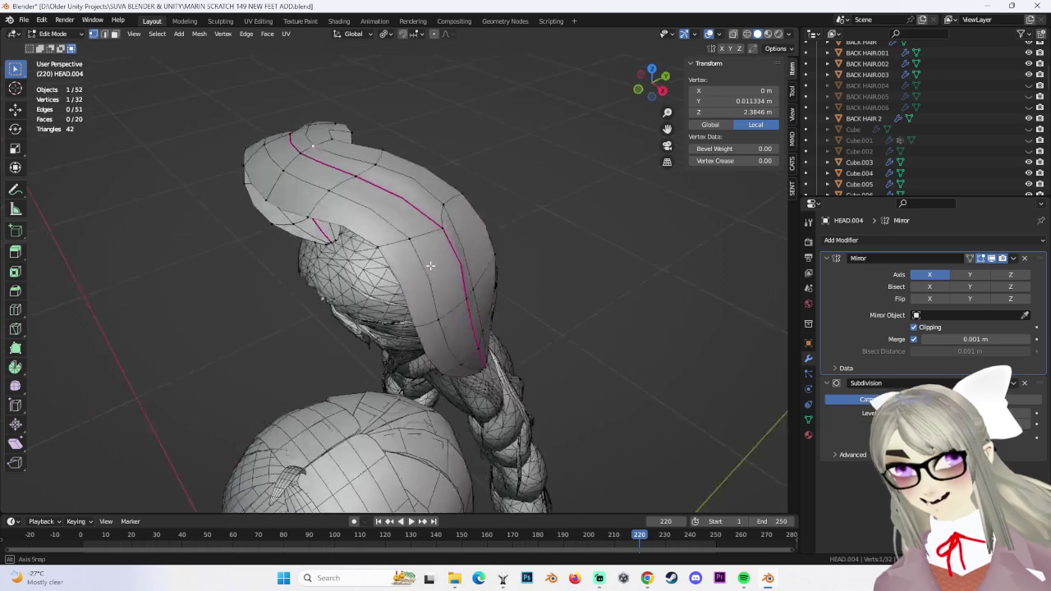
pyautogui.press('g')
pyautogui.click(424, 196)
# Slide an edge loop across the bangs to a new spot along the strip
pyautogui.moveTo(424, 196)
pyautogui.mouseDown(button='middle')
pyautogui.moveTo(511, 197)
pyautogui.moveTo(497, 222)
pyautogui.moveTo(507, 233)
pyautogui.moveTo(421, 222)
pyautogui.moveTo(504, 242)
pyautogui.moveTo(397, 274)
pyautogui.moveTo(495, 206)
pyautogui.moveTo(518, 235)
pyautogui.moveTo(374, 248)
pyautogui.moveTo(406, 285)
pyautogui.mouseUp(button='middle')
pyautogui.keyDown('alt'); pyautogui.click(394, 280); pyautogui.keyUp('alt')
pyautogui.press('g')
pyautogui.press('g')
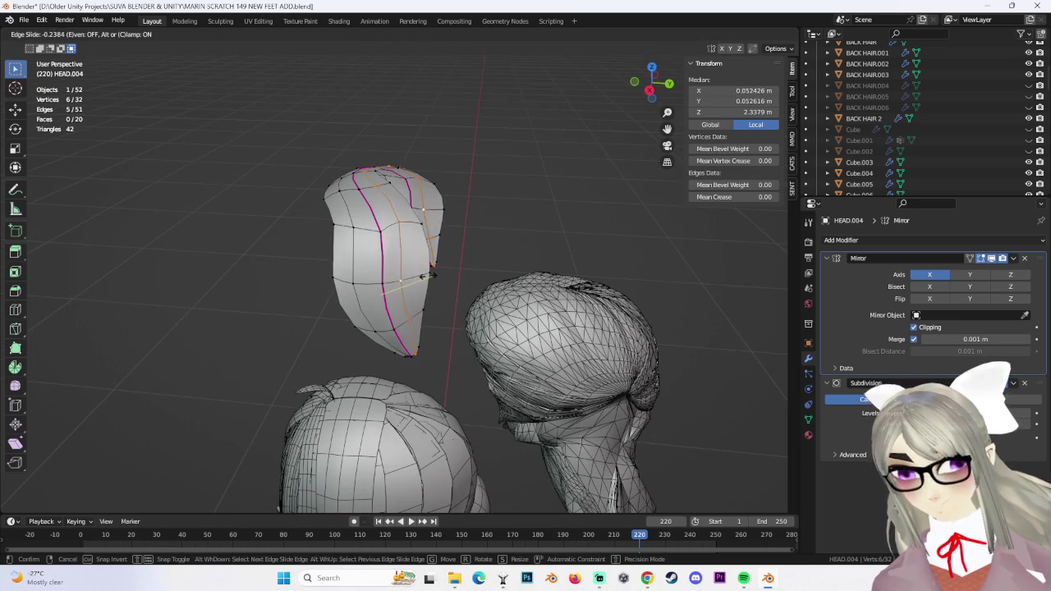
pyautogui.click(469, 244)
pyautogui.moveTo(469, 244)
pyautogui.mouseDown(button='middle')
pyautogui.moveTo(506, 315)
pyautogui.moveTo(579, 312)
pyautogui.mouseUp(button='middle')
pyautogui.click(507, 315)
pyautogui.scroll(-3, 996, 85)
pyautogui.scroll(-3, 991, 102)
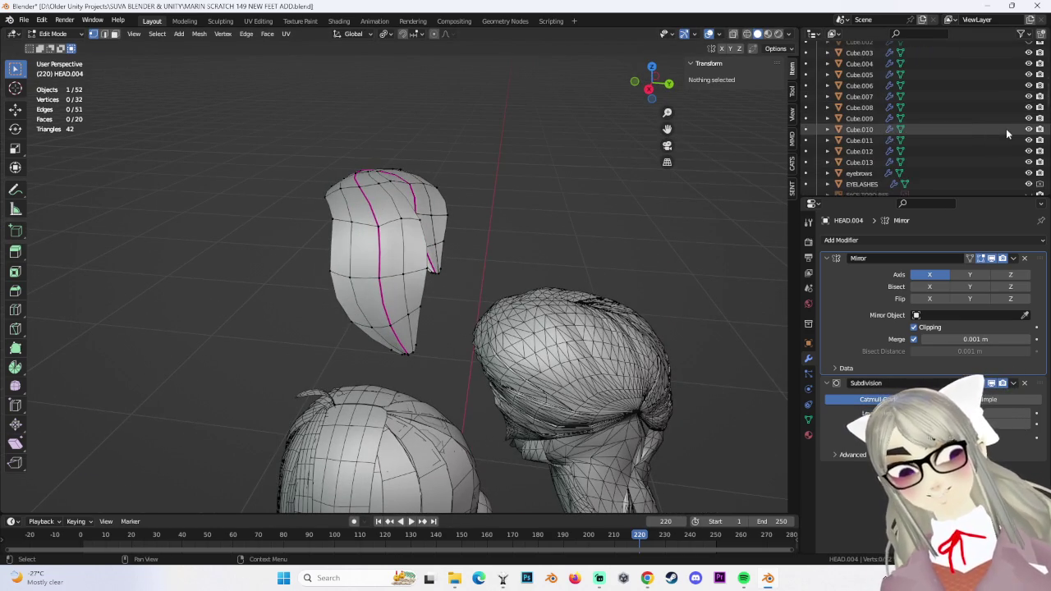
pyautogui.scroll(-2, 1005, 128)
pyautogui.scroll(3, 976, 152)
pyautogui.scroll(2, 966, 141)
pyautogui.scroll(3, 963, 141)
pyautogui.scroll(4, 1002, 139)
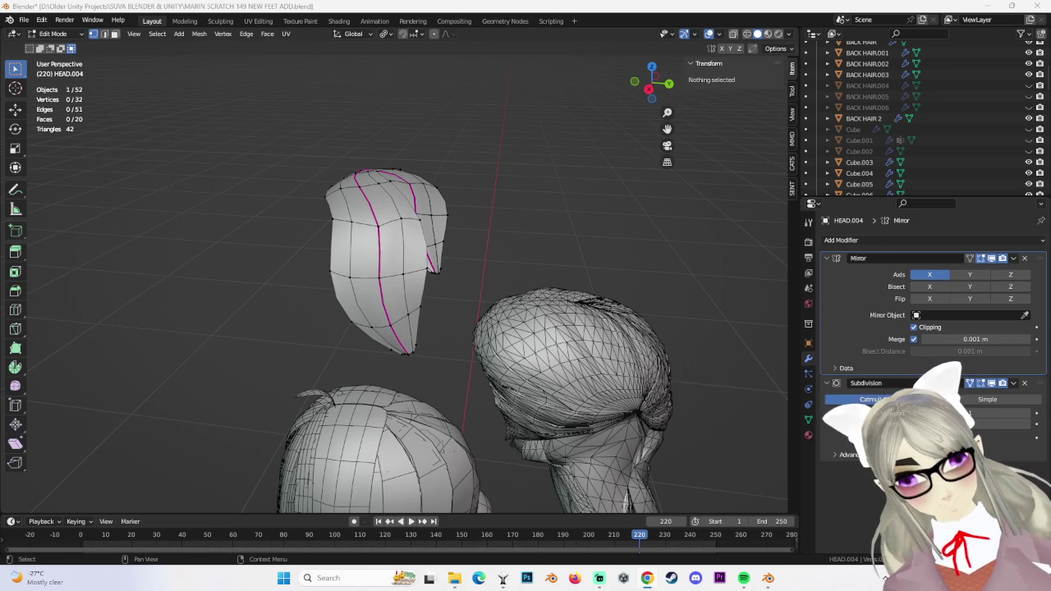
pyautogui.click(53, 33)
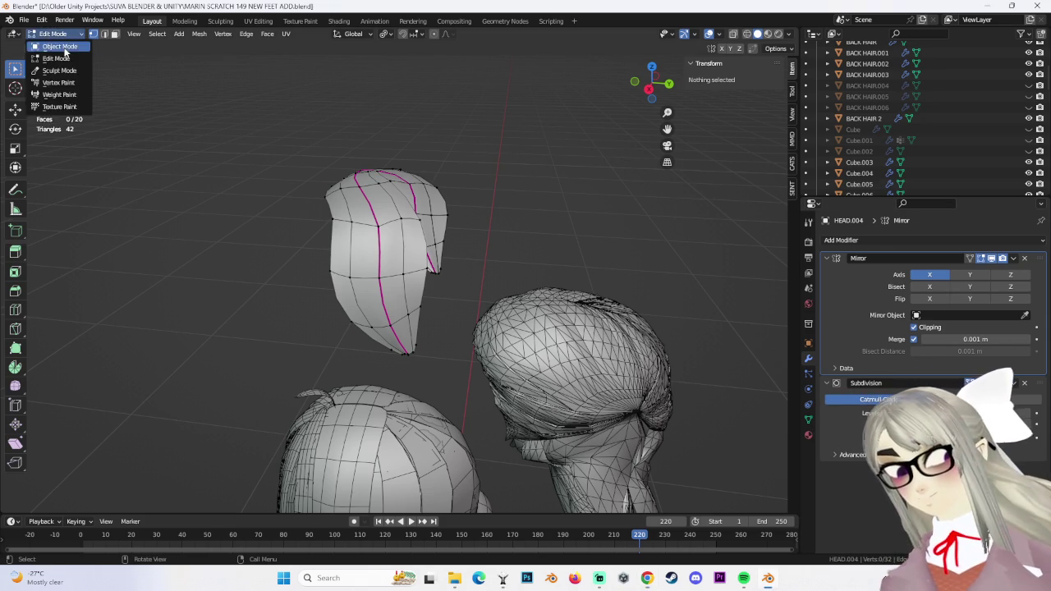
# Switch between Object and Edit Mode, ending in Edit Mode on the bangs
pyautogui.click(49, 42)
pyautogui.moveTo(519, 207)
pyautogui.mouseDown(button='middle')
pyautogui.moveTo(467, 211)
pyautogui.moveTo(466, 238)
pyautogui.moveTo(444, 221)
pyautogui.mouseUp(button='middle')
pyautogui.click(52, 34)
pyautogui.click(49, 61)
pyautogui.moveTo(354, 222); pyautogui.dragTo(327, 195, button='middle')
pyautogui.moveTo(443, 297)
pyautogui.mouseDown(button='middle')
pyautogui.moveTo(426, 304)
pyautogui.moveTo(400, 218)
pyautogui.moveTo(428, 264)
pyautogui.mouseUp(button='middle')
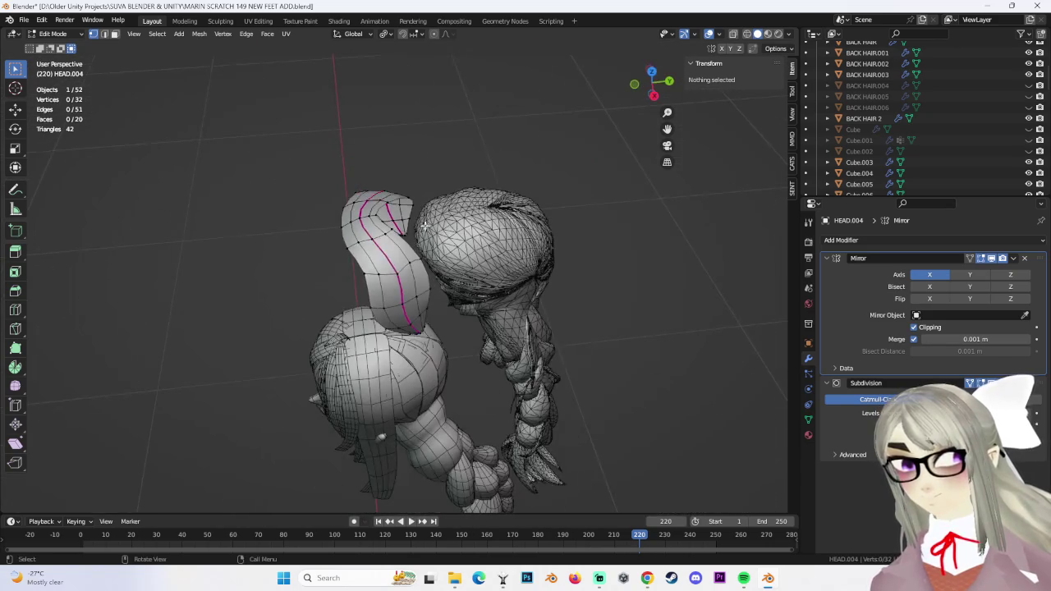
pyautogui.click(53, 34)
pyautogui.click(50, 47)
pyautogui.moveTo(492, 284)
pyautogui.mouseDown(button='middle')
pyautogui.moveTo(476, 311)
pyautogui.moveTo(582, 268)
pyautogui.moveTo(476, 291)
pyautogui.moveTo(488, 251)
pyautogui.moveTo(481, 336)
pyautogui.moveTo(460, 317)
pyautogui.moveTo(507, 303)
pyautogui.moveTo(387, 271)
pyautogui.moveTo(164, 117)
pyautogui.mouseUp(button='middle')
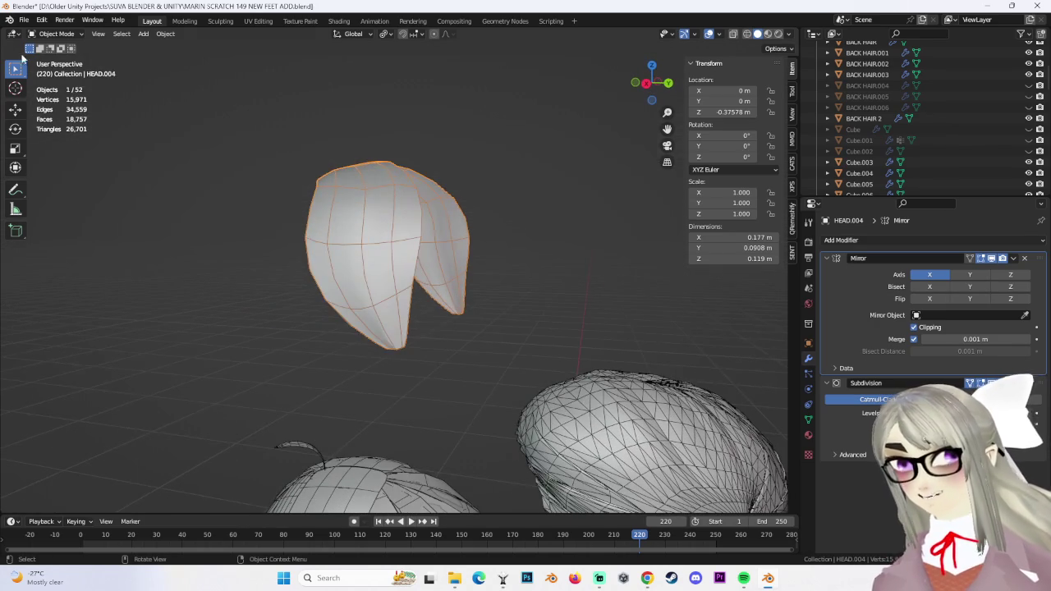
pyautogui.click(55, 34)
pyautogui.click(56, 58)
pyautogui.moveTo(434, 170)
pyautogui.mouseDown(button='middle')
pyautogui.moveTo(323, 281)
pyautogui.moveTo(383, 168)
pyautogui.moveTo(390, 203)
pyautogui.moveTo(369, 284)
pyautogui.mouseUp(button='middle')
# Raise the selected bang tip vertices slightly along Z
pyautogui.click(346, 266)
pyautogui.keyDown('shift'); pyautogui.click(430, 146); pyautogui.keyUp('shift')
pyautogui.press('g')
pyautogui.press('z')
pyautogui.click(429, 152)
# Narrow five bang tip vertices to 0.85 along the X axis
pyautogui.keyDown('shift'); pyautogui.click(369, 284); pyautogui.keyUp('shift')
pyautogui.press('g')
pyautogui.press('Escape')
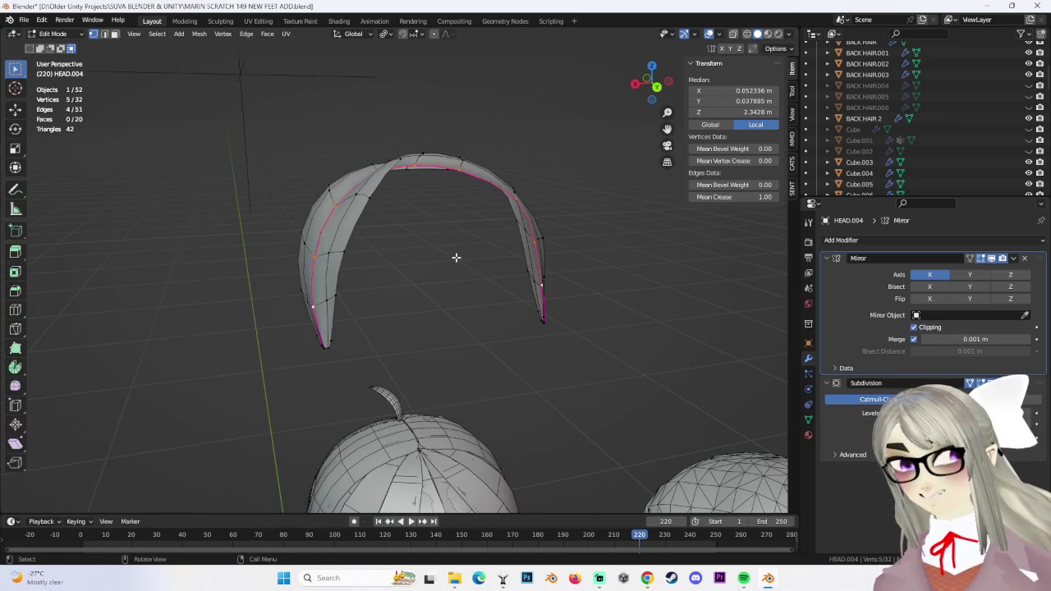
pyautogui.press('s')
pyautogui.press('x')
pyautogui.click(438, 255)
pyautogui.moveTo(438, 255)
pyautogui.mouseDown(button='middle')
pyautogui.moveTo(657, 322)
pyautogui.moveTo(521, 265)
pyautogui.moveTo(589, 271)
pyautogui.moveTo(521, 287)
pyautogui.moveTo(513, 267)
pyautogui.mouseUp(button='middle')
# Clear the selection and return to Object Mode with nothing selected
pyautogui.hotkey('alt', 'a')
pyautogui.press('Tab')
pyautogui.moveTo(524, 231)
pyautogui.mouseDown(button='middle')
pyautogui.moveTo(554, 264)
pyautogui.moveTo(529, 335)
pyautogui.moveTo(470, 276)
pyautogui.moveTo(521, 240)
pyautogui.moveTo(476, 238)
pyautogui.moveTo(531, 213)
pyautogui.mouseUp(button='middle')
pyautogui.hotkey('alt', 'a')
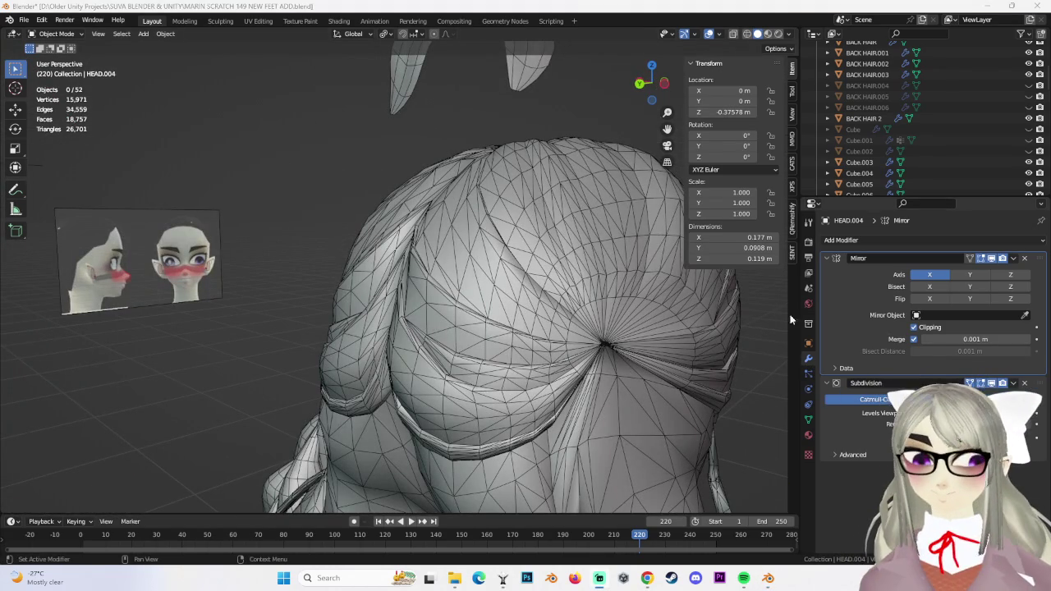
# Zoom in on the braid ends and select the Cube.008 braid tip
pyautogui.scroll(-5, 509, 266)
pyautogui.scroll(-2, 496, 284)
pyautogui.click(495, 282)
pyautogui.moveTo(495, 282)
pyautogui.mouseDown(button='middle')
pyautogui.moveTo(529, 245)
pyautogui.moveTo(581, 309)
pyautogui.mouseUp(button='middle')
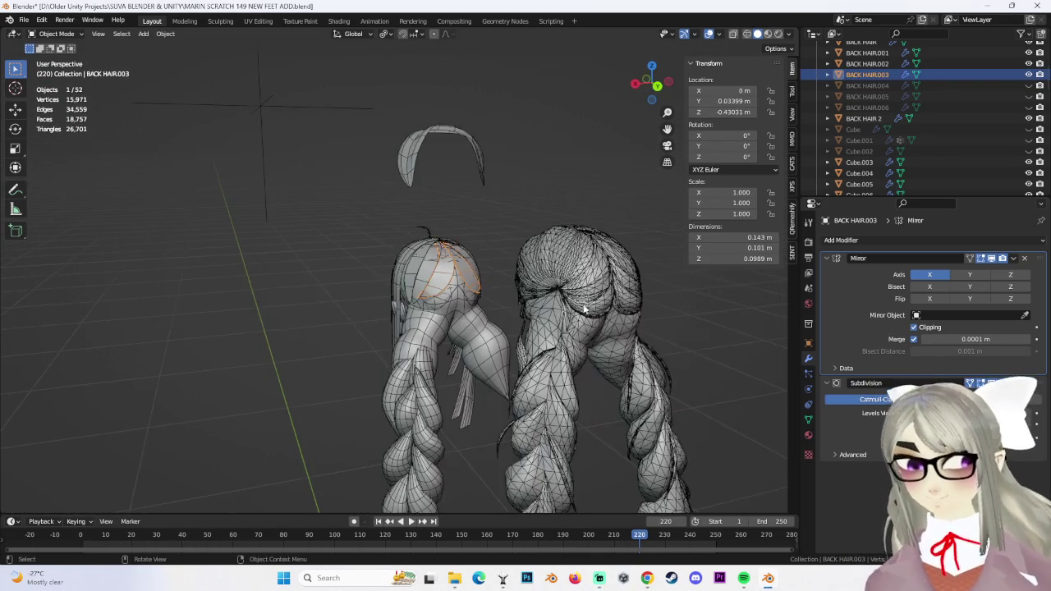
pyautogui.moveTo(609, 352)
pyautogui.mouseDown(button='middle')
pyautogui.moveTo(546, 249)
pyautogui.moveTo(558, 279)
pyautogui.moveTo(632, 297)
pyautogui.moveTo(532, 302)
pyautogui.moveTo(547, 293)
pyautogui.moveTo(500, 287)
pyautogui.moveTo(514, 277)
pyautogui.moveTo(336, 284)
pyautogui.moveTo(368, 281)
pyautogui.moveTo(401, 306)
pyautogui.moveTo(337, 291)
pyautogui.moveTo(379, 234)
pyautogui.moveTo(446, 235)
pyautogui.moveTo(345, 239)
pyautogui.moveTo(386, 265)
pyautogui.moveTo(464, 285)
pyautogui.moveTo(423, 288)
pyautogui.moveTo(436, 274)
pyautogui.moveTo(425, 274)
pyautogui.moveTo(447, 272)
pyautogui.mouseUp(button='middle')
pyautogui.scroll(3, 556, 271)
pyautogui.scroll(2, 566, 276)
pyautogui.click(570, 277)
pyautogui.scroll(4, 607, 300)
pyautogui.click(289, 281)
# Give an edge loop on Cube.008 a full crease of 1, then check it in Object Mode
pyautogui.click(62, 34)
pyautogui.click(58, 66)
pyautogui.keyDown('alt'); pyautogui.click(408, 254); pyautogui.keyUp('alt')
pyautogui.hotkey('shift', 'e')
pyautogui.click(65, 264)
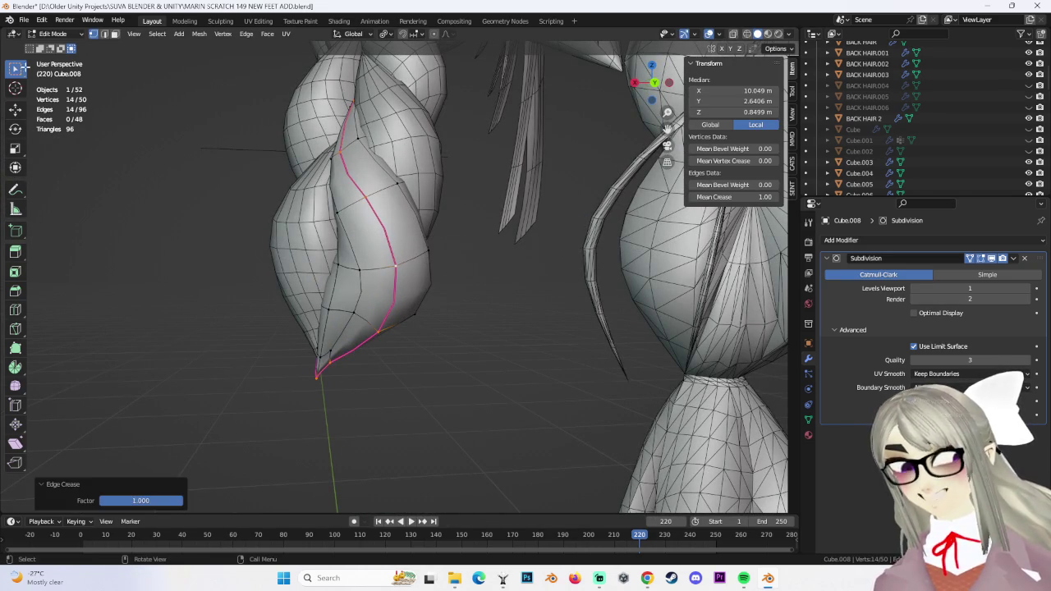
pyautogui.click(70, 37)
pyautogui.click(53, 48)
pyautogui.moveTo(427, 310); pyautogui.dragTo(555, 313, button='middle')
# Look through the vertex and edge menus in Edit Mode, then exit and deselect
pyautogui.press('Tab')
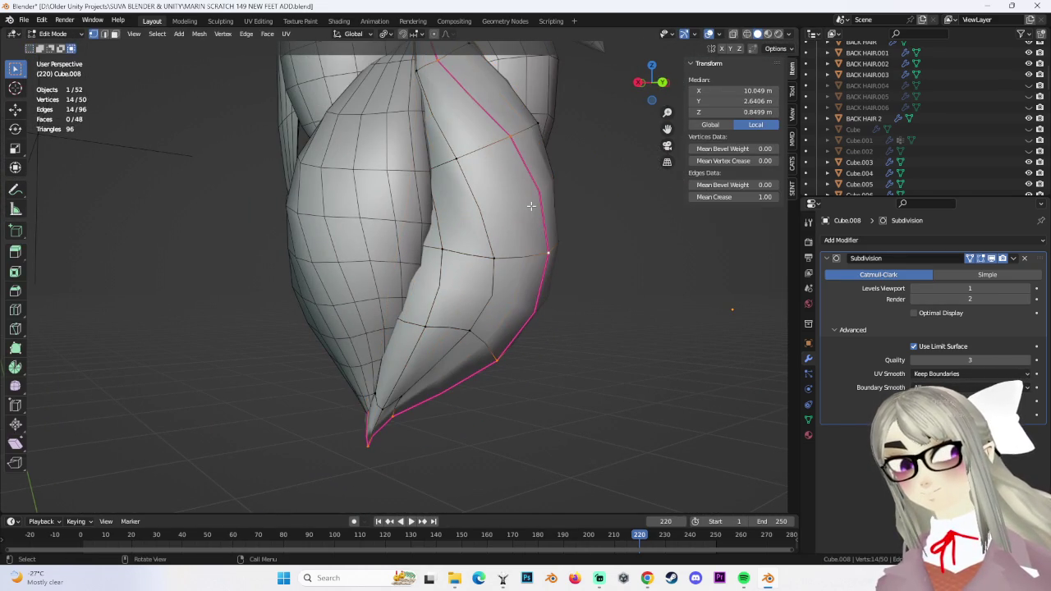
pyautogui.rightClick(551, 197)
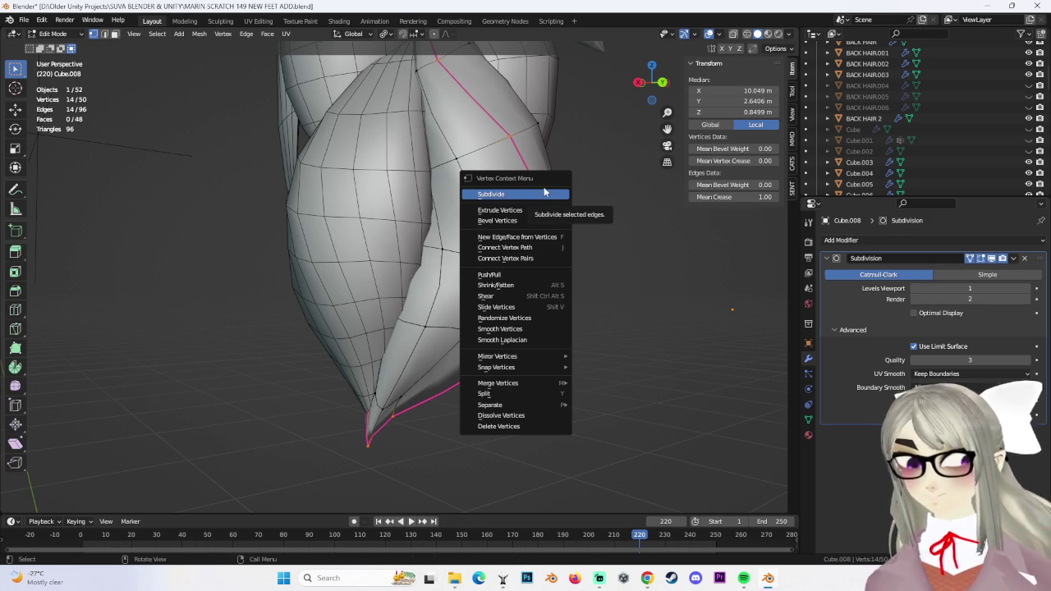
pyautogui.hotkey('ctrl', 'e')
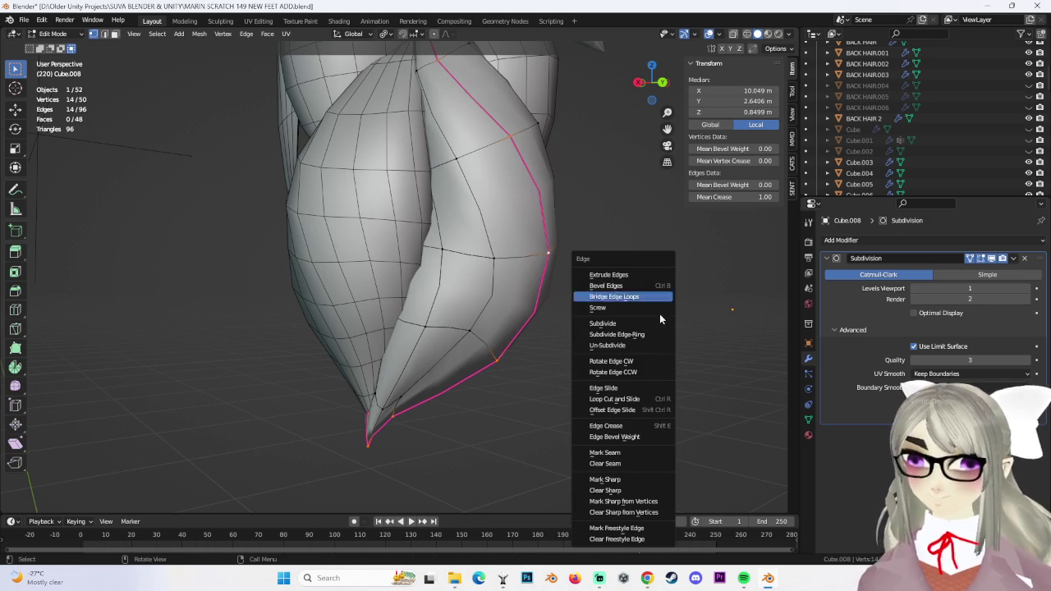
pyautogui.click(633, 484)
pyautogui.moveTo(633, 485)
pyautogui.mouseDown(button='middle')
pyautogui.moveTo(558, 347)
pyautogui.moveTo(222, 46)
pyautogui.mouseUp(button='middle')
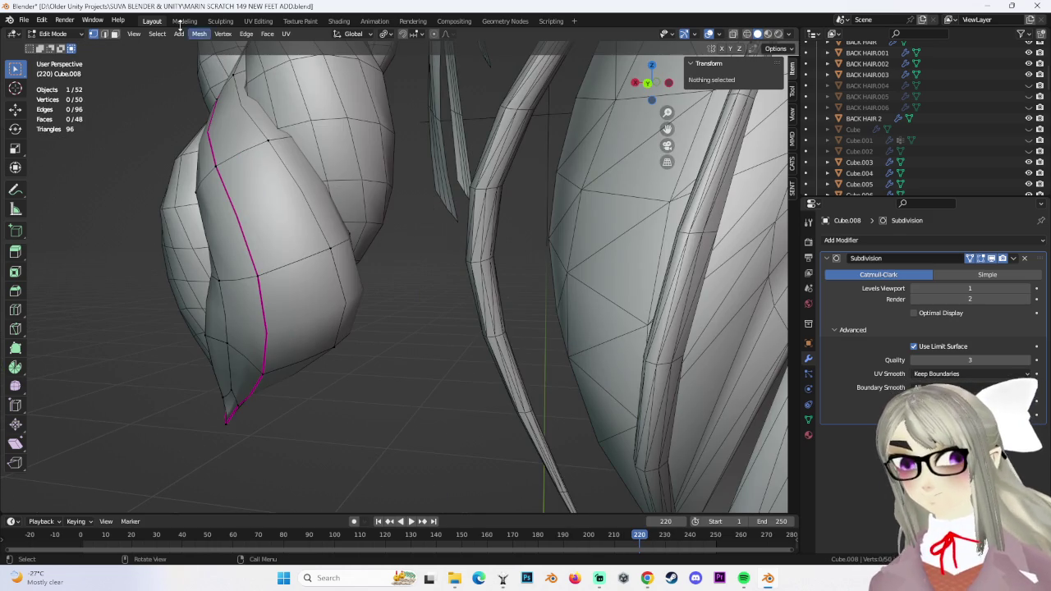
pyautogui.press('Tab')
pyautogui.click(389, 279)
pyautogui.moveTo(447, 305); pyautogui.dragTo(647, 131, button='middle')
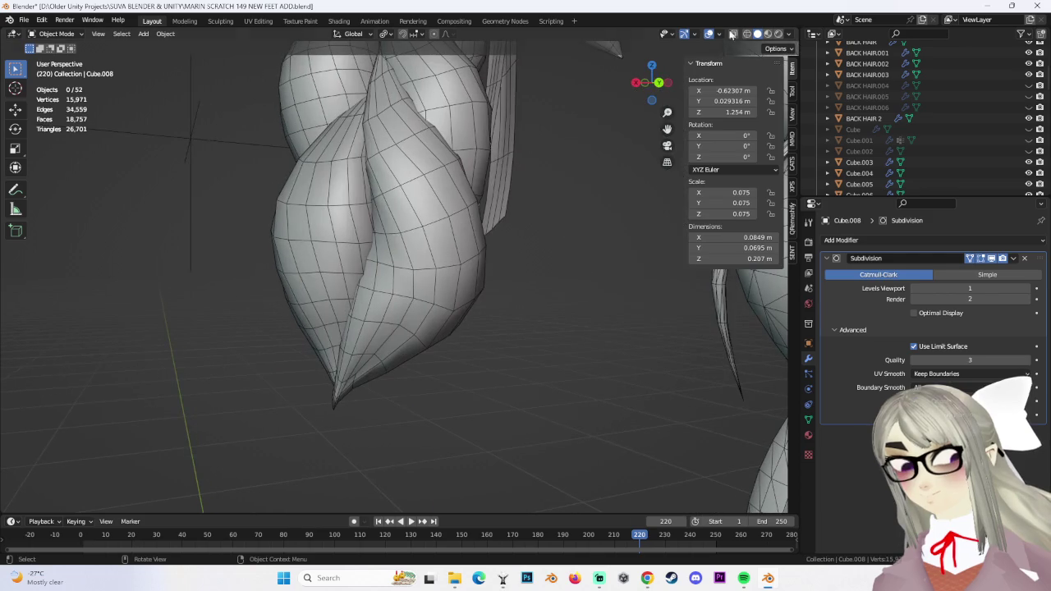
# Turn off the wireframe overlay in the viewport
pyautogui.click(719, 34)
pyautogui.click(651, 220)
pyautogui.moveTo(547, 246)
pyautogui.mouseDown(button='middle')
pyautogui.moveTo(549, 288)
pyautogui.moveTo(584, 254)
pyautogui.moveTo(508, 290)
pyautogui.moveTo(524, 240)
pyautogui.moveTo(581, 266)
pyautogui.moveTo(441, 262)
pyautogui.moveTo(503, 237)
pyautogui.moveTo(492, 270)
pyautogui.mouseUp(button='middle')
# Scale the creased braid-tip loop up by 1.99, then by a further 1.1
pyautogui.click(581, 266)
pyautogui.press('Tab')
pyautogui.keyDown('alt'); pyautogui.click(521, 270); pyautogui.keyUp('alt')
pyautogui.scroll(2, 504, 237)
pyautogui.press('s')
pyautogui.click(661, 274)
pyautogui.moveTo(661, 273)
pyautogui.mouseDown(button='middle')
pyautogui.moveTo(495, 271)
pyautogui.moveTo(575, 255)
pyautogui.mouseUp(button='middle')
pyautogui.press('s')
pyautogui.click(645, 246)
pyautogui.moveTo(645, 246)
pyautogui.mouseDown(button='middle')
pyautogui.moveTo(511, 262)
pyautogui.moveTo(580, 251)
pyautogui.moveTo(562, 255)
pyautogui.mouseUp(button='middle')
# Deselect the enlarged loop, inspect the braid tip, and leave Edit Mode
pyautogui.click(517, 274)
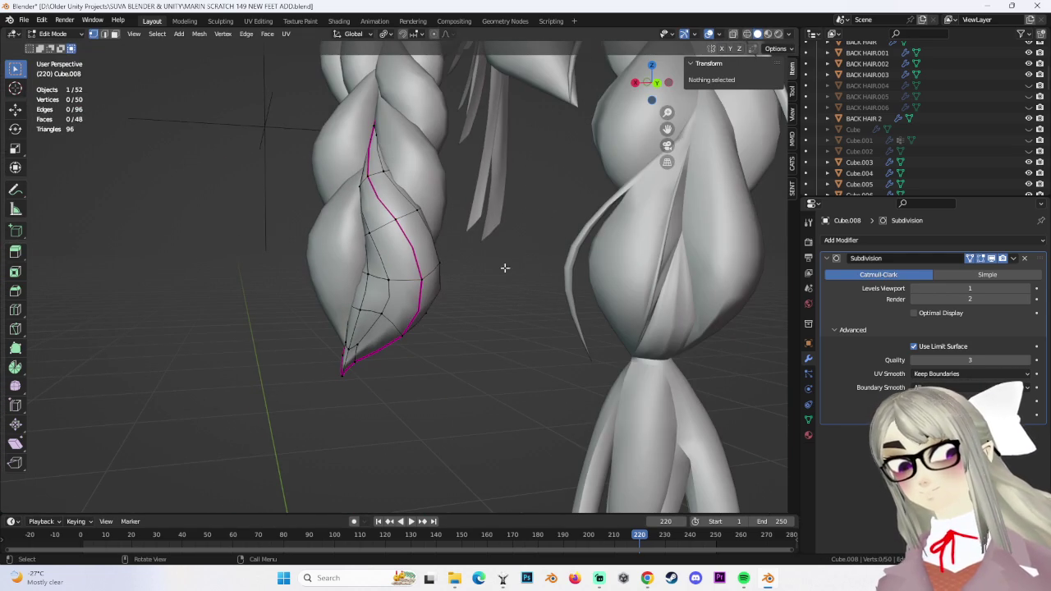
pyautogui.hotkey('ctrl', 'z')
pyautogui.moveTo(493, 279)
pyautogui.mouseDown(button='middle')
pyautogui.moveTo(534, 287)
pyautogui.moveTo(481, 301)
pyautogui.moveTo(496, 307)
pyautogui.moveTo(436, 279)
pyautogui.moveTo(537, 298)
pyautogui.moveTo(473, 285)
pyautogui.moveTo(425, 200)
pyautogui.moveTo(487, 199)
pyautogui.mouseUp(button='middle')
pyautogui.click(535, 287)
pyautogui.scroll(3, 488, 199)
pyautogui.moveTo(492, 263)
pyautogui.mouseDown(button='middle')
pyautogui.moveTo(497, 220)
pyautogui.moveTo(526, 205)
pyautogui.mouseUp(button='middle')
pyautogui.scroll(-3, 525, 205)
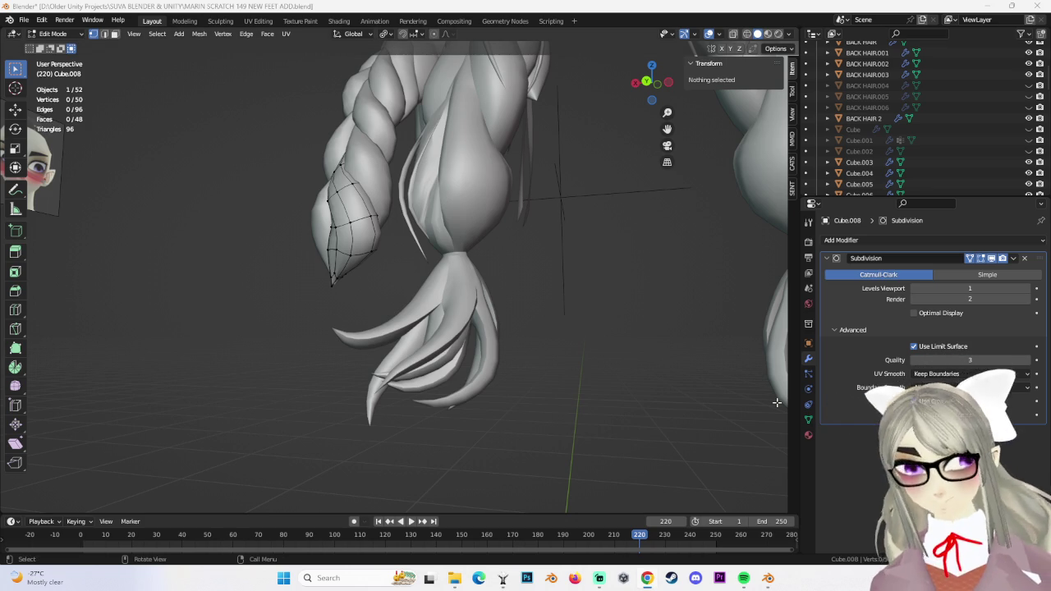
pyautogui.press('Tab')
pyautogui.moveTo(197, 128); pyautogui.dragTo(421, 349, button='middle')
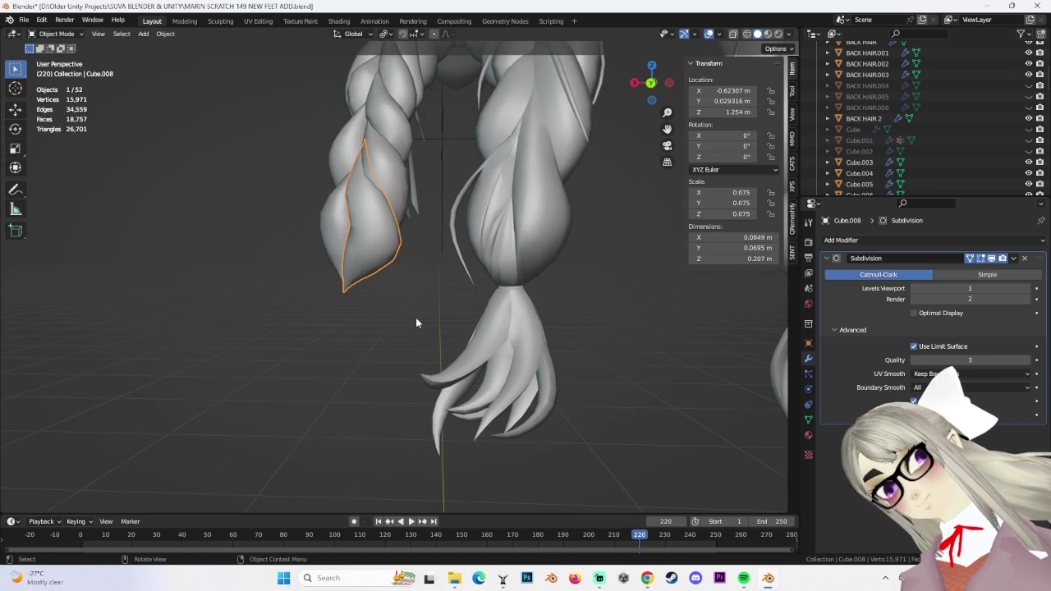
# Add a cylinder, shrink it to 0.059 scale and raise it along Z beside the braid
pyautogui.click(145, 34)
pyautogui.moveTo(159, 47)
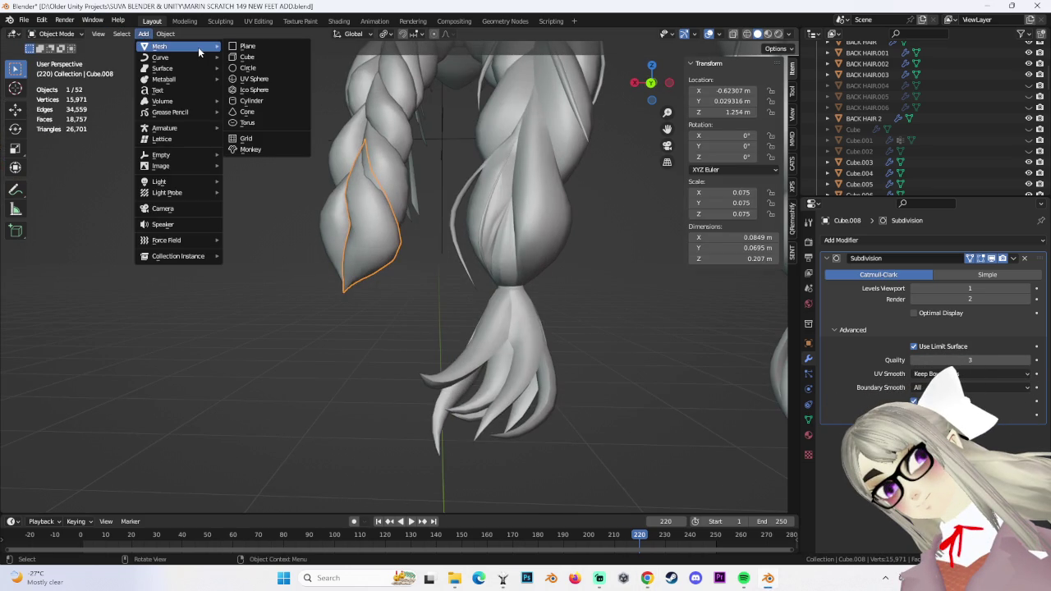
pyautogui.click(269, 102)
pyautogui.scroll(-4, 426, 246)
pyautogui.press('s')
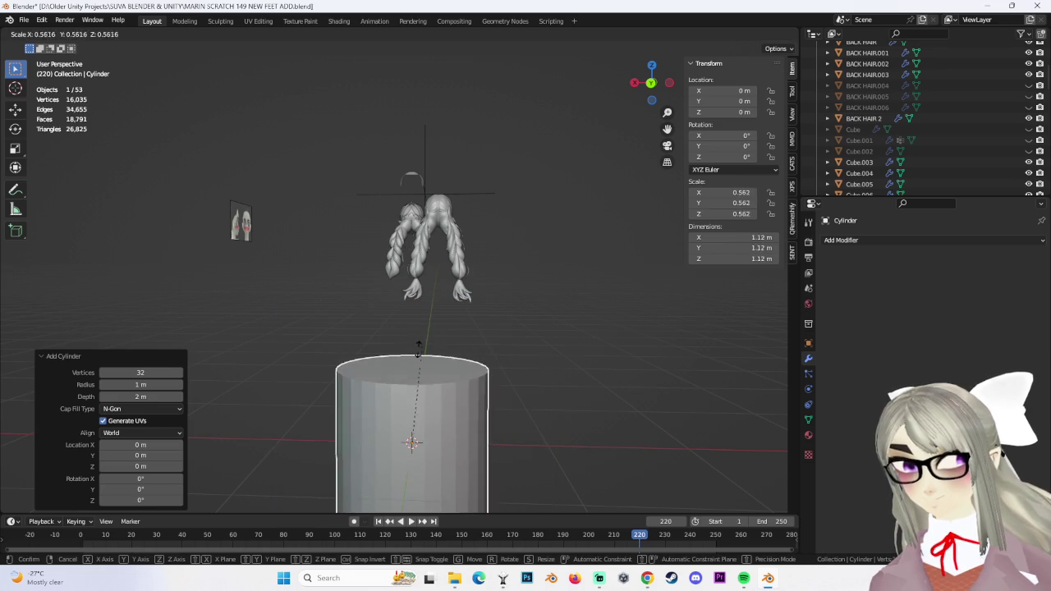
pyautogui.click(460, 348)
pyautogui.press('g')
pyautogui.press('z')
pyautogui.click(484, 184)
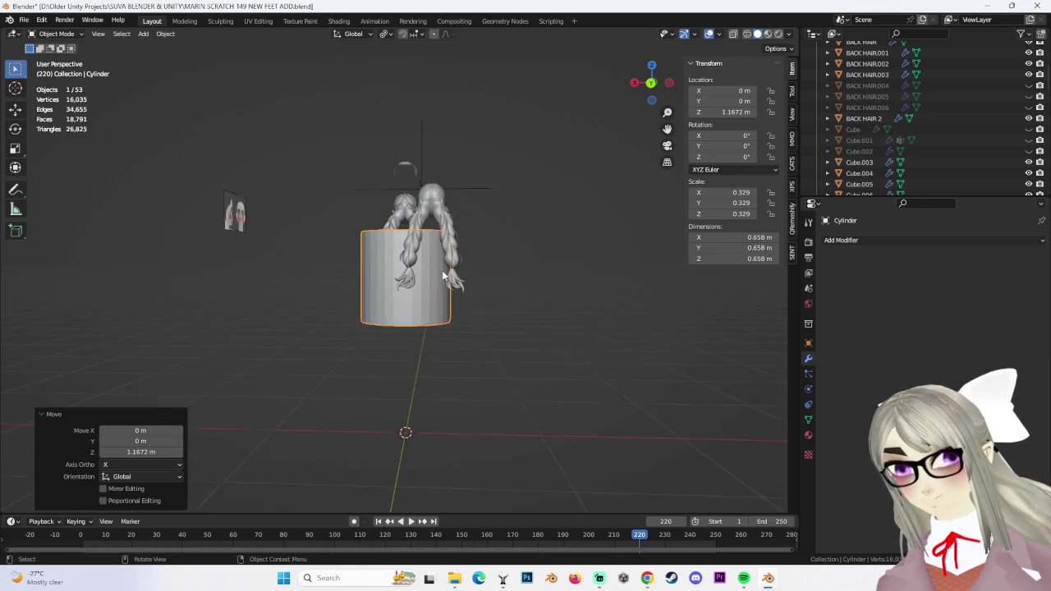
pyautogui.scroll(3, 460, 247)
pyautogui.press('s')
pyautogui.click(457, 269)
pyautogui.scroll(2, 458, 283)
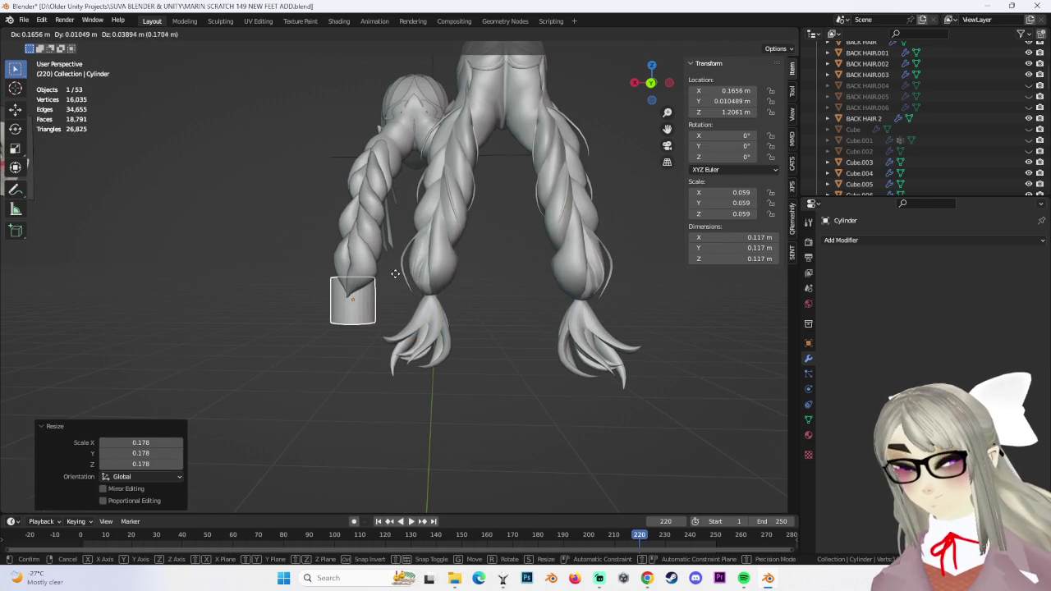
pyautogui.press('Escape')
# Check the cylinder from the back and side views, then enter Edit Mode on its mesh
pyautogui.click(646, 77)
pyautogui.scroll(2, 480, 317)
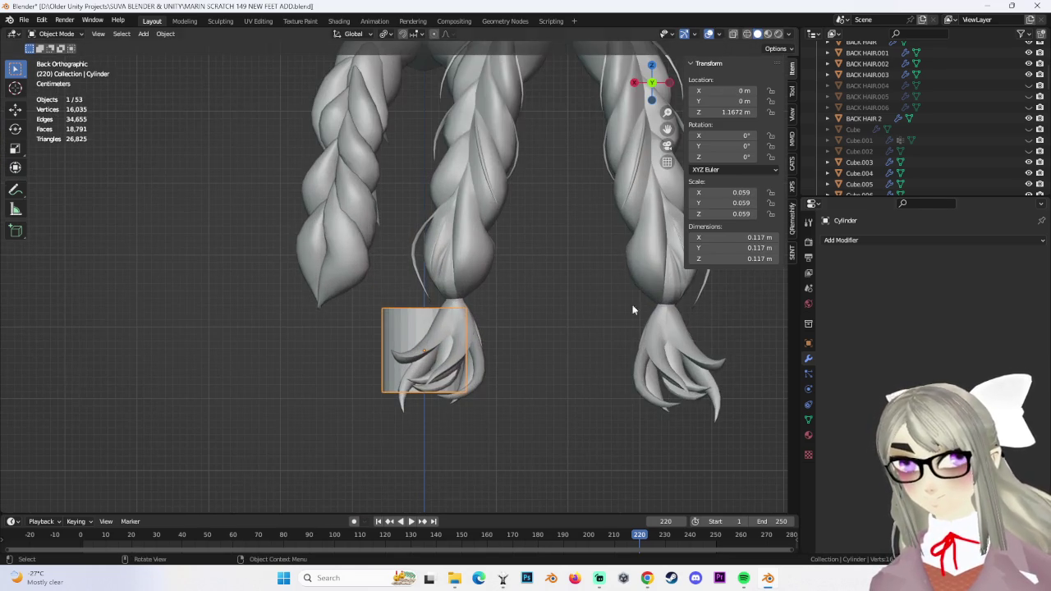
pyautogui.click(635, 83)
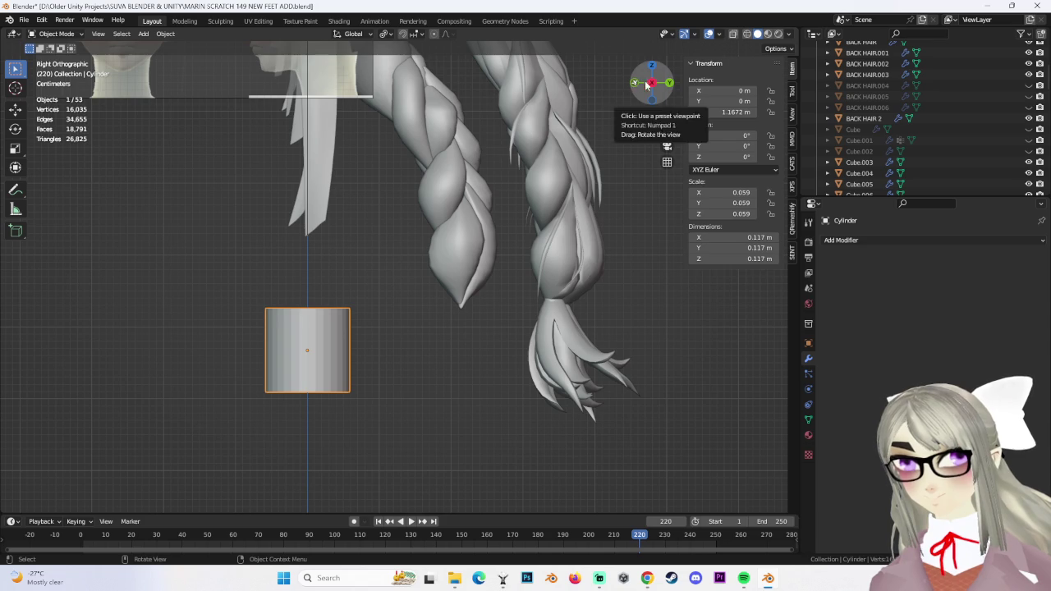
pyautogui.moveTo(305, 215); pyautogui.dragTo(378, 246, button='middle')
pyautogui.click(55, 34)
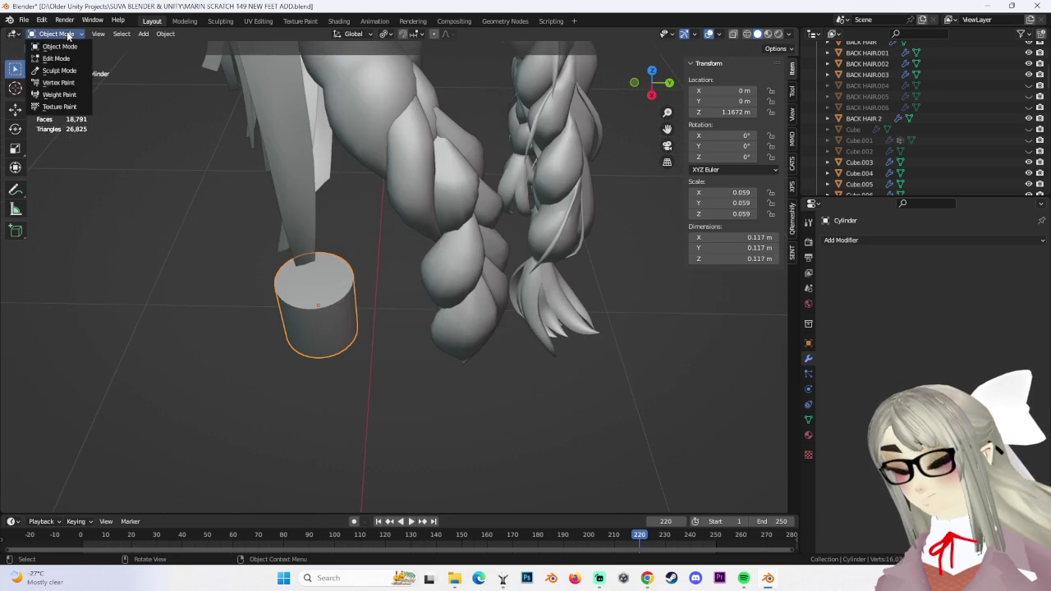
pyautogui.click(49, 46)
# Select the cylinder's top and bottom cap faces and delete them to leave an open tube
pyautogui.click(367, 314)
pyautogui.click(115, 34)
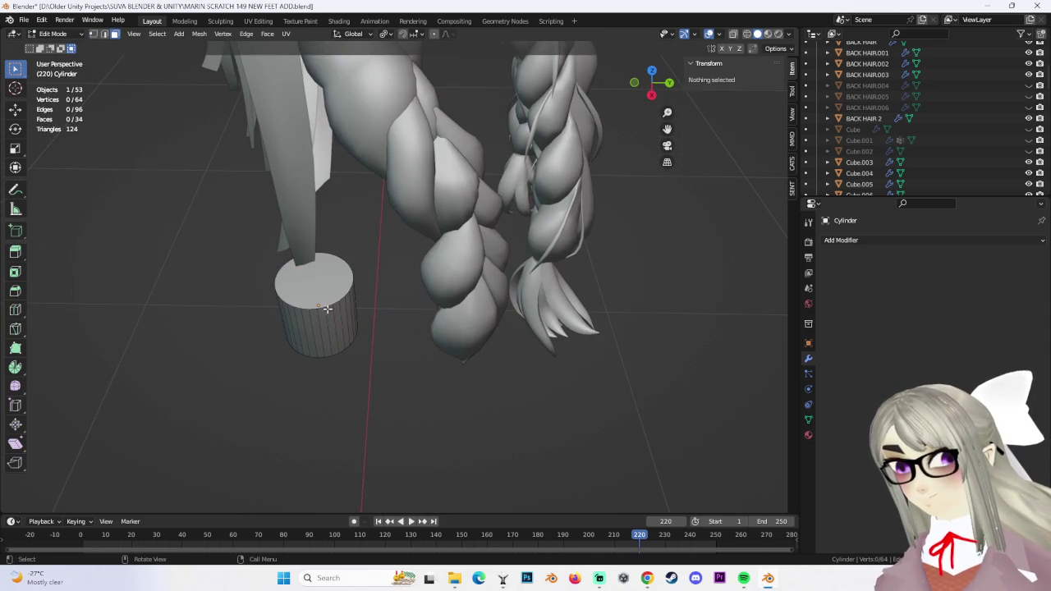
pyautogui.click(329, 304)
pyautogui.keyDown('shift'); pyautogui.click(303, 394); pyautogui.keyUp('shift')
pyautogui.moveTo(329, 305)
pyautogui.mouseDown(button='middle')
pyautogui.moveTo(302, 394)
pyautogui.moveTo(345, 392)
pyautogui.mouseUp(button='middle')
pyautogui.press('x')
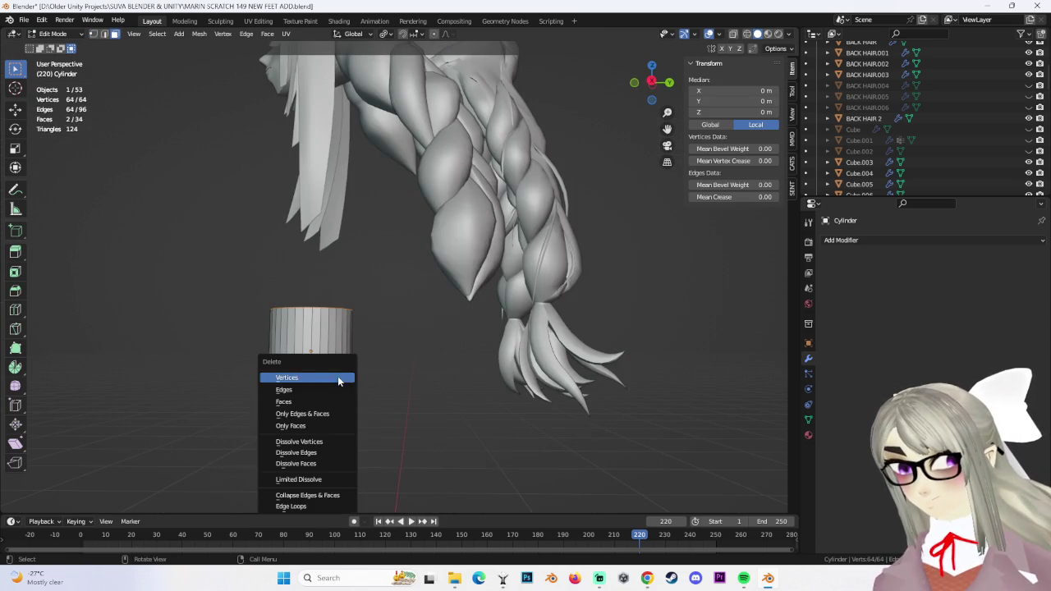
pyautogui.click(315, 402)
pyautogui.moveTo(369, 459); pyautogui.dragTo(432, 246, button='middle')
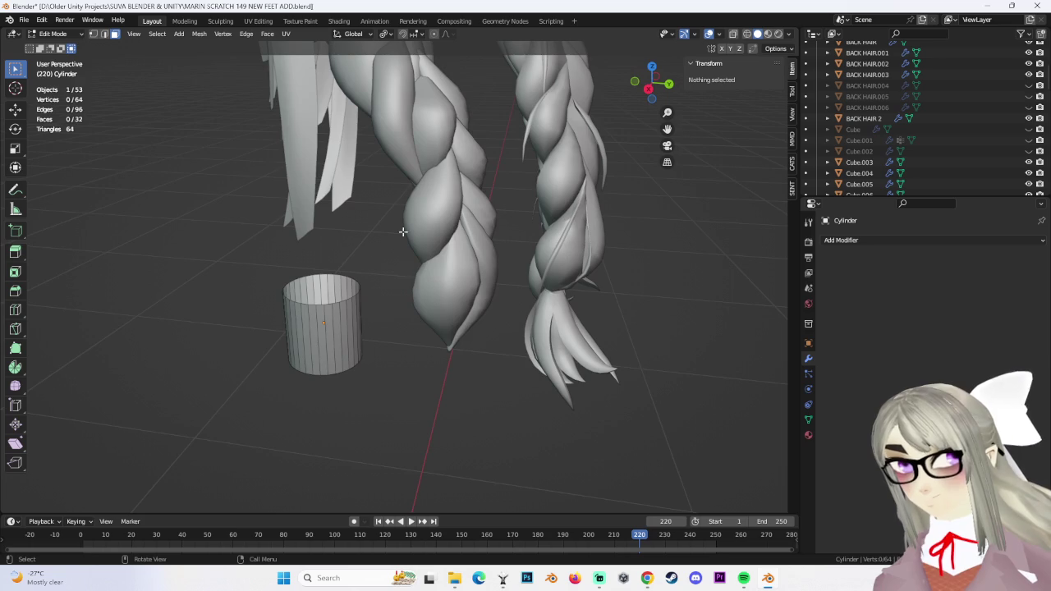
# Return to Object Mode and view the tube from behind, keeping its current size
pyautogui.click(53, 34)
pyautogui.click(57, 44)
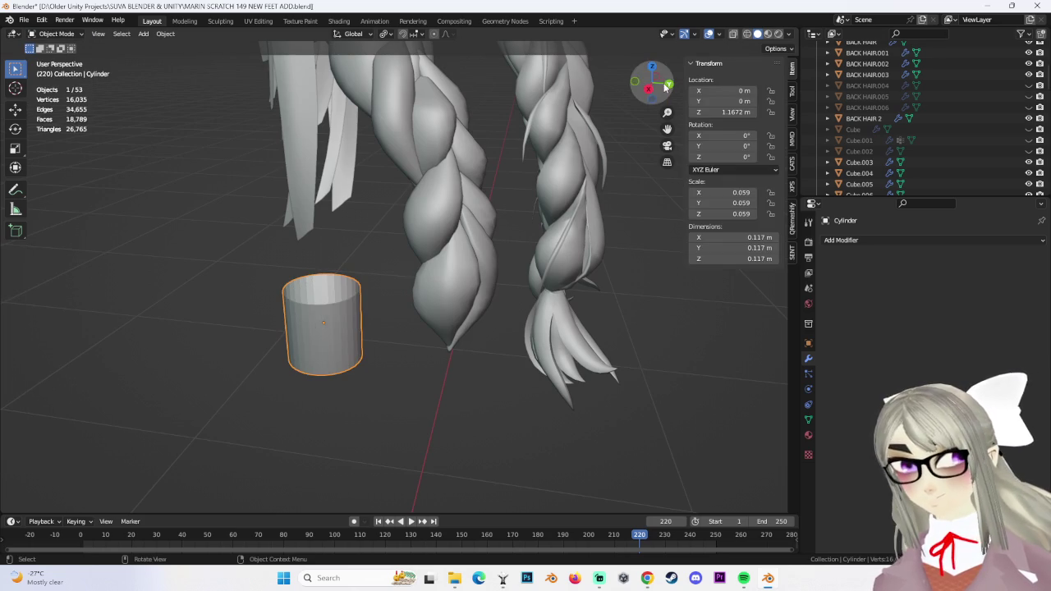
pyautogui.click(667, 84)
pyautogui.press('s')
pyautogui.press('Escape')
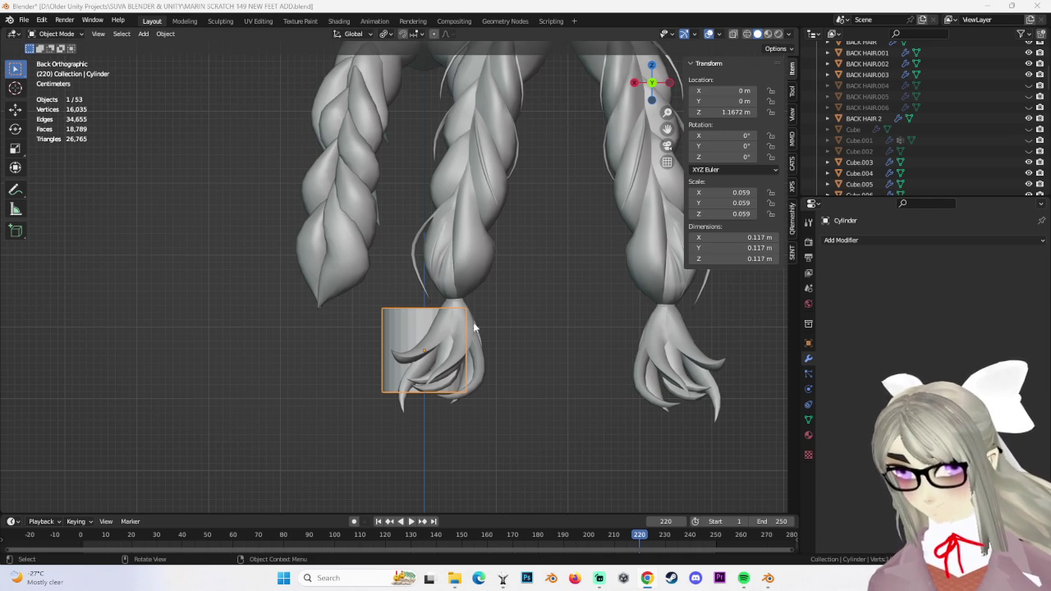
pyautogui.click(164, 34)
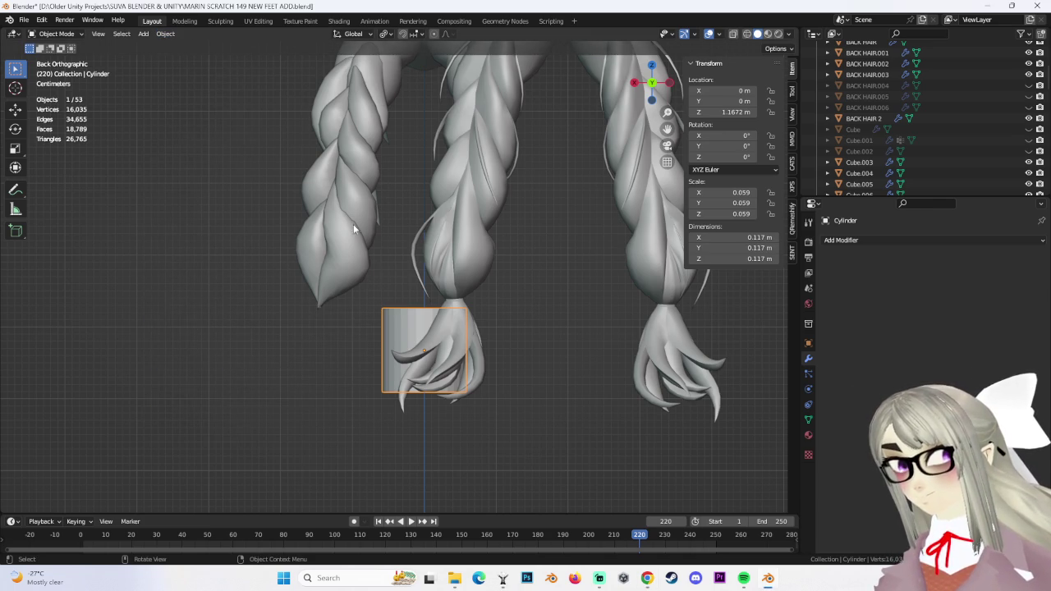
# Move the cylinder to the pointed braid tip, shrink it to about a quarter and set its Y depth
pyautogui.scroll(1, 435, 396)
pyautogui.press('g')
pyautogui.click(428, 318)
pyautogui.press('s')
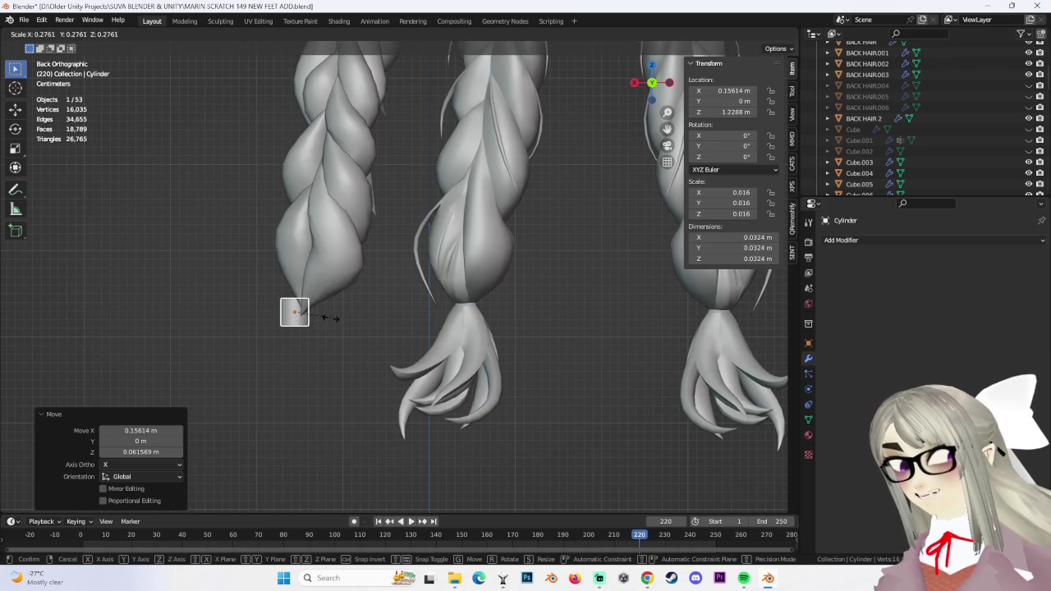
pyautogui.click(332, 319)
pyautogui.moveTo(366, 361)
pyautogui.mouseDown(button='middle')
pyautogui.moveTo(357, 283)
pyautogui.moveTo(448, 360)
pyautogui.moveTo(516, 307)
pyautogui.mouseUp(button='middle')
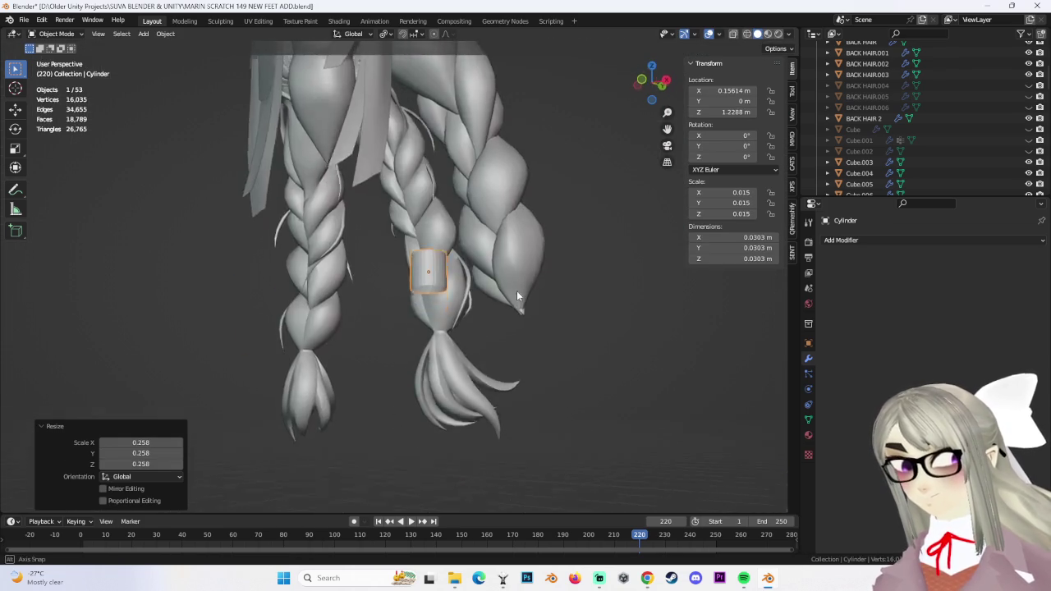
pyautogui.press('g')
pyautogui.press('y')
pyautogui.click(622, 311)
# Flatten the cylinder along Z into a thin ring
pyautogui.scroll(3, 623, 311)
pyautogui.press('s')
pyautogui.press('z')
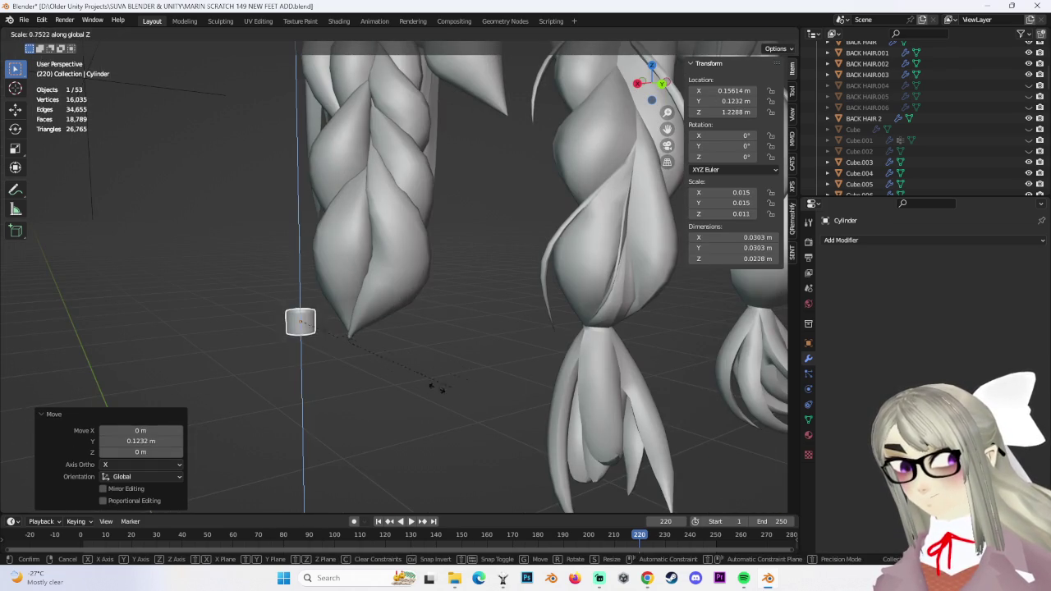
pyautogui.click(343, 380)
pyautogui.keyDown('ctrl'); pyautogui.scroll(-2, 387, 403); pyautogui.keyUp('ctrl')
pyautogui.scroll(4, 249, 356)
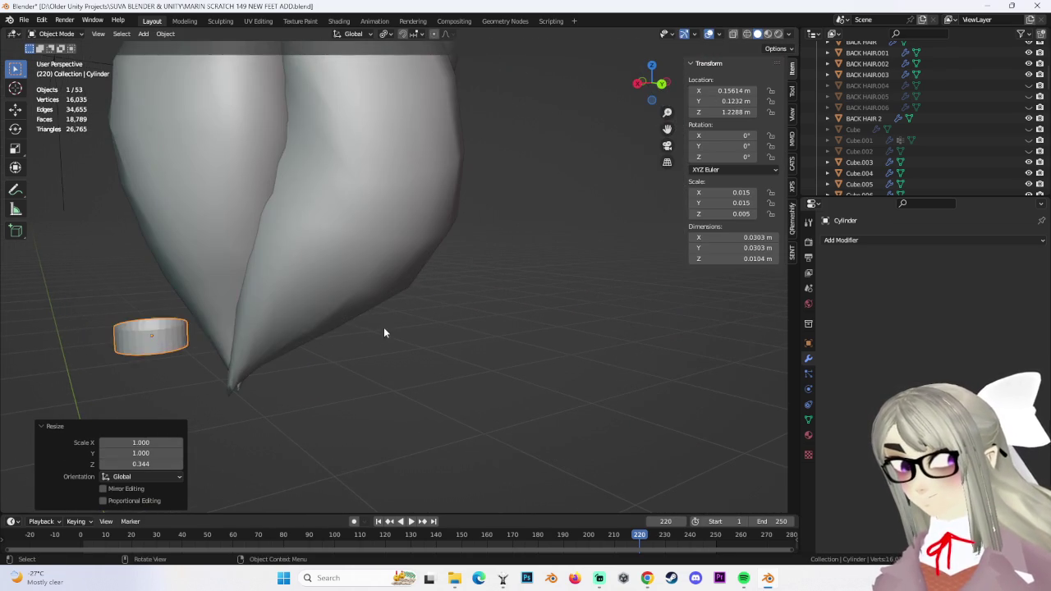
pyautogui.press('s')
pyautogui.press('z')
pyautogui.click(246, 335)
pyautogui.moveTo(256, 332); pyautogui.dragTo(296, 329, button='middle')
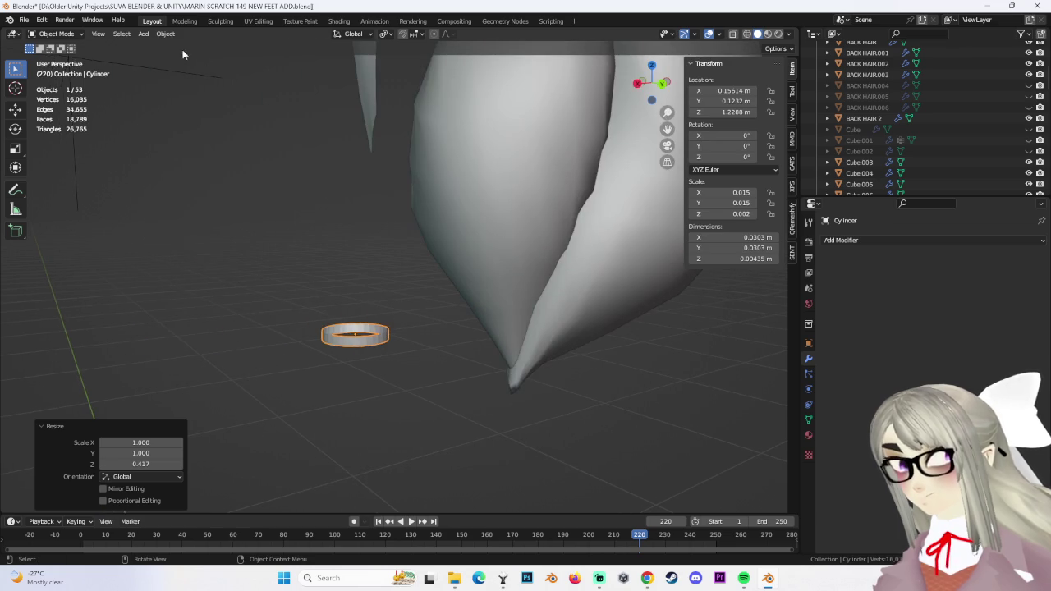
# Give the ring smooth shading and rename it HAIR BAND
pyautogui.click(165, 33)
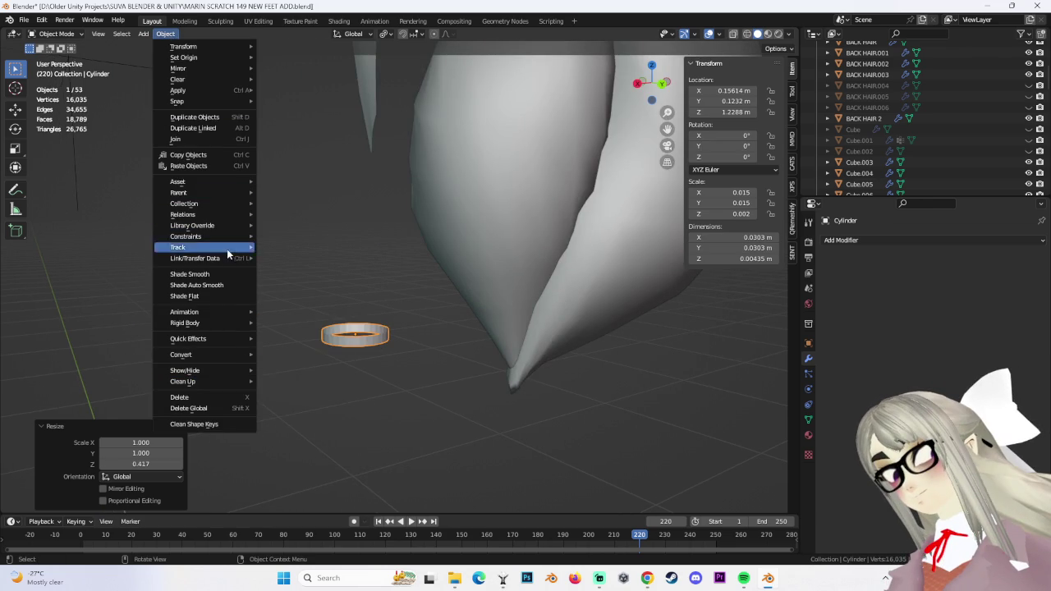
pyautogui.click(197, 273)
pyautogui.moveTo(205, 273)
pyautogui.mouseDown(button='middle')
pyautogui.moveTo(403, 320)
pyautogui.moveTo(619, 275)
pyautogui.mouseUp(button='middle')
pyautogui.scroll(-3, 880, 154)
pyautogui.scroll(-3, 880, 153)
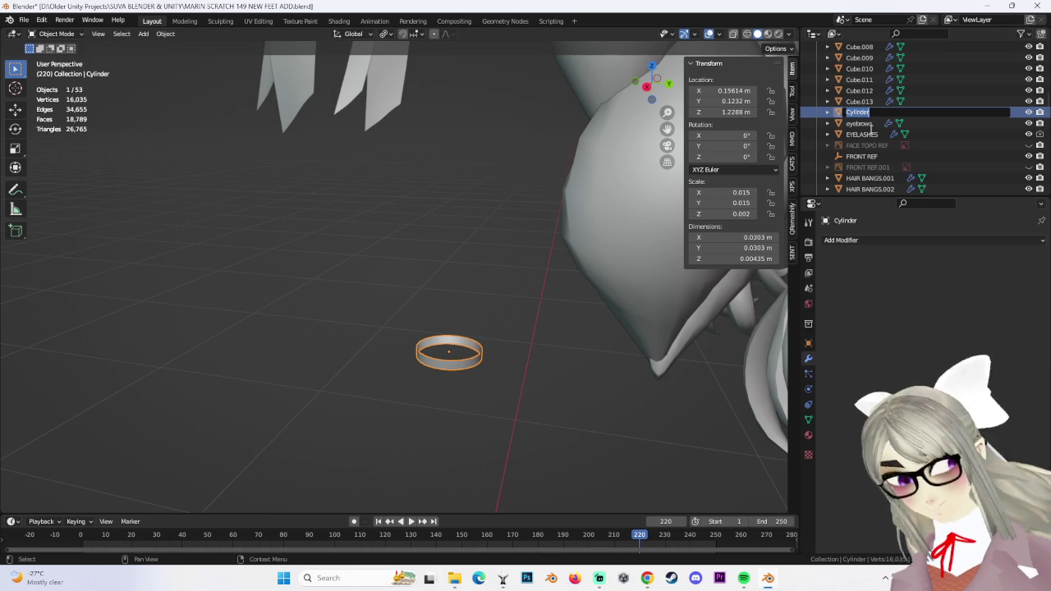
pyautogui.write('HAIR BAND')
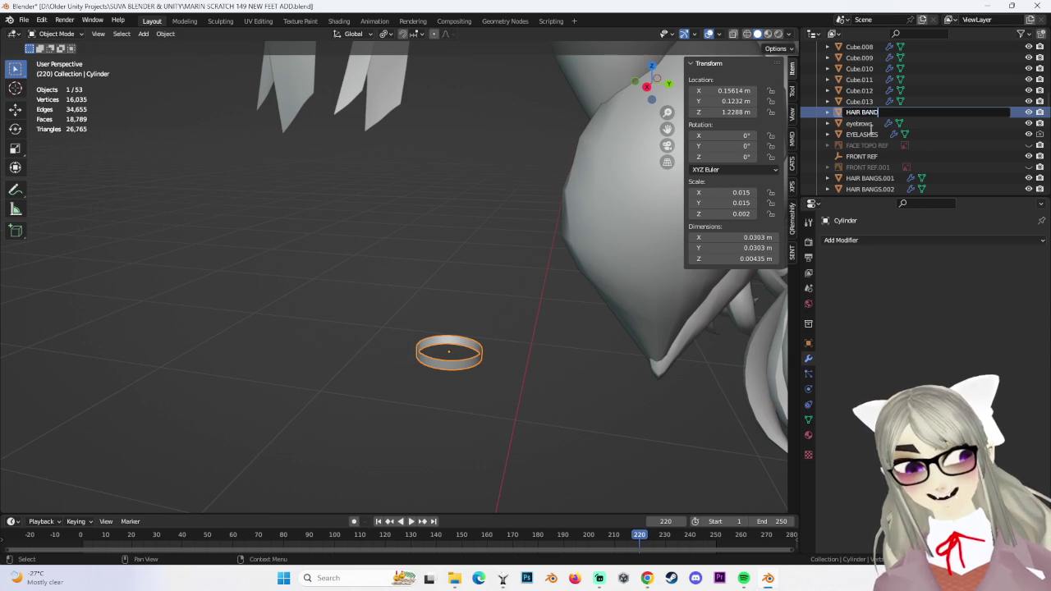
pyautogui.press('Return')
# Fit the band under the braid tip, shrinking it slightly and adjusting its Y depth
pyautogui.press('ctrl+KP_1')
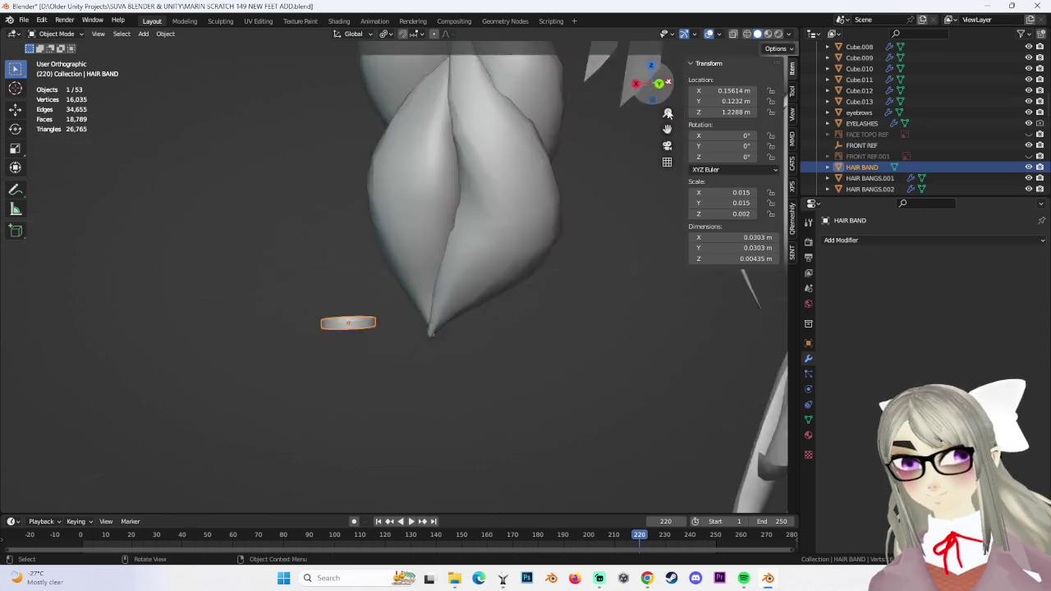
pyautogui.keyDown('shift'); pyautogui.moveTo(457, 285); pyautogui.dragTo(394, 272, button='middle'); pyautogui.keyUp('shift')
pyautogui.scroll(-1, 394, 272)
pyautogui.click(417, 258)
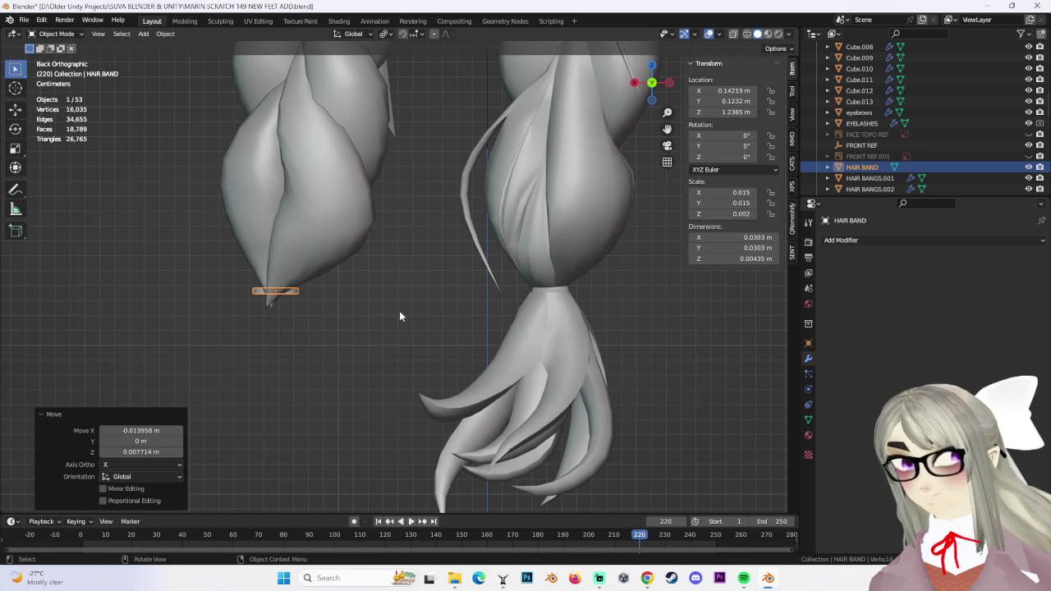
pyautogui.press('s')
pyautogui.click(380, 304)
pyautogui.moveTo(380, 304)
pyautogui.mouseDown(button='middle')
pyautogui.moveTo(370, 280)
pyautogui.moveTo(265, 225)
pyautogui.mouseUp(button='middle')
pyautogui.press('g')
pyautogui.press('y')
pyautogui.click(238, 78)
pyautogui.moveTo(238, 78)
pyautogui.mouseDown(button='middle')
pyautogui.moveTo(321, 279)
pyautogui.moveTo(445, 307)
pyautogui.mouseUp(button='middle')
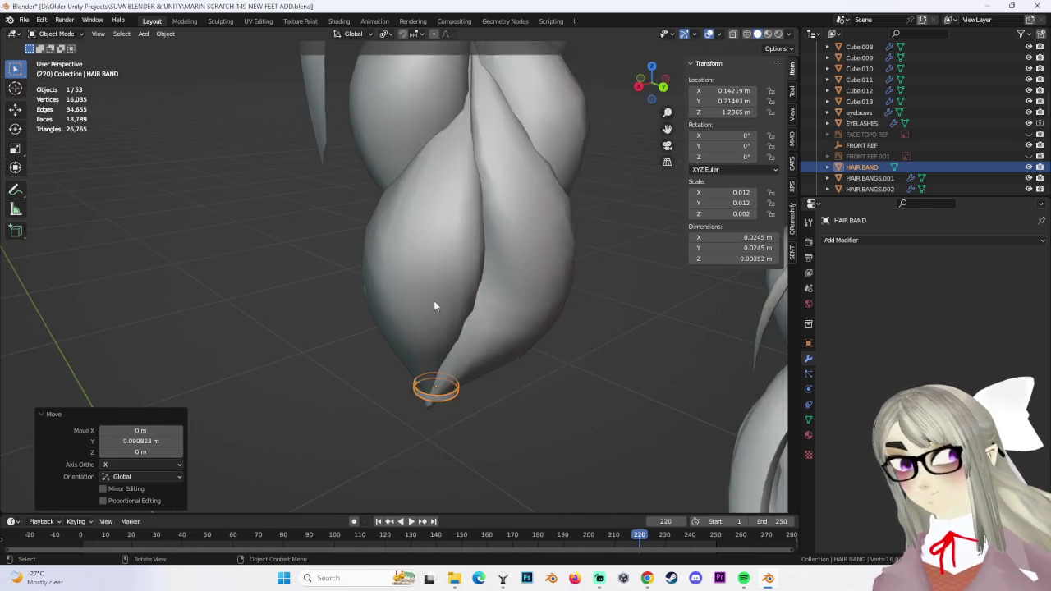
# Tilt the band to match the tip and nudge it up and sideways into its final position
pyautogui.click(652, 82)
pyautogui.scroll(2, 351, 358)
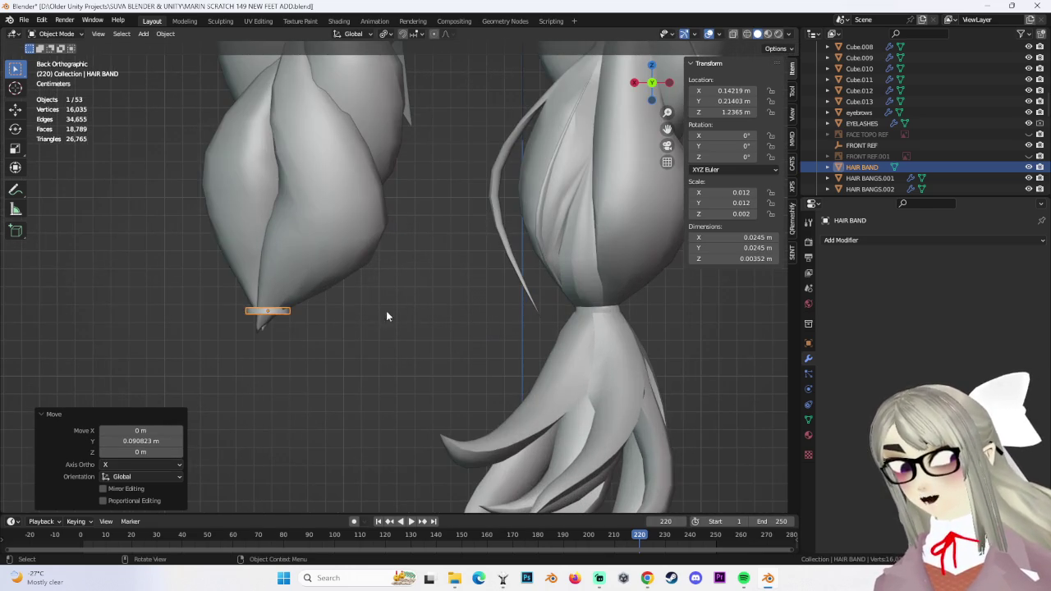
pyautogui.click(386, 315)
pyautogui.press('g')
pyautogui.click(319, 298)
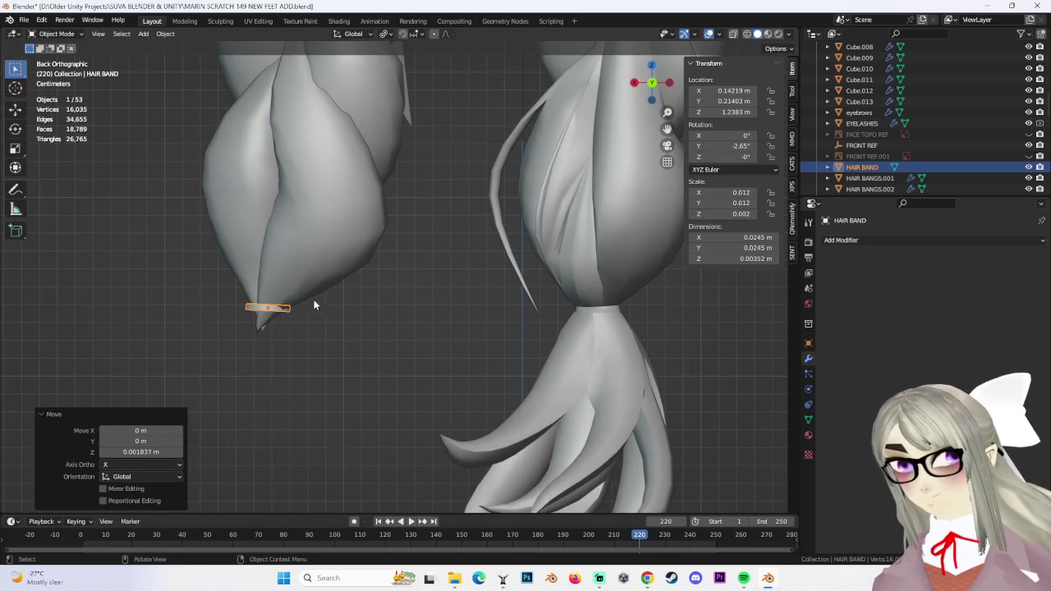
pyautogui.moveTo(319, 297); pyautogui.dragTo(316, 254, button='middle')
pyautogui.click(653, 74)
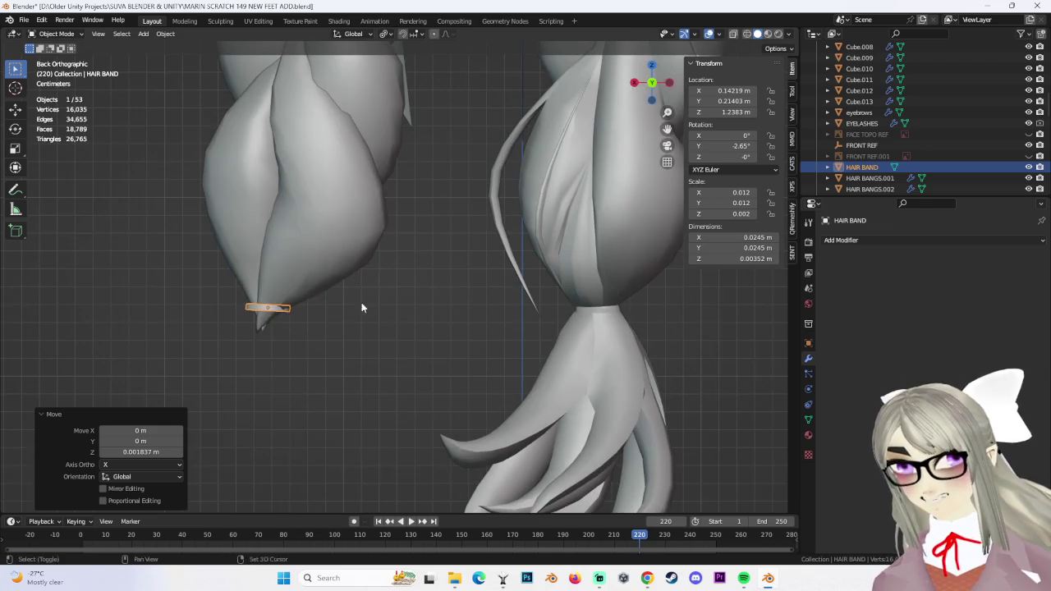
pyautogui.press('g')
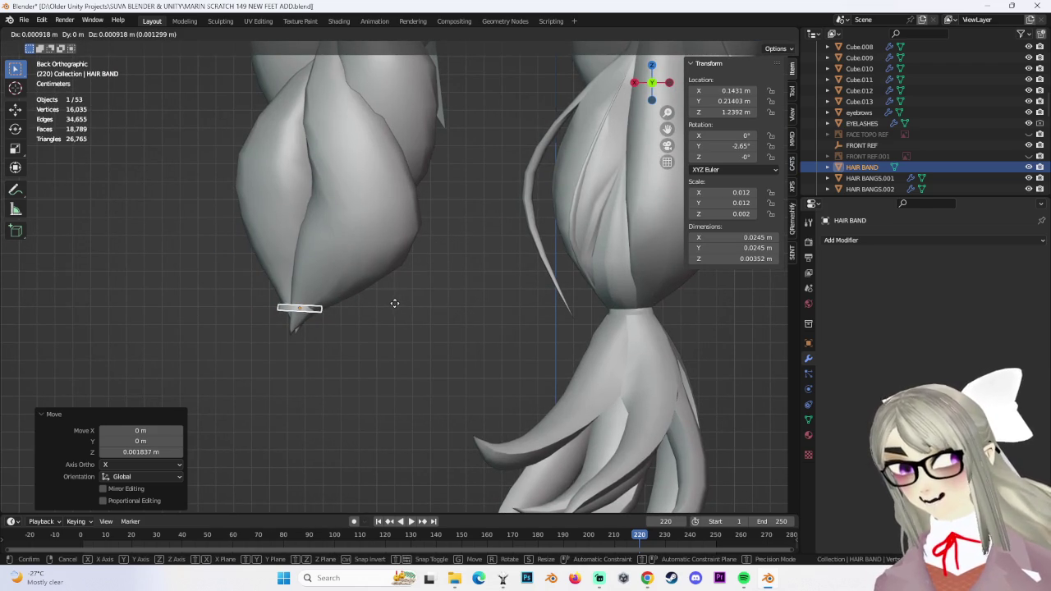
pyautogui.press('g')
pyautogui.click(397, 300)
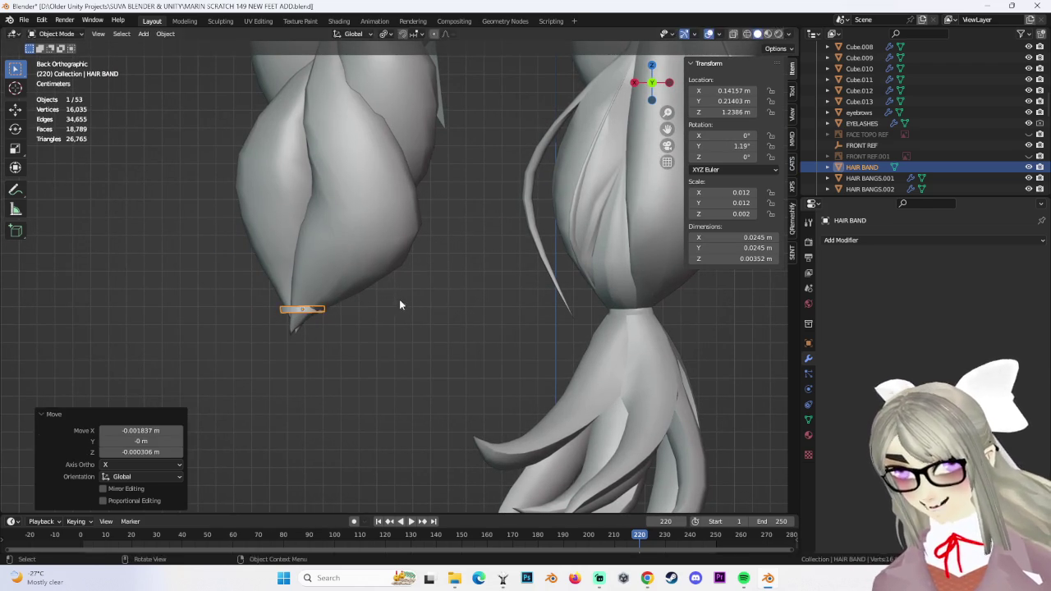
pyautogui.click(397, 305)
pyautogui.scroll(-3, 398, 306)
# Inspect the band against the braid tips, then select the pointed hair strand Cube.009
pyautogui.click(405, 311)
pyautogui.moveTo(353, 284)
pyautogui.mouseDown(button='middle')
pyautogui.moveTo(339, 268)
pyautogui.moveTo(413, 307)
pyautogui.moveTo(355, 294)
pyautogui.mouseUp(button='middle')
pyautogui.scroll(-3, 355, 294)
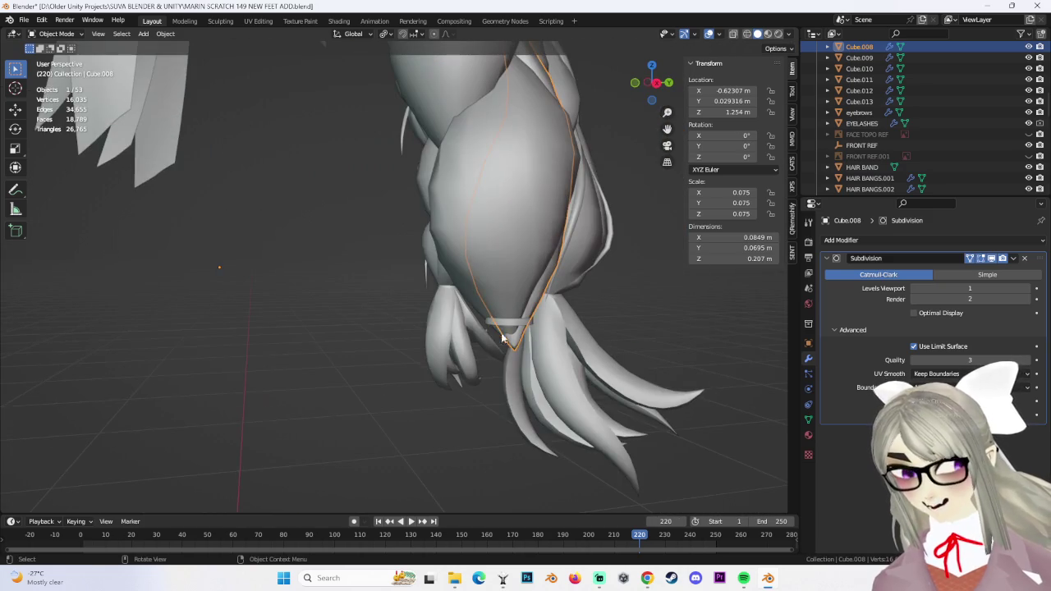
pyautogui.click(509, 320)
pyautogui.moveTo(552, 332)
pyautogui.mouseDown(button='middle')
pyautogui.moveTo(481, 345)
pyautogui.moveTo(458, 290)
pyautogui.mouseUp(button='middle')
pyautogui.click(459, 290)
pyautogui.click(460, 352)
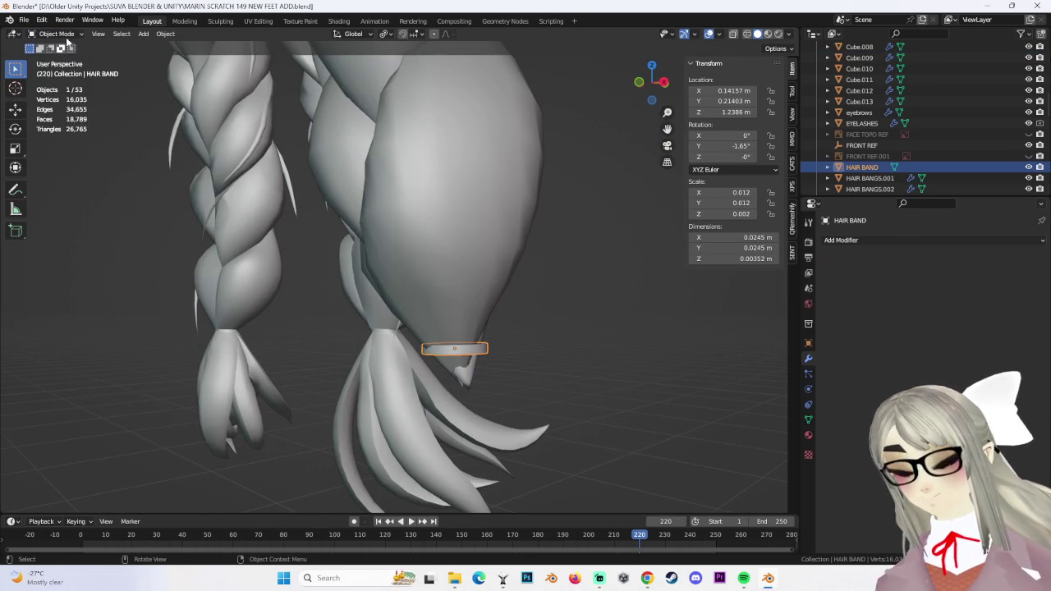
pyautogui.click(67, 61)
pyautogui.moveTo(528, 246); pyautogui.dragTo(409, 205, button='middle')
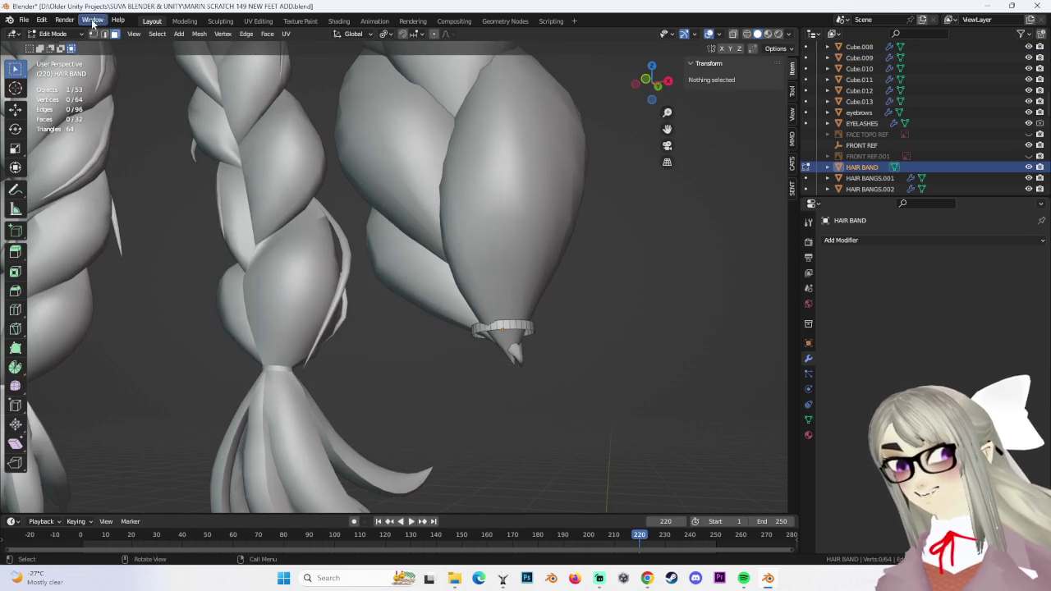
pyautogui.click(60, 47)
pyautogui.click(567, 254)
# Enter Edit Mode on Cube.009 and move its tip vertex along Z
pyautogui.moveTo(581, 265); pyautogui.dragTo(656, 271, button='middle')
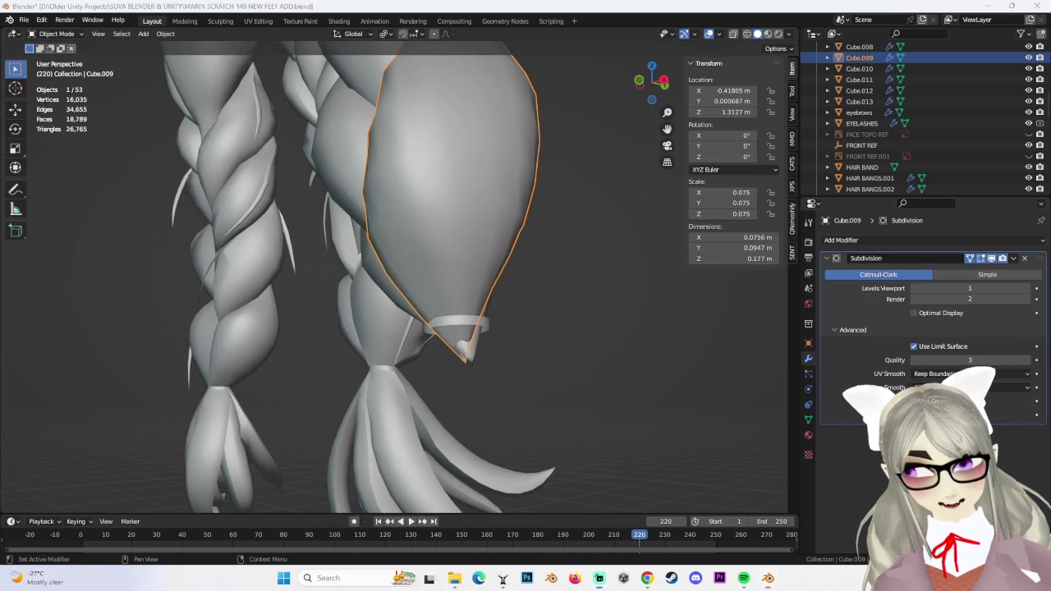
pyautogui.click(56, 34)
pyautogui.click(64, 60)
pyautogui.moveTo(426, 271); pyautogui.dragTo(516, 370, button='middle')
pyautogui.scroll(3, 516, 371)
pyautogui.moveTo(516, 298); pyautogui.dragTo(510, 196, button='middle')
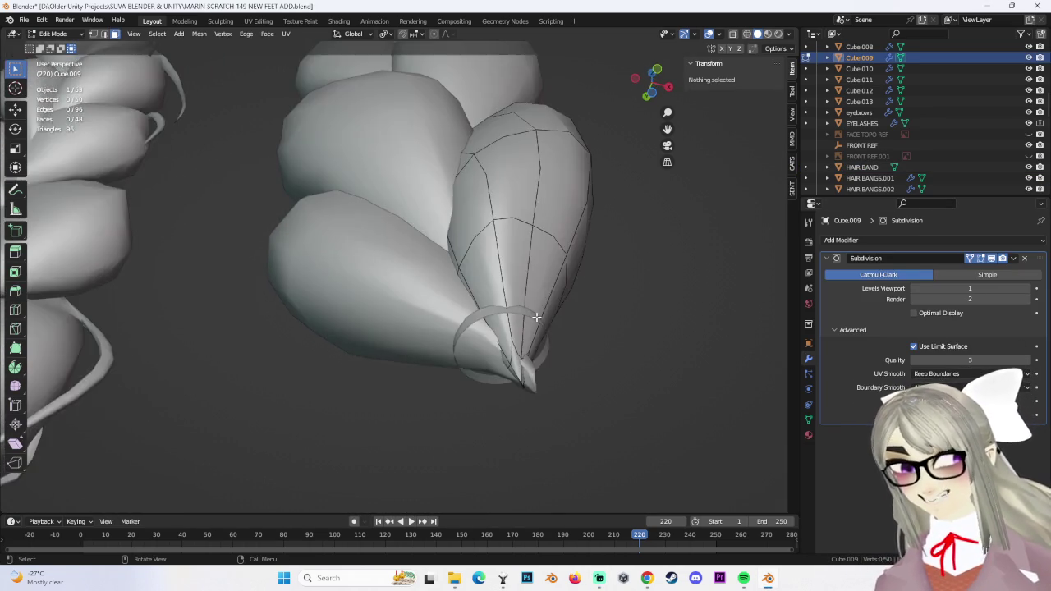
pyautogui.click(93, 34)
pyautogui.click(514, 353)
pyautogui.moveTo(514, 353)
pyautogui.mouseDown(button='middle')
pyautogui.moveTo(557, 290)
pyautogui.moveTo(493, 383)
pyautogui.moveTo(407, 341)
pyautogui.mouseUp(button='middle')
pyautogui.press('g')
pyautogui.press('z')
pyautogui.click(526, 367)
# Add an edge loop near the braid tip, then squash and reposition it in wireframe view
pyautogui.moveTo(178, 274)
pyautogui.mouseDown(button='middle')
pyautogui.moveTo(94, 53)
pyautogui.moveTo(500, 342)
pyautogui.moveTo(439, 372)
pyautogui.mouseUp(button='middle')
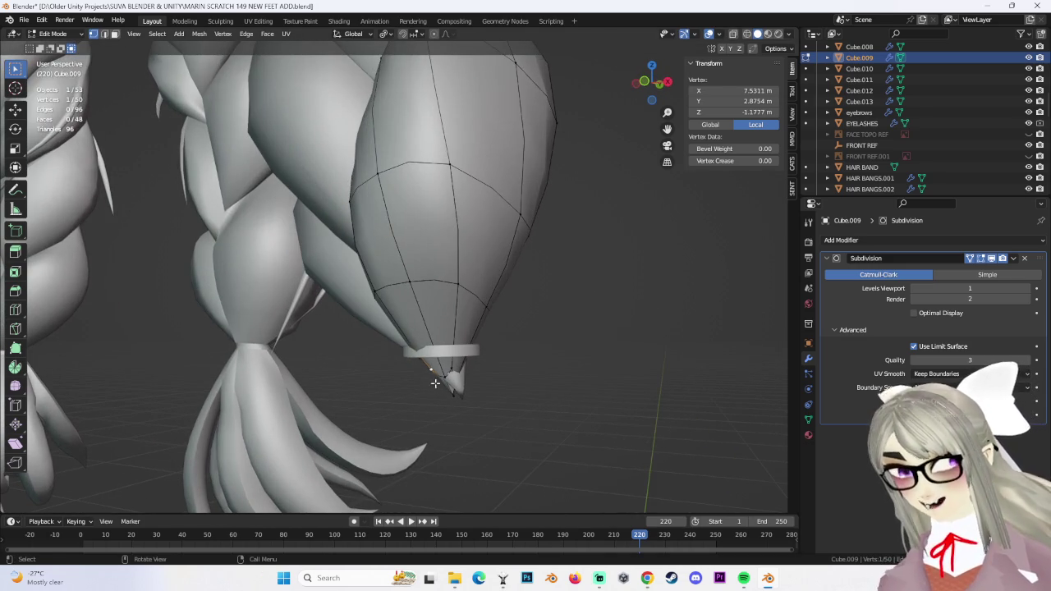
pyautogui.click(419, 341)
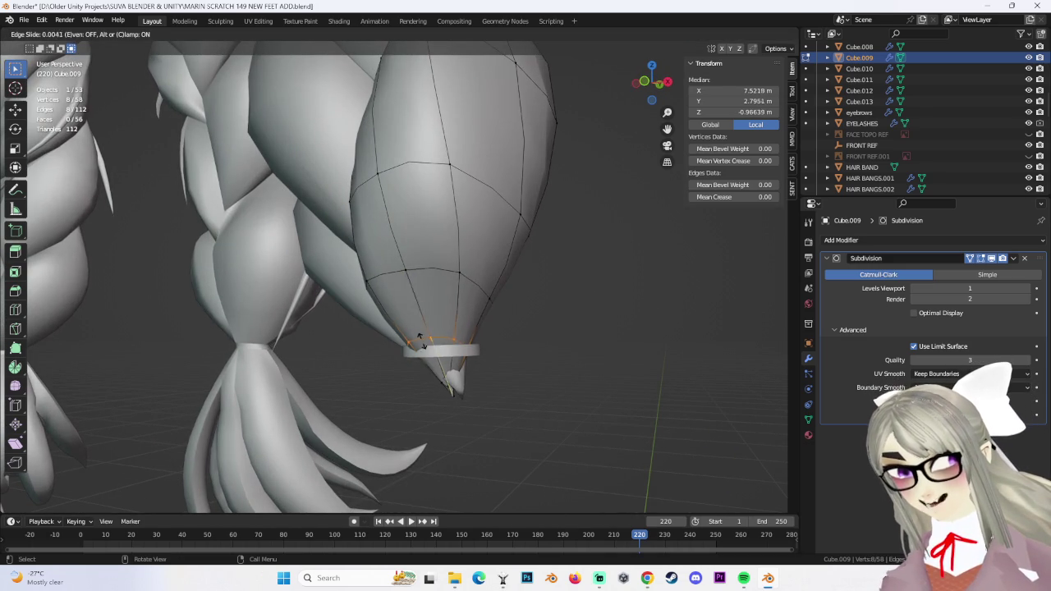
pyautogui.click(421, 340)
pyautogui.moveTo(504, 312); pyautogui.dragTo(541, 336, button='middle')
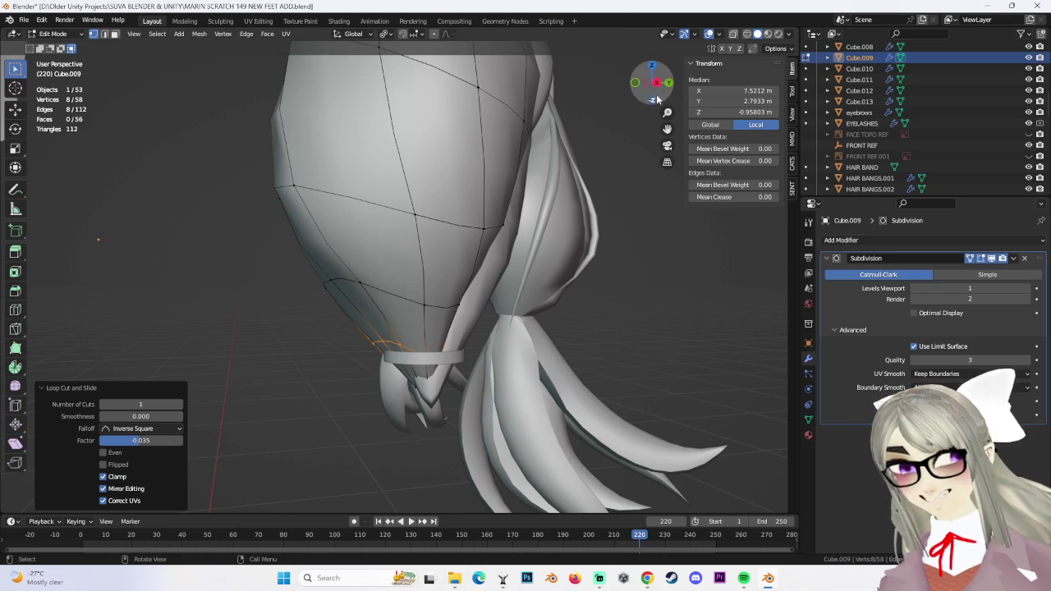
pyautogui.click(654, 100)
pyautogui.press('Escape')
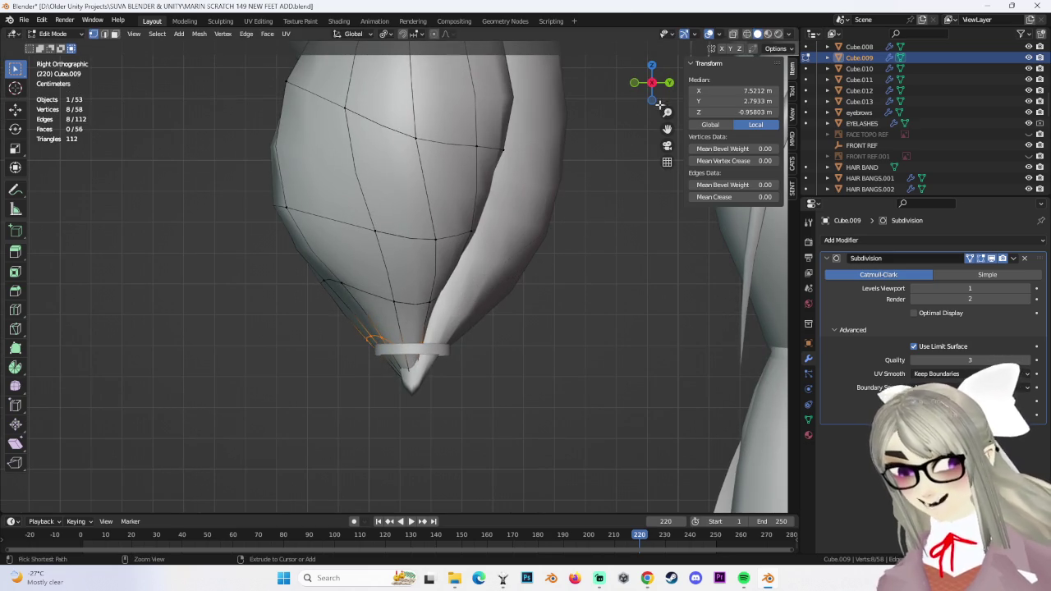
pyautogui.click(748, 34)
pyautogui.click(594, 252)
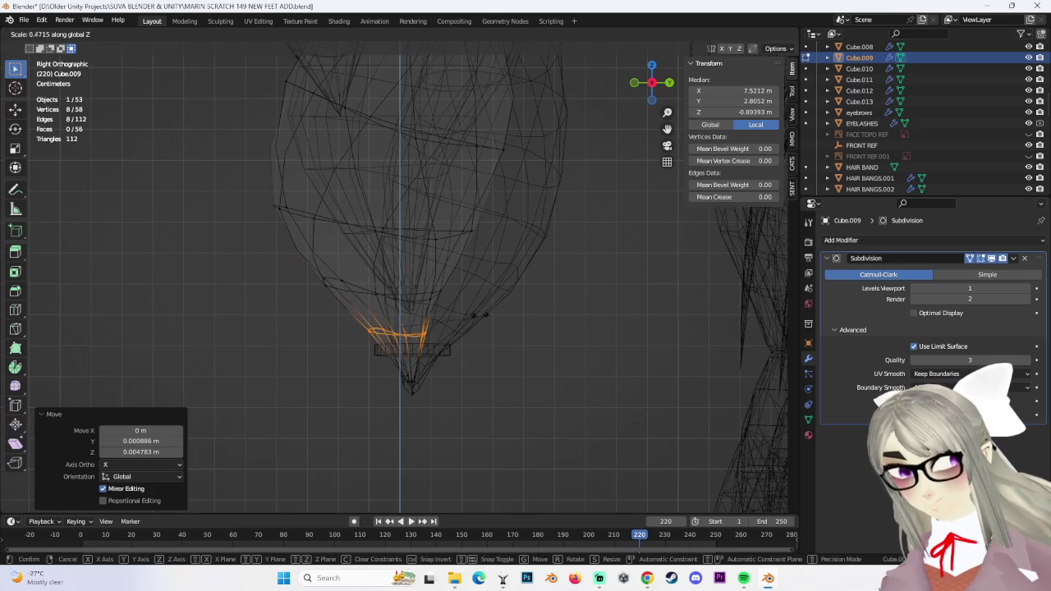
pyautogui.click(325, 341)
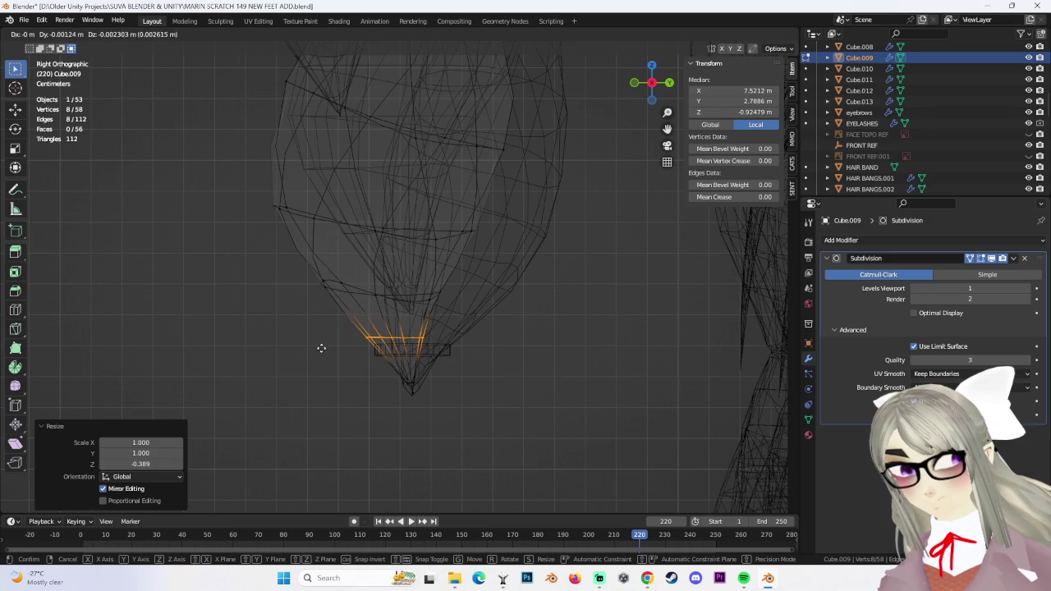
pyautogui.click(321, 348)
pyautogui.moveTo(324, 348)
pyautogui.mouseDown(button='middle')
pyautogui.moveTo(581, 207)
pyautogui.moveTo(539, 347)
pyautogui.moveTo(471, 356)
pyautogui.moveTo(485, 350)
pyautogui.moveTo(498, 361)
pyautogui.moveTo(352, 369)
pyautogui.mouseUp(button='middle')
# Adjust a single vertex on the loop, checking the fit in solid and wireframe shading
pyautogui.scroll(3, 479, 345)
pyautogui.press('g')
pyautogui.rightClick(406, 316)
pyautogui.moveTo(413, 314)
pyautogui.mouseDown(button='middle')
pyautogui.moveTo(406, 254)
pyautogui.moveTo(387, 268)
pyautogui.moveTo(419, 257)
pyautogui.mouseUp(button='middle')
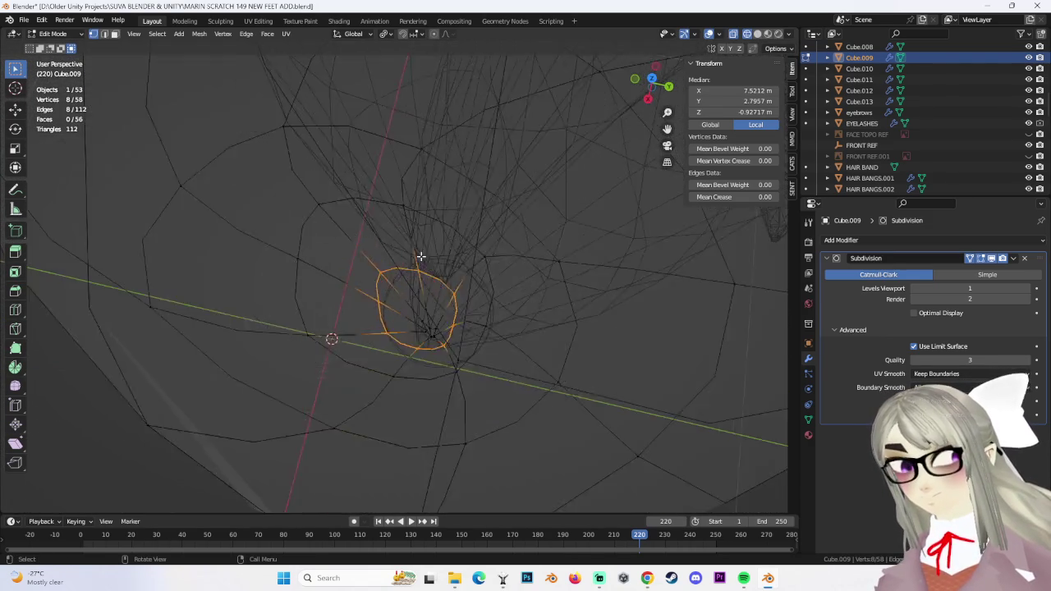
pyautogui.click(373, 274)
pyautogui.click(398, 302)
pyautogui.moveTo(406, 307)
pyautogui.mouseDown(button='middle')
pyautogui.moveTo(296, 397)
pyautogui.moveTo(539, 406)
pyautogui.moveTo(752, 97)
pyautogui.mouseUp(button='middle')
pyautogui.click(757, 34)
pyautogui.moveTo(525, 345)
pyautogui.mouseDown(button='middle')
pyautogui.moveTo(541, 386)
pyautogui.moveTo(502, 356)
pyautogui.moveTo(526, 312)
pyautogui.mouseUp(button='middle')
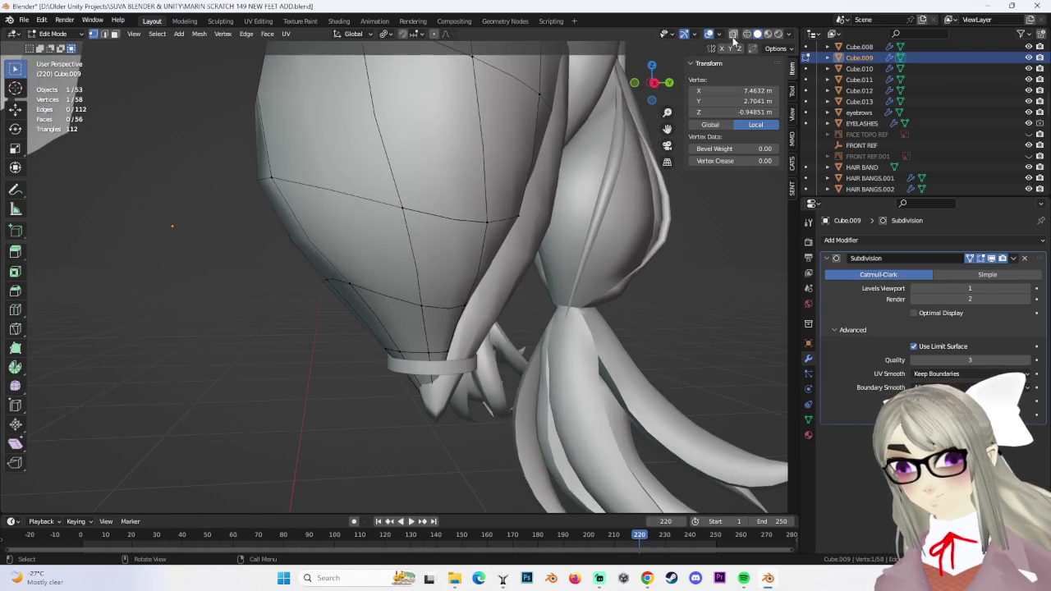
pyautogui.click(734, 36)
pyautogui.moveTo(403, 345)
pyautogui.mouseDown(button='middle')
pyautogui.moveTo(526, 375)
pyautogui.moveTo(350, 334)
pyautogui.mouseUp(button='middle')
# Box-select the ring at the braid tip and widen it about 2.3 times
pyautogui.press('b')
pyautogui.moveTo(654, 400); pyautogui.dragTo(649, 399)
pyautogui.moveTo(649, 398); pyautogui.dragTo(490, 394, button='middle')
pyautogui.press('s')
pyautogui.click(580, 413)
pyautogui.moveTo(580, 413)
pyautogui.mouseDown(button='middle')
pyautogui.moveTo(556, 381)
pyautogui.moveTo(540, 401)
pyautogui.mouseUp(button='middle')
# Add a new edge loop near the hair band, flattened vertically and tilted slightly
pyautogui.scroll(3, 540, 401)
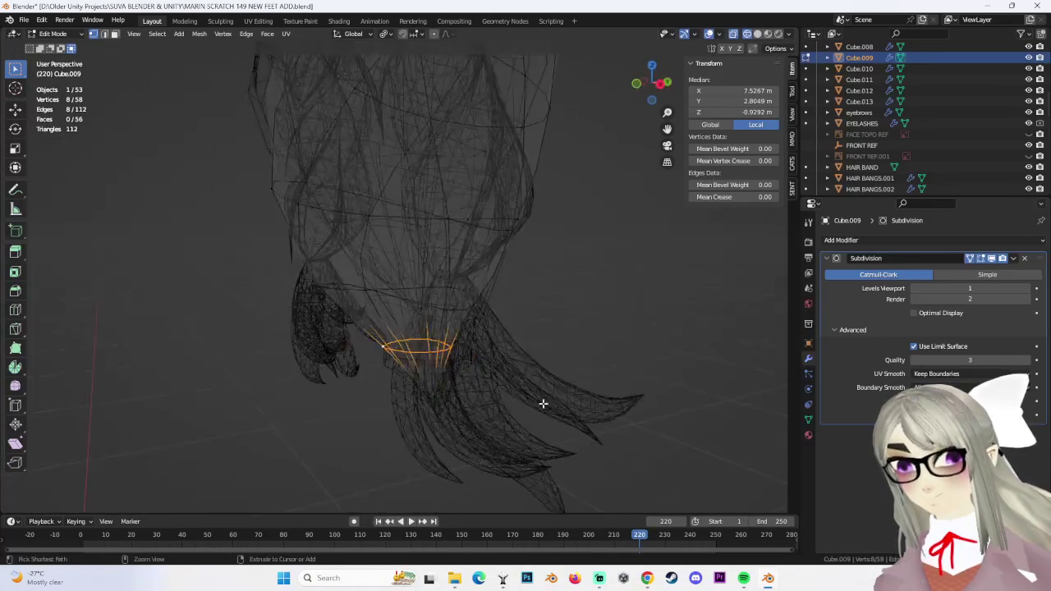
pyautogui.moveTo(485, 375); pyautogui.dragTo(485, 382, button='middle')
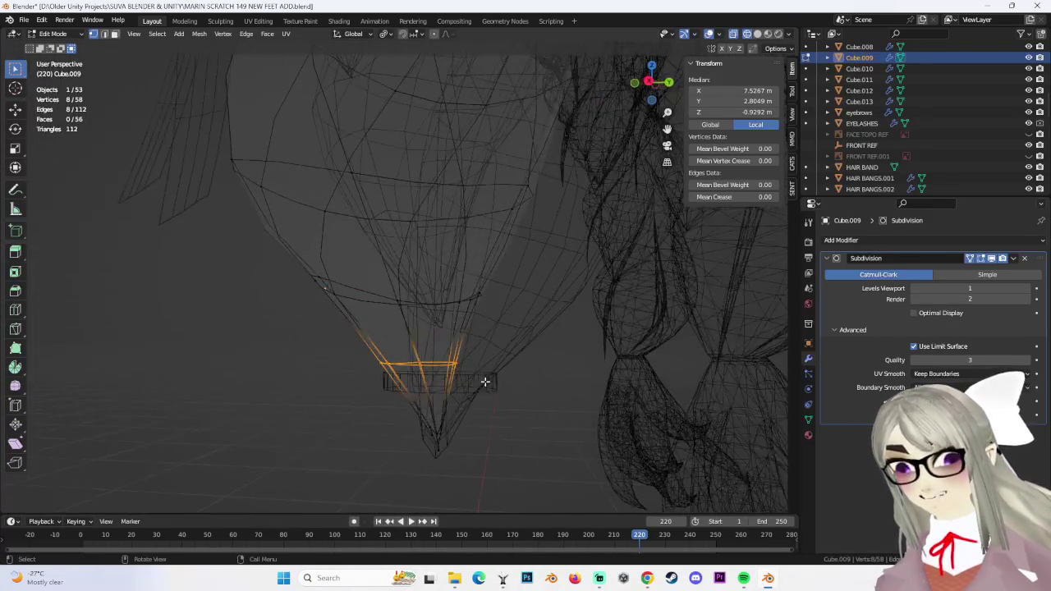
pyautogui.click(443, 363)
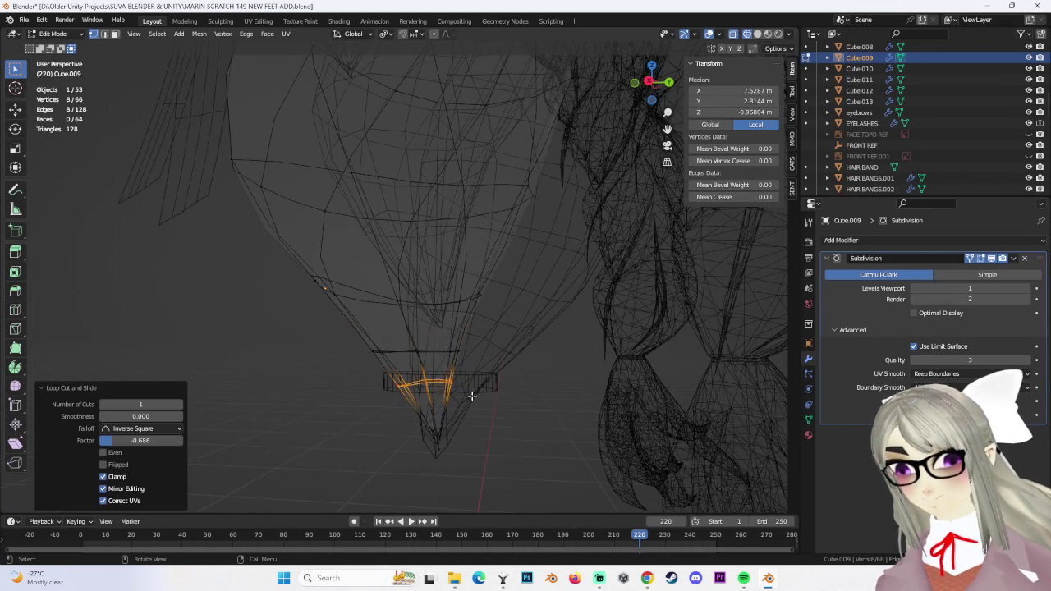
pyautogui.moveTo(464, 394); pyautogui.dragTo(737, 80, button='middle')
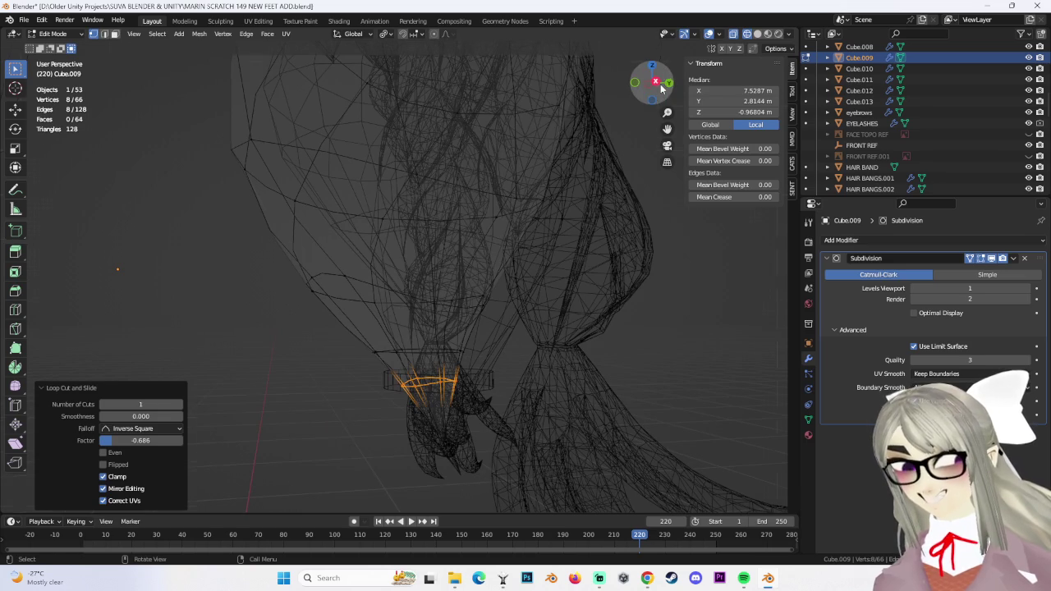
pyautogui.click(658, 84)
pyautogui.press('g')
pyautogui.click(427, 374)
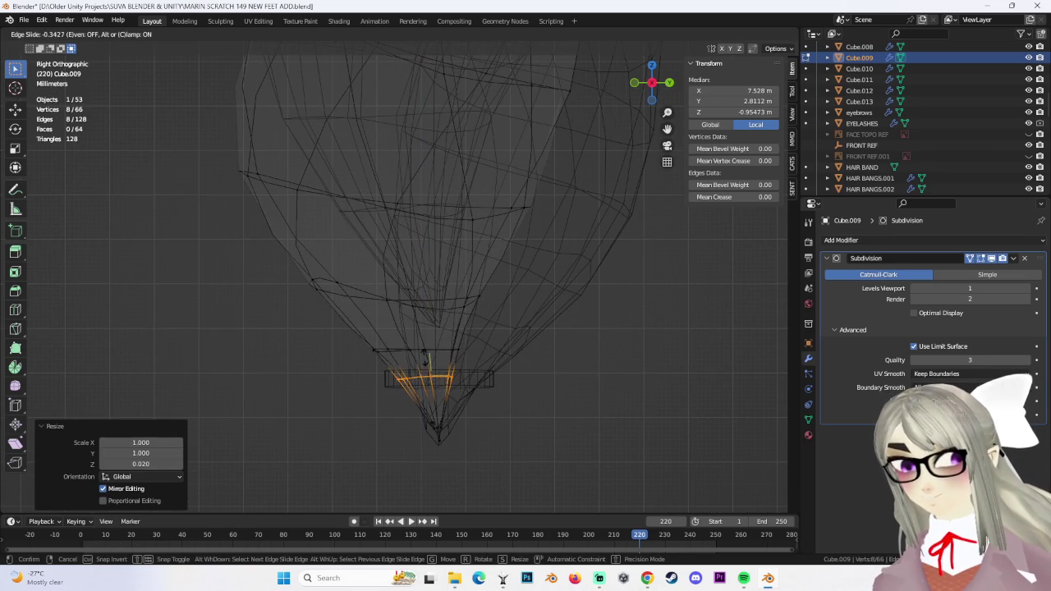
pyautogui.click(509, 382)
pyautogui.click(515, 392)
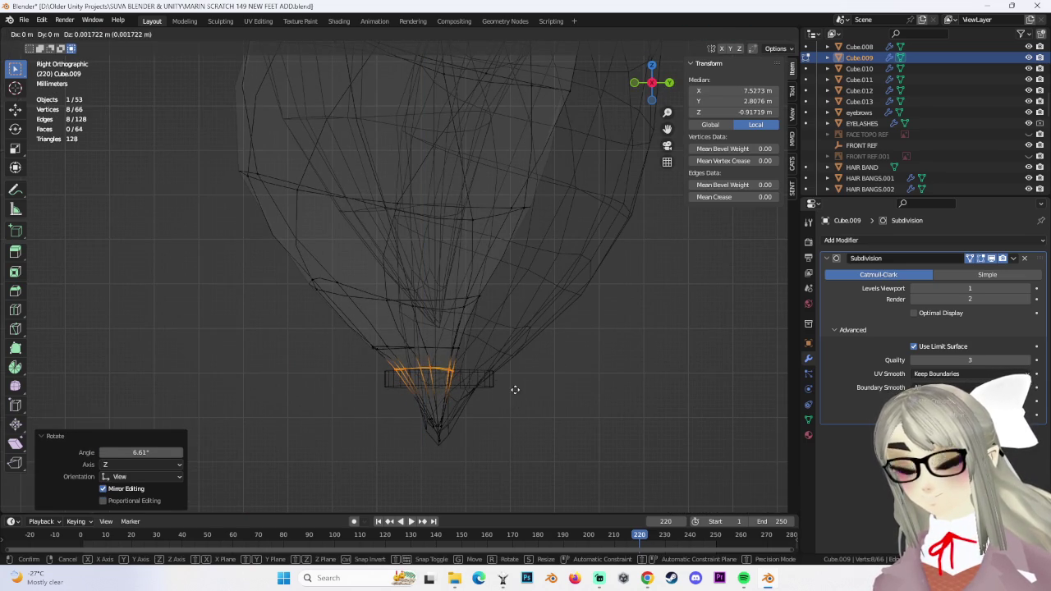
pyautogui.click(552, 363)
# Widen the edge loop above the hair band about 1.75 times
pyautogui.moveTo(493, 368); pyautogui.dragTo(544, 352, button='middle')
pyautogui.keyDown('alt'); pyautogui.click(481, 349); pyautogui.keyUp('alt')
pyautogui.press('s')
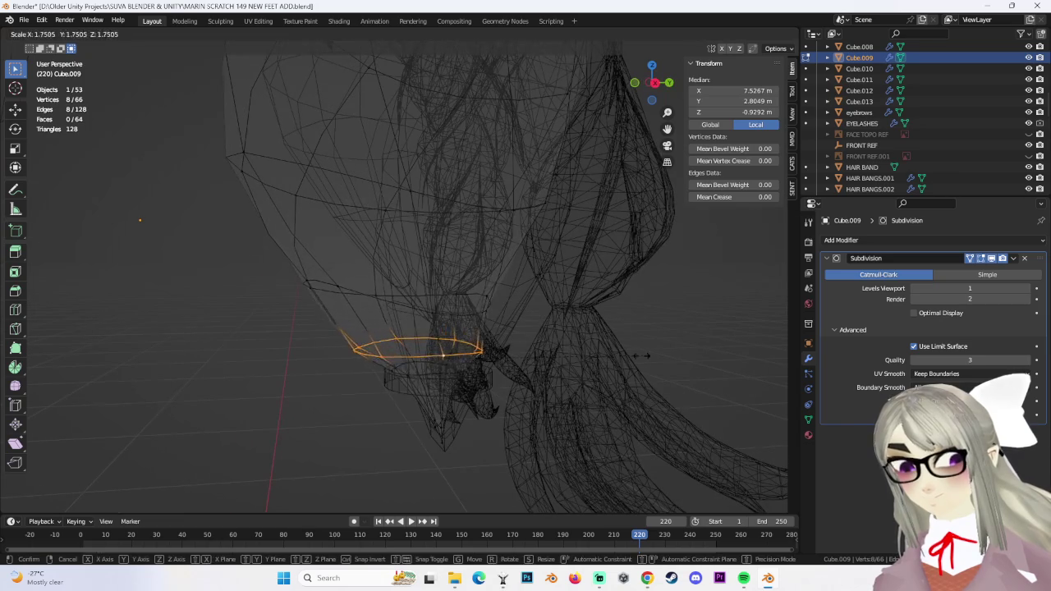
pyautogui.click(671, 354)
pyautogui.moveTo(671, 354)
pyautogui.mouseDown(button='middle')
pyautogui.moveTo(517, 370)
pyautogui.moveTo(503, 408)
pyautogui.mouseUp(button='middle')
# Move a flare vertex and slide a braid-tip loop slightly lower
pyautogui.click(517, 370)
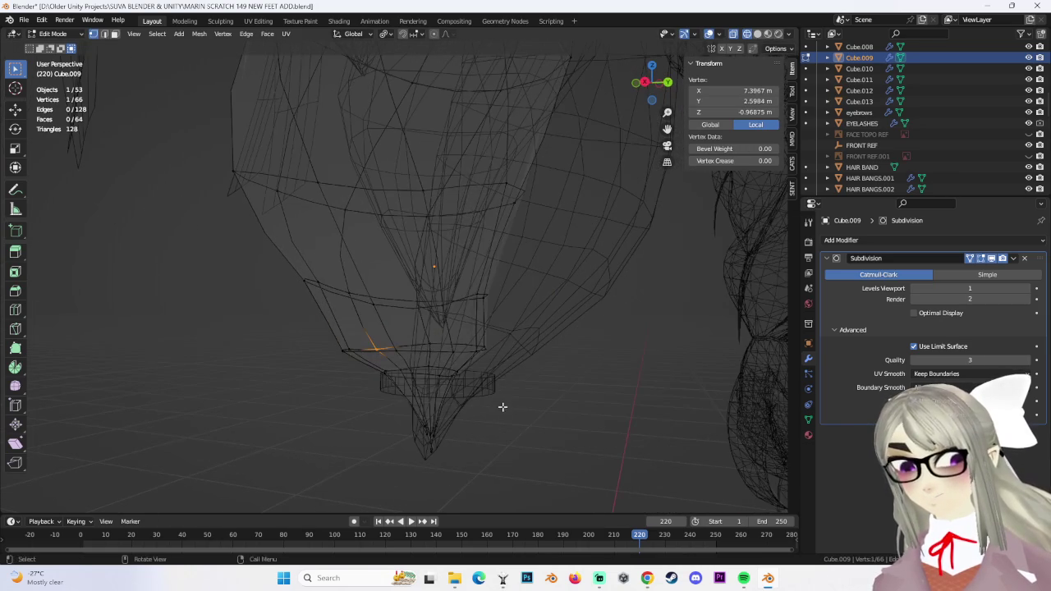
pyautogui.click(757, 33)
pyautogui.moveTo(414, 375)
pyautogui.mouseDown(button='middle')
pyautogui.moveTo(479, 403)
pyautogui.moveTo(476, 347)
pyautogui.mouseUp(button='middle')
pyautogui.click(480, 407)
pyautogui.keyDown('alt'); pyautogui.click(477, 348); pyautogui.keyUp('alt')
pyautogui.press('g')
pyautogui.press('g')
pyautogui.click(538, 352)
pyautogui.click(608, 374)
# Nudge several single vertices on Cube.009's lowest loop to even out the rim
pyautogui.moveTo(624, 373)
pyautogui.mouseDown(button='middle')
pyautogui.moveTo(419, 376)
pyautogui.moveTo(333, 347)
pyautogui.moveTo(573, 358)
pyautogui.moveTo(451, 383)
pyautogui.moveTo(319, 340)
pyautogui.moveTo(377, 362)
pyautogui.moveTo(476, 357)
pyautogui.moveTo(521, 369)
pyautogui.moveTo(429, 352)
pyautogui.moveTo(545, 383)
pyautogui.moveTo(546, 367)
pyautogui.moveTo(507, 378)
pyautogui.moveTo(495, 358)
pyautogui.moveTo(408, 361)
pyautogui.moveTo(305, 283)
pyautogui.mouseUp(button='middle')
pyautogui.click(433, 375)
pyautogui.click(361, 370)
pyautogui.press('g')
pyautogui.click(361, 371)
pyautogui.press('g')
pyautogui.click(335, 359)
pyautogui.click(435, 346)
pyautogui.click(563, 381)
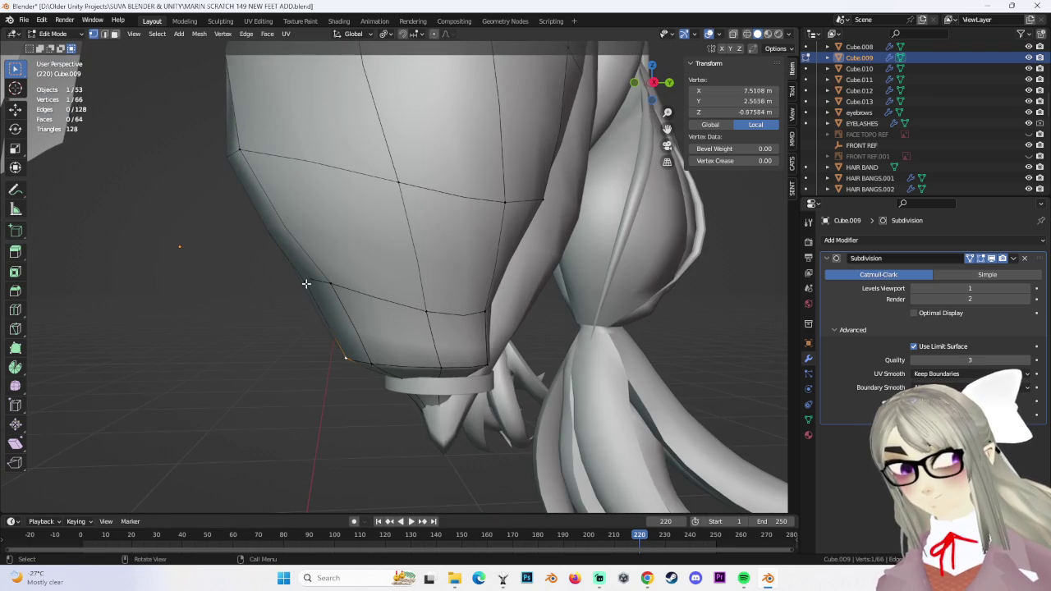
# Slide rim vertices down their edges, checking the braid tip from the right side
pyautogui.click(363, 363)
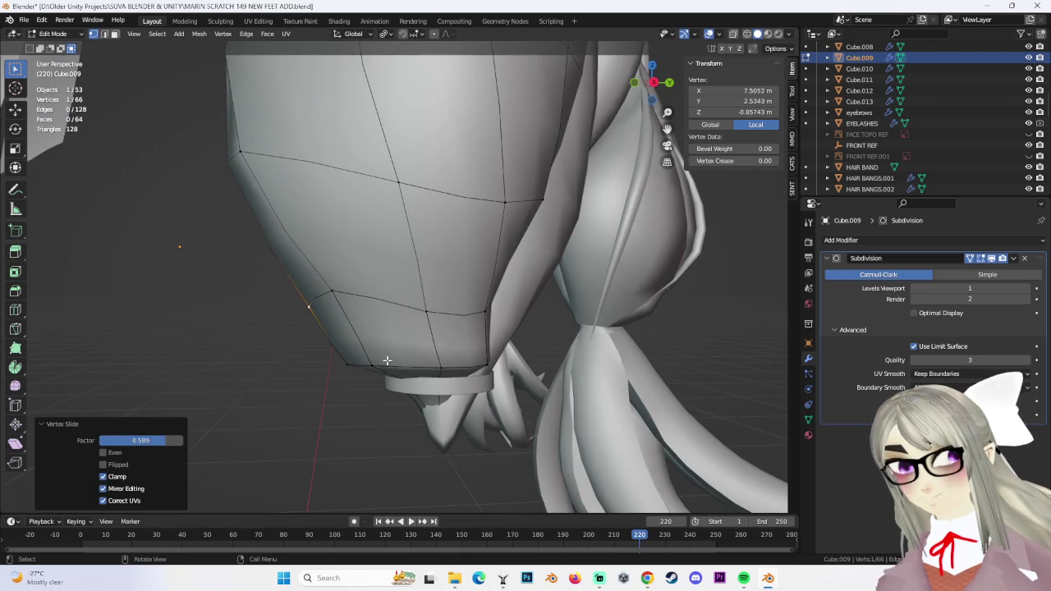
pyautogui.click(356, 327)
pyautogui.moveTo(356, 327)
pyautogui.mouseDown(button='middle')
pyautogui.moveTo(441, 324)
pyautogui.moveTo(528, 340)
pyautogui.moveTo(457, 343)
pyautogui.moveTo(473, 345)
pyautogui.moveTo(487, 345)
pyautogui.moveTo(441, 331)
pyautogui.moveTo(540, 335)
pyautogui.moveTo(391, 325)
pyautogui.moveTo(526, 323)
pyautogui.moveTo(449, 332)
pyautogui.moveTo(447, 303)
pyautogui.mouseUp(button='middle')
pyautogui.click(646, 83)
pyautogui.scroll(3, 409, 362)
pyautogui.click(414, 371)
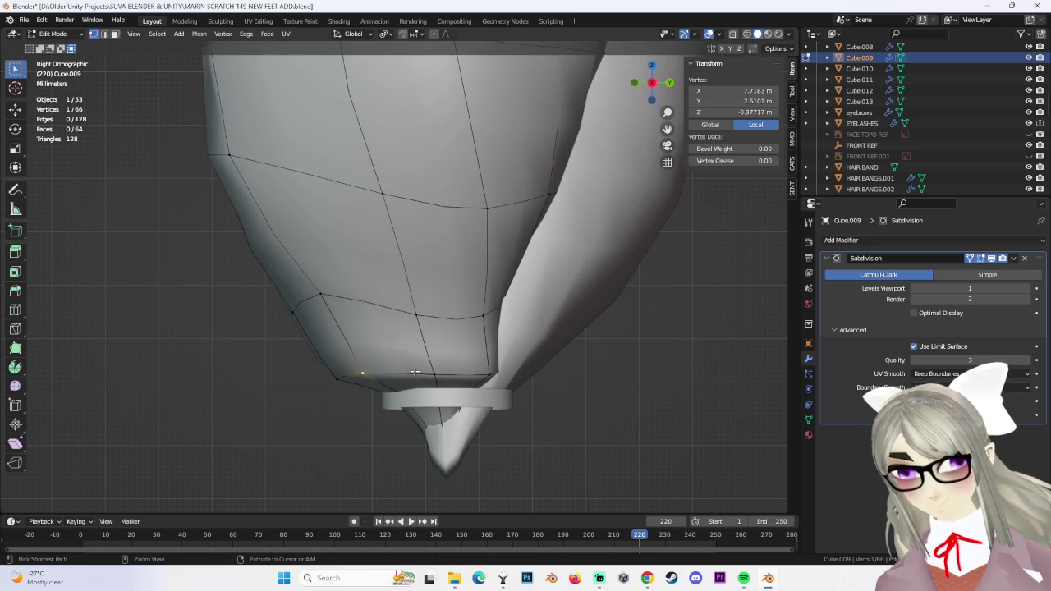
# Move and slide more rim vertices, one ending at X 7.6887, Y 3.0212, Z -0.96552 m
pyautogui.moveTo(357, 396); pyautogui.dragTo(466, 344, button='middle')
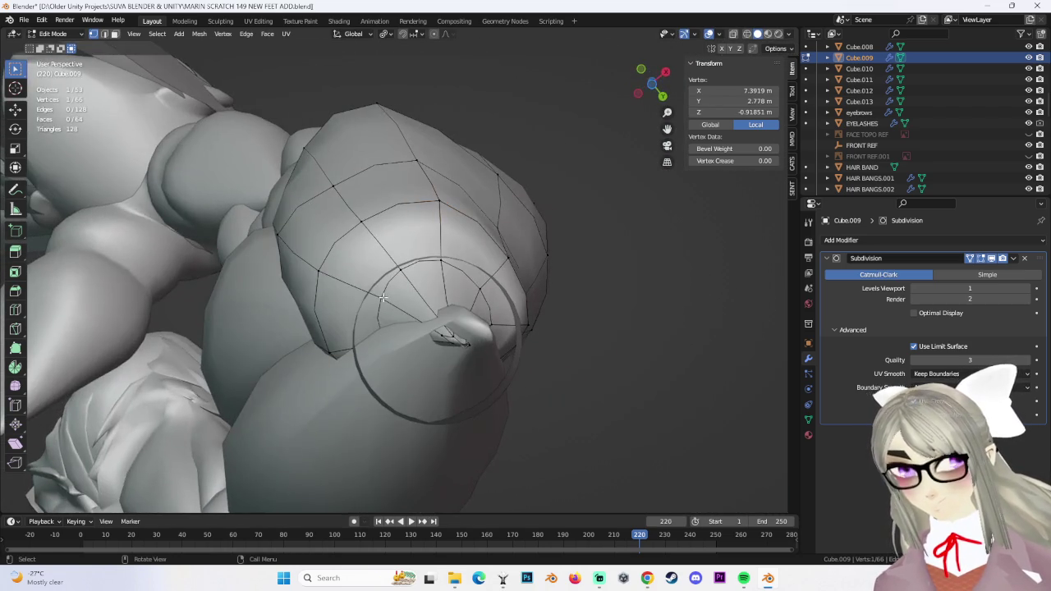
pyautogui.moveTo(383, 298)
pyautogui.mouseDown(button='middle')
pyautogui.moveTo(427, 312)
pyautogui.moveTo(404, 338)
pyautogui.moveTo(460, 345)
pyautogui.moveTo(526, 328)
pyautogui.moveTo(555, 420)
pyautogui.moveTo(500, 375)
pyautogui.moveTo(498, 364)
pyautogui.moveTo(532, 357)
pyautogui.moveTo(483, 380)
pyautogui.moveTo(485, 355)
pyautogui.mouseUp(button='middle')
pyautogui.press('g')
pyautogui.click(429, 312)
pyautogui.press('g')
pyautogui.click(550, 328)
pyautogui.click(513, 379)
pyautogui.click(548, 349)
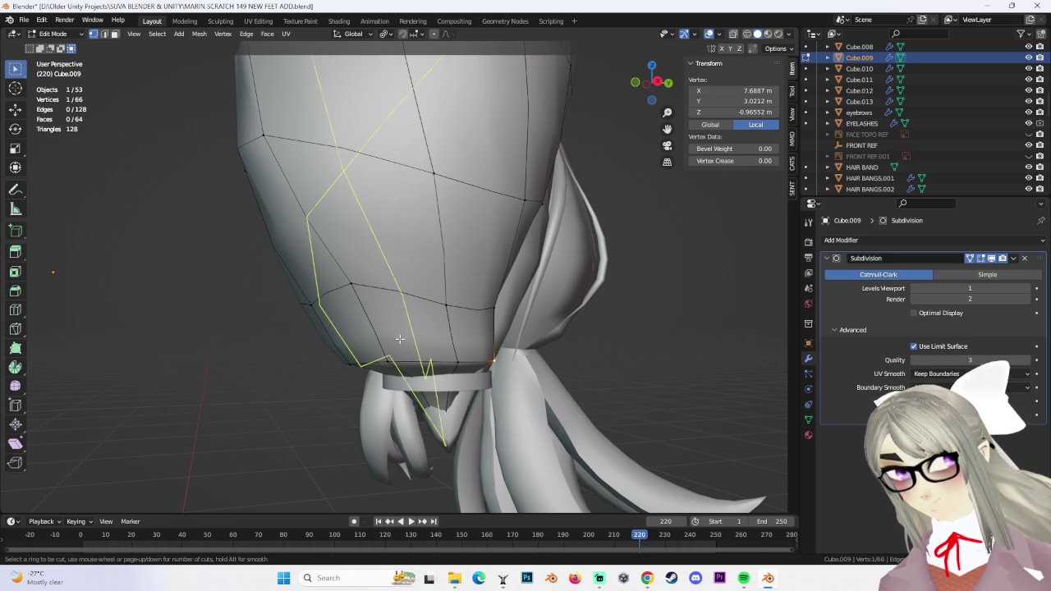
# Add an edge loop above the lower rim and slide one of its vertices
pyautogui.click(376, 320)
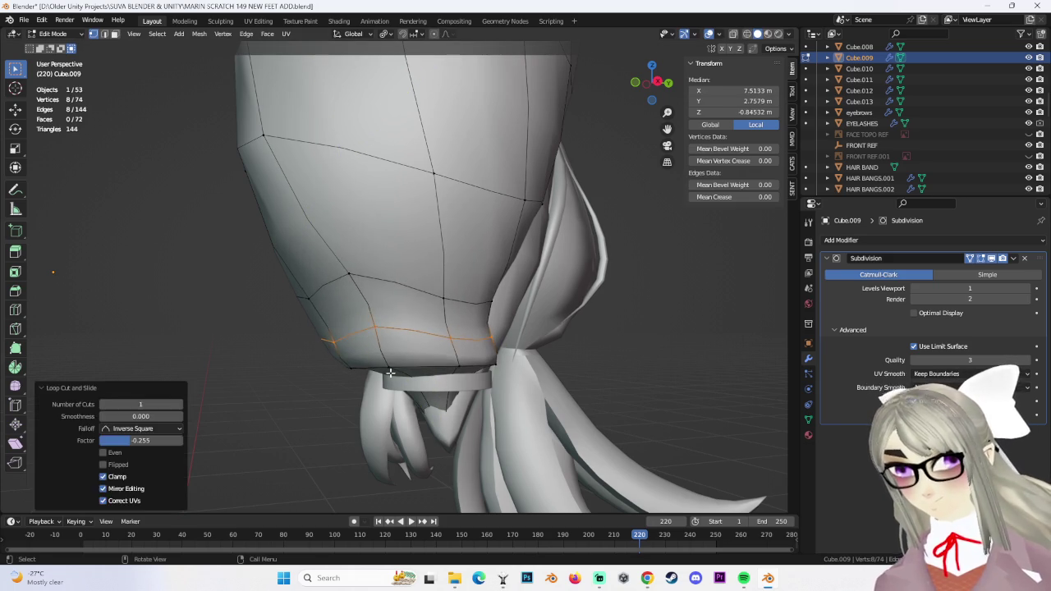
pyautogui.click(376, 325)
pyautogui.moveTo(376, 325); pyautogui.dragTo(504, 324, button='middle')
pyautogui.moveTo(473, 248)
pyautogui.mouseDown(button='middle')
pyautogui.moveTo(605, 328)
pyautogui.moveTo(537, 382)
pyautogui.moveTo(488, 382)
pyautogui.moveTo(555, 354)
pyautogui.moveTo(493, 370)
pyautogui.moveTo(521, 413)
pyautogui.moveTo(618, 415)
pyautogui.moveTo(501, 328)
pyautogui.mouseUp(button='middle')
pyautogui.press('g')
pyautogui.press('g')
pyautogui.click(586, 329)
pyautogui.press('g')
pyautogui.press('g')
pyautogui.click(500, 382)
pyautogui.press('g')
# Nudge a vertex near the braid's lower edge slightly
pyautogui.press('g')
pyautogui.press('g')
pyautogui.click(528, 363)
pyautogui.hotkey('alt', 'a')
pyautogui.click(497, 386)
pyautogui.press('g')
pyautogui.click(525, 411)
# In see-through wireframe, box-select and reposition vertices at the braid tip
pyautogui.hotkey('shift', 'z')
pyautogui.moveTo(481, 338); pyautogui.dragTo(406, 412)
pyautogui.moveTo(407, 412); pyautogui.dragTo(521, 403, button='middle')
pyautogui.moveTo(458, 342); pyautogui.dragTo(512, 413)
pyautogui.moveTo(512, 413); pyautogui.dragTo(523, 388, button='middle')
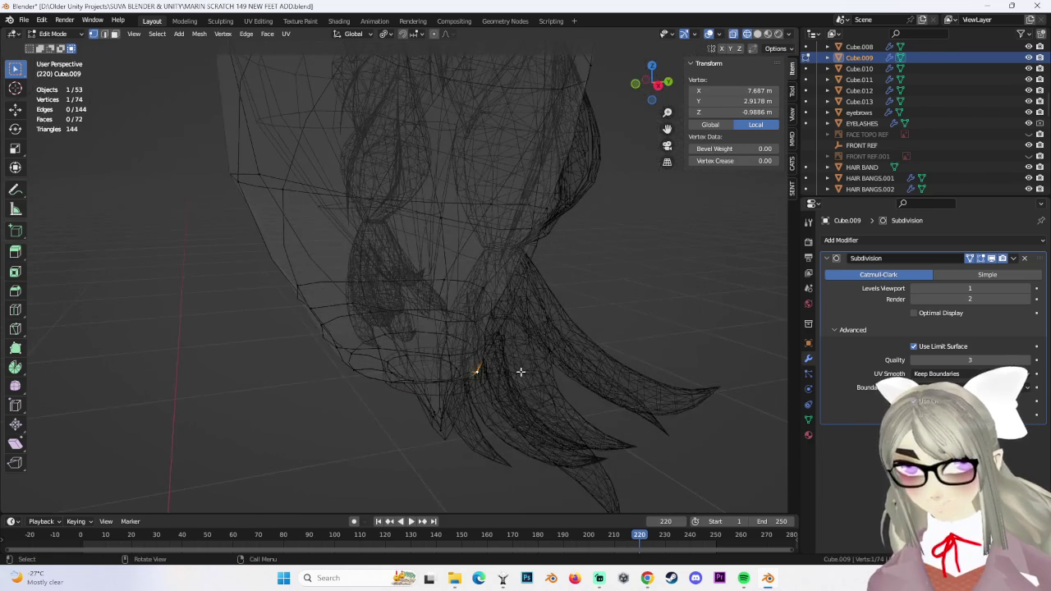
pyautogui.moveTo(476, 333); pyautogui.dragTo(498, 355)
pyautogui.moveTo(498, 355); pyautogui.dragTo(507, 372, button='middle')
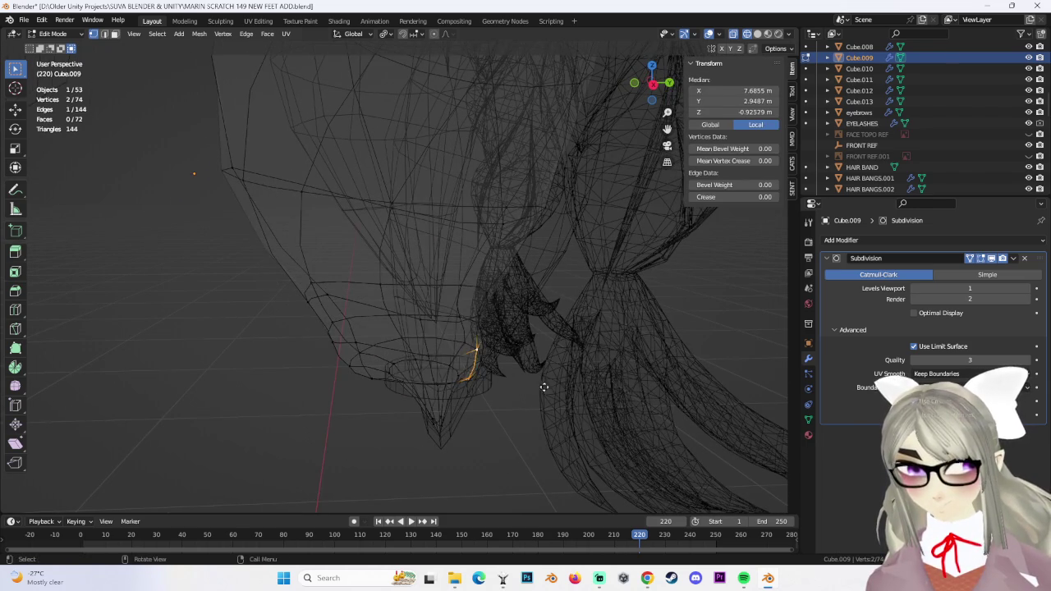
pyautogui.click(568, 387)
pyautogui.moveTo(567, 387); pyautogui.dragTo(544, 391, button='middle')
pyautogui.click(500, 364)
pyautogui.moveTo(500, 363)
pyautogui.mouseDown(button='middle')
pyautogui.moveTo(478, 369)
pyautogui.moveTo(485, 379)
pyautogui.moveTo(493, 329)
pyautogui.moveTo(451, 322)
pyautogui.mouseUp(button='middle')
pyautogui.click(478, 369)
# Back in solid shading, move a tip vertex several times to round the flare
pyautogui.click(757, 33)
pyautogui.moveTo(423, 361); pyautogui.dragTo(521, 328, button='middle')
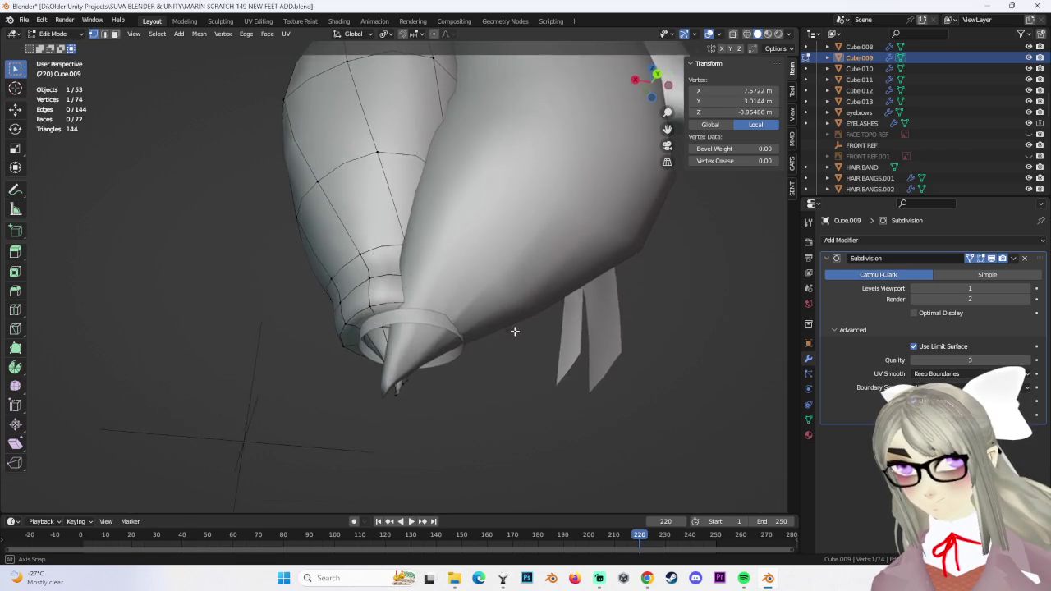
pyautogui.press('g')
pyautogui.click(566, 369)
pyautogui.moveTo(566, 369)
pyautogui.mouseDown(button='middle')
pyautogui.moveTo(554, 352)
pyautogui.moveTo(440, 317)
pyautogui.moveTo(534, 336)
pyautogui.moveTo(418, 368)
pyautogui.moveTo(463, 346)
pyautogui.moveTo(359, 349)
pyautogui.moveTo(512, 352)
pyautogui.moveTo(440, 363)
pyautogui.moveTo(519, 391)
pyautogui.mouseUp(button='middle')
pyautogui.press('g')
pyautogui.click(570, 372)
pyautogui.press('g')
pyautogui.click(439, 317)
# Move further vertices on the tip's rim into place
pyautogui.click(535, 336)
pyautogui.click(455, 361)
pyautogui.press('g')
pyautogui.click(414, 361)
pyautogui.click(389, 360)
pyautogui.click(408, 351)
pyautogui.click(464, 367)
# Slide and move the remaining rim vertices, the latest ending at X 7.2449, Y 2.75, Z -0.98898 m
pyautogui.click(386, 353)
pyautogui.hotkey('shift', 'v')
pyautogui.click(362, 378)
pyautogui.click(481, 370)
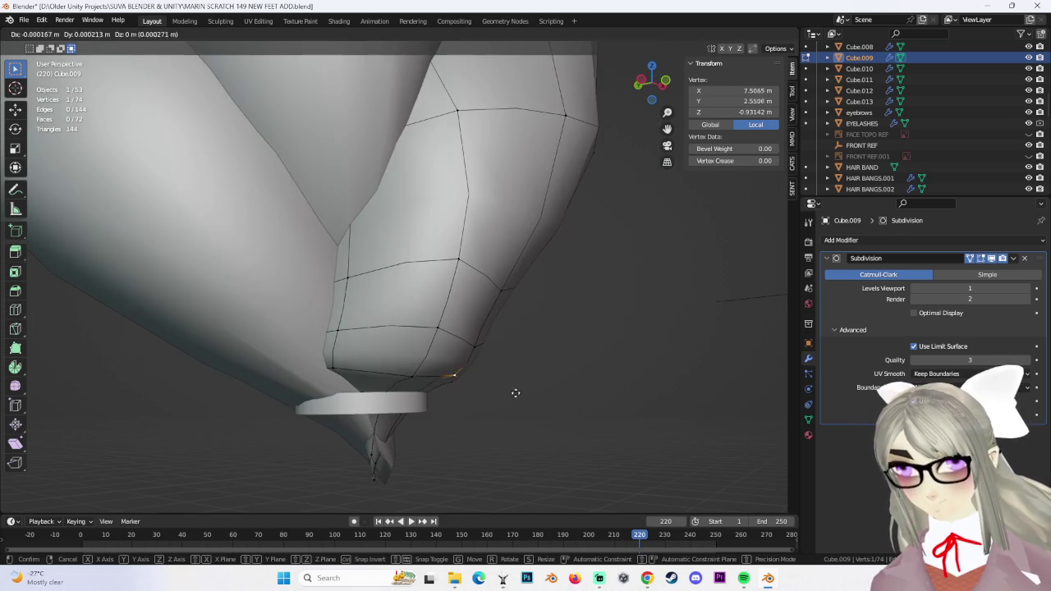
pyautogui.click(507, 417)
pyautogui.click(329, 368)
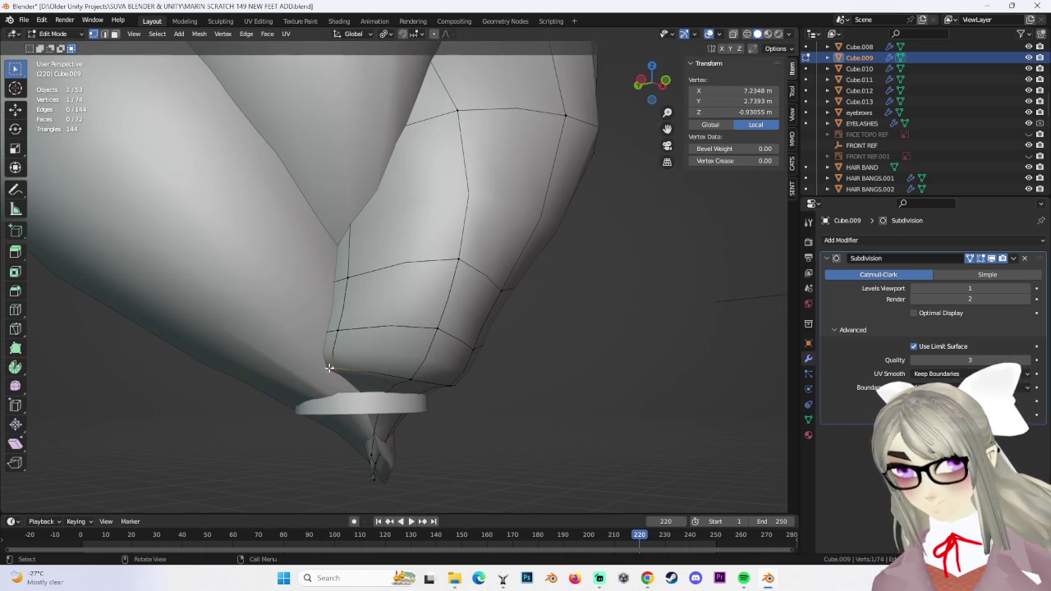
pyautogui.click(328, 399)
pyautogui.moveTo(328, 399)
pyautogui.mouseDown(button='middle')
pyautogui.moveTo(469, 340)
pyautogui.moveTo(399, 356)
pyautogui.moveTo(399, 375)
pyautogui.moveTo(495, 335)
pyautogui.moveTo(572, 330)
pyautogui.mouseUp(button='middle')
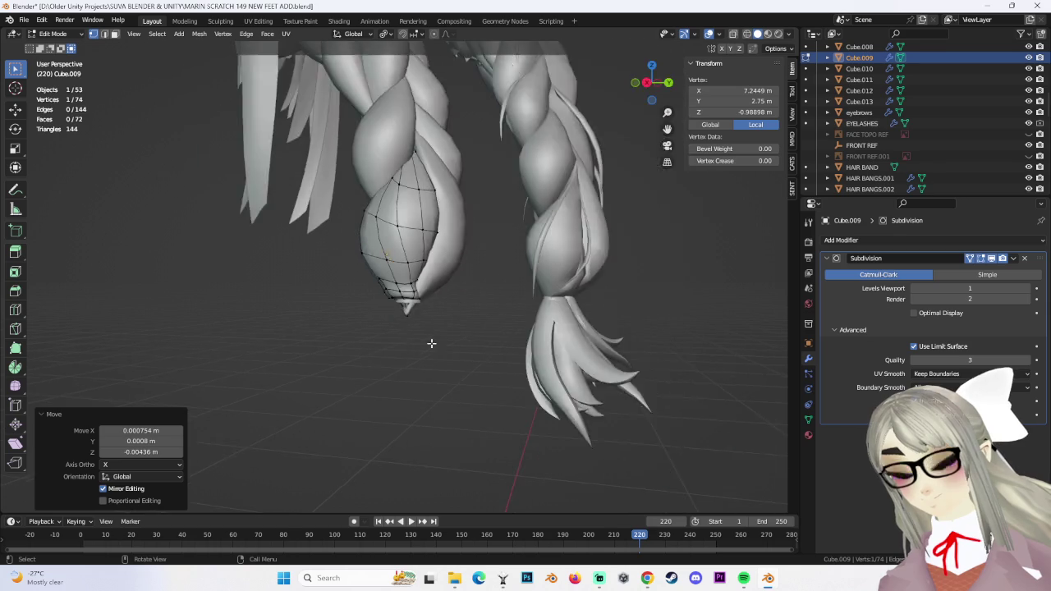
# Zoom in on Cube.009's braid tip and vertex-slide one of its tip vertices
pyautogui.scroll(5, 469, 345)
pyautogui.moveTo(469, 345); pyautogui.dragTo(403, 287, button='middle')
pyautogui.scroll(3, 439, 347)
pyautogui.moveTo(439, 347)
pyautogui.mouseDown(button='middle')
pyautogui.moveTo(526, 330)
pyautogui.moveTo(415, 371)
pyautogui.mouseUp(button='middle')
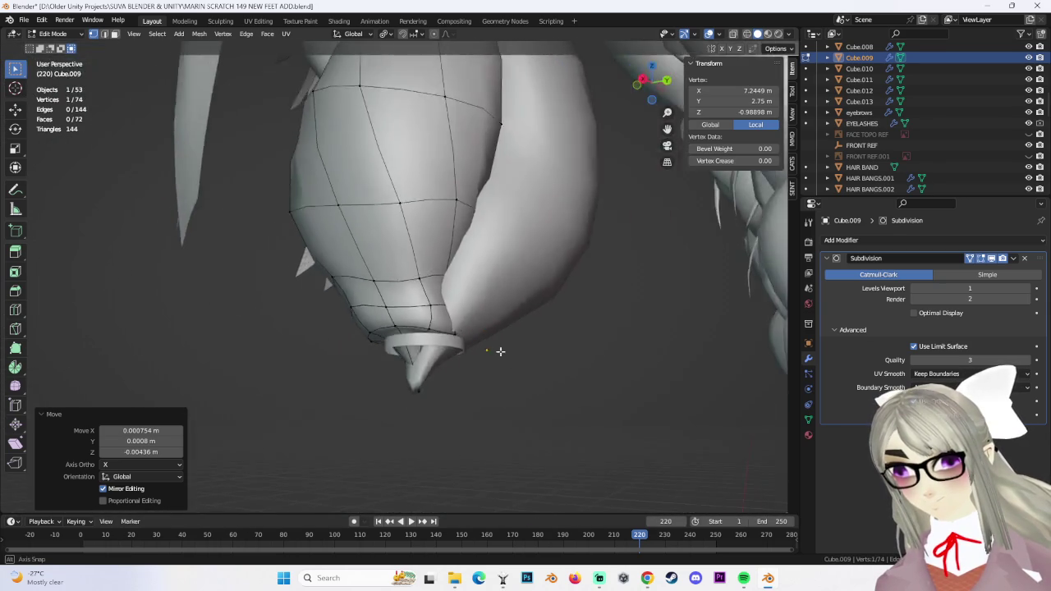
pyautogui.click(409, 375)
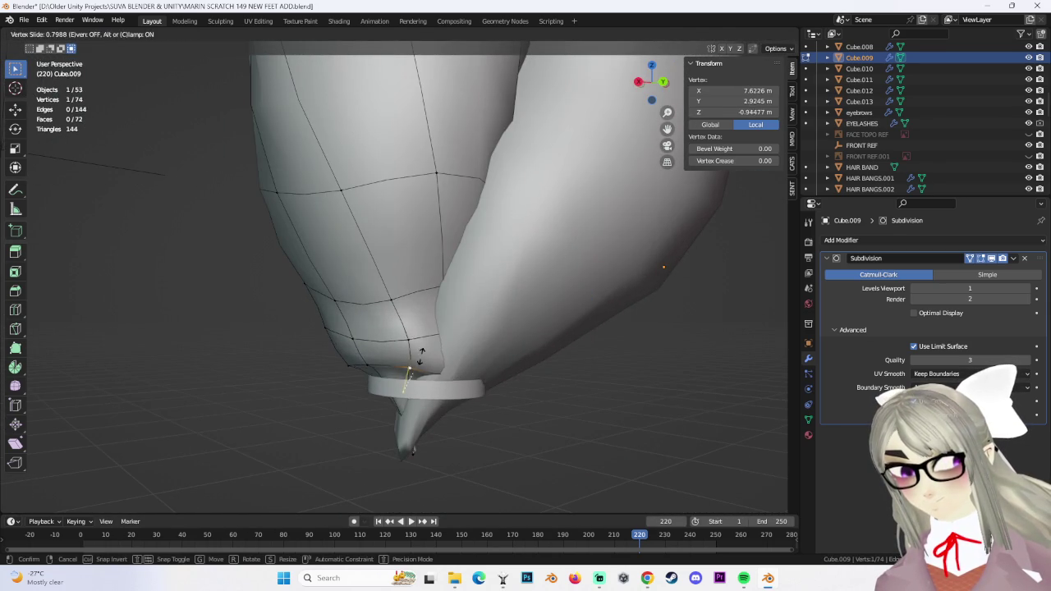
pyautogui.click(421, 354)
pyautogui.moveTo(421, 355)
pyautogui.mouseDown(button='middle')
pyautogui.moveTo(489, 297)
pyautogui.moveTo(603, 335)
pyautogui.moveTo(570, 383)
pyautogui.moveTo(512, 383)
pyautogui.moveTo(482, 345)
pyautogui.moveTo(499, 390)
pyautogui.moveTo(512, 375)
pyautogui.moveTo(478, 359)
pyautogui.mouseUp(button='middle')
pyautogui.click(488, 298)
# Grab a tip vertex, then slide the bottom edge loops of the braid tip
pyautogui.press('g')
pyautogui.click(532, 287)
pyautogui.click(588, 356)
pyautogui.keyDown('alt'); pyautogui.click(481, 345); pyautogui.keyUp('alt')
pyautogui.click(509, 408)
pyautogui.keyDown('alt'); pyautogui.click(427, 366); pyautogui.keyUp('alt')
pyautogui.click(430, 350)
pyautogui.moveTo(444, 410)
pyautogui.mouseDown(button='middle')
pyautogui.moveTo(410, 304)
pyautogui.moveTo(500, 401)
pyautogui.moveTo(484, 381)
pyautogui.mouseUp(button='middle')
# Shift another tip edge loop slightly sideways and edge-slide it along the braid
pyautogui.keyDown('alt'); pyautogui.click(410, 304); pyautogui.keyUp('alt')
pyautogui.rightClick(520, 379)
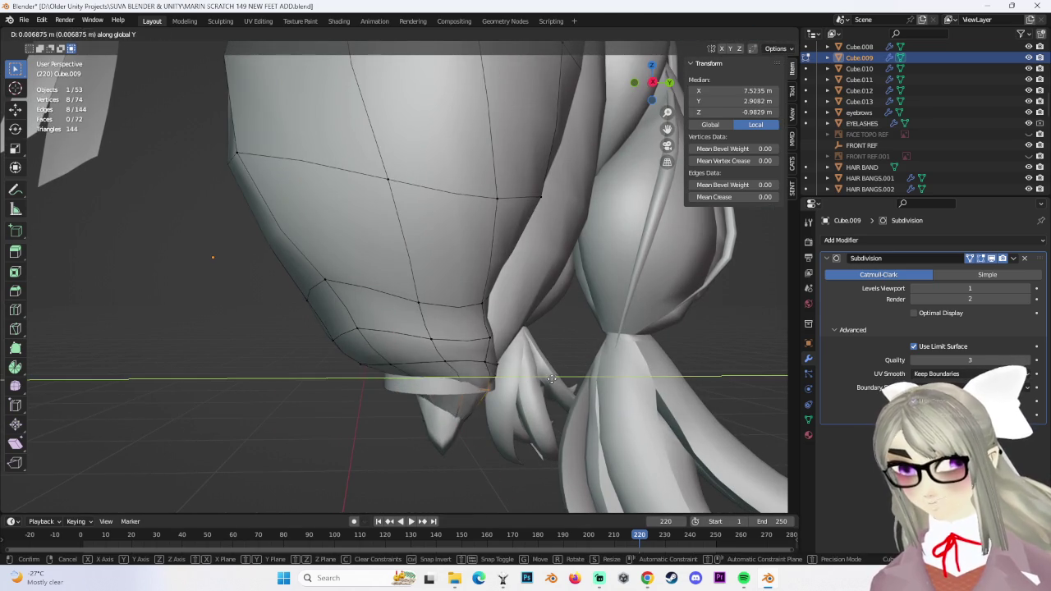
pyautogui.click(554, 379)
pyautogui.moveTo(555, 379)
pyautogui.mouseDown(button='middle')
pyautogui.moveTo(499, 427)
pyautogui.moveTo(531, 394)
pyautogui.moveTo(530, 418)
pyautogui.moveTo(465, 422)
pyautogui.moveTo(500, 407)
pyautogui.moveTo(459, 362)
pyautogui.mouseUp(button='middle')
pyautogui.press('g')
pyautogui.click(376, 345)
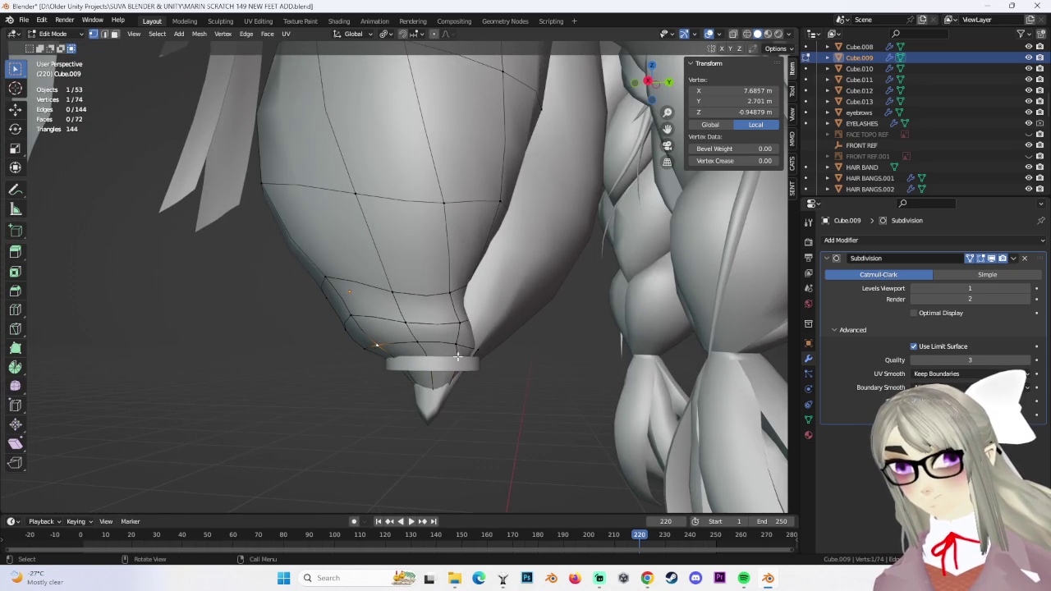
pyautogui.click(415, 338)
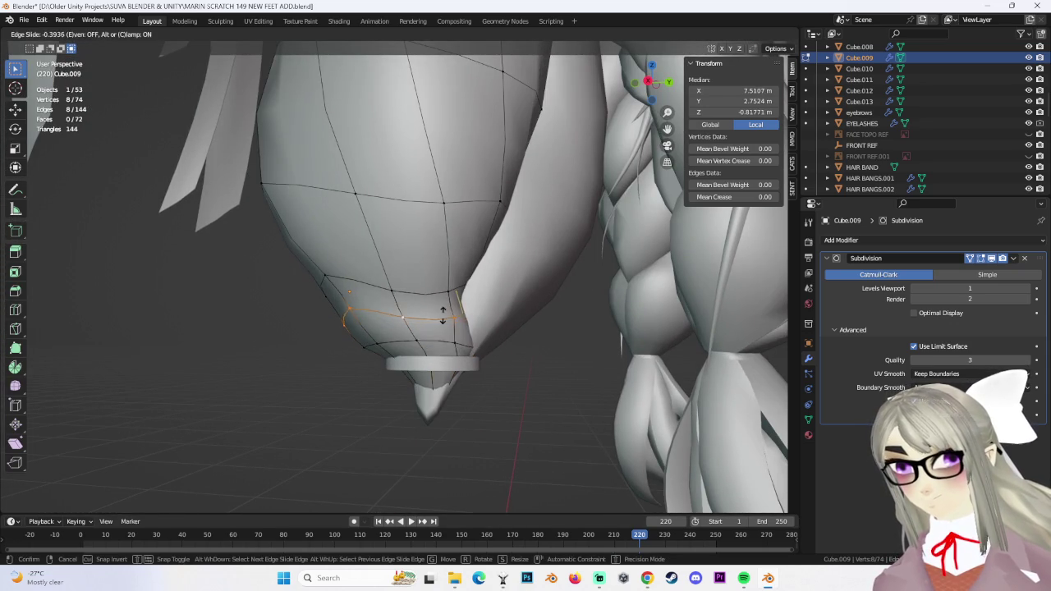
pyautogui.click(471, 348)
pyautogui.moveTo(443, 343); pyautogui.dragTo(460, 328, button='middle')
# Reposition several tip vertices and the edge loop around the tip with G
pyautogui.press('g')
pyautogui.click(427, 271)
pyautogui.click(484, 271)
pyautogui.moveTo(484, 271)
pyautogui.mouseDown(button='middle')
pyautogui.moveTo(532, 294)
pyautogui.moveTo(525, 312)
pyautogui.moveTo(571, 301)
pyautogui.mouseUp(button='middle')
pyautogui.press('g')
pyautogui.click(534, 296)
pyautogui.keyDown('alt'); pyautogui.click(526, 312); pyautogui.keyUp('alt')
pyautogui.press('g')
pyautogui.click(459, 280)
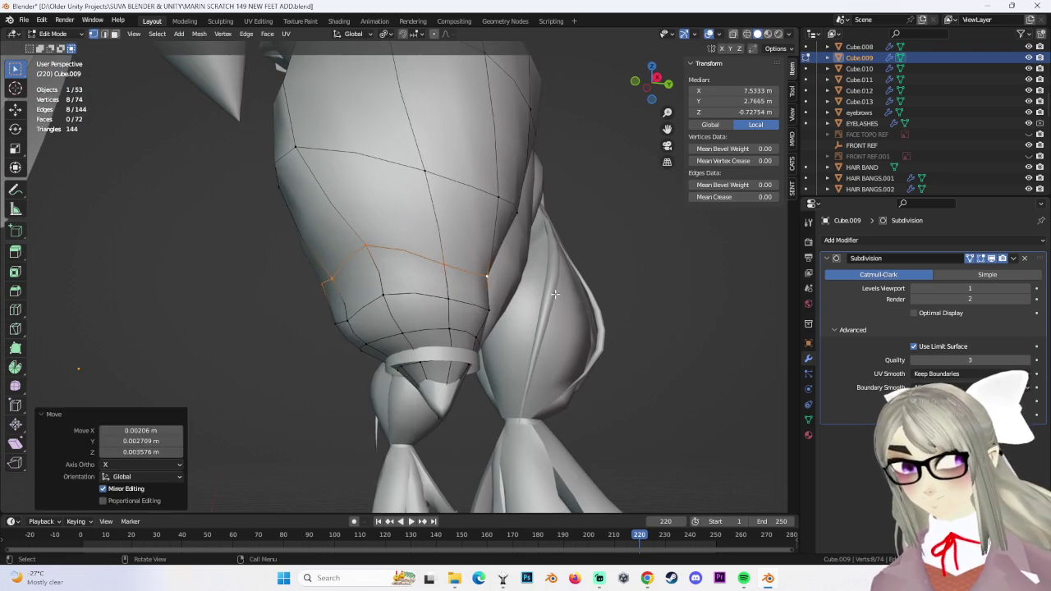
# Nudge the remaining tip vertices with repeated G moves to smooth the taper
pyautogui.press('g')
pyautogui.moveTo(504, 294)
pyautogui.mouseDown(button='middle')
pyautogui.moveTo(563, 305)
pyautogui.moveTo(335, 275)
pyautogui.moveTo(379, 305)
pyautogui.moveTo(507, 246)
pyautogui.mouseUp(button='middle')
pyautogui.click(563, 305)
pyautogui.click(336, 274)
pyautogui.click(355, 308)
pyautogui.press('g')
pyautogui.click(500, 304)
pyautogui.click(480, 312)
pyautogui.press('g')
pyautogui.moveTo(483, 312)
pyautogui.mouseDown(button='middle')
pyautogui.moveTo(499, 287)
pyautogui.moveTo(510, 327)
pyautogui.mouseUp(button='middle')
pyautogui.click(500, 288)
pyautogui.press('g')
pyautogui.click(501, 287)
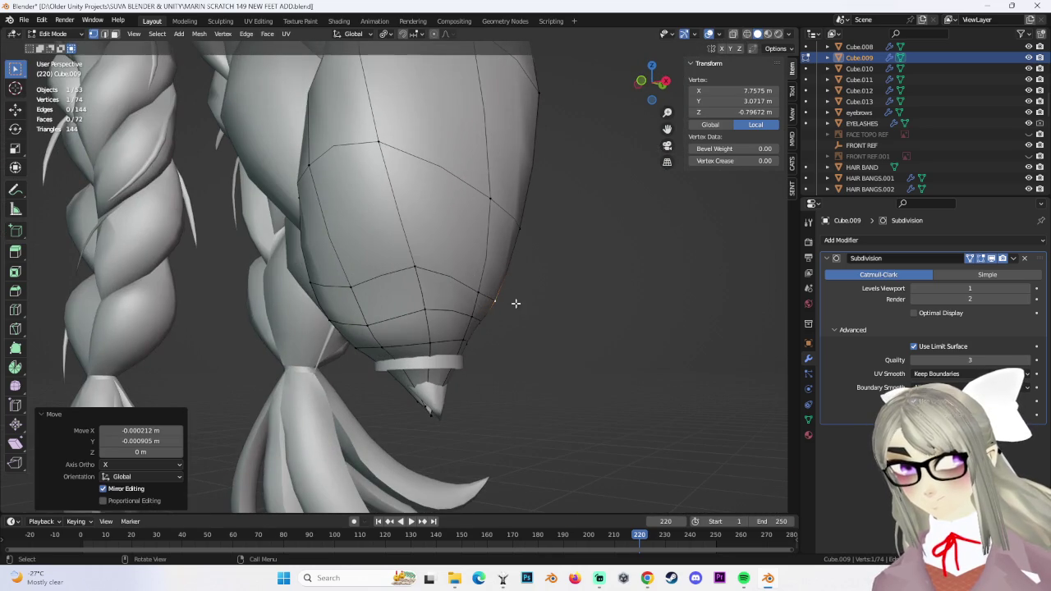
# Vertex-slide another tip vertex along the braid surface
pyautogui.click(481, 294)
pyautogui.moveTo(482, 293); pyautogui.dragTo(558, 321, button='middle')
pyautogui.press('g')
pyautogui.click(460, 287)
pyautogui.click(459, 287)
pyautogui.moveTo(459, 286)
pyautogui.mouseDown(button='middle')
pyautogui.moveTo(340, 287)
pyautogui.moveTo(516, 321)
pyautogui.moveTo(533, 356)
pyautogui.moveTo(507, 355)
pyautogui.mouseUp(button='middle')
pyautogui.click(431, 302)
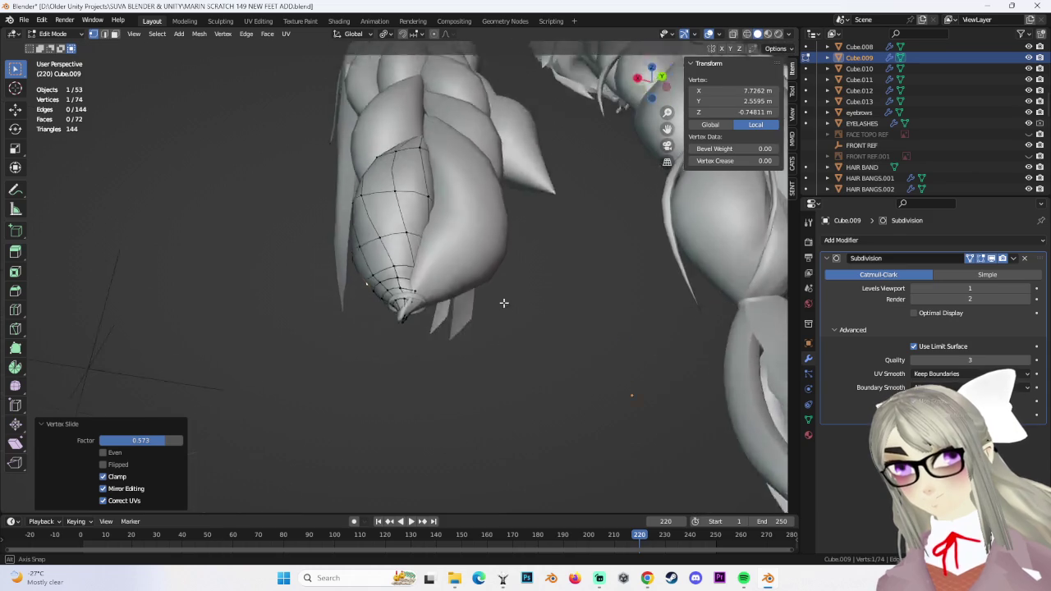
# Switch to Object Mode to inspect the hair, then reselect Cube.009 and re-enter Edit Mode
pyautogui.click(61, 47)
pyautogui.moveTo(516, 440)
pyautogui.mouseDown(button='middle')
pyautogui.moveTo(549, 408)
pyautogui.moveTo(450, 374)
pyautogui.mouseUp(button='middle')
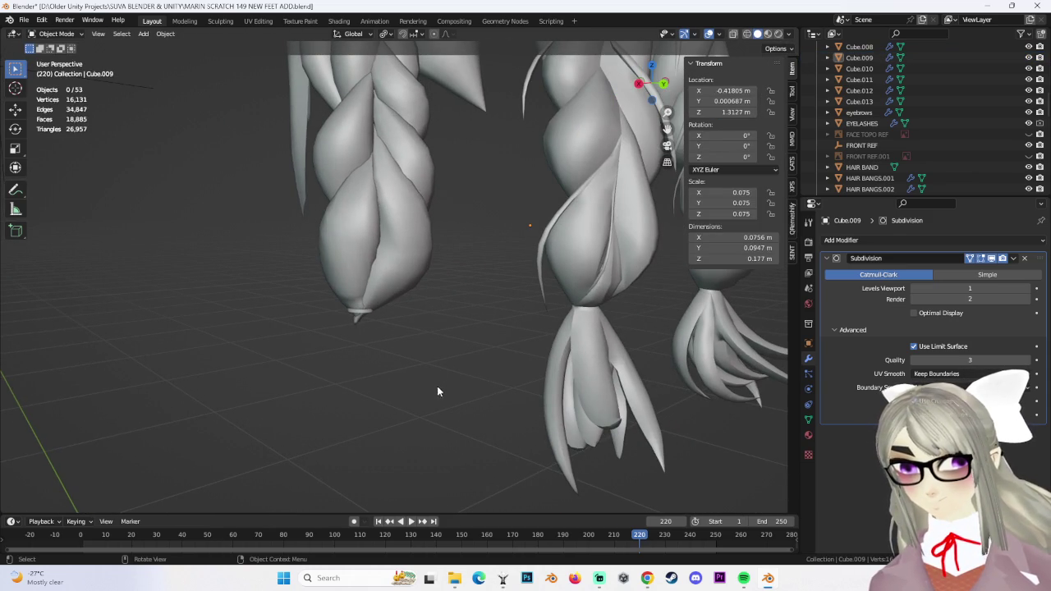
pyautogui.moveTo(417, 405)
pyautogui.mouseDown(button='middle')
pyautogui.moveTo(393, 366)
pyautogui.moveTo(415, 373)
pyautogui.moveTo(361, 347)
pyautogui.mouseUp(button='middle')
pyautogui.click(325, 261)
pyautogui.moveTo(324, 260)
pyautogui.mouseDown(button='middle')
pyautogui.moveTo(378, 260)
pyautogui.moveTo(354, 285)
pyautogui.moveTo(374, 242)
pyautogui.moveTo(496, 303)
pyautogui.moveTo(432, 328)
pyautogui.moveTo(321, 289)
pyautogui.mouseUp(button='middle')
pyautogui.click(56, 59)
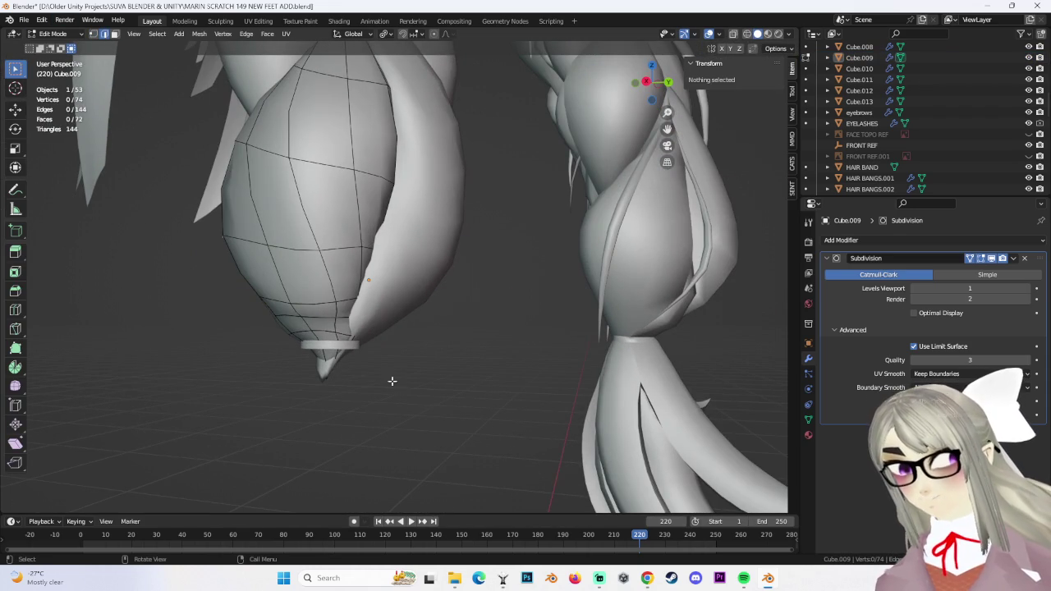
pyautogui.scroll(3, 328, 320)
# Dissolve the surplus tip edge loop and edge-slide the neighbouring loop
pyautogui.press('x')
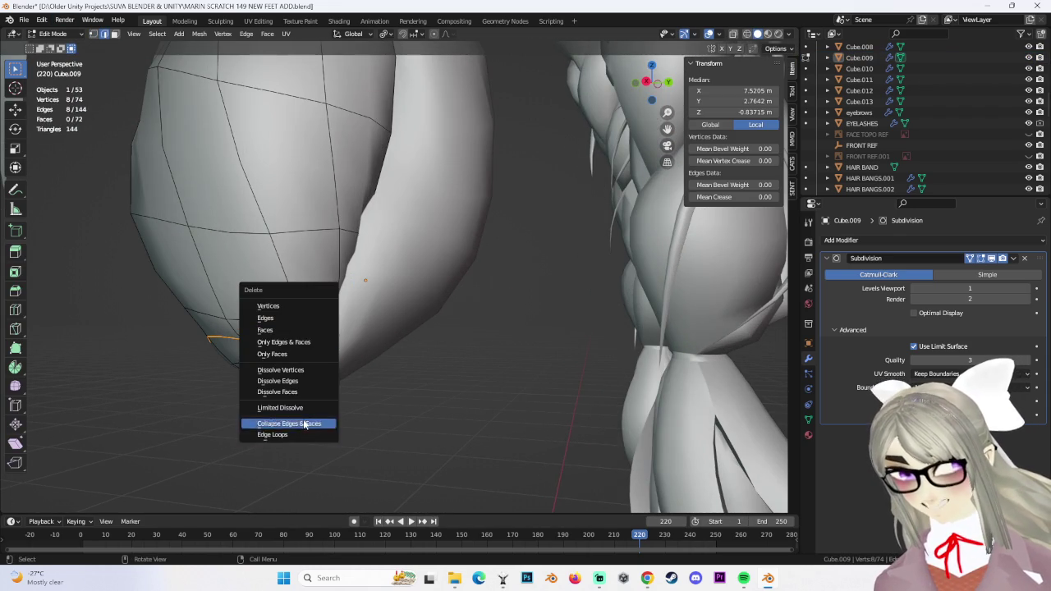
pyautogui.click(310, 381)
pyautogui.moveTo(312, 361); pyautogui.dragTo(367, 289, button='middle')
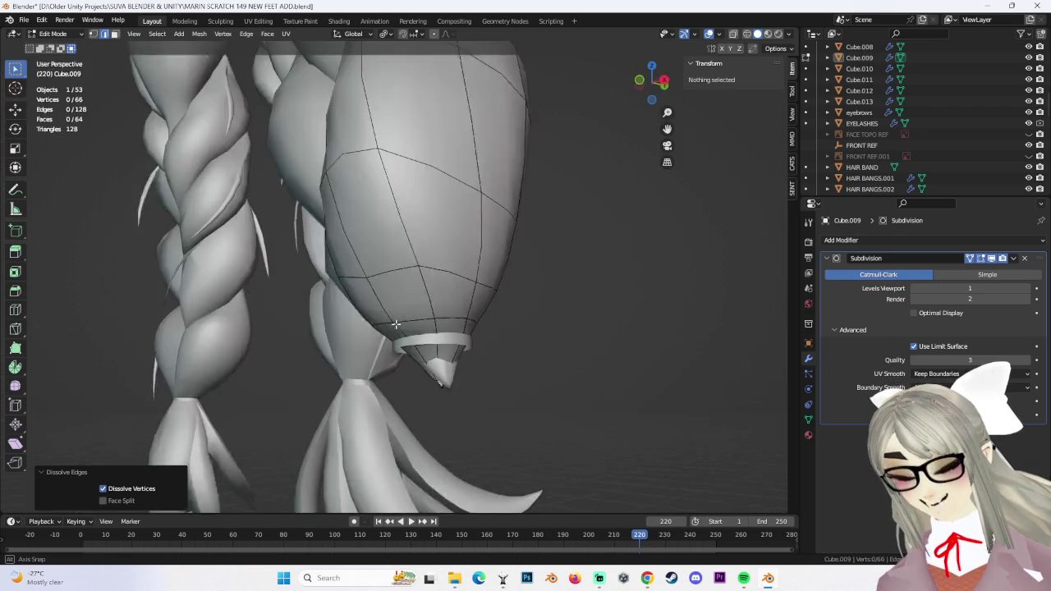
pyautogui.moveTo(371, 254)
pyautogui.mouseDown(button='middle')
pyautogui.moveTo(345, 271)
pyautogui.moveTo(438, 312)
pyautogui.moveTo(438, 347)
pyautogui.moveTo(380, 337)
pyautogui.moveTo(405, 343)
pyautogui.mouseUp(button='middle')
pyautogui.keyDown('alt'); pyautogui.click(344, 272); pyautogui.keyUp('alt')
pyautogui.keyDown('alt'); pyautogui.click(350, 291); pyautogui.keyUp('alt')
pyautogui.click(482, 323)
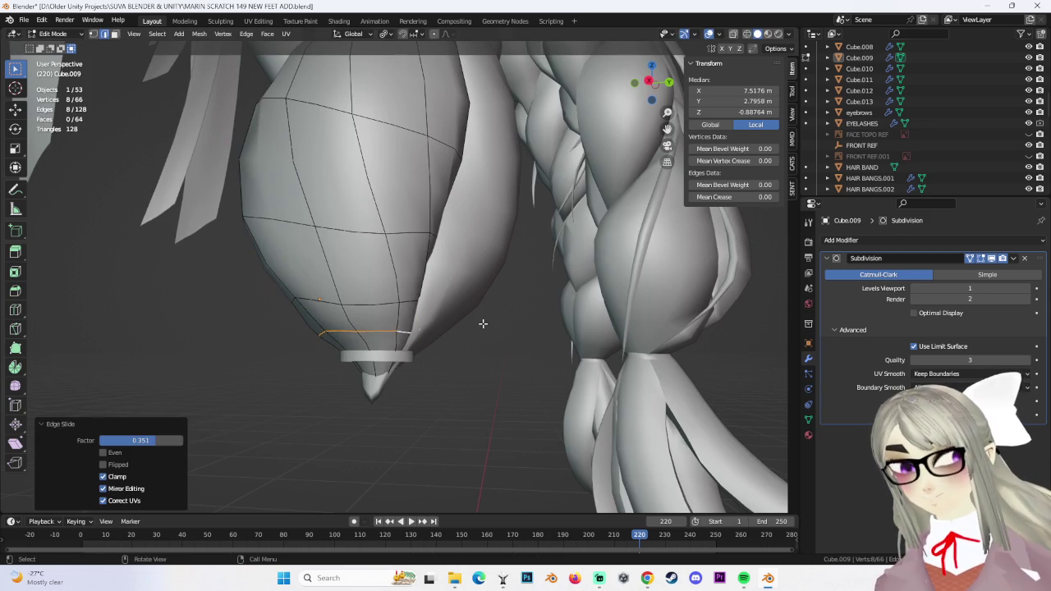
pyautogui.moveTo(469, 337)
pyautogui.mouseDown(button='middle')
pyautogui.moveTo(534, 298)
pyautogui.moveTo(368, 137)
pyautogui.mouseUp(button='middle')
# Undo the last change, then move tip vertices with proportional falloff
pyautogui.hotkey('ctrl', 'z')
pyautogui.moveTo(247, 164); pyautogui.dragTo(438, 28, button='middle')
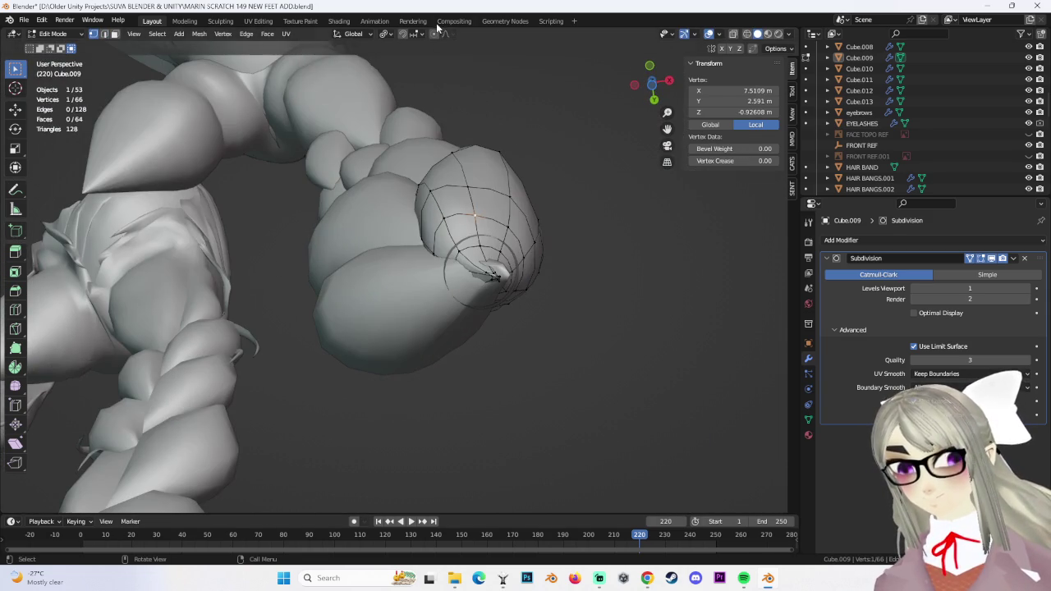
pyautogui.click(544, 229)
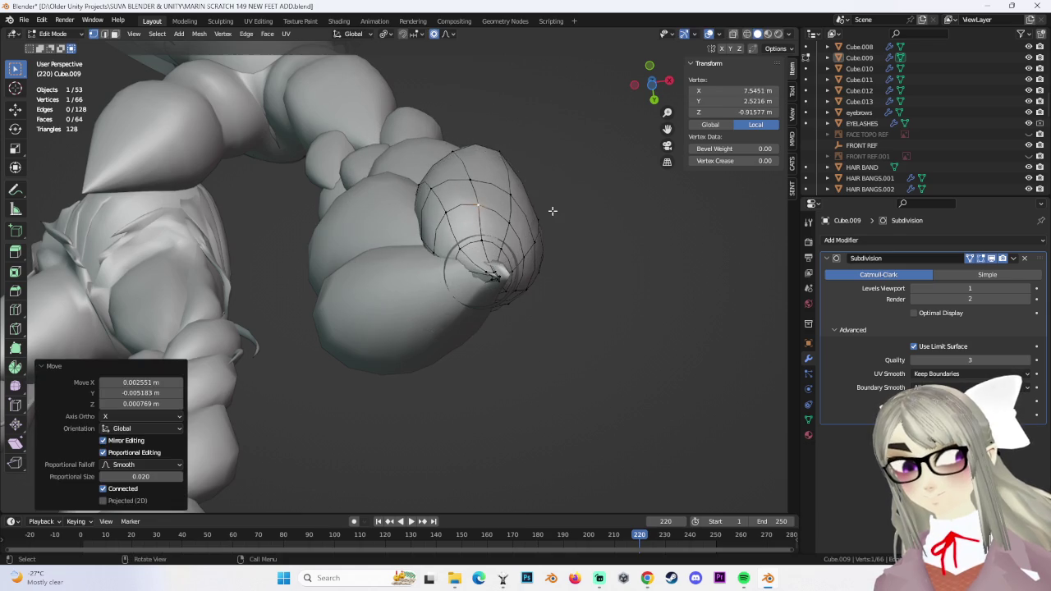
pyautogui.moveTo(552, 211); pyautogui.dragTo(542, 210, button='middle')
pyautogui.press('g')
pyautogui.click(534, 200)
pyautogui.press('g')
pyautogui.click(464, 168)
pyautogui.moveTo(464, 168)
pyautogui.mouseDown(button='middle')
pyautogui.moveTo(436, 277)
pyautogui.moveTo(375, 310)
pyautogui.moveTo(460, 320)
pyautogui.moveTo(547, 310)
pyautogui.moveTo(561, 326)
pyautogui.moveTo(539, 344)
pyautogui.mouseUp(button='middle')
# Adjust another tip vertex with smooth falloff and vertex-slide neighbouring vertices
pyautogui.press('g')
pyautogui.click(344, 323)
pyautogui.click(350, 324)
pyautogui.click(481, 318)
pyautogui.press('g')
pyautogui.press('g')
pyautogui.click(539, 345)
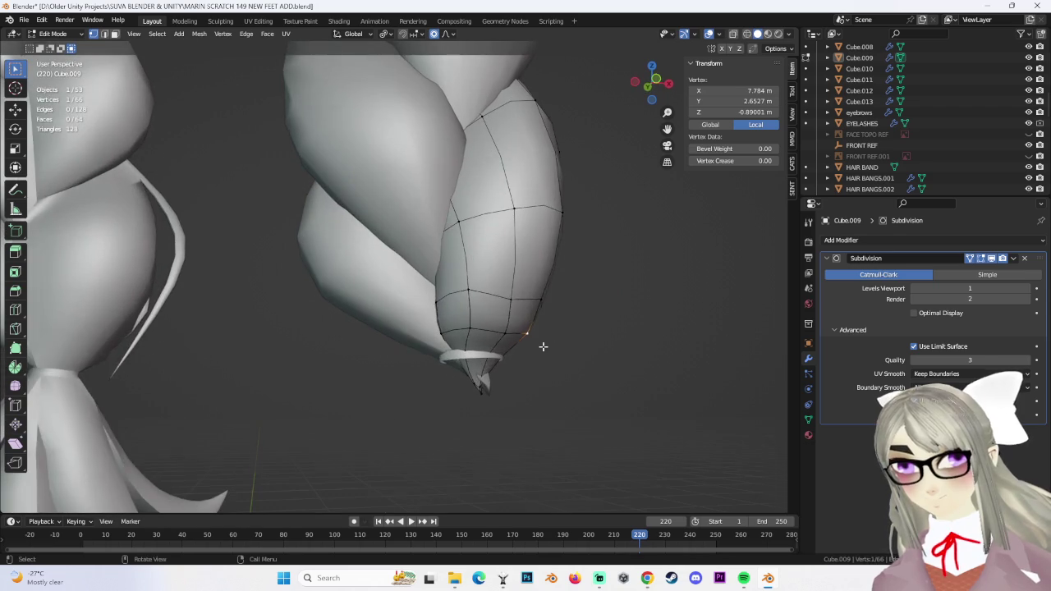
pyautogui.click(469, 296)
pyautogui.press('g')
pyautogui.press('g')
pyautogui.click(480, 295)
pyautogui.click(473, 297)
# Slide further vertices along the braid to refine the tip's curvature
pyautogui.moveTo(480, 296)
pyautogui.mouseDown(button='middle')
pyautogui.moveTo(413, 303)
pyautogui.moveTo(390, 336)
pyautogui.moveTo(339, 217)
pyautogui.moveTo(386, 193)
pyautogui.moveTo(449, 205)
pyautogui.moveTo(499, 262)
pyautogui.mouseUp(button='middle')
pyautogui.press('g')
pyautogui.press('g')
pyautogui.click(473, 300)
pyautogui.press('g')
pyautogui.press('g')
pyautogui.click(462, 304)
pyautogui.click(414, 303)
pyautogui.click(386, 193)
pyautogui.press('g')
pyautogui.press('g')
pyautogui.click(450, 205)
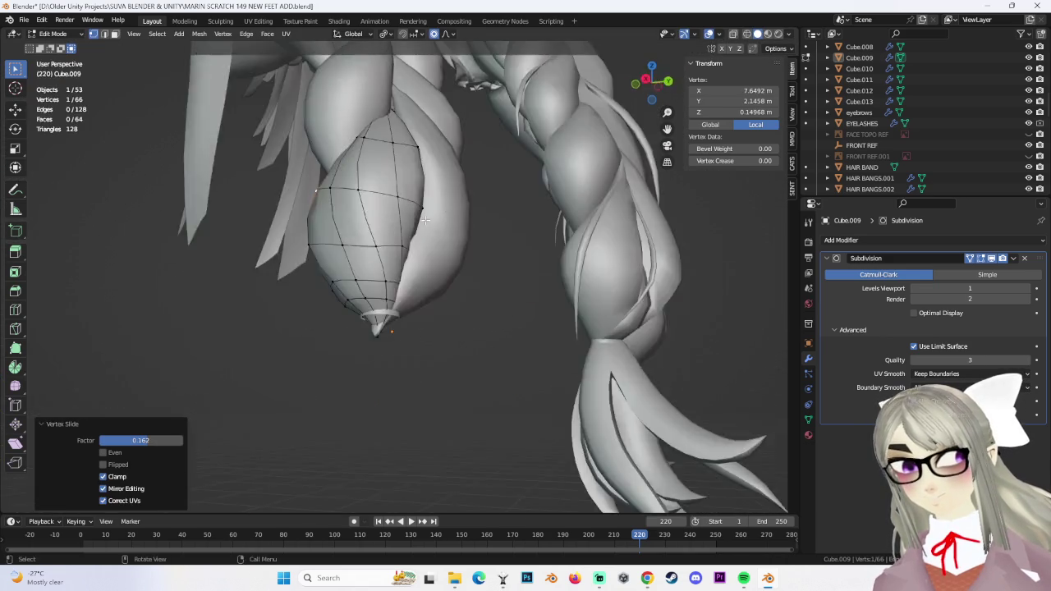
# Return to Object Mode and select braid piece Cube.008
pyautogui.scroll(3, 489, 329)
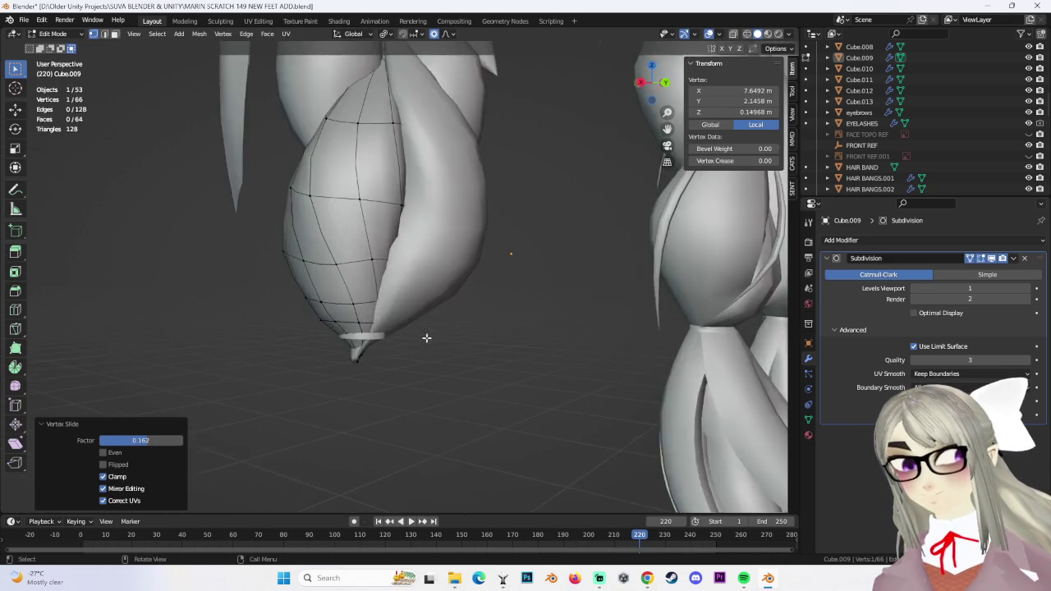
pyautogui.moveTo(429, 348); pyautogui.dragTo(312, 247, button='middle')
pyautogui.click(64, 46)
pyautogui.click(393, 277)
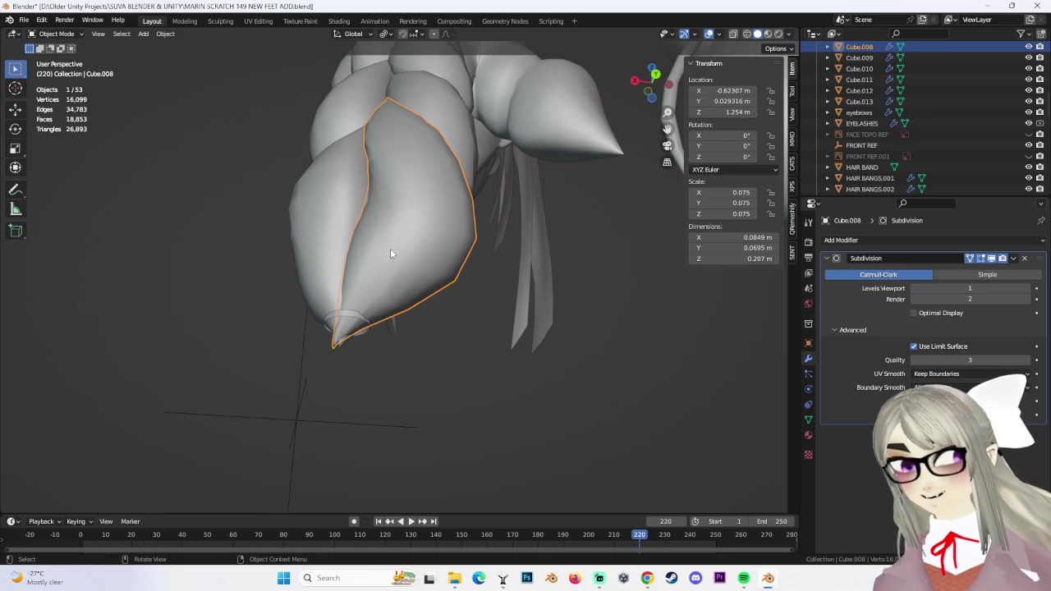
# Enter Edit Mode on Cube.008 and loop-cut a new edge loop near the tip
pyautogui.click(59, 69)
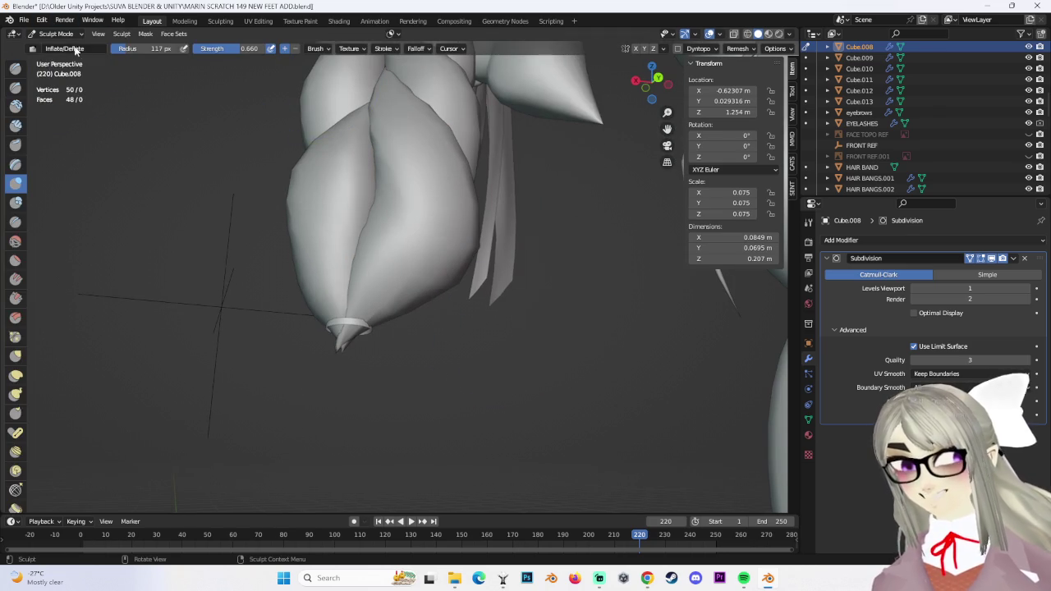
pyautogui.click(64, 62)
pyautogui.moveTo(411, 294)
pyautogui.mouseDown(button='middle')
pyautogui.moveTo(422, 323)
pyautogui.moveTo(403, 317)
pyautogui.moveTo(444, 334)
pyautogui.moveTo(381, 304)
pyautogui.mouseUp(button='middle')
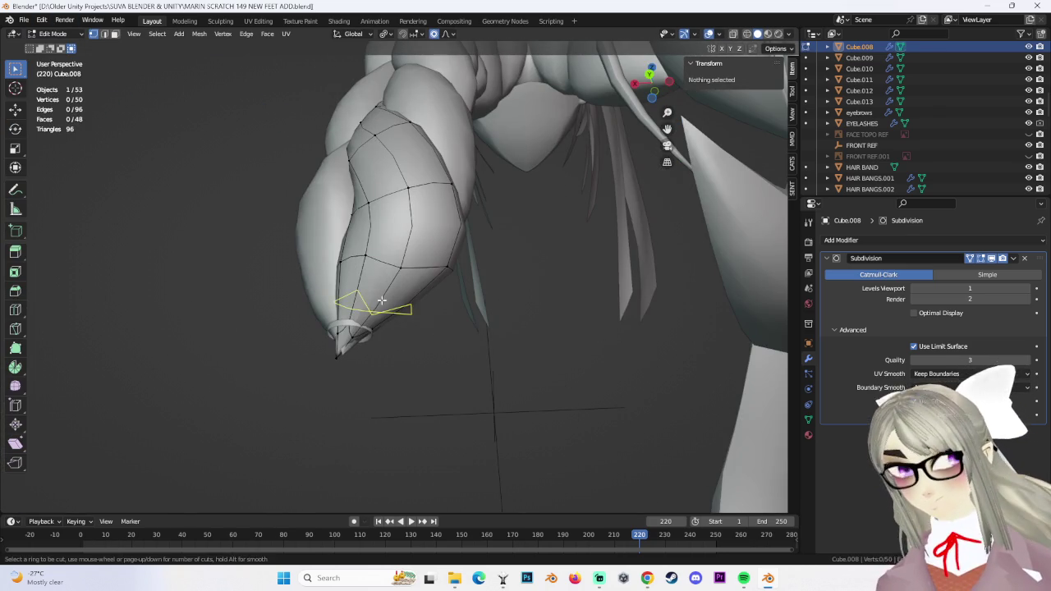
pyautogui.click(381, 301)
pyautogui.click(397, 317)
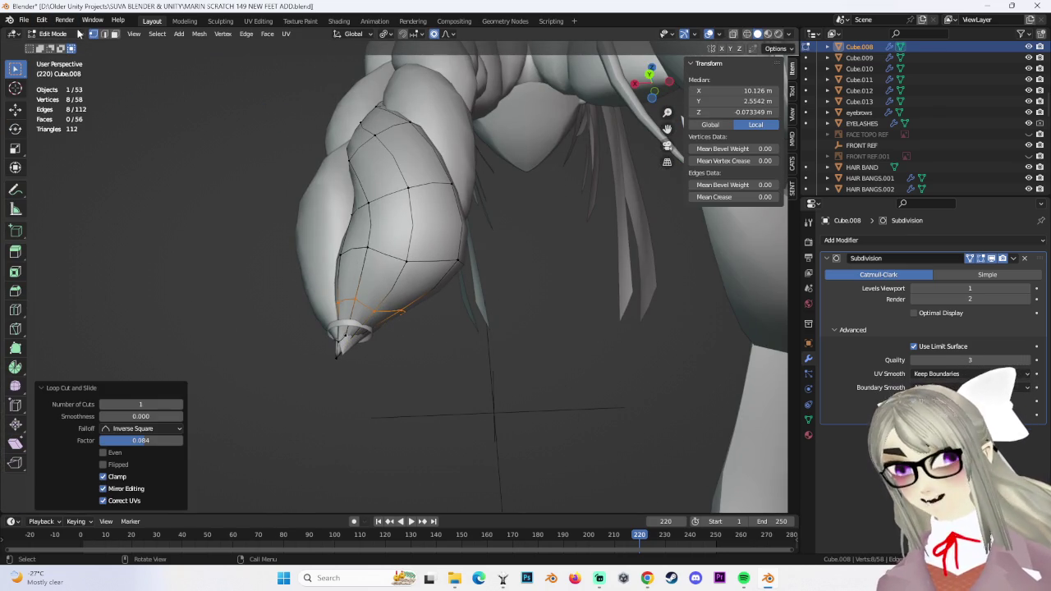
# Vertex-slide a tip vertex, move it with falloff, and switch to brighter viewport shading
pyautogui.click(376, 313)
pyautogui.moveTo(407, 271)
pyautogui.mouseDown(button='middle')
pyautogui.moveTo(359, 301)
pyautogui.moveTo(436, 300)
pyautogui.moveTo(423, 304)
pyautogui.moveTo(479, 314)
pyautogui.moveTo(382, 309)
pyautogui.mouseUp(button='middle')
pyautogui.click(352, 275)
pyautogui.hotkey('shift', 'v')
pyautogui.click(422, 305)
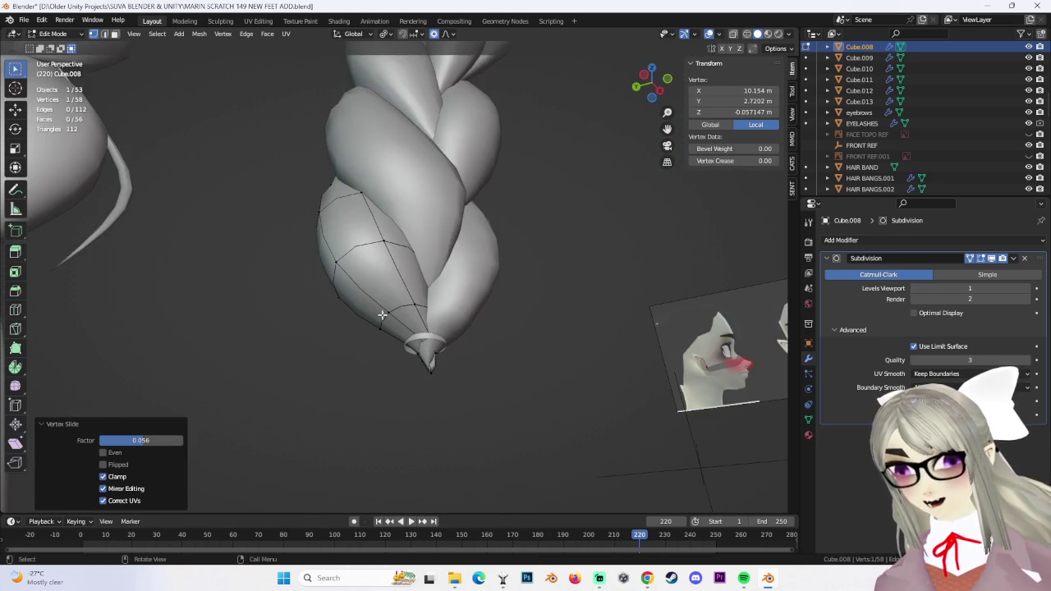
pyautogui.scroll(2, 382, 310)
pyautogui.press('g')
pyautogui.click(413, 352)
pyautogui.press('z')
pyautogui.click(344, 346)
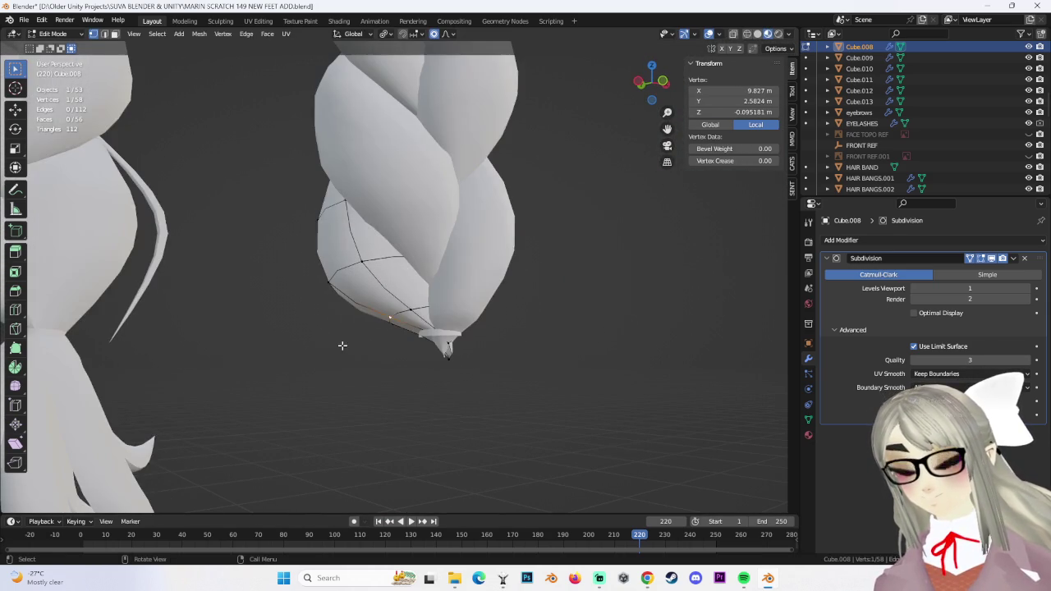
# Edge-slide the tip selection and move tip vertices with proportional falloff
pyautogui.moveTo(393, 339)
pyautogui.mouseDown(button='middle')
pyautogui.moveTo(443, 328)
pyautogui.moveTo(530, 343)
pyautogui.moveTo(504, 310)
pyautogui.mouseUp(button='middle')
pyautogui.click(509, 334)
pyautogui.press('g')
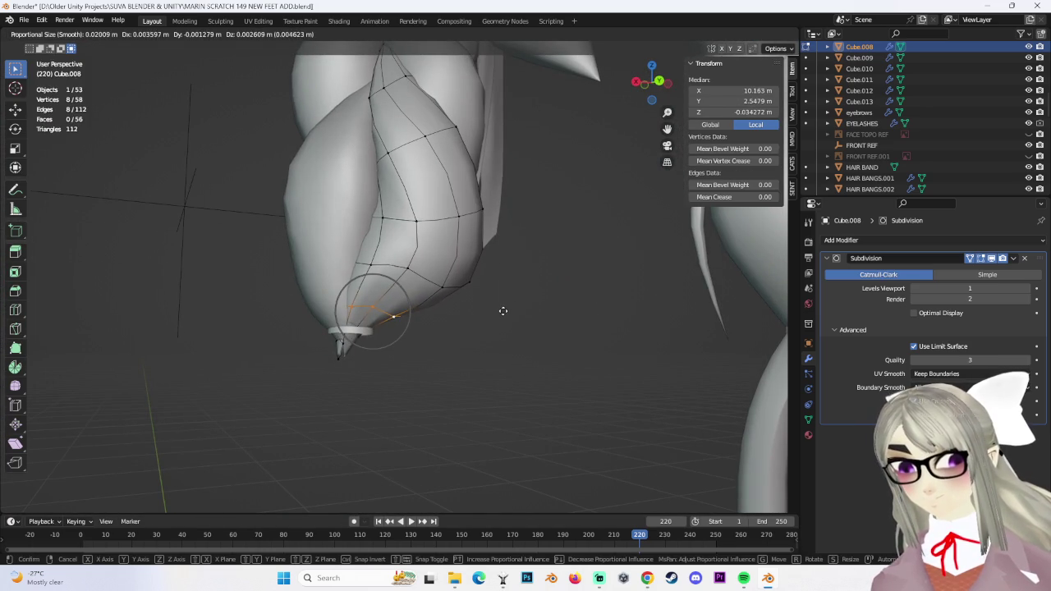
pyautogui.click(507, 314)
pyautogui.click(372, 308)
pyautogui.press('g')
pyautogui.click(367, 309)
pyautogui.moveTo(367, 309)
pyautogui.mouseDown(button='middle')
pyautogui.moveTo(440, 310)
pyautogui.moveTo(431, 319)
pyautogui.moveTo(305, 278)
pyautogui.moveTo(383, 317)
pyautogui.moveTo(477, 387)
pyautogui.moveTo(424, 359)
pyautogui.moveTo(408, 397)
pyautogui.mouseUp(button='middle')
pyautogui.press('g')
pyautogui.click(418, 307)
pyautogui.press('g')
pyautogui.click(324, 280)
# Make a final falloff move of a tip vertex
pyautogui.press('g')
pyautogui.moveTo(389, 362)
pyautogui.mouseDown(button='middle')
pyautogui.moveTo(345, 292)
pyautogui.moveTo(467, 317)
pyautogui.moveTo(462, 253)
pyautogui.moveTo(441, 290)
pyautogui.moveTo(476, 296)
pyautogui.moveTo(441, 254)
pyautogui.moveTo(456, 251)
pyautogui.moveTo(545, 305)
pyautogui.moveTo(505, 331)
pyautogui.moveTo(495, 93)
pyautogui.mouseUp(button='middle')
pyautogui.press('g')
pyautogui.click(320, 303)
# Select a shortest-path run of tip vertices, check the back view, and return to Object Mode
pyautogui.click(441, 254)
pyautogui.keyDown('ctrl'); pyautogui.click(450, 247); pyautogui.keyUp('ctrl')
pyautogui.keyDown('ctrl'); pyautogui.click(461, 259); pyautogui.keyUp('ctrl')
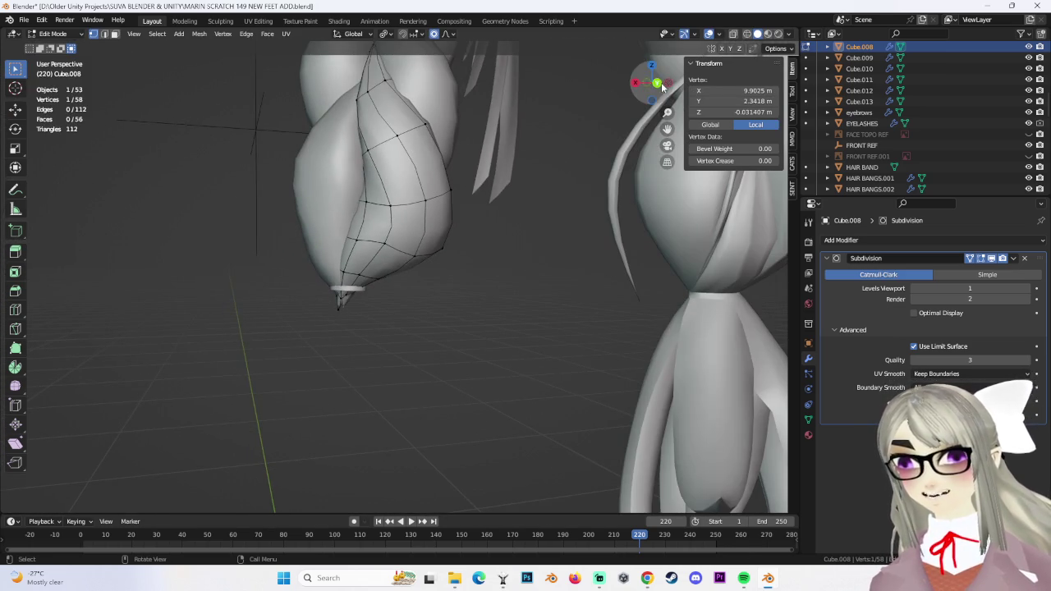
pyautogui.click(658, 84)
pyautogui.click(53, 33)
pyautogui.click(58, 48)
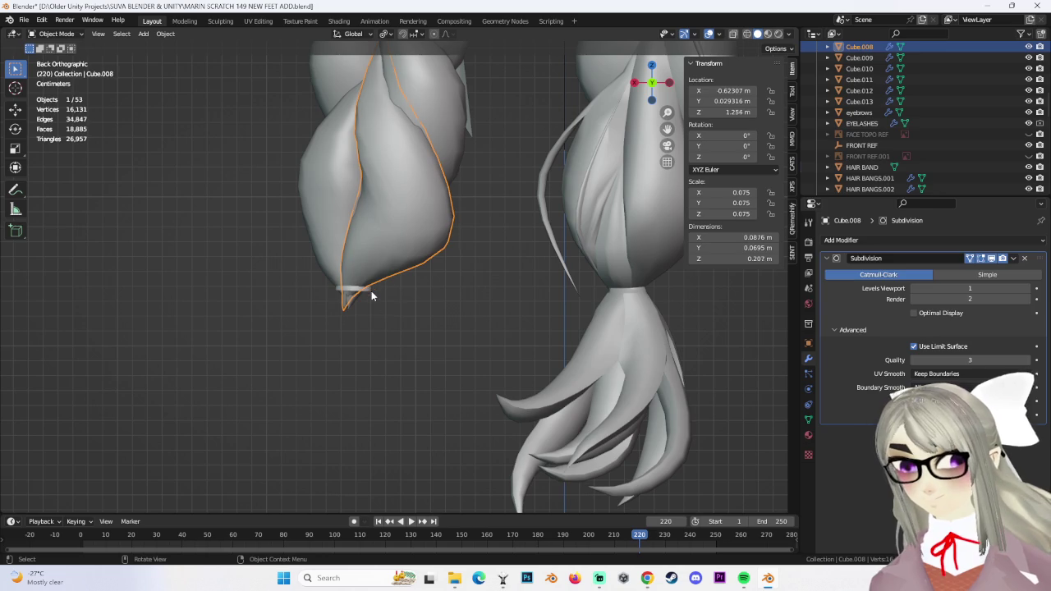
# Save the project under the new name MARIN SCRATCH 150.blend
pyautogui.click(371, 295)
pyautogui.click(24, 19)
pyautogui.click(50, 102)
pyautogui.write('MARIN SCRATCH 150.blend')
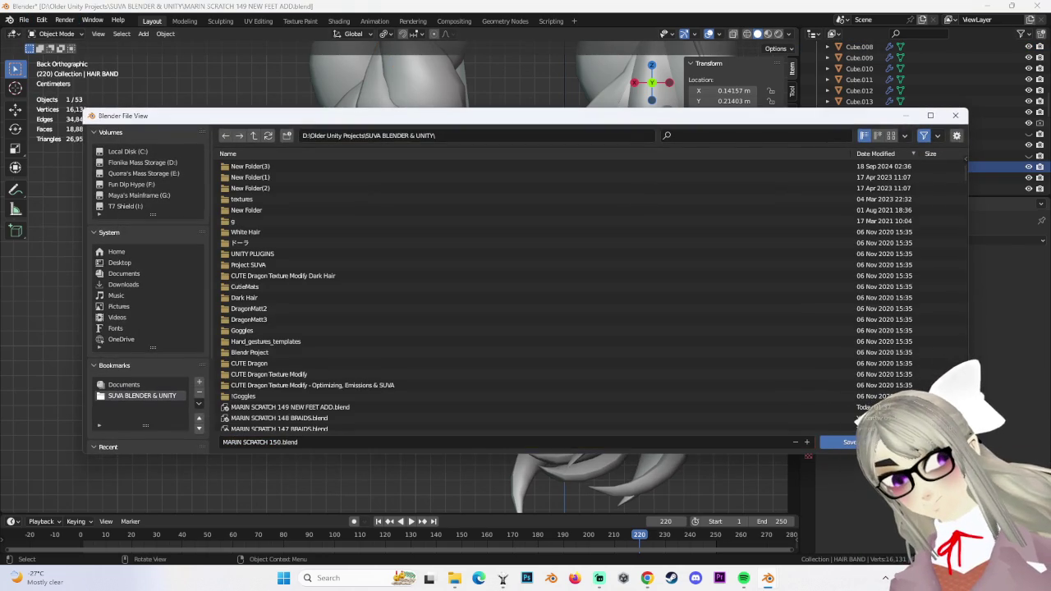
pyautogui.click(854, 441)
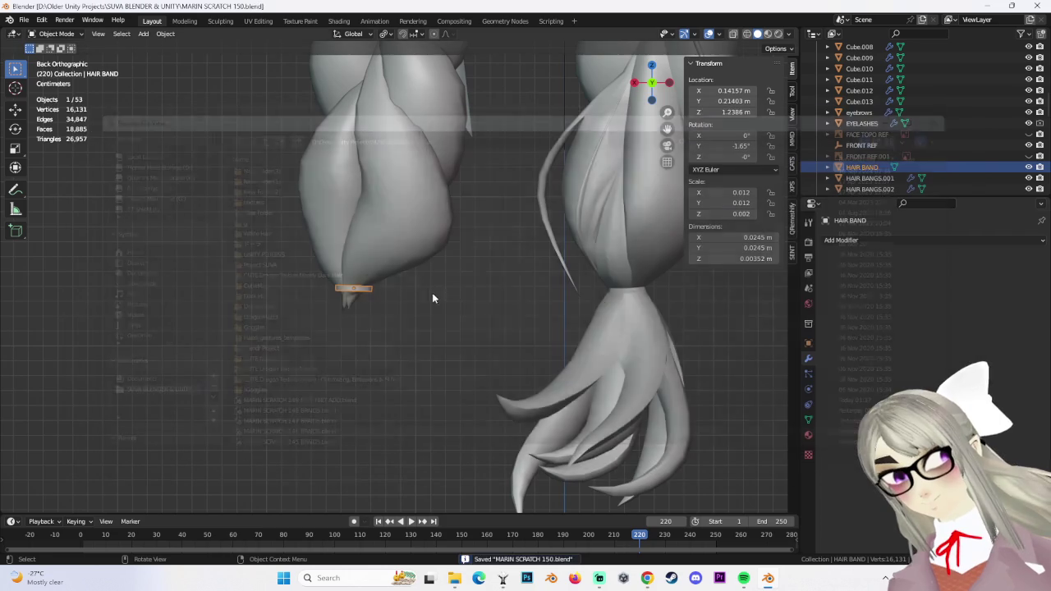
# Select the braided hair Body.002 and orbit to view both braids at an angle
pyautogui.scroll(-2, 624, 320)
pyautogui.click(483, 373)
pyautogui.moveTo(483, 373); pyautogui.dragTo(507, 339, button='middle')
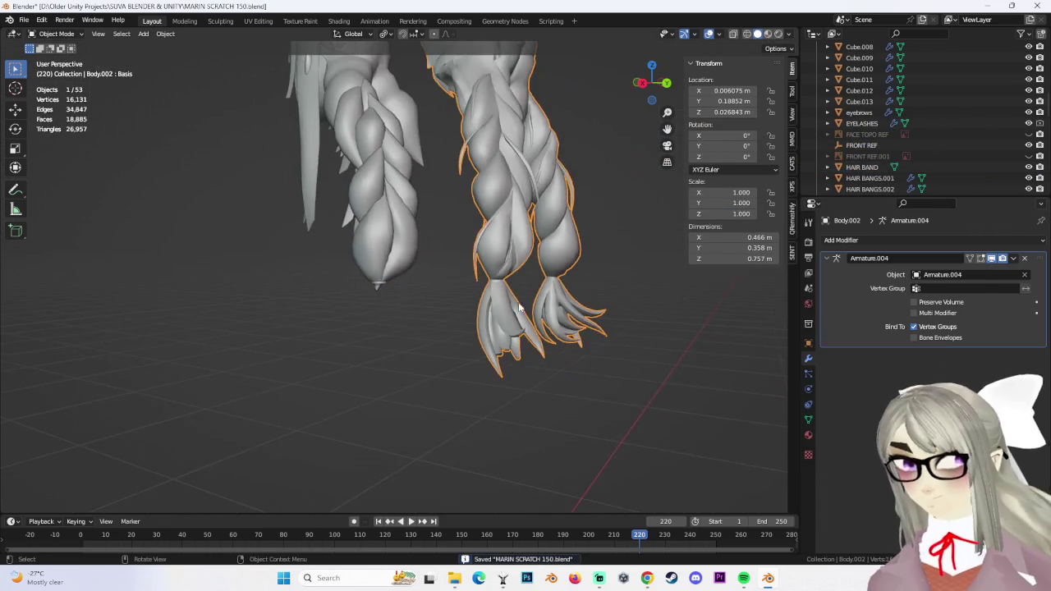
pyautogui.scroll(2, 508, 340)
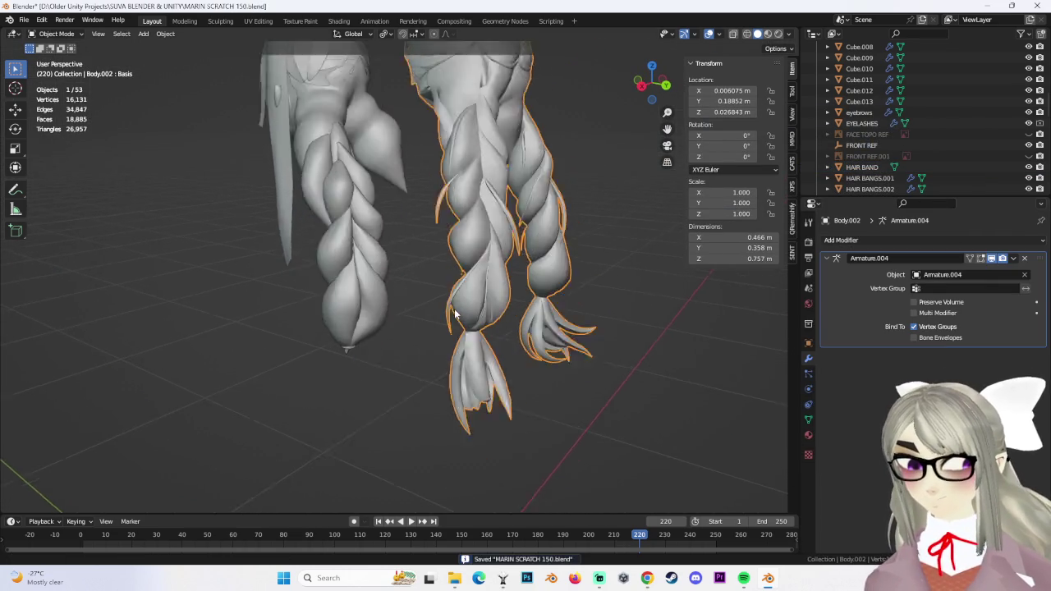
pyautogui.moveTo(507, 339)
pyautogui.mouseDown(button='middle')
pyautogui.moveTo(388, 285)
pyautogui.moveTo(427, 211)
pyautogui.moveTo(451, 351)
pyautogui.mouseUp(button='middle')
pyautogui.click(387, 285)
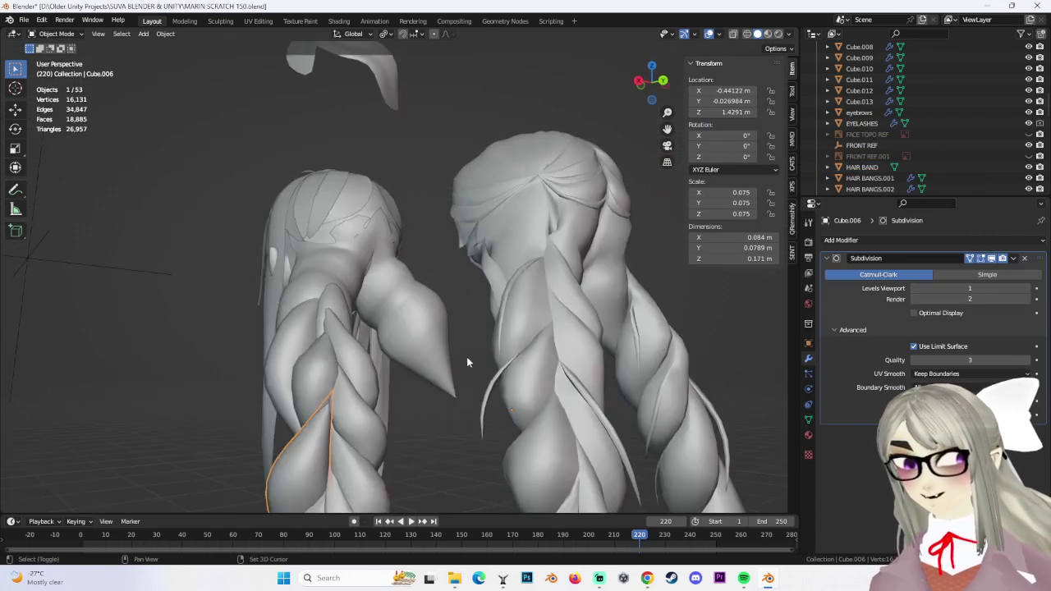
pyautogui.scroll(3, 450, 351)
pyautogui.click(386, 307)
pyautogui.click(66, 60)
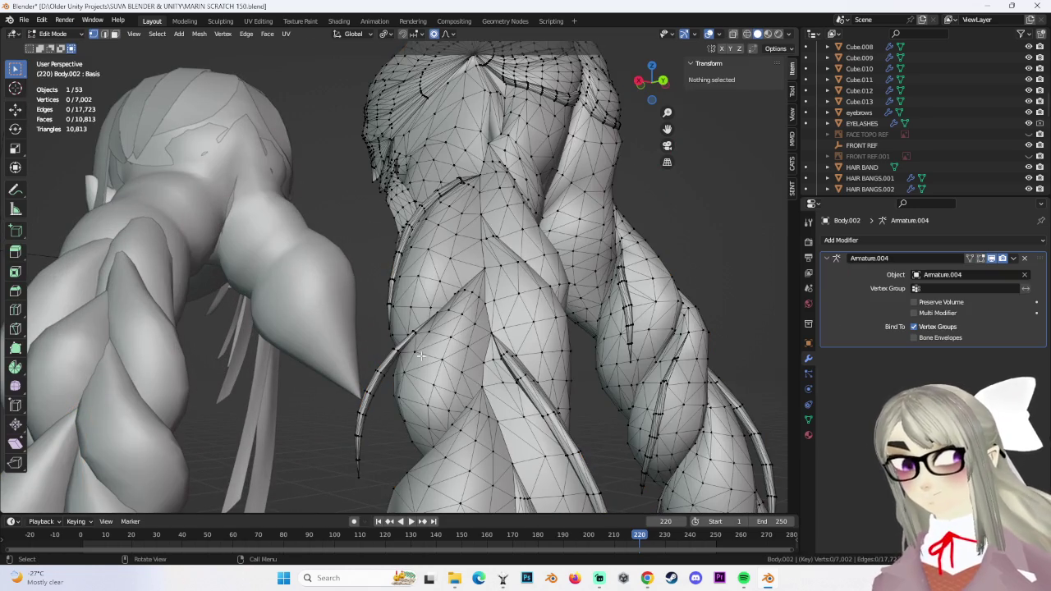
pyautogui.scroll(-5, 381, 371)
pyautogui.scroll(4, 496, 339)
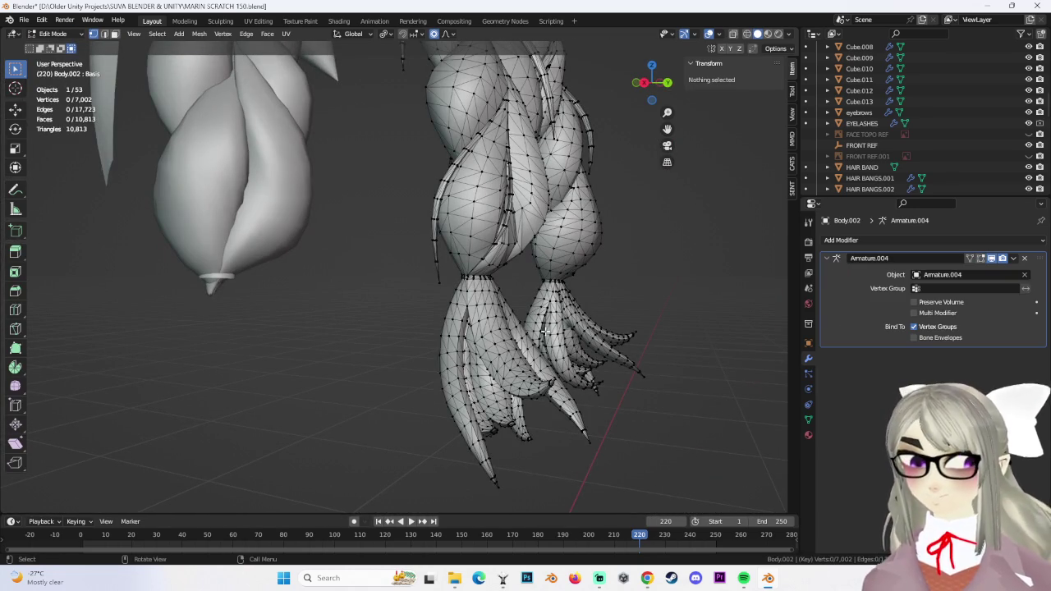
pyautogui.moveTo(340, 291)
pyautogui.mouseDown(button='middle')
pyautogui.moveTo(265, 296)
pyautogui.moveTo(315, 329)
pyautogui.mouseUp(button='middle')
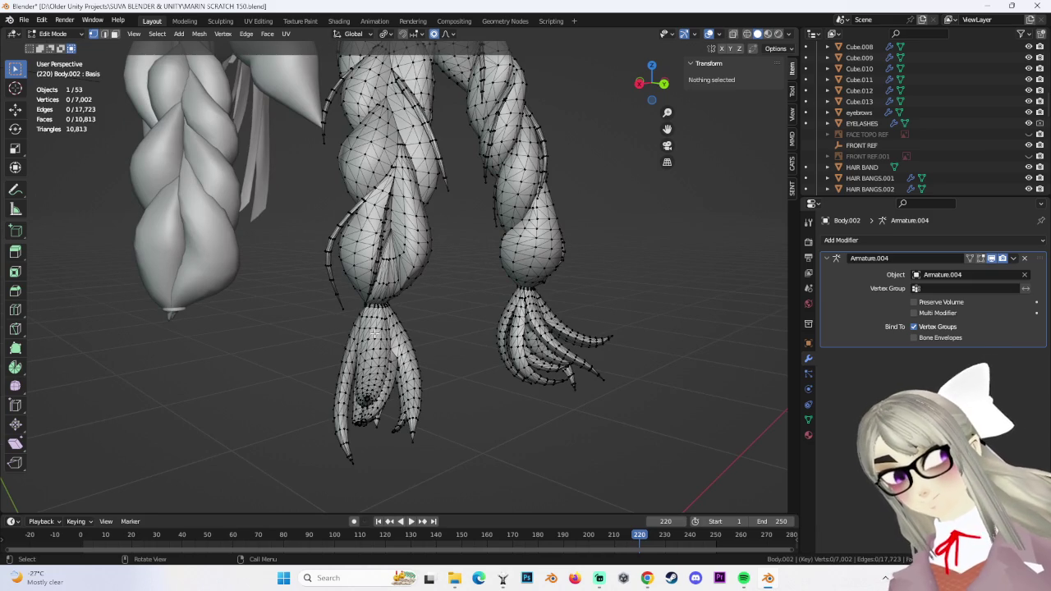
pyautogui.scroll(-3, 375, 333)
pyautogui.scroll(2, 371, 326)
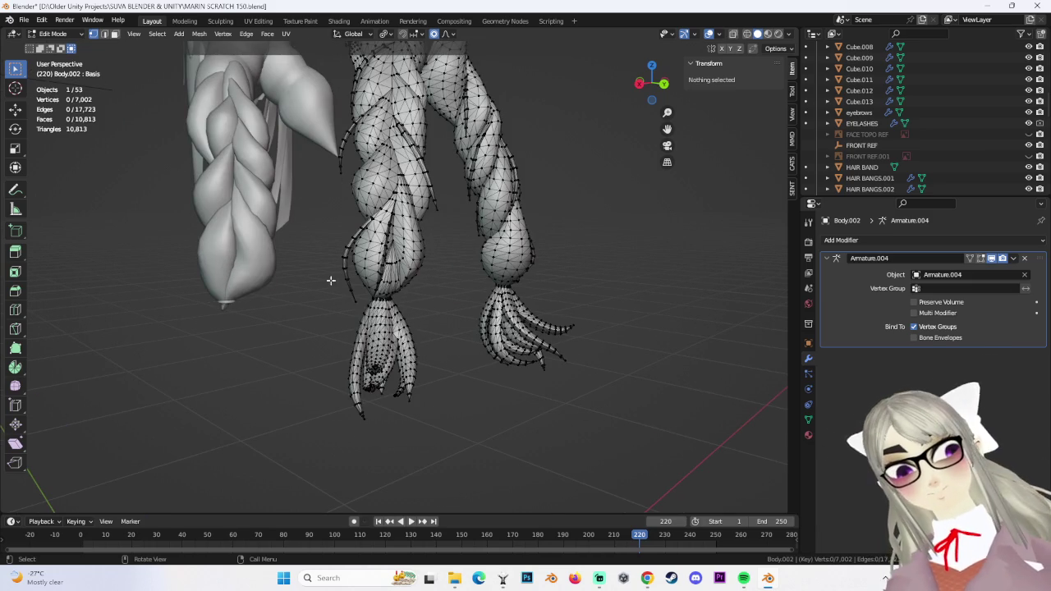
pyautogui.moveTo(390, 271); pyautogui.dragTo(323, 104, button='middle')
pyautogui.press('Tab')
pyautogui.moveTo(345, 246)
pyautogui.mouseDown(button='middle')
pyautogui.moveTo(385, 256)
pyautogui.moveTo(324, 246)
pyautogui.moveTo(286, 178)
pyautogui.mouseUp(button='middle')
pyautogui.click(331, 234)
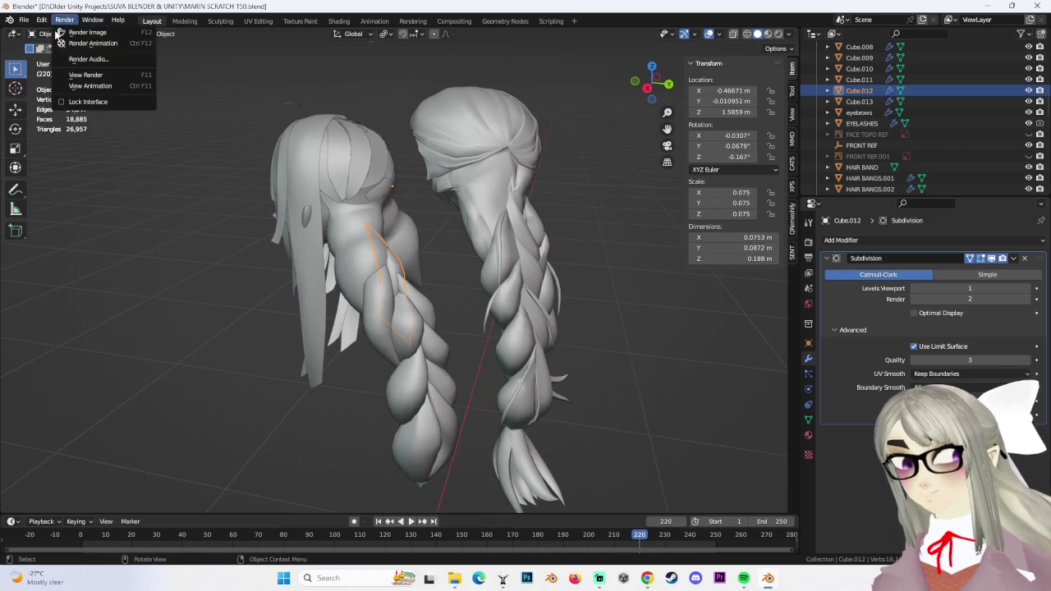
# In Edit Mode on Cube.012, select the strand's top vertices and undo a first trial move
pyautogui.click(62, 59)
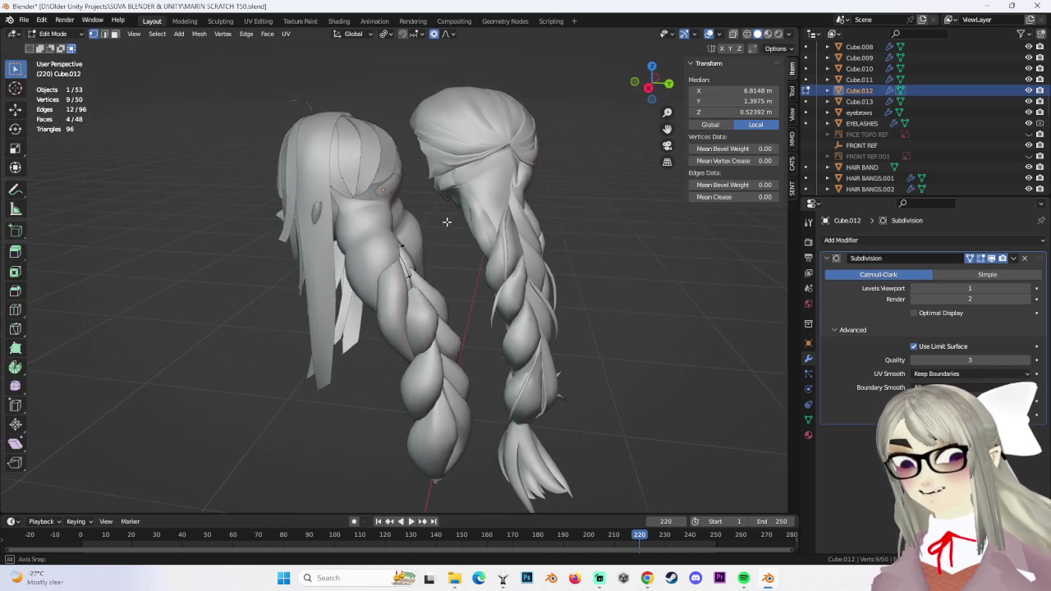
pyautogui.moveTo(417, 223); pyautogui.dragTo(300, 251, button='middle')
pyautogui.scroll(3, 410, 246)
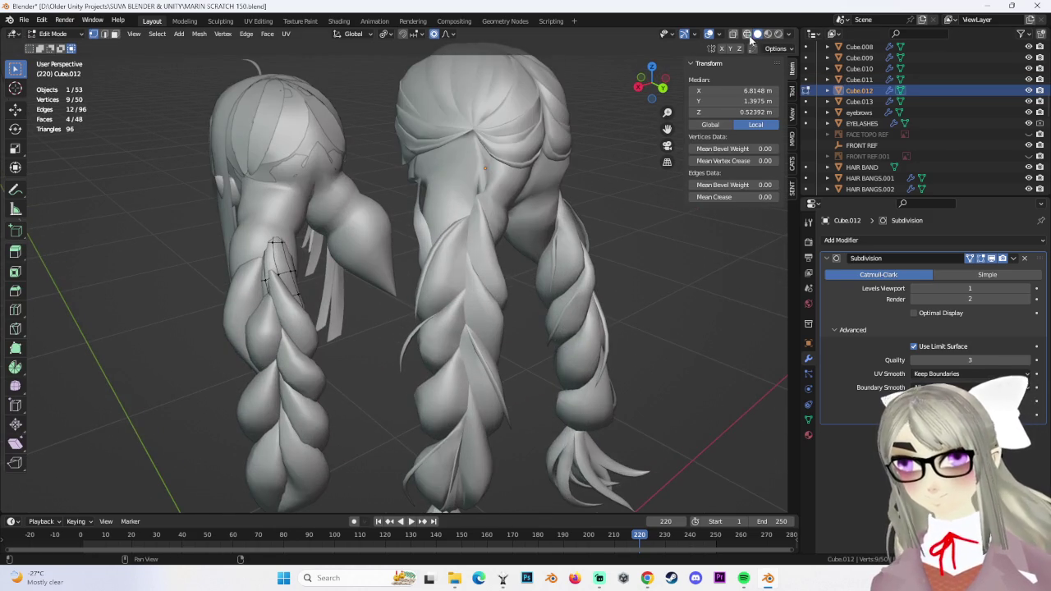
pyautogui.click(747, 34)
pyautogui.moveTo(286, 216); pyautogui.dragTo(411, 189, button='middle')
pyautogui.click(757, 33)
pyautogui.moveTo(460, 246)
pyautogui.mouseDown(button='middle')
pyautogui.moveTo(503, 237)
pyautogui.moveTo(478, 232)
pyautogui.mouseUp(button='middle')
pyautogui.click(537, 227)
pyautogui.hotkey('ctrl', 'z')
# With X-ray on, select the strand's top vertex loop and nudge it slightly upward
pyautogui.click(719, 34)
pyautogui.click(735, 34)
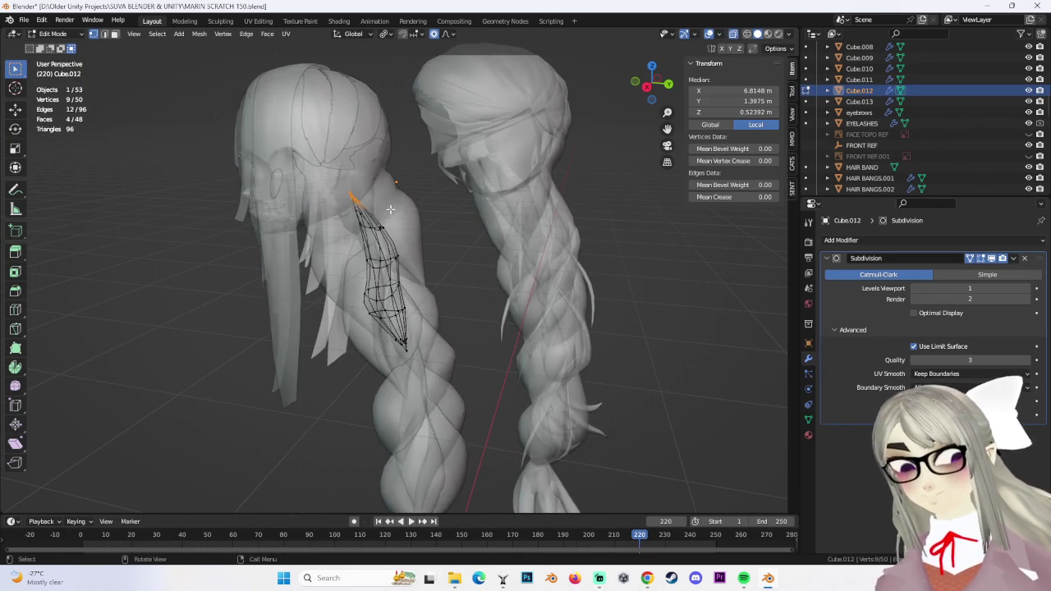
pyautogui.moveTo(353, 213); pyautogui.dragTo(295, 190, button='middle')
pyautogui.keyDown('alt'); pyautogui.click(349, 245); pyautogui.keyUp('alt')
pyautogui.press('g')
pyautogui.click(450, 257)
# Turn off X-ray and inspect the raised strand end from side and rear angles
pyautogui.moveTo(392, 227); pyautogui.dragTo(392, 229)
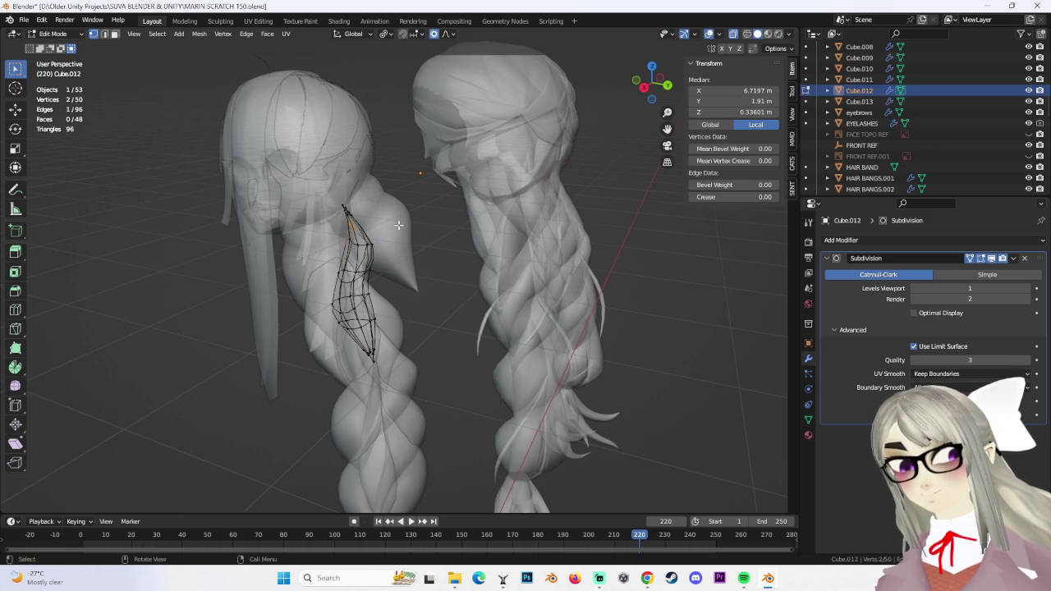
pyautogui.moveTo(394, 234); pyautogui.dragTo(472, 238, button='middle')
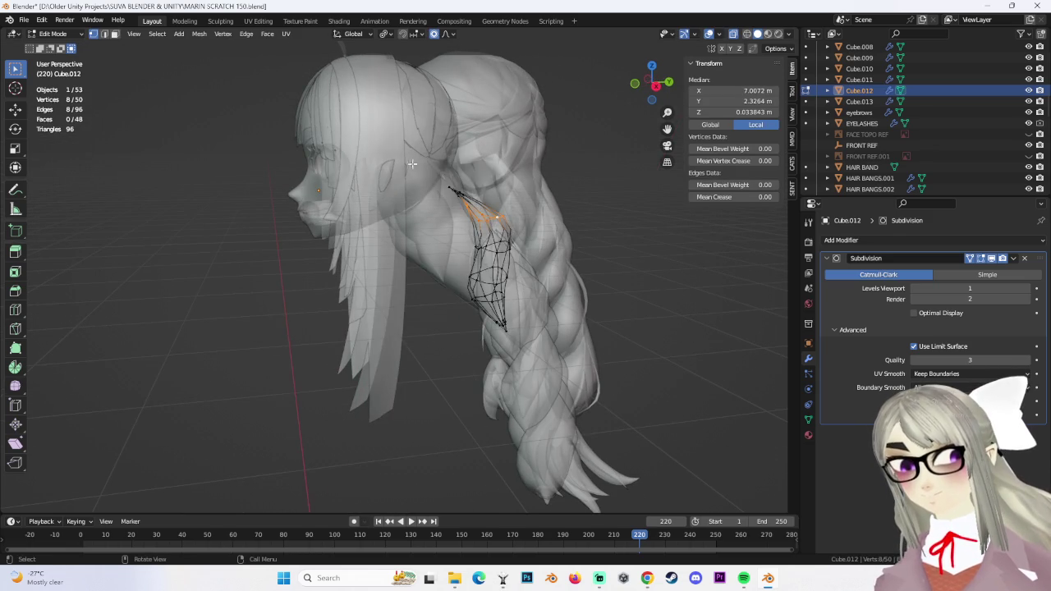
pyautogui.moveTo(479, 206); pyautogui.dragTo(430, 159)
pyautogui.moveTo(499, 212); pyautogui.dragTo(793, 48, button='middle')
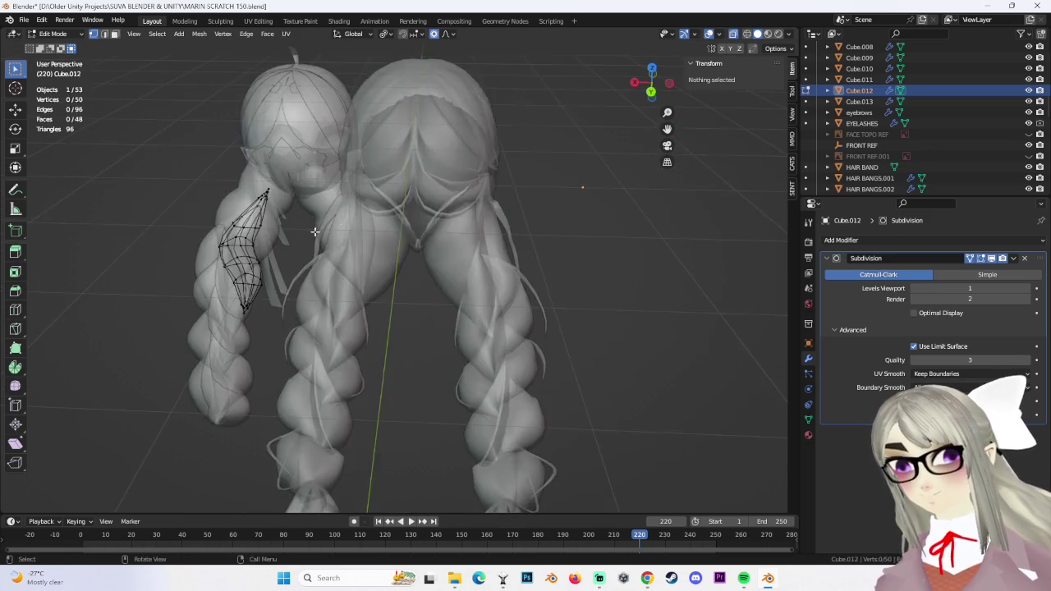
pyautogui.click(733, 33)
pyautogui.moveTo(394, 262); pyautogui.dragTo(264, 205, button='middle')
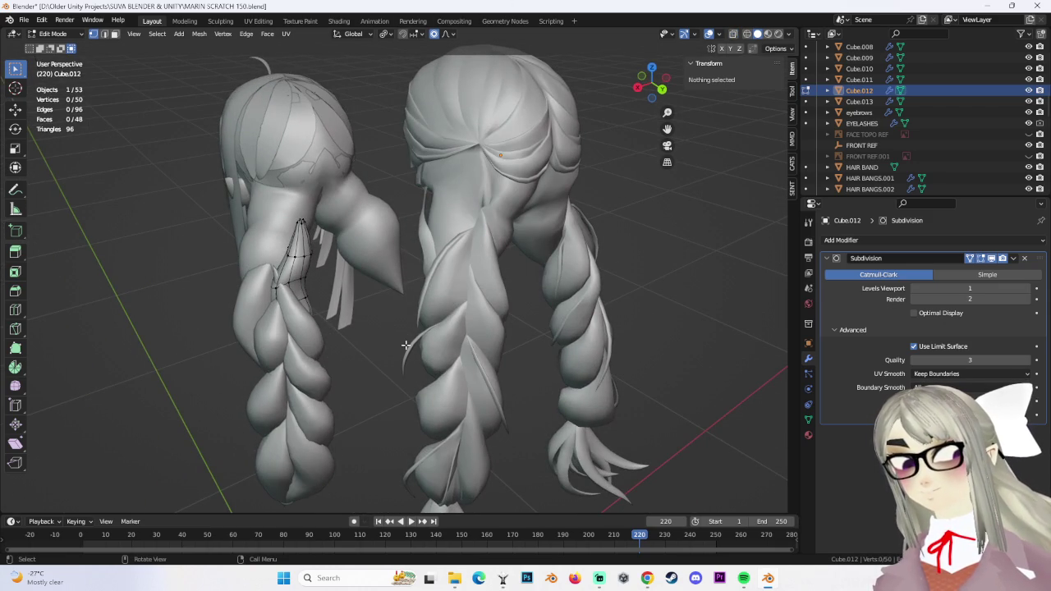
pyautogui.scroll(6, 364, 317)
pyautogui.moveTo(359, 312)
pyautogui.mouseDown(button='middle')
pyautogui.moveTo(367, 288)
pyautogui.moveTo(482, 280)
pyautogui.moveTo(321, 286)
pyautogui.moveTo(351, 272)
pyautogui.mouseUp(button='middle')
pyautogui.scroll(-5, 367, 288)
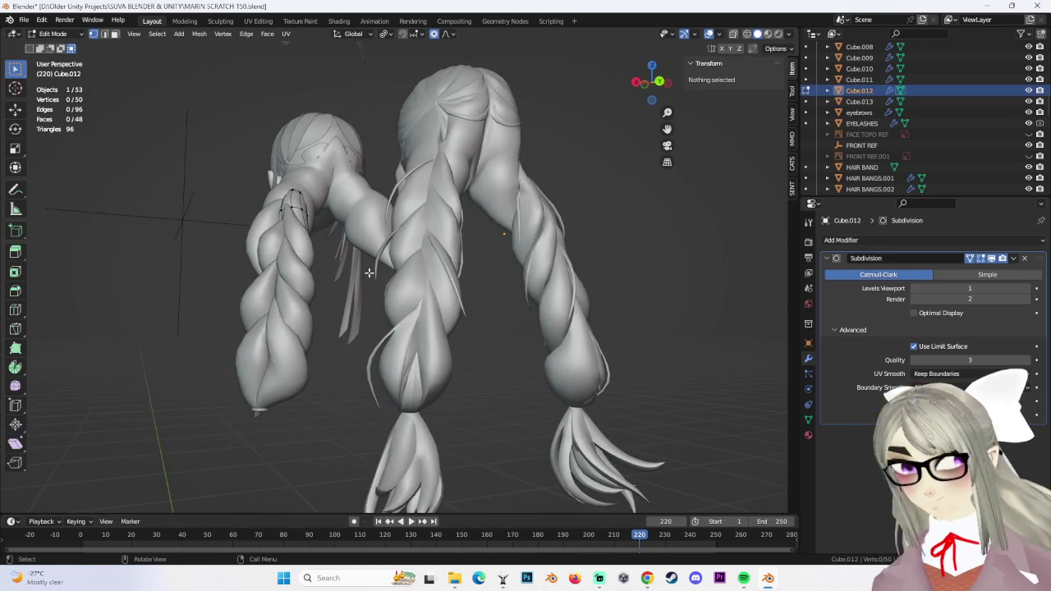
pyautogui.scroll(2, 351, 273)
pyautogui.scroll(2, 369, 250)
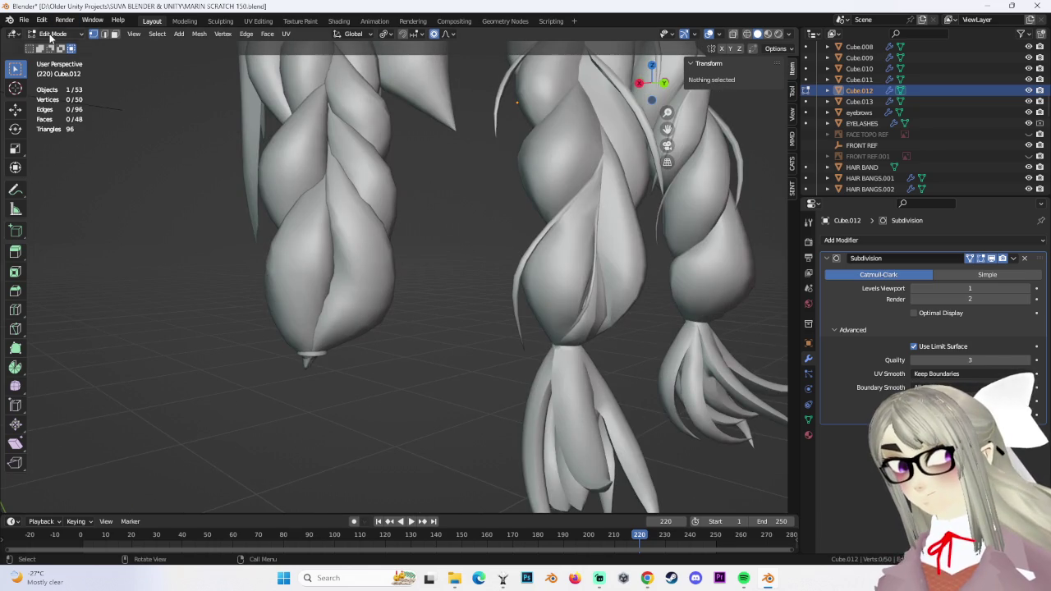
# Apply Shade Smooth to braid tip Cube.008 and enter its Edit Mode
pyautogui.press('Tab')
pyautogui.click(366, 218)
pyautogui.click(165, 33)
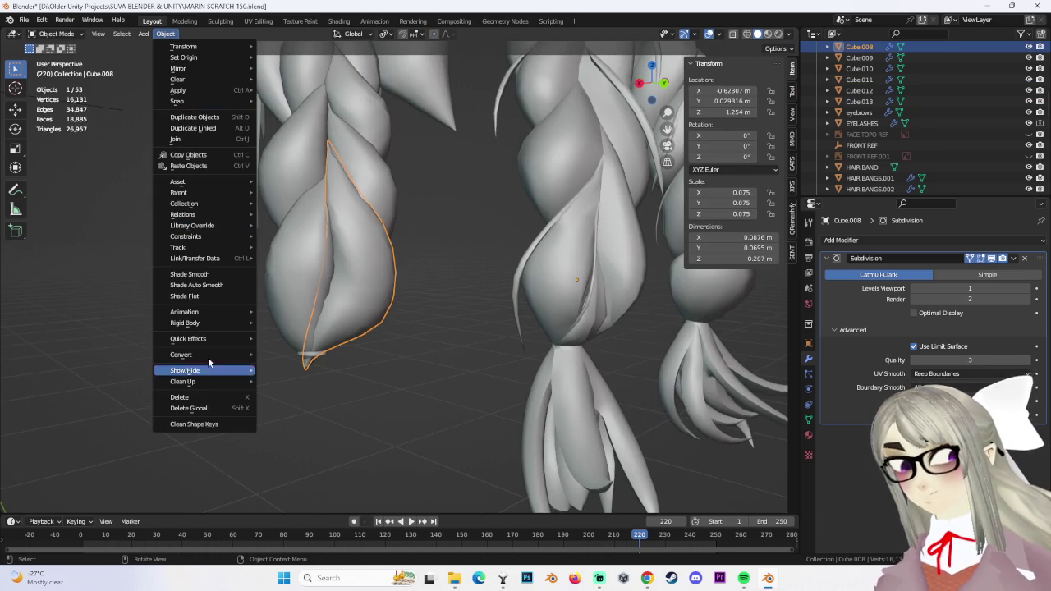
pyautogui.click(216, 281)
pyautogui.hotkey('alt', 'a')
pyautogui.moveTo(504, 365)
pyautogui.mouseDown(button='middle')
pyautogui.moveTo(325, 342)
pyautogui.moveTo(290, 288)
pyautogui.mouseUp(button='middle')
pyautogui.click(290, 287)
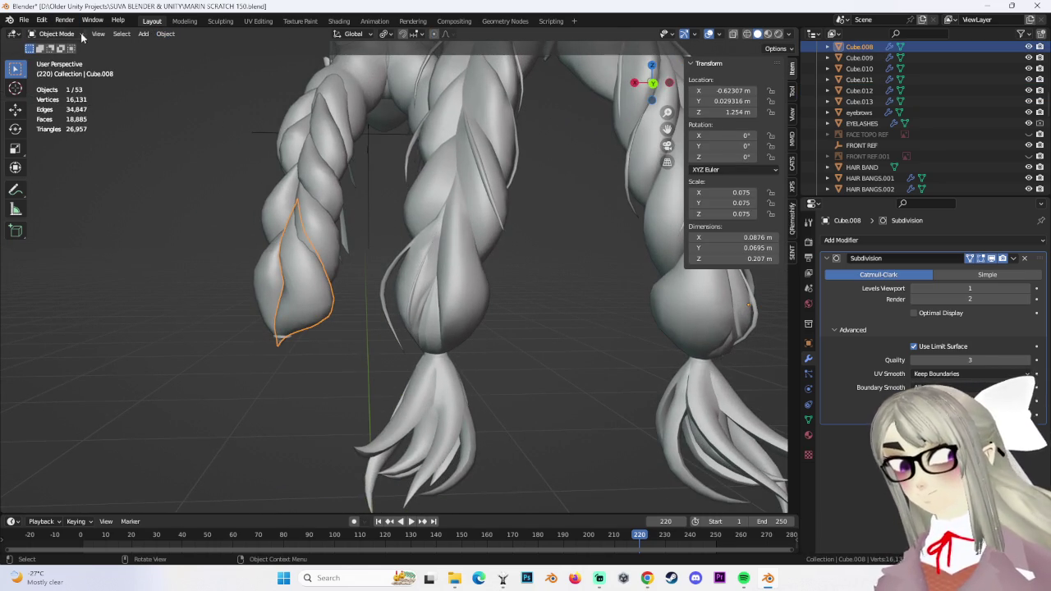
pyautogui.click(72, 60)
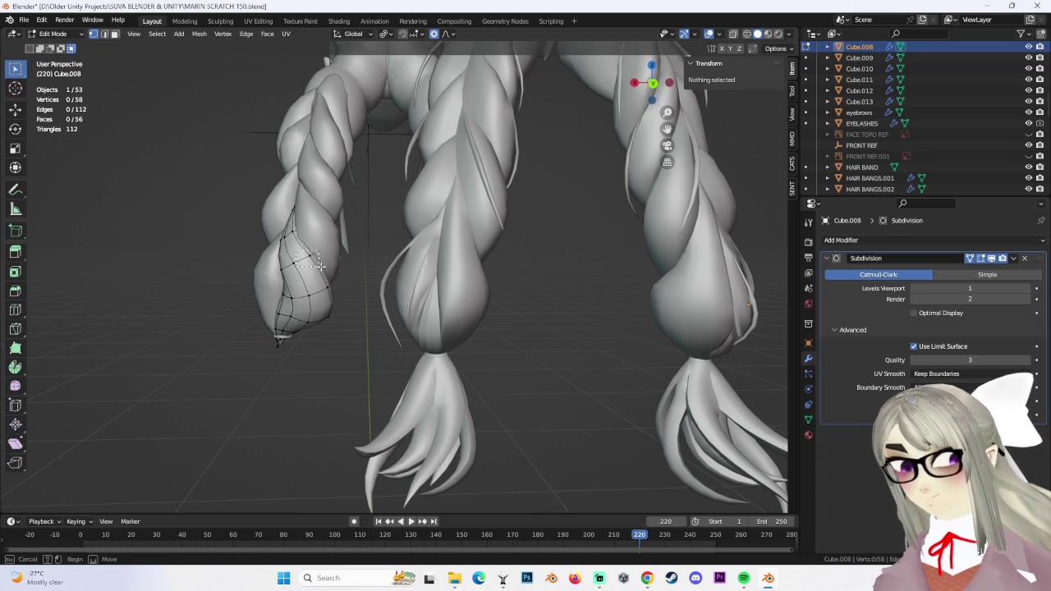
# Softly nudge a vertex and a loop at the braid tip's lower end with proportional editing
pyautogui.scroll(2, 339, 239)
pyautogui.scroll(1, 326, 262)
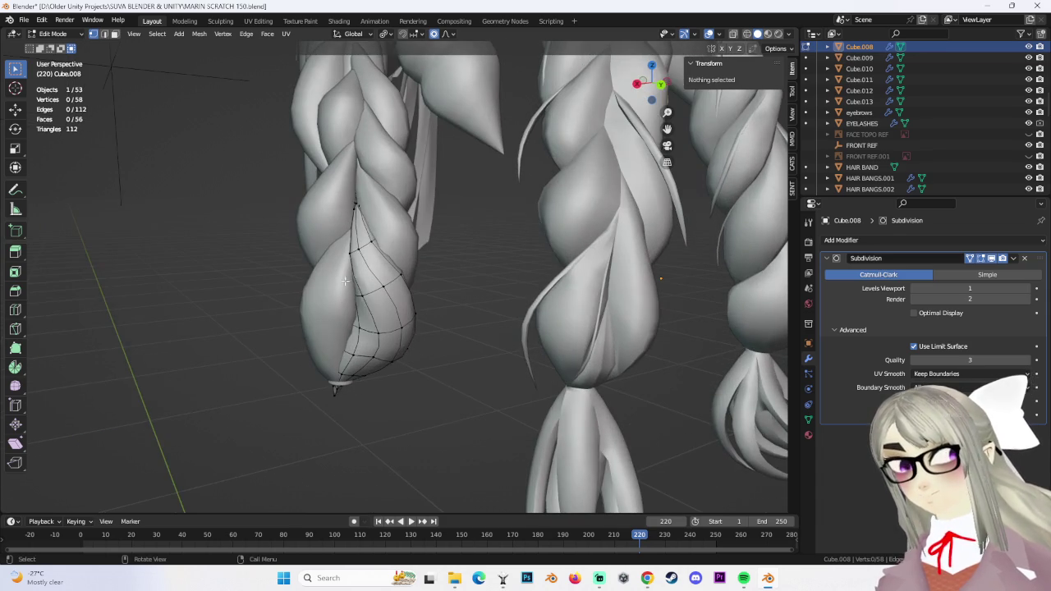
pyautogui.moveTo(271, 271)
pyautogui.mouseDown(button='middle')
pyautogui.moveTo(238, 263)
pyautogui.moveTo(317, 276)
pyautogui.moveTo(526, 240)
pyautogui.mouseUp(button='middle')
pyautogui.click(239, 256)
pyautogui.click(230, 262)
pyautogui.keyDown('alt'); pyautogui.click(316, 277); pyautogui.keyUp('alt')
pyautogui.press('g')
pyautogui.click(330, 280)
pyautogui.press('g')
pyautogui.click(353, 271)
# Make two more soft moves on the braid tip, deselect all, and return to Object Mode
pyautogui.press('g')
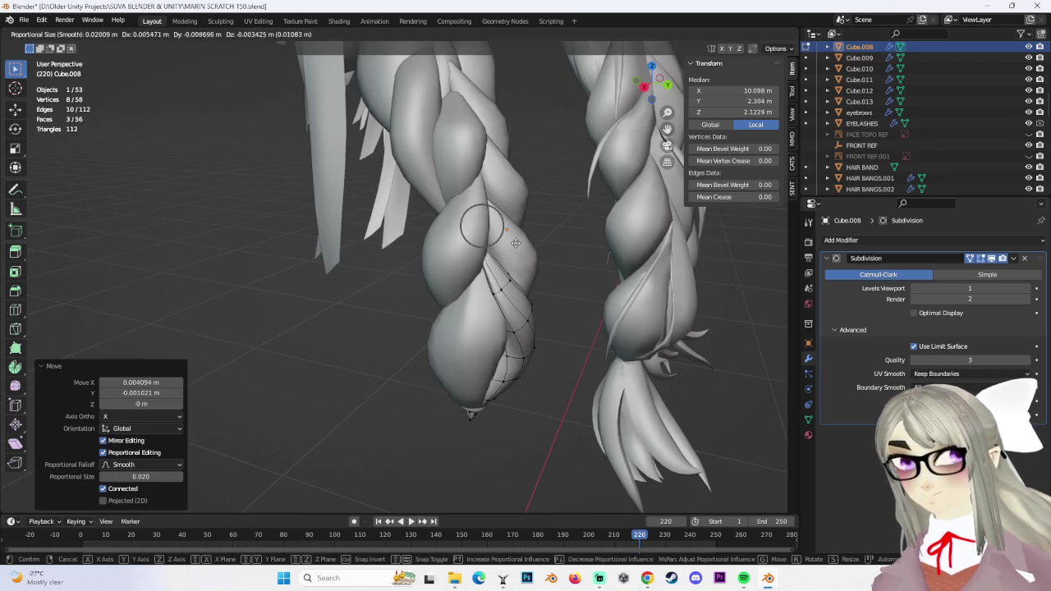
pyautogui.click(489, 271)
pyautogui.moveTo(489, 271); pyautogui.dragTo(440, 266, button='middle')
pyautogui.press('g')
pyautogui.moveTo(300, 222)
pyautogui.mouseDown(button='middle')
pyautogui.moveTo(408, 317)
pyautogui.moveTo(505, 340)
pyautogui.moveTo(488, 321)
pyautogui.moveTo(487, 346)
pyautogui.moveTo(469, 323)
pyautogui.moveTo(493, 307)
pyautogui.moveTo(442, 313)
pyautogui.moveTo(390, 281)
pyautogui.mouseUp(button='middle')
pyautogui.click(311, 231)
pyautogui.hotkey('alt', 'a')
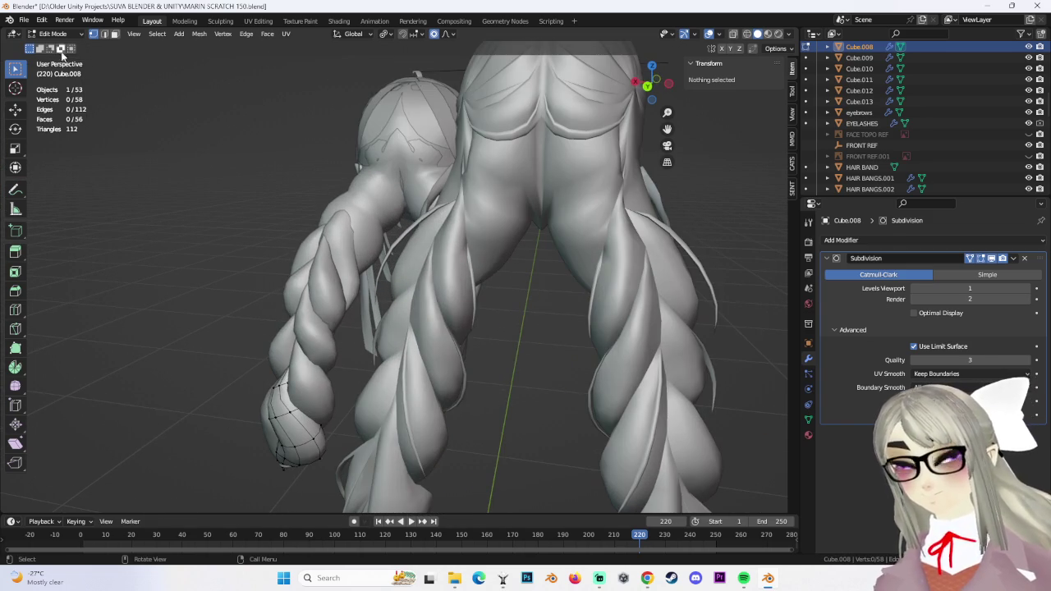
pyautogui.click(54, 36)
pyautogui.click(58, 49)
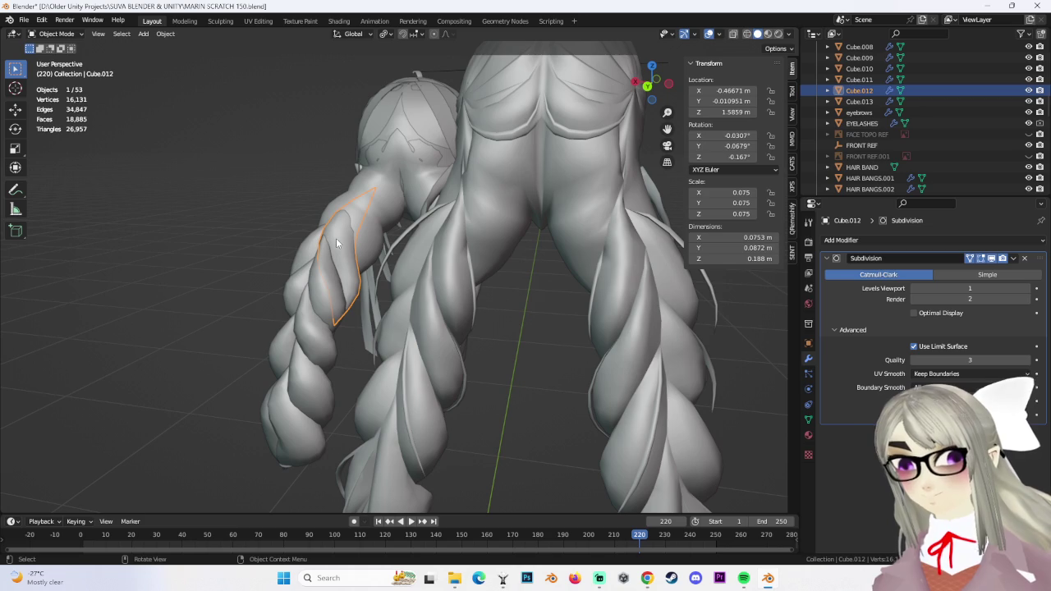
# In Edit Mode on HEAD.003, move the edge loops where the braids join the head
pyautogui.moveTo(334, 238)
pyautogui.mouseDown(button='middle')
pyautogui.moveTo(340, 220)
pyautogui.moveTo(363, 236)
pyautogui.moveTo(86, 56)
pyautogui.mouseUp(button='middle')
pyautogui.click(341, 220)
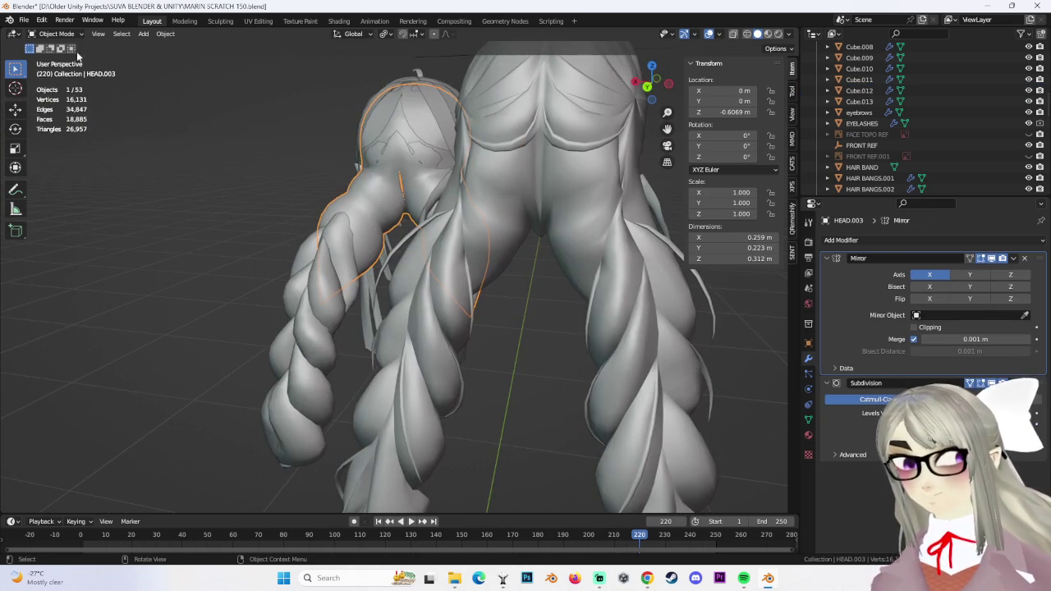
pyautogui.click(63, 57)
pyautogui.moveTo(360, 220); pyautogui.dragTo(351, 172, button='middle')
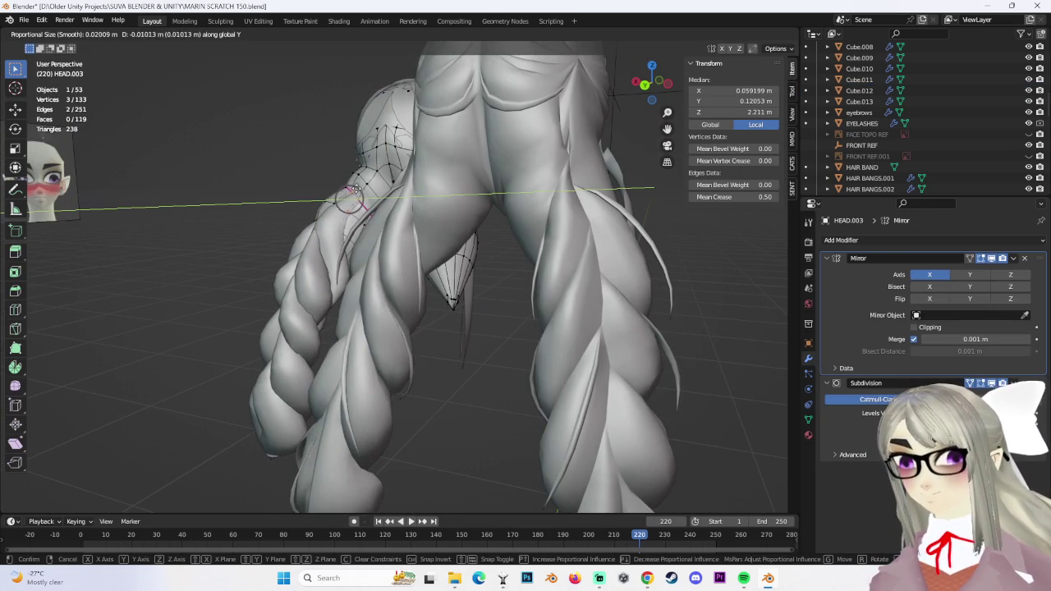
pyautogui.click(358, 192)
pyautogui.moveTo(358, 192); pyautogui.dragTo(363, 200, button='middle')
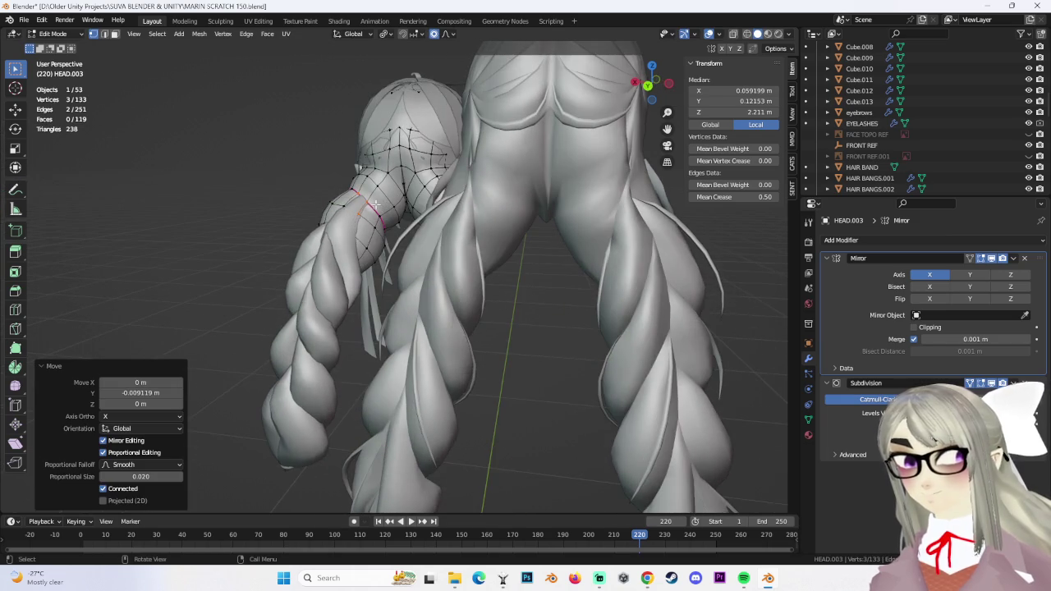
pyautogui.scroll(2, 364, 199)
pyautogui.scroll(5, 353, 177)
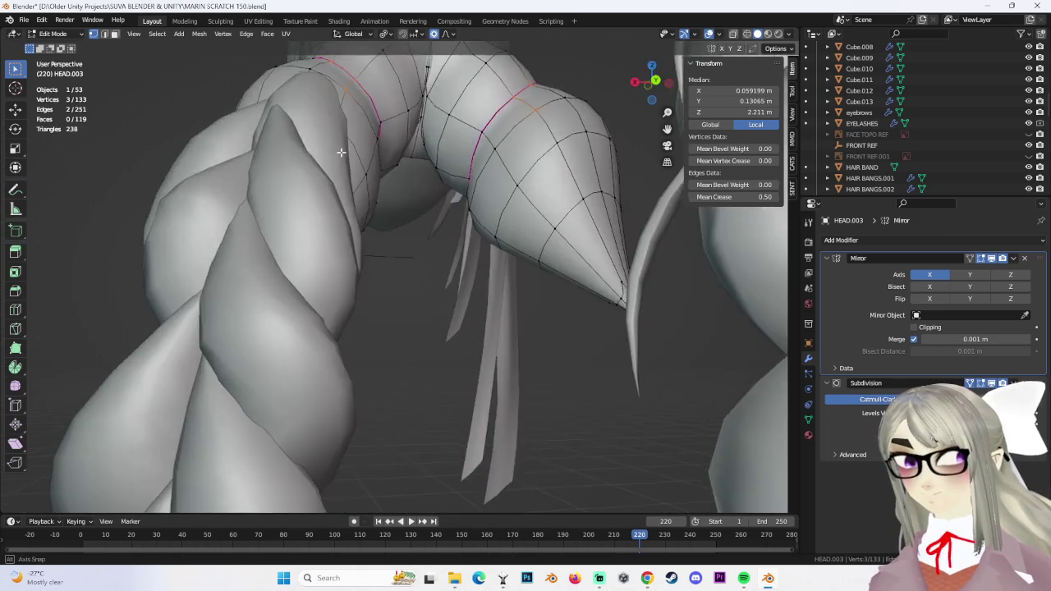
pyautogui.moveTo(340, 152); pyautogui.dragTo(341, 250, button='middle')
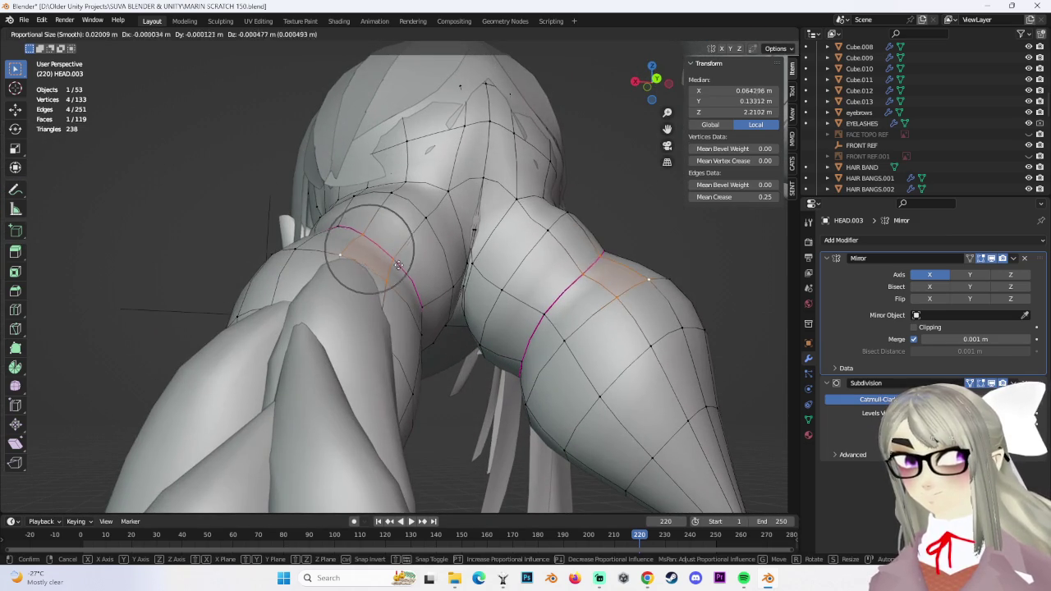
pyautogui.press('g')
pyautogui.click(394, 299)
# Nudge three single vertices at the braid root into shape
pyautogui.moveTo(394, 300)
pyautogui.mouseDown(button='middle')
pyautogui.moveTo(389, 325)
pyautogui.moveTo(415, 275)
pyautogui.mouseUp(button='middle')
pyautogui.scroll(-6, 389, 326)
pyautogui.scroll(3, 390, 301)
pyautogui.click(419, 268)
pyautogui.press('g')
pyautogui.click(384, 256)
pyautogui.click(381, 278)
pyautogui.press('g')
pyautogui.click(386, 279)
pyautogui.moveTo(386, 279)
pyautogui.mouseDown(button='middle')
pyautogui.moveTo(399, 258)
pyautogui.moveTo(388, 299)
pyautogui.moveTo(383, 282)
pyautogui.mouseUp(button='middle')
pyautogui.click(382, 270)
pyautogui.press('g')
pyautogui.click(383, 271)
# Select four vertices at the braid root and shift them sideways along X
pyautogui.scroll(3, 384, 282)
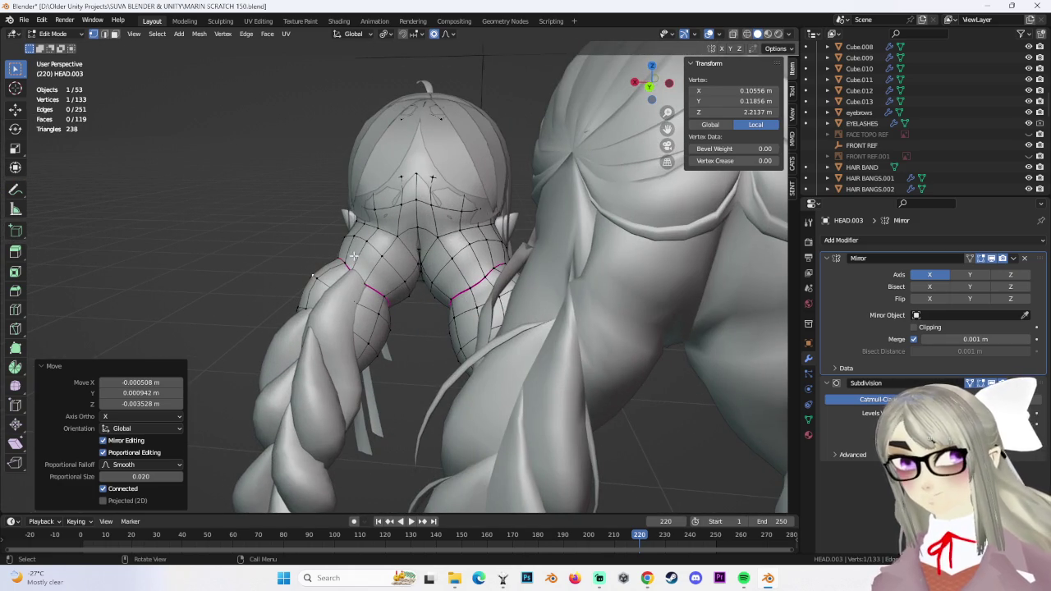
pyautogui.moveTo(369, 303); pyautogui.dragTo(372, 302)
pyautogui.press('g')
pyautogui.click(386, 297)
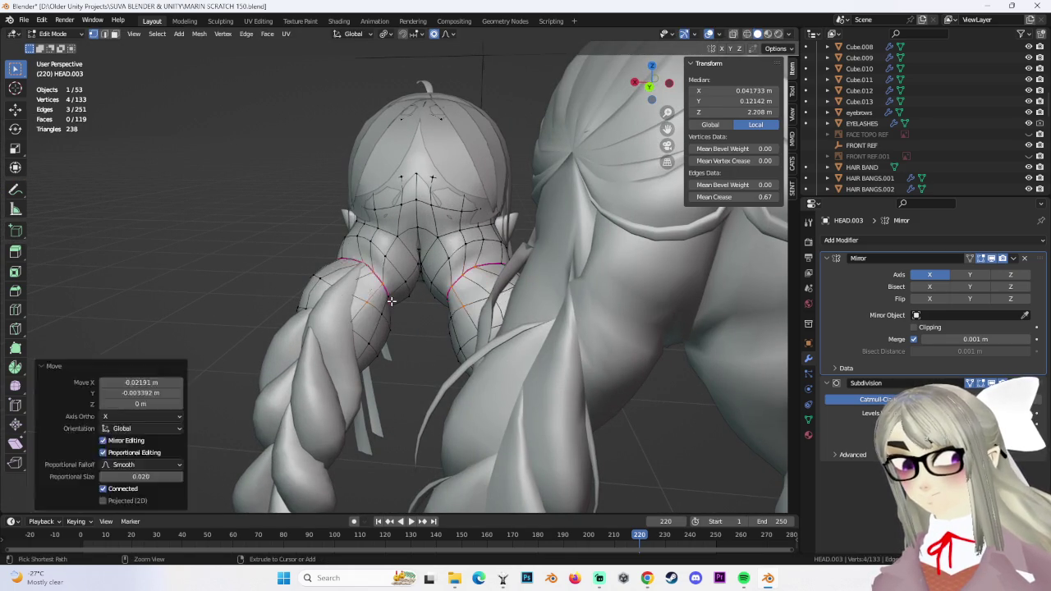
pyautogui.press('g')
pyautogui.press('x')
pyautogui.click(399, 299)
# Fully crease an edge at the braid root and move it vertically along Z
pyautogui.click(372, 277)
pyautogui.hotkey('shift', 'e')
pyautogui.click(372, 277)
pyautogui.press('g')
pyautogui.press('z')
pyautogui.click(372, 277)
pyautogui.press('g')
pyautogui.press('z')
pyautogui.moveTo(372, 278)
pyautogui.mouseDown(button='middle')
pyautogui.moveTo(421, 305)
pyautogui.moveTo(380, 298)
pyautogui.mouseUp(button='middle')
pyautogui.click(421, 305)
# Move and vertex-slide a root vertex (factor 0.722), then return to Object Mode and select Cube.012
pyautogui.click(413, 295)
pyautogui.press('g')
pyautogui.click(361, 285)
pyautogui.press('g')
pyautogui.press('g')
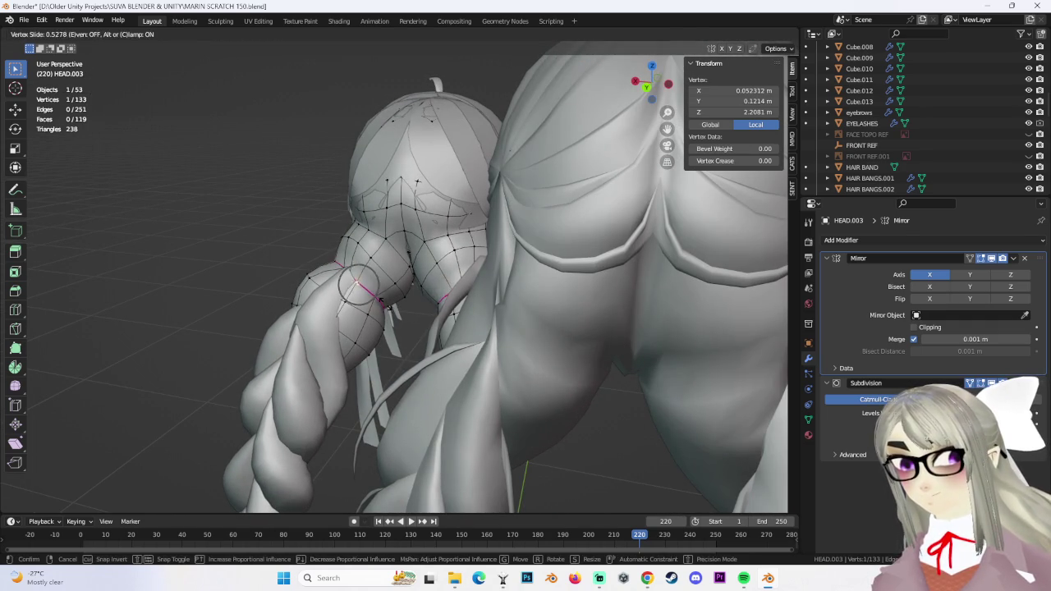
pyautogui.click(359, 284)
pyautogui.moveTo(359, 284); pyautogui.dragTo(296, 189, button='middle')
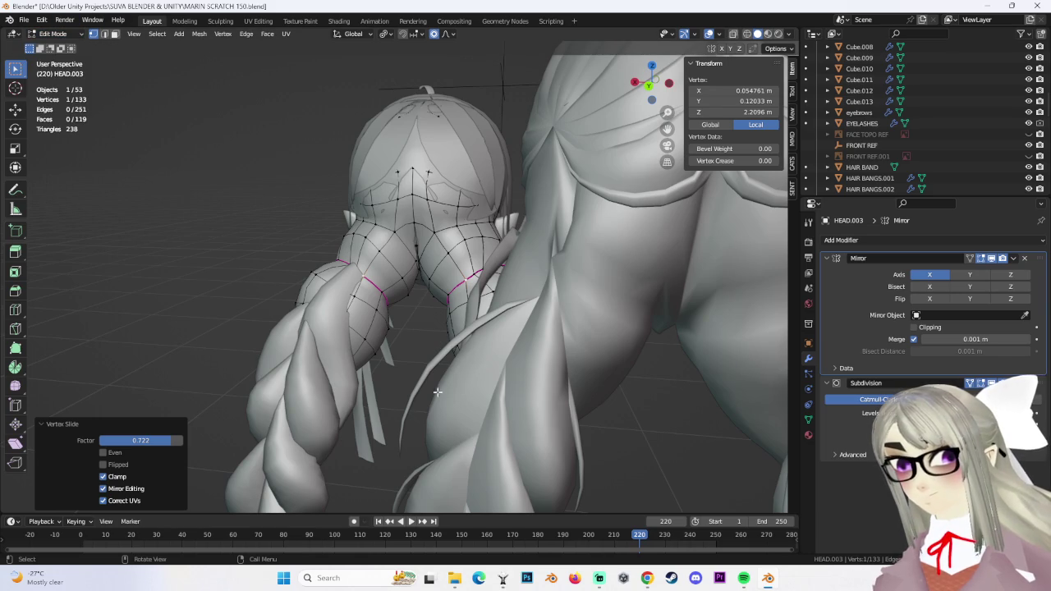
pyautogui.click(345, 299)
pyautogui.click(58, 46)
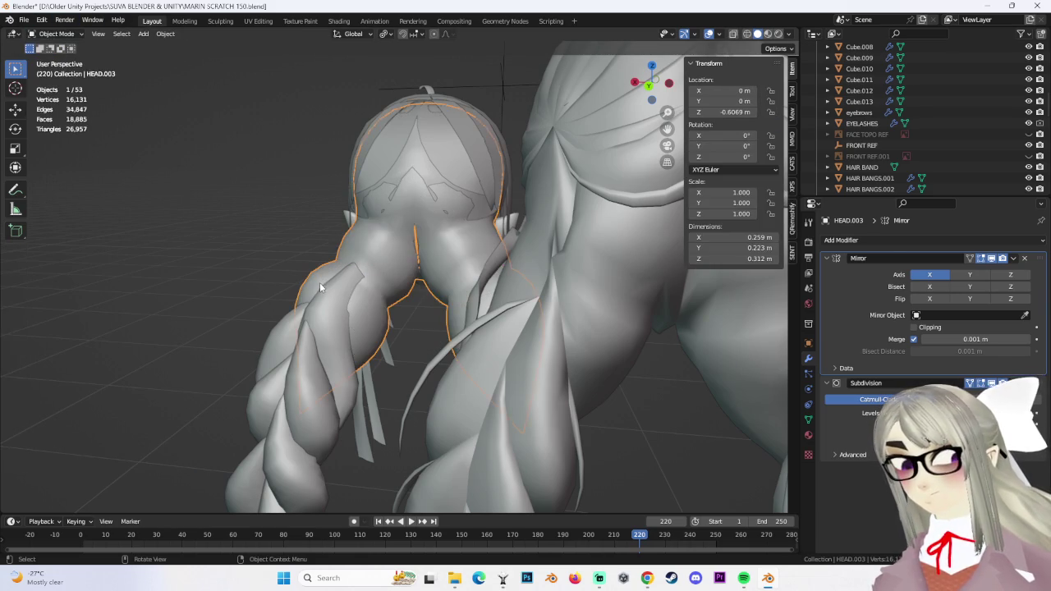
pyautogui.click(349, 288)
# In Cube.012's Edit Mode, select the strand's tip vertices in wireframe and move them
pyautogui.click(49, 61)
pyautogui.moveTo(493, 91); pyautogui.dragTo(705, 119, button='middle')
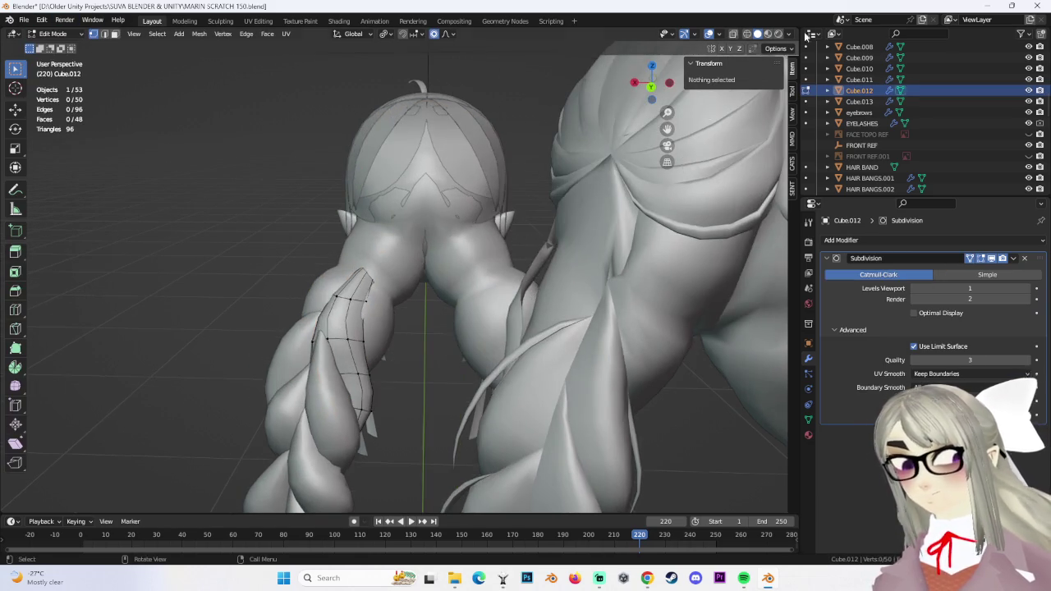
pyautogui.click(746, 34)
pyautogui.moveTo(386, 234); pyautogui.dragTo(435, 272)
pyautogui.moveTo(435, 272)
pyautogui.mouseDown(button='middle')
pyautogui.moveTo(469, 180)
pyautogui.moveTo(389, 270)
pyautogui.moveTo(738, 9)
pyautogui.mouseUp(button='middle')
pyautogui.click(364, 253)
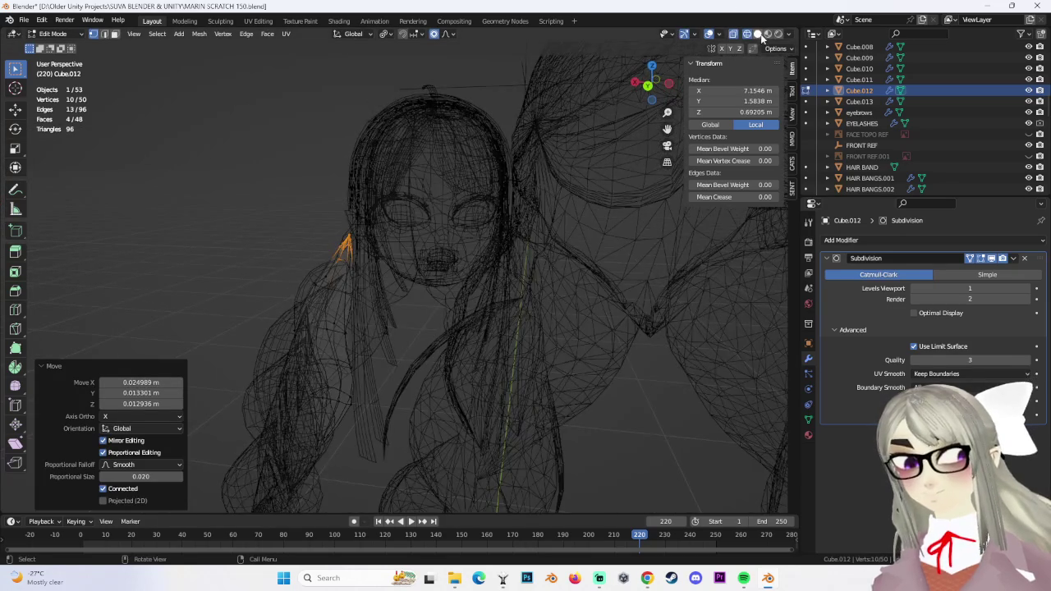
pyautogui.click(759, 35)
pyautogui.moveTo(510, 247)
pyautogui.mouseDown(button='middle')
pyautogui.moveTo(427, 255)
pyautogui.moveTo(393, 271)
pyautogui.moveTo(382, 291)
pyautogui.mouseUp(button='middle')
# Move the strand tip vertically along Z, then freely toward the braid
pyautogui.press('s')
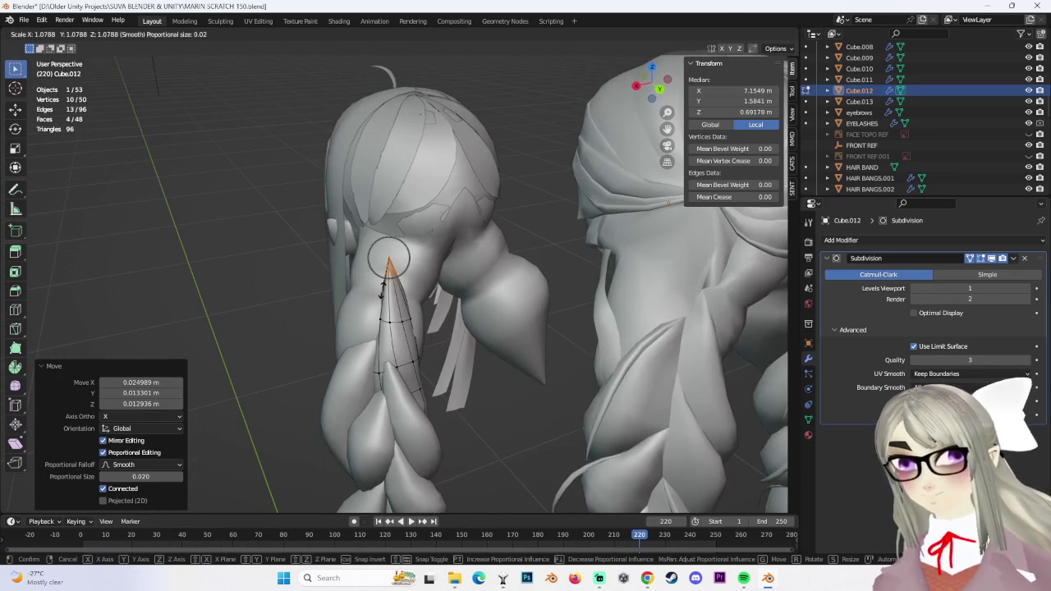
pyautogui.press('Escape')
pyautogui.press('g')
pyautogui.press('z')
pyautogui.click(473, 296)
pyautogui.moveTo(473, 296)
pyautogui.mouseDown(button='middle')
pyautogui.moveTo(490, 295)
pyautogui.moveTo(493, 279)
pyautogui.mouseUp(button='middle')
pyautogui.press('g')
pyautogui.click(496, 266)
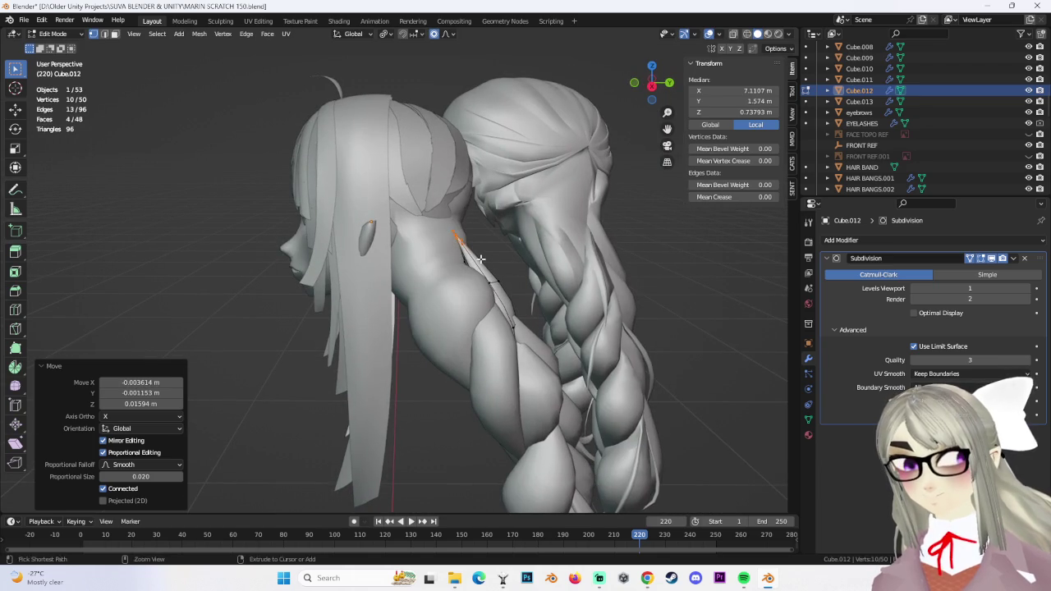
# Undo the first loop cut and add a new edge loop near the strand tip
pyautogui.click(519, 264)
pyautogui.moveTo(498, 253)
pyautogui.mouseDown(button='middle')
pyautogui.moveTo(430, 276)
pyautogui.moveTo(493, 261)
pyautogui.mouseUp(button='middle')
pyautogui.hotkey('ctrl', 'z')
pyautogui.click(562, 261)
pyautogui.moveTo(562, 261); pyautogui.dragTo(391, 317, button='middle')
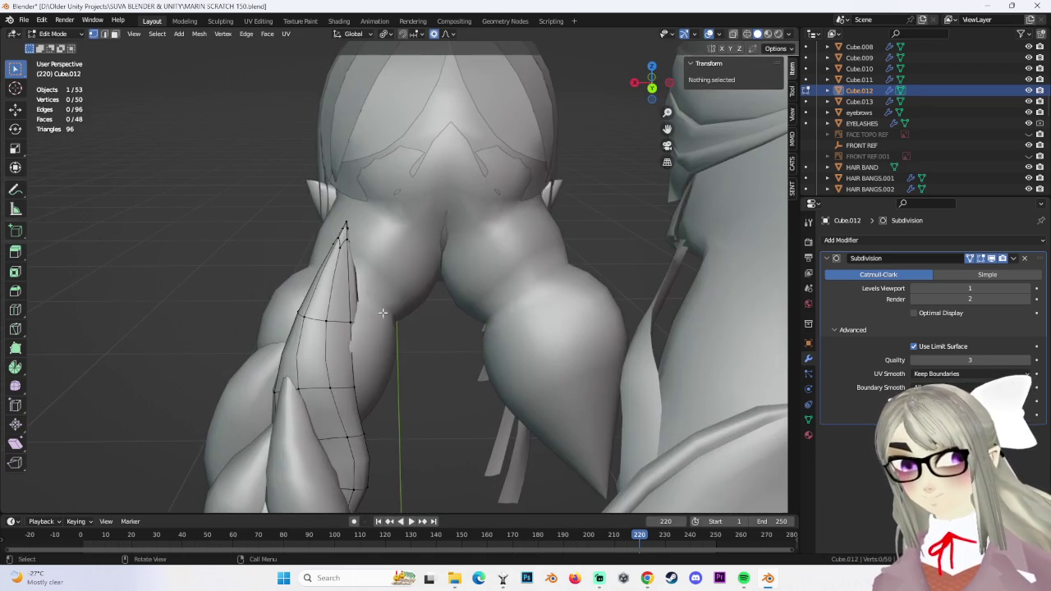
pyautogui.click(326, 285)
pyautogui.click(333, 287)
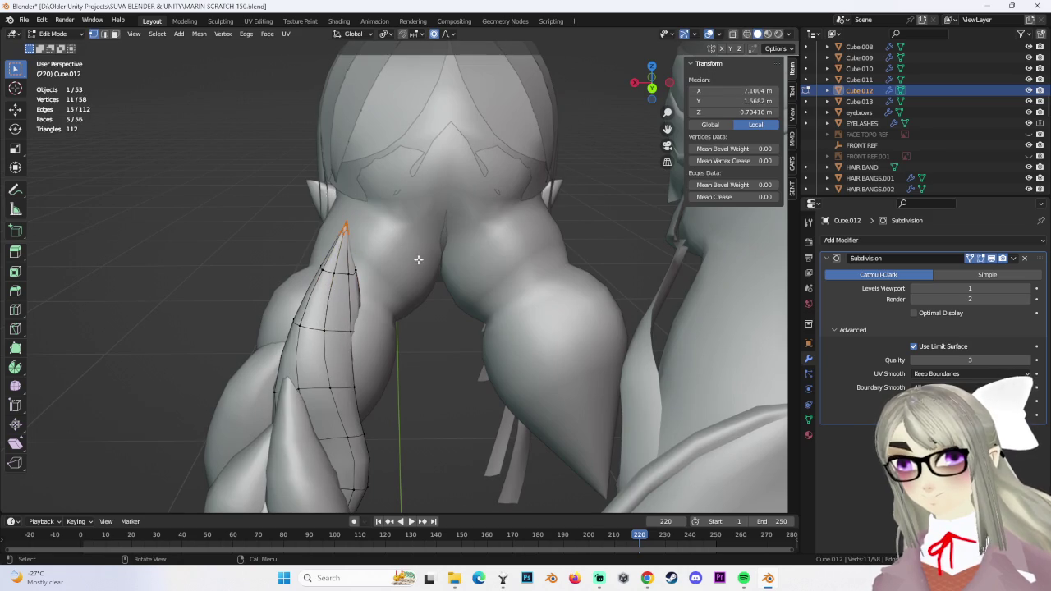
# Edge-slide the new loop along the strand in wireframe view, then return to solid shading
pyautogui.moveTo(408, 208)
pyautogui.mouseDown(button='middle')
pyautogui.moveTo(460, 197)
pyautogui.moveTo(509, 165)
pyautogui.mouseUp(button='middle')
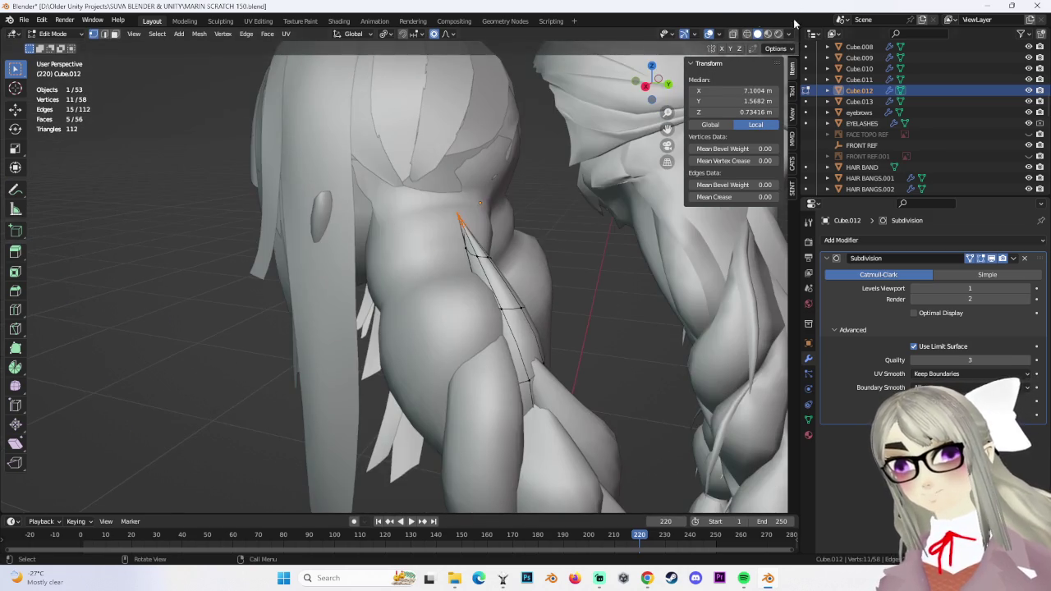
pyautogui.click(747, 37)
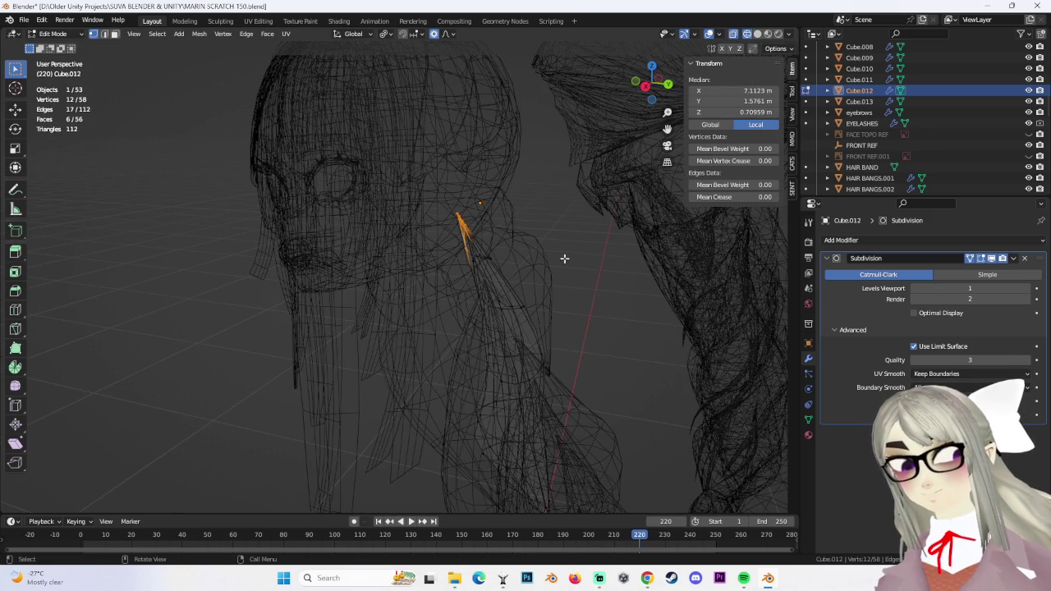
pyautogui.press('g')
pyautogui.press('g')
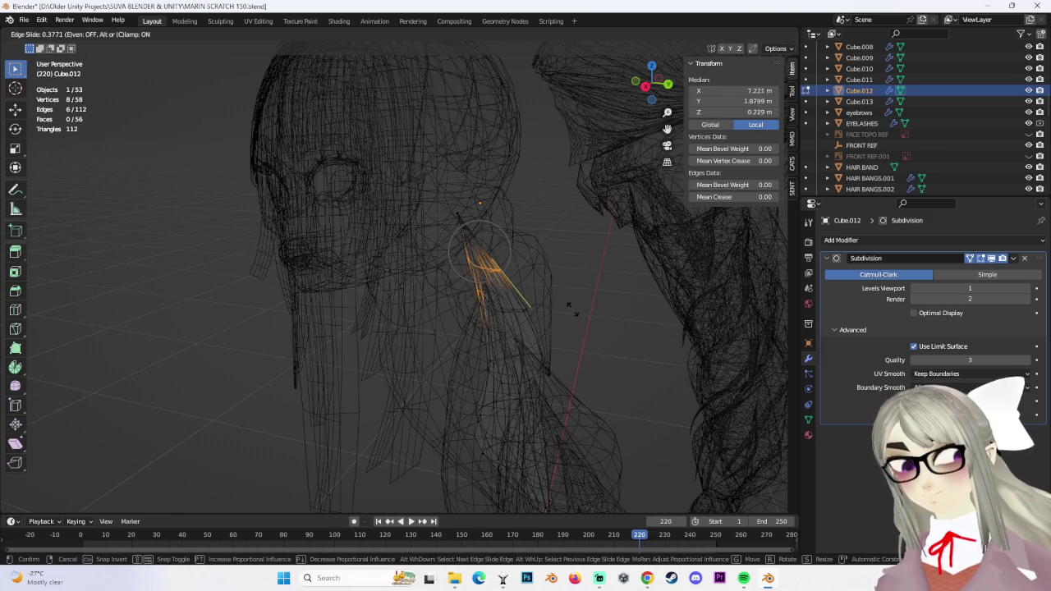
pyautogui.click(569, 310)
pyautogui.moveTo(501, 304)
pyautogui.mouseDown(button='middle')
pyautogui.moveTo(558, 265)
pyautogui.moveTo(624, 261)
pyautogui.moveTo(520, 249)
pyautogui.moveTo(575, 213)
pyautogui.mouseUp(button='middle')
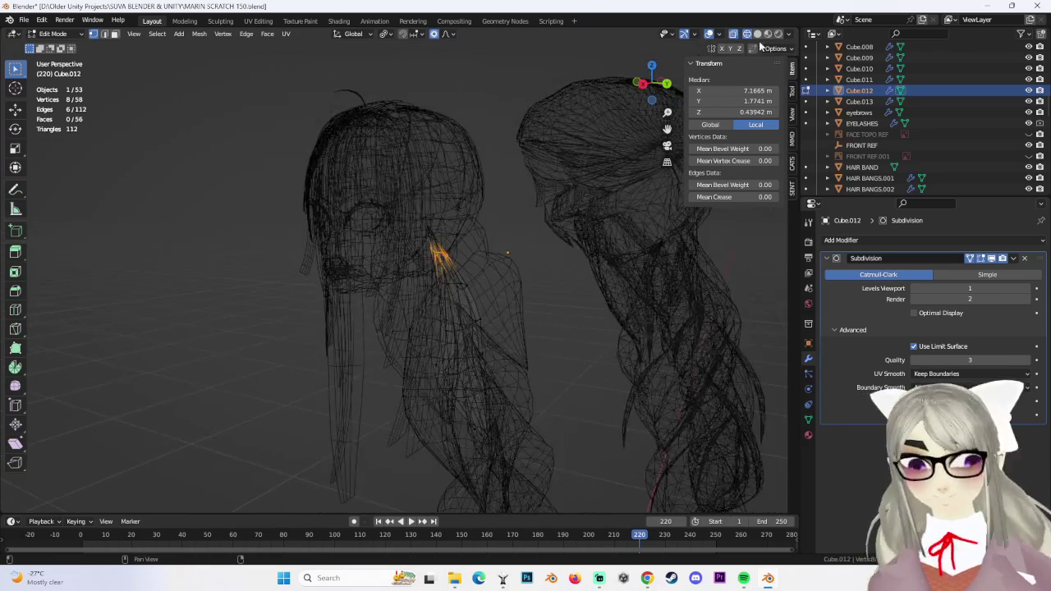
pyautogui.click(766, 37)
pyautogui.moveTo(509, 247)
pyautogui.mouseDown(button='middle')
pyautogui.moveTo(435, 225)
pyautogui.moveTo(459, 222)
pyautogui.mouseUp(button='middle')
# Cancel the accidental rotations and undo the strand's Subdivide
pyautogui.scroll(3, 460, 222)
pyautogui.scroll(3, 460, 222)
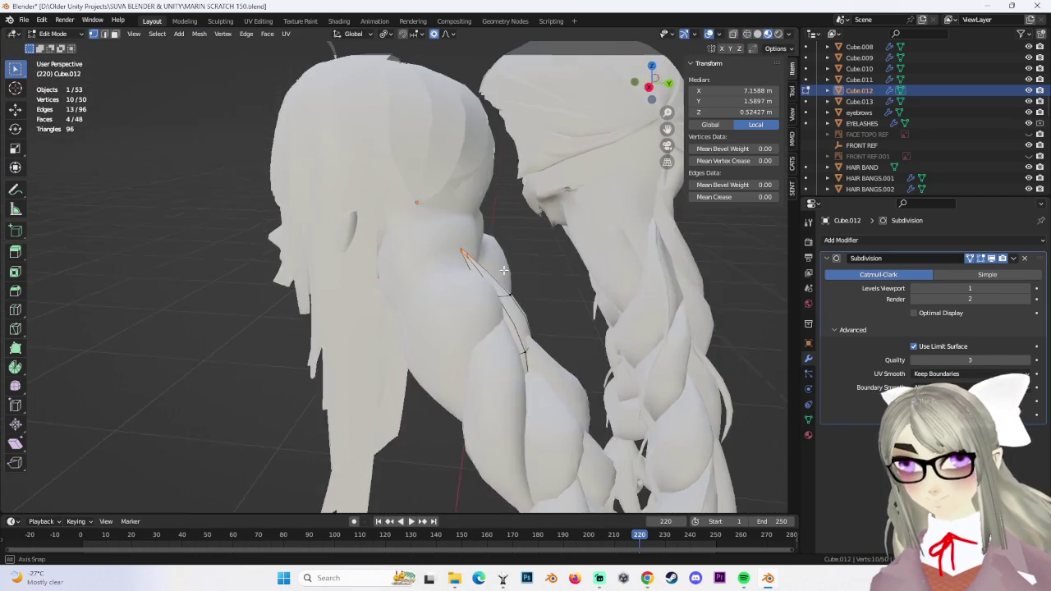
pyautogui.click(650, 87)
pyautogui.rightClick(462, 236)
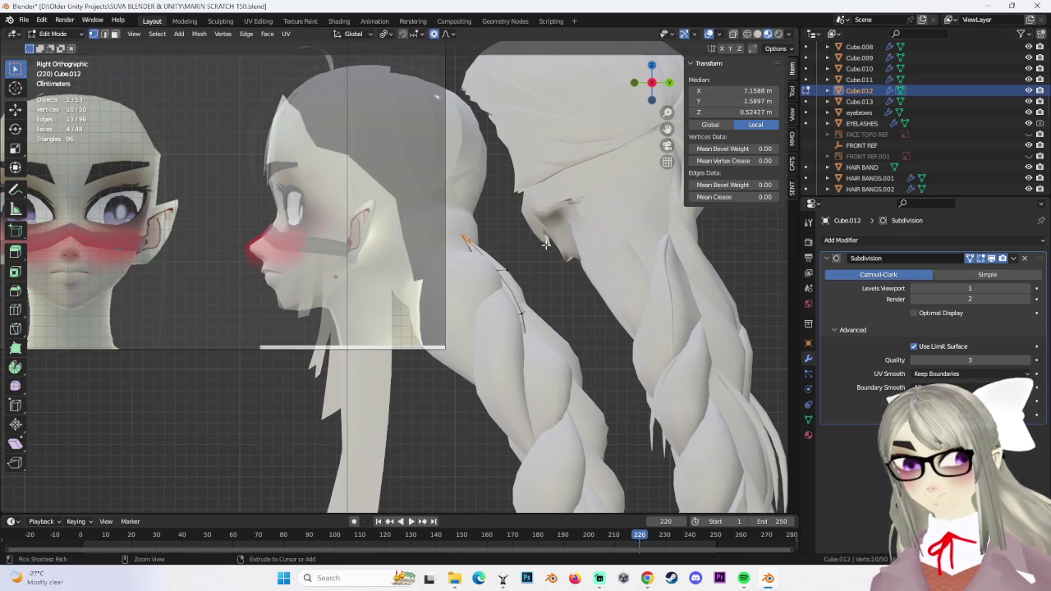
pyautogui.press('r')
pyautogui.rightClick(459, 235)
pyautogui.moveTo(459, 234)
pyautogui.mouseDown(button='middle')
pyautogui.moveTo(472, 237)
pyautogui.moveTo(436, 221)
pyautogui.mouseUp(button='middle')
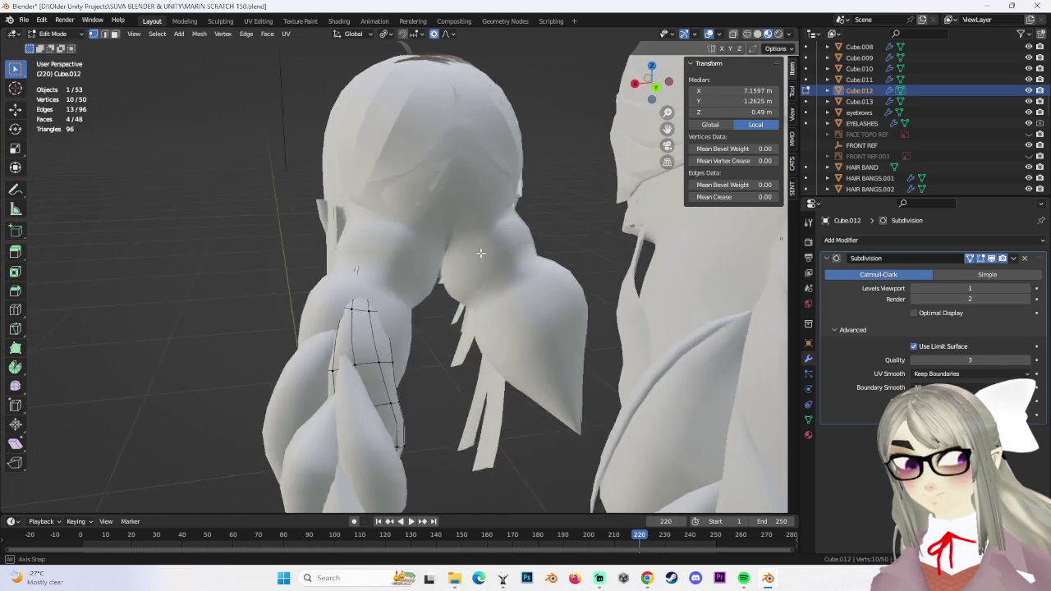
pyautogui.hotkey('ctrl', 'z')
pyautogui.scroll(-2, 436, 221)
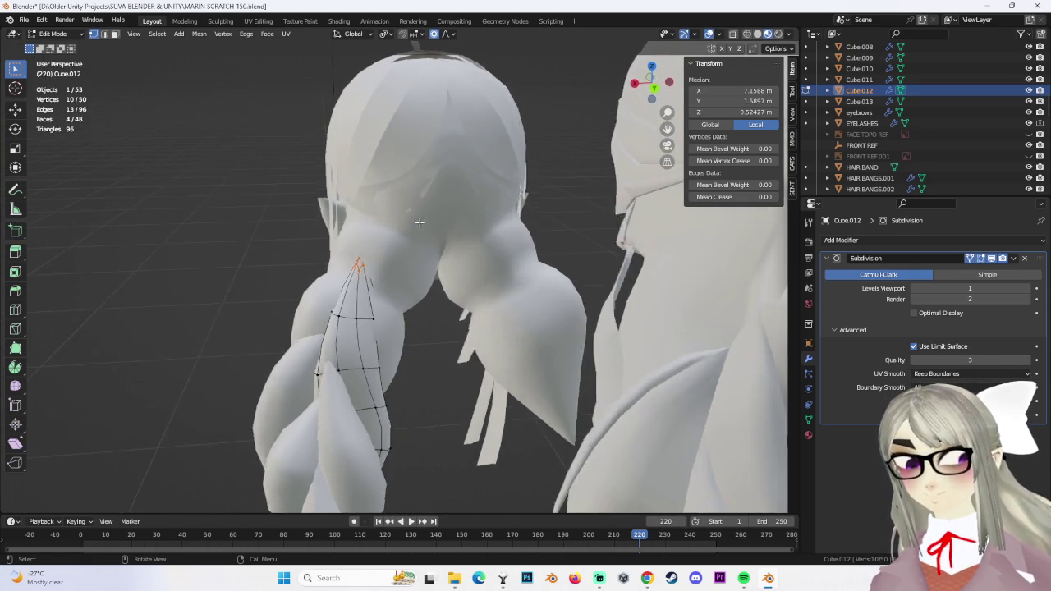
pyautogui.scroll(-2, 394, 228)
# Tuck the tip in with proportional-falloff moves (size 0.020), then return to Object Mode
pyautogui.press('g')
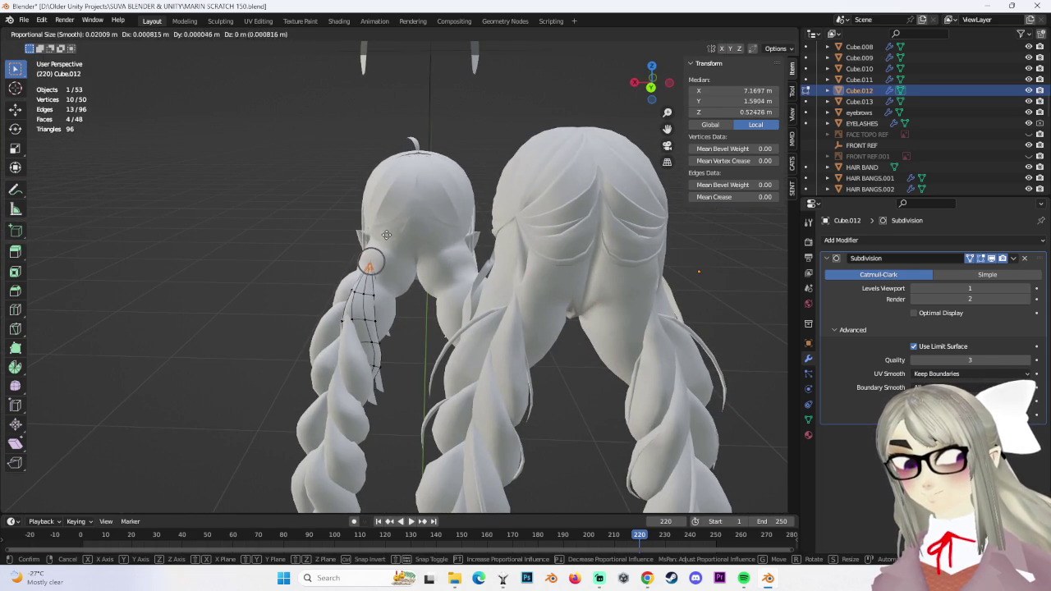
pyautogui.click(386, 236)
pyautogui.moveTo(386, 236)
pyautogui.mouseDown(button='middle')
pyautogui.moveTo(457, 266)
pyautogui.moveTo(422, 280)
pyautogui.moveTo(385, 261)
pyautogui.moveTo(393, 197)
pyautogui.mouseUp(button='middle')
pyautogui.press('g')
pyautogui.click(451, 269)
pyautogui.press('g')
pyautogui.click(400, 259)
pyautogui.click(392, 196)
pyautogui.press('Tab')
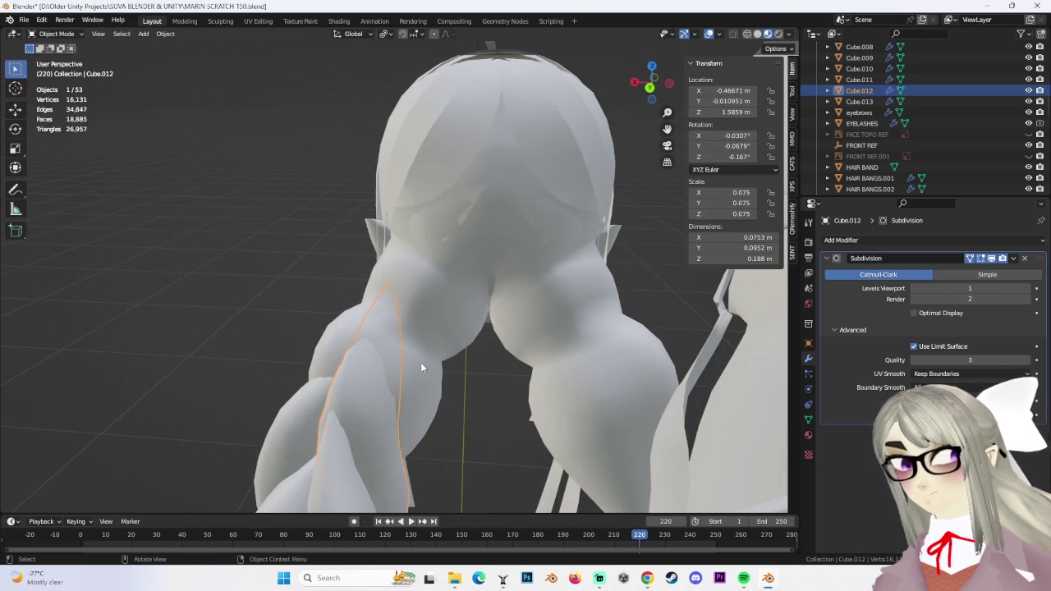
# Edit HEAD.003 and lower a vertex along Z with proportional editing
pyautogui.click(422, 376)
pyautogui.press('Tab')
pyautogui.moveTo(386, 312)
pyautogui.mouseDown(button='middle')
pyautogui.moveTo(395, 327)
pyautogui.moveTo(487, 312)
pyautogui.mouseUp(button='middle')
pyautogui.press('g')
pyautogui.press('z')
pyautogui.click(485, 376)
# Vertex-slide the root vertices where the braid attaches to the head
pyautogui.moveTo(484, 376); pyautogui.dragTo(461, 326, button='middle')
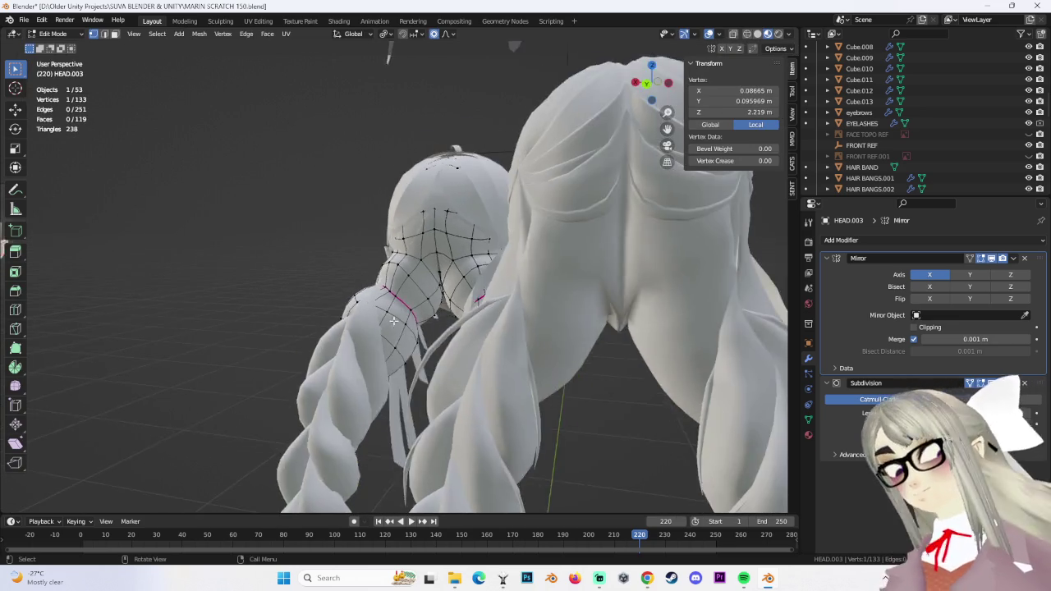
pyautogui.press('g')
pyautogui.press('g')
pyautogui.click(461, 326)
pyautogui.press('g')
pyautogui.press('g')
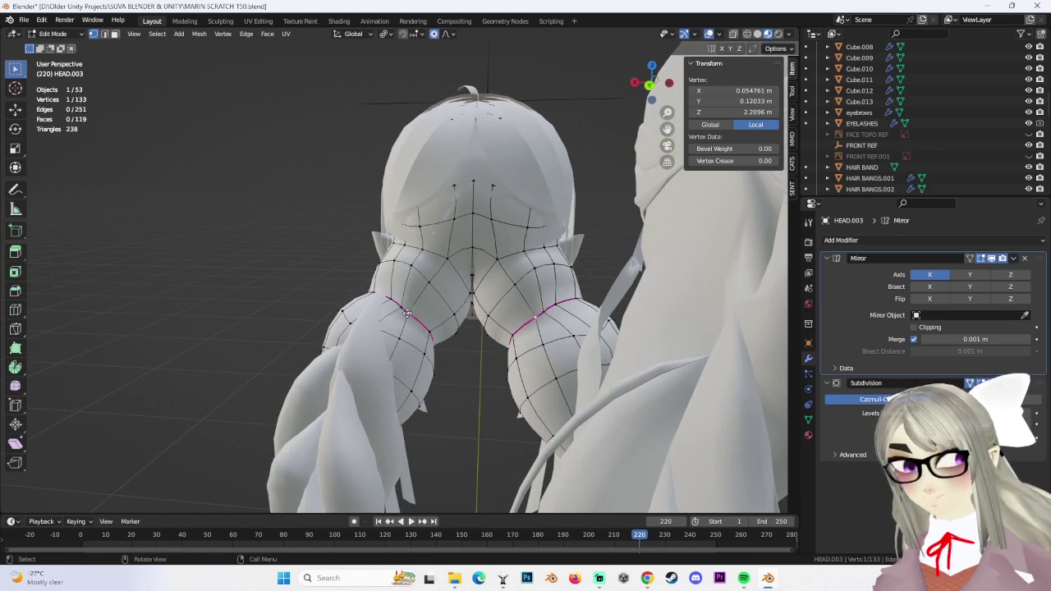
pyautogui.click(393, 312)
pyautogui.moveTo(393, 312)
pyautogui.mouseDown(button='middle')
pyautogui.moveTo(397, 264)
pyautogui.moveTo(472, 326)
pyautogui.moveTo(394, 308)
pyautogui.moveTo(443, 304)
pyautogui.moveTo(472, 312)
pyautogui.moveTo(392, 321)
pyautogui.mouseUp(button='middle')
pyautogui.press('g')
pyautogui.press('g')
pyautogui.click(400, 262)
# Select two more braid-root vertices, try a move, and undo it
pyautogui.click(443, 304)
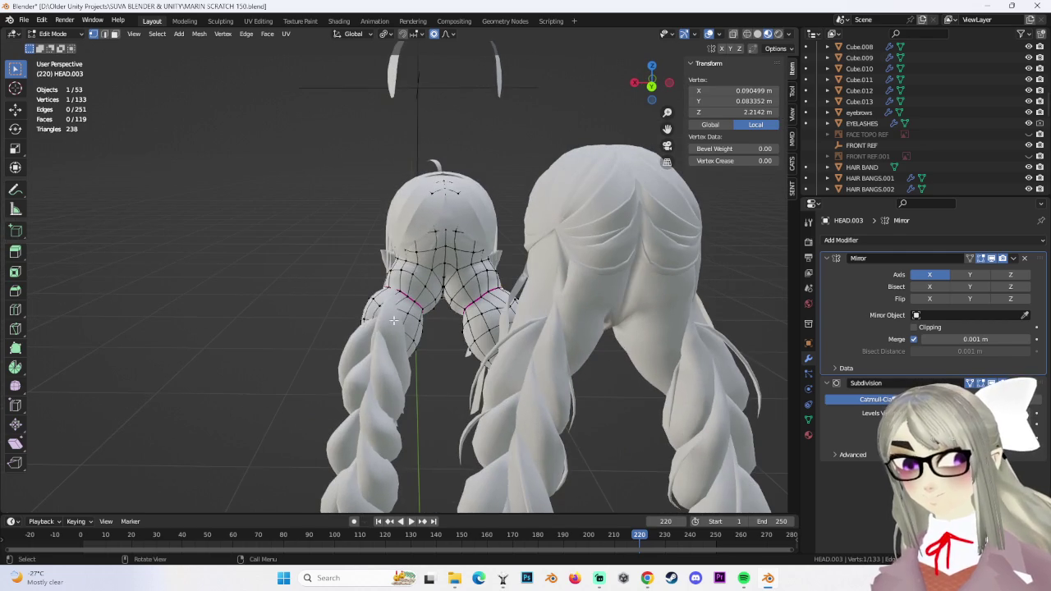
pyautogui.moveTo(361, 292); pyautogui.dragTo(374, 304)
pyautogui.moveTo(373, 304); pyautogui.dragTo(373, 304, button='middle')
pyautogui.press('g')
pyautogui.press('g')
pyautogui.click(557, 358)
pyautogui.hotkey('ctrl', 'z')
pyautogui.moveTo(515, 359); pyautogui.dragTo(554, 365, button='middle')
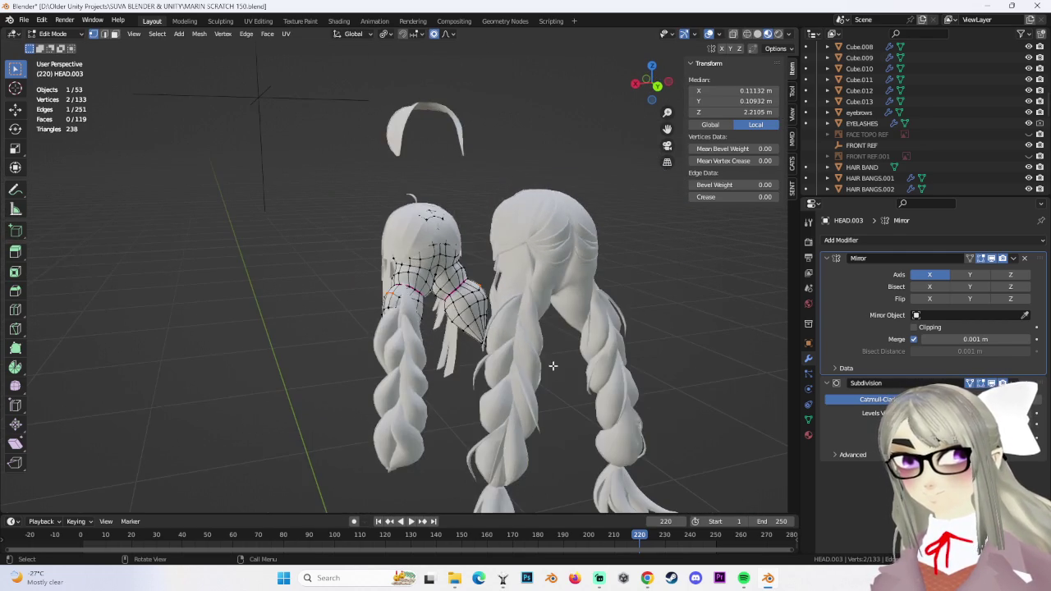
pyautogui.moveTo(415, 393); pyautogui.dragTo(583, 359, button='middle')
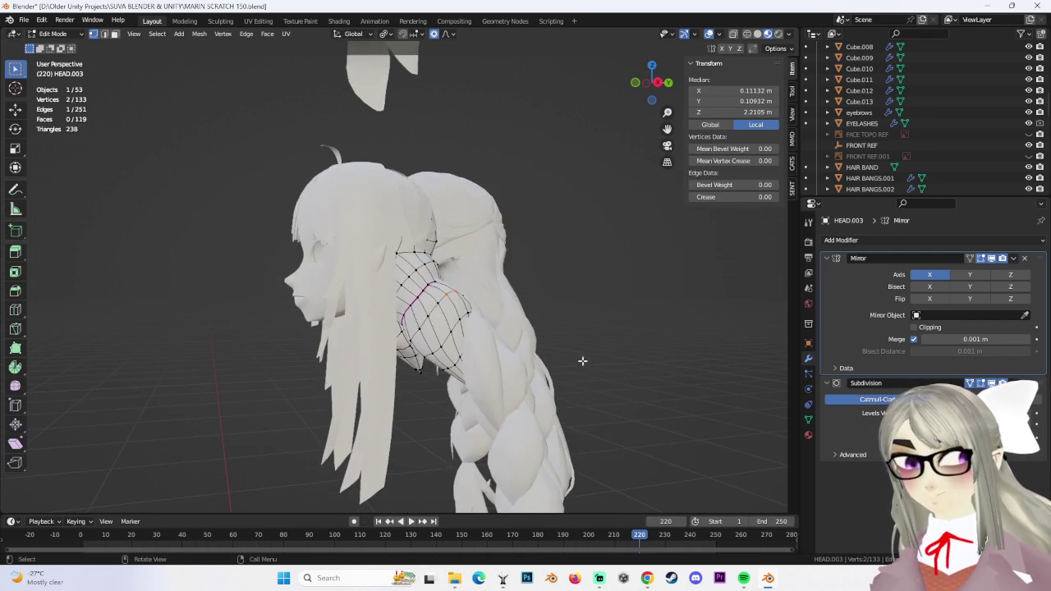
pyautogui.click(473, 347)
pyautogui.moveTo(473, 347)
pyautogui.mouseDown(button='middle')
pyautogui.moveTo(563, 331)
pyautogui.moveTo(510, 379)
pyautogui.moveTo(505, 348)
pyautogui.mouseUp(button='middle')
pyautogui.moveTo(577, 345)
pyautogui.mouseDown(button='middle')
pyautogui.moveTo(563, 336)
pyautogui.moveTo(577, 290)
pyautogui.moveTo(549, 387)
pyautogui.moveTo(583, 345)
pyautogui.moveTo(508, 291)
pyautogui.mouseUp(button='middle')
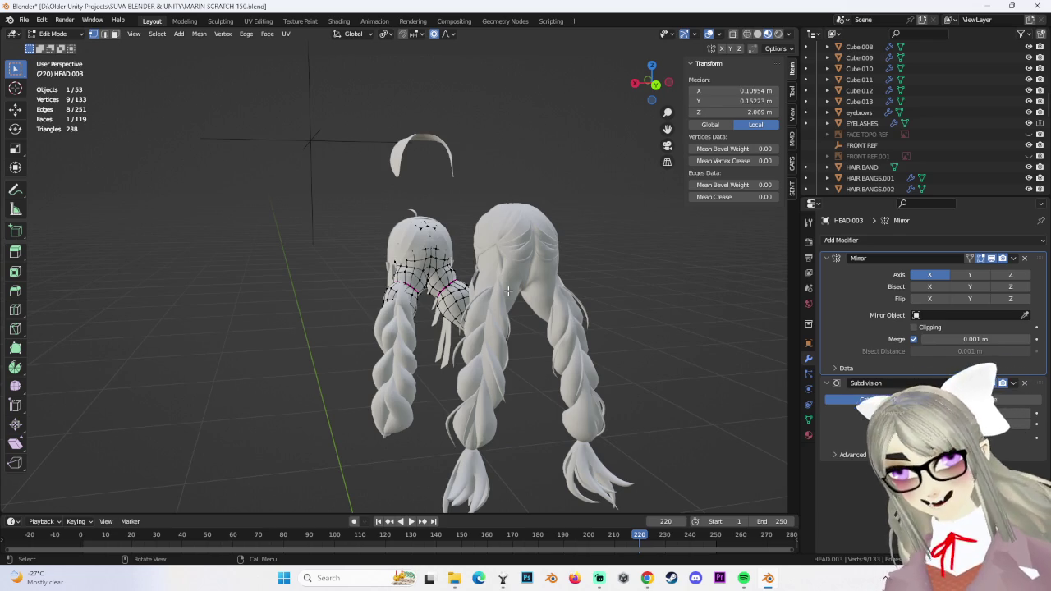
# Return to Object Mode and select the BACK HAIR.003 hair piece
pyautogui.scroll(2, 410, 181)
pyautogui.scroll(3, 394, 156)
pyautogui.scroll(2, 361, 129)
pyautogui.click(55, 33)
pyautogui.click(58, 50)
pyautogui.click(510, 302)
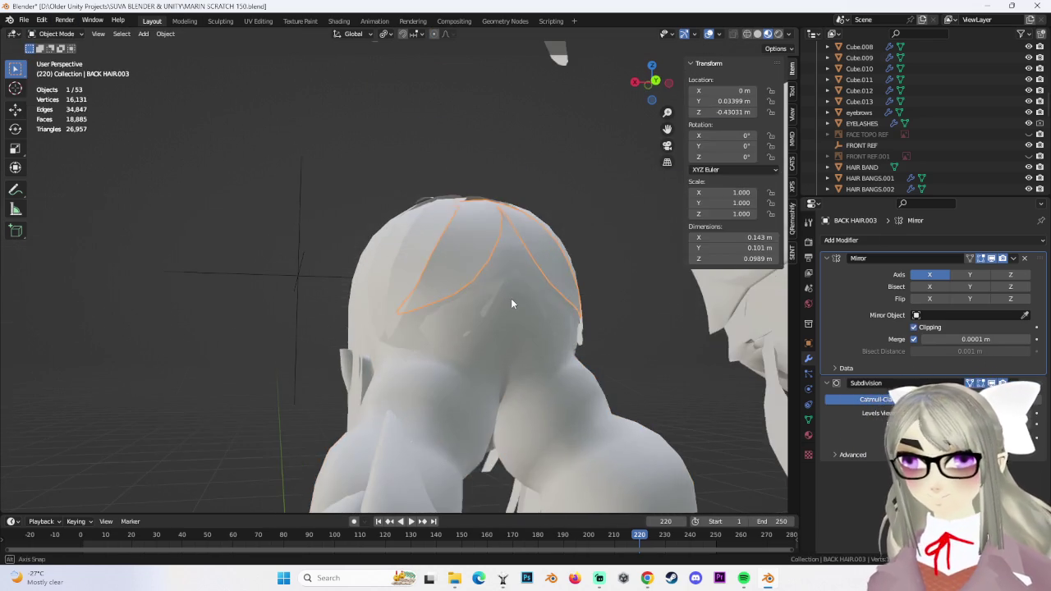
# Save the project as MARIN SCRATCH 151.blend
pyautogui.moveTo(579, 338); pyautogui.dragTo(589, 365, button='middle')
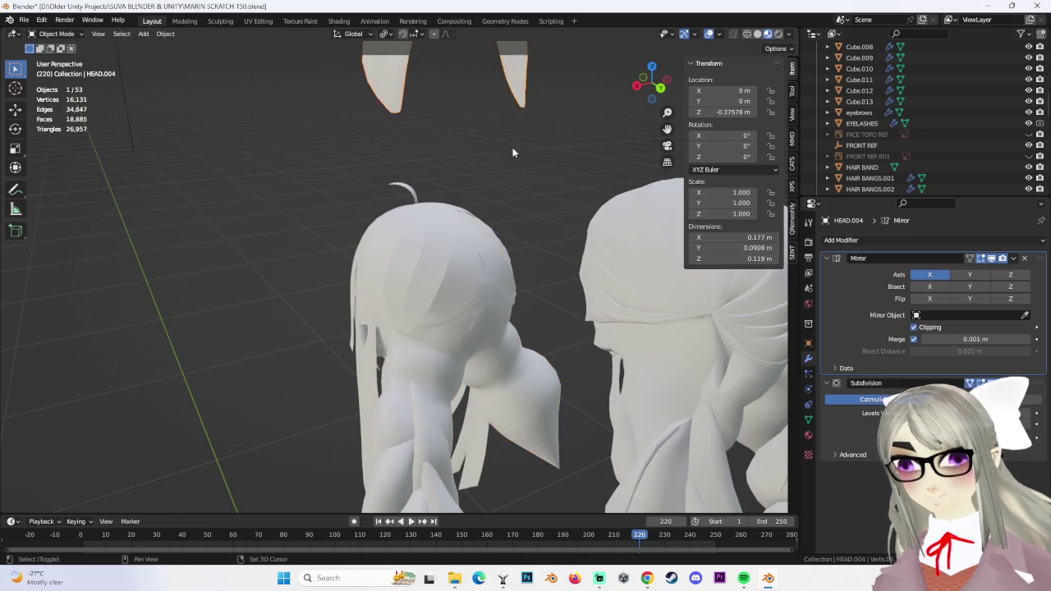
pyautogui.scroll(-3, 478, 279)
pyautogui.click(24, 19)
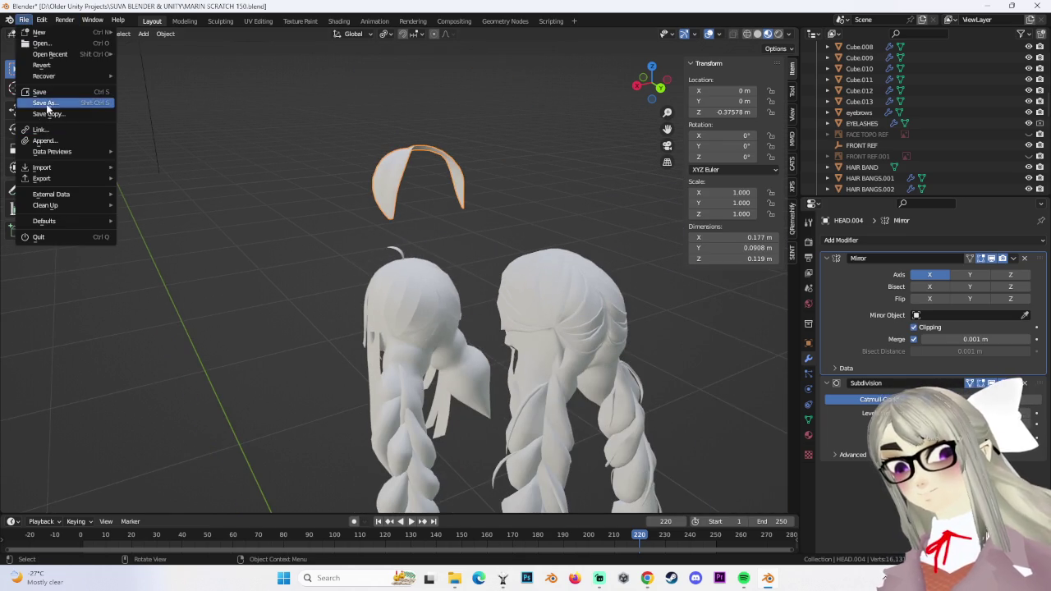
pyautogui.click(47, 104)
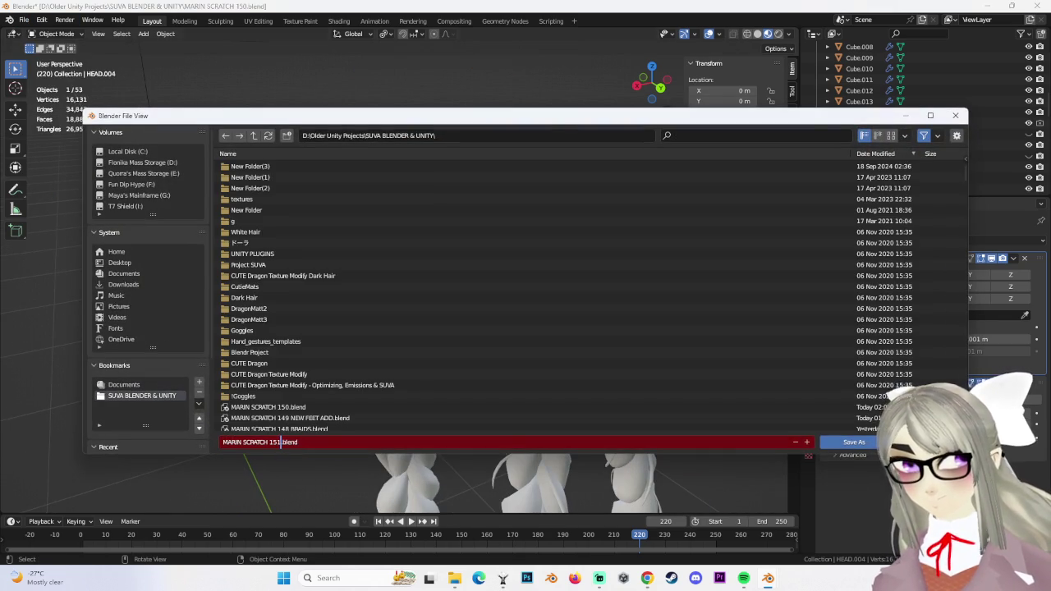
pyautogui.click(875, 444)
# Select the left braid and then the right braid Body.002
pyautogui.moveTo(460, 283)
pyautogui.mouseDown(button='middle')
pyautogui.moveTo(550, 332)
pyautogui.moveTo(443, 271)
pyautogui.mouseUp(button='middle')
pyautogui.scroll(3, 443, 271)
pyautogui.scroll(1, 437, 238)
pyautogui.click(418, 229)
pyautogui.scroll(1, 578, 275)
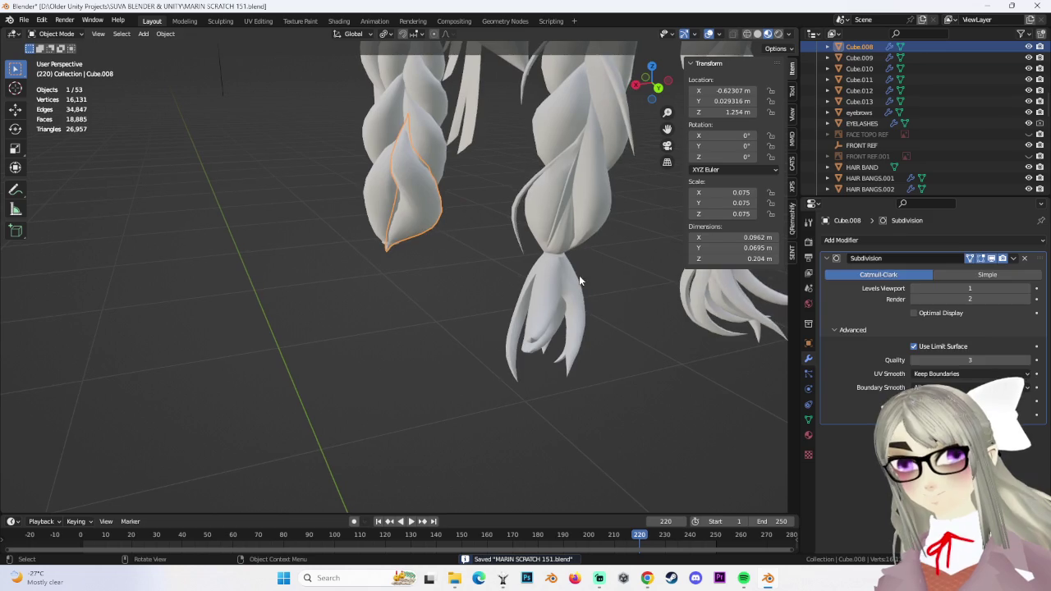
pyautogui.click(528, 215)
# Briefly check the braid mesh in Edit Mode, then select Cube.006 and view Back Orthographic
pyautogui.click(76, 34)
pyautogui.click(57, 51)
pyautogui.moveTo(493, 279)
pyautogui.mouseDown(button='middle')
pyautogui.moveTo(584, 306)
pyautogui.moveTo(525, 246)
pyautogui.mouseUp(button='middle')
pyautogui.click(493, 205)
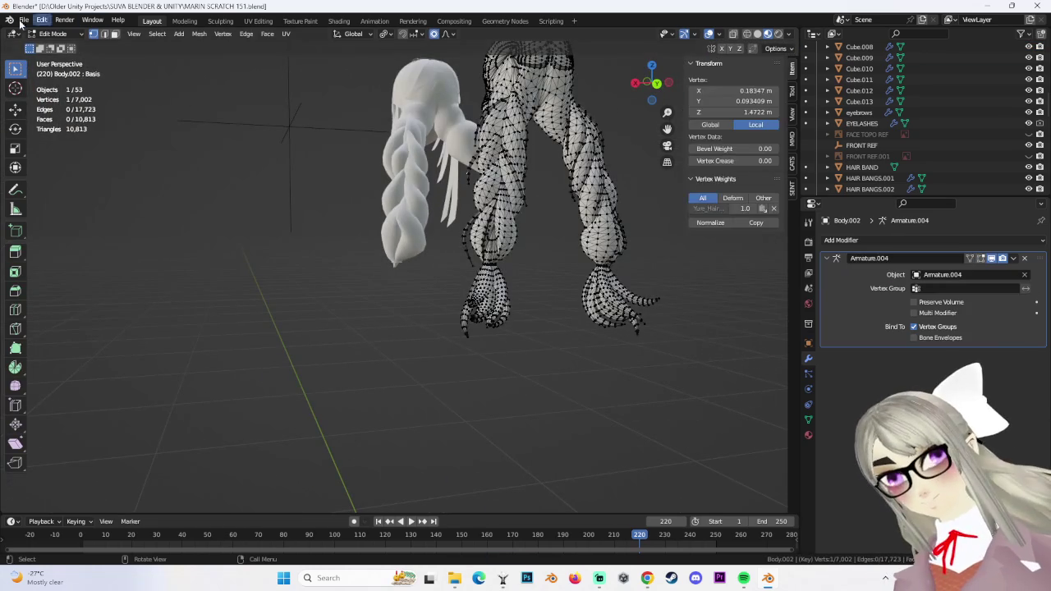
pyautogui.click(62, 38)
pyautogui.click(58, 33)
pyautogui.click(399, 188)
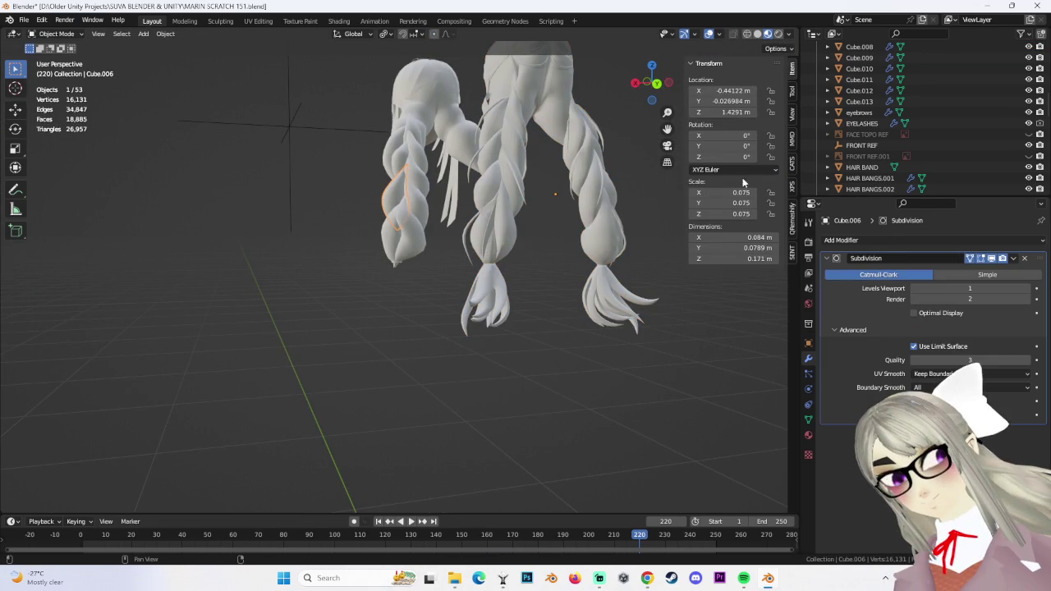
pyautogui.click(657, 83)
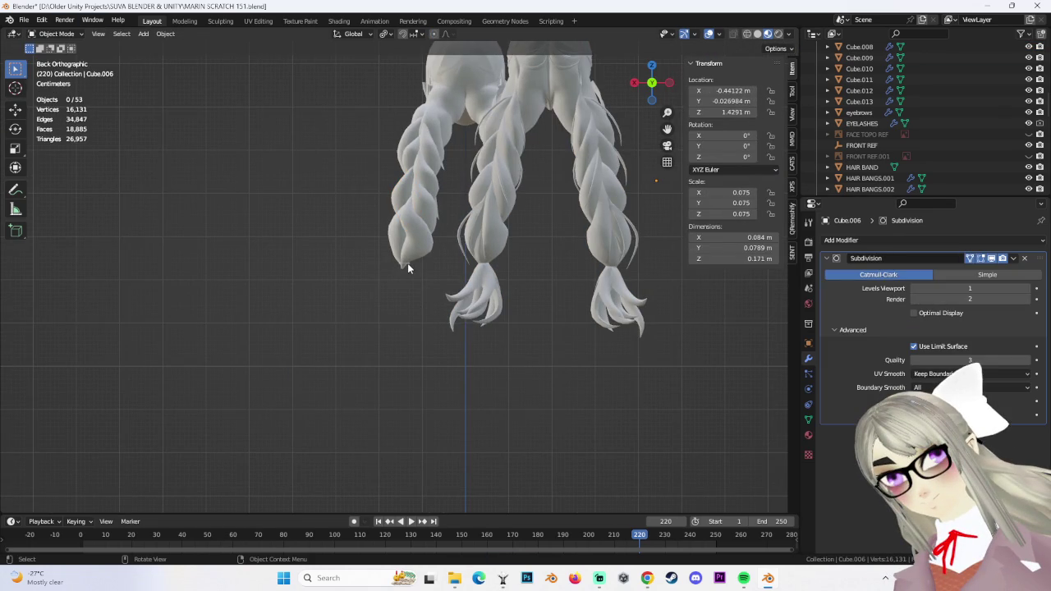
# Inspect the braid pieces Cube.008, Cube.009, HAIR BAND, Cube.012 and Cube.013
pyautogui.click(407, 265)
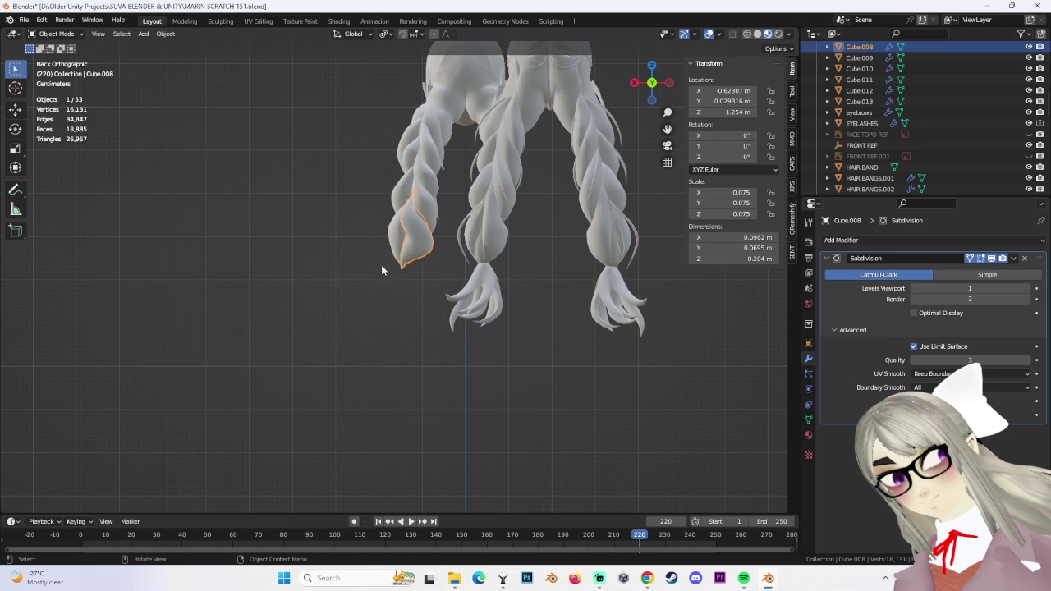
pyautogui.click(399, 266)
pyautogui.click(410, 266)
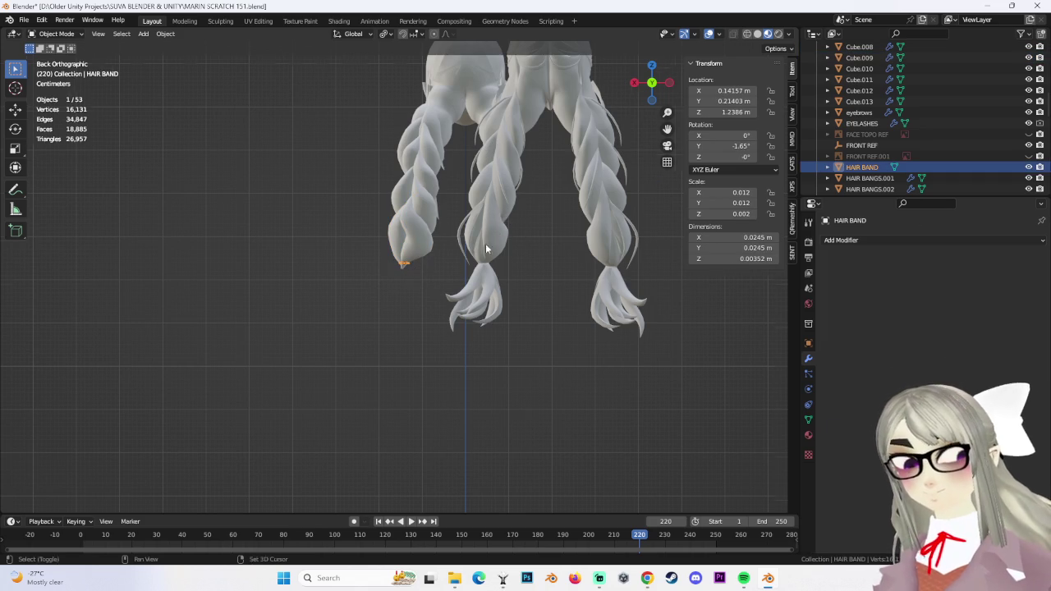
pyautogui.scroll(2, 394, 219)
pyautogui.scroll(2, 357, 228)
pyautogui.click(347, 210)
pyautogui.click(386, 218)
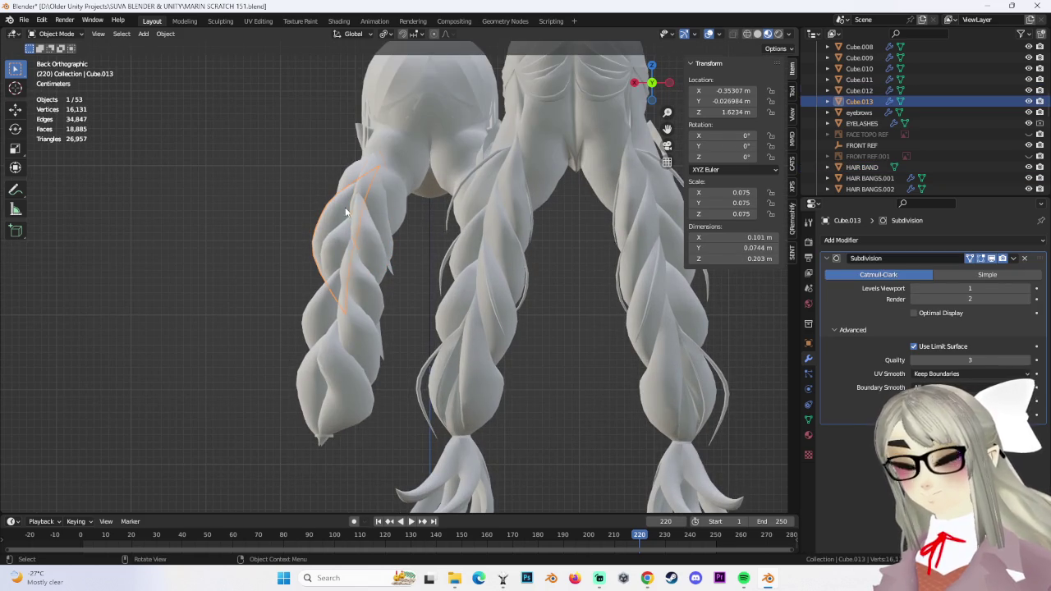
# Orbit and zoom around Cube.013 and out to both braids and the head
pyautogui.moveTo(389, 227); pyautogui.dragTo(527, 314, button='middle')
pyautogui.scroll(3, 473, 280)
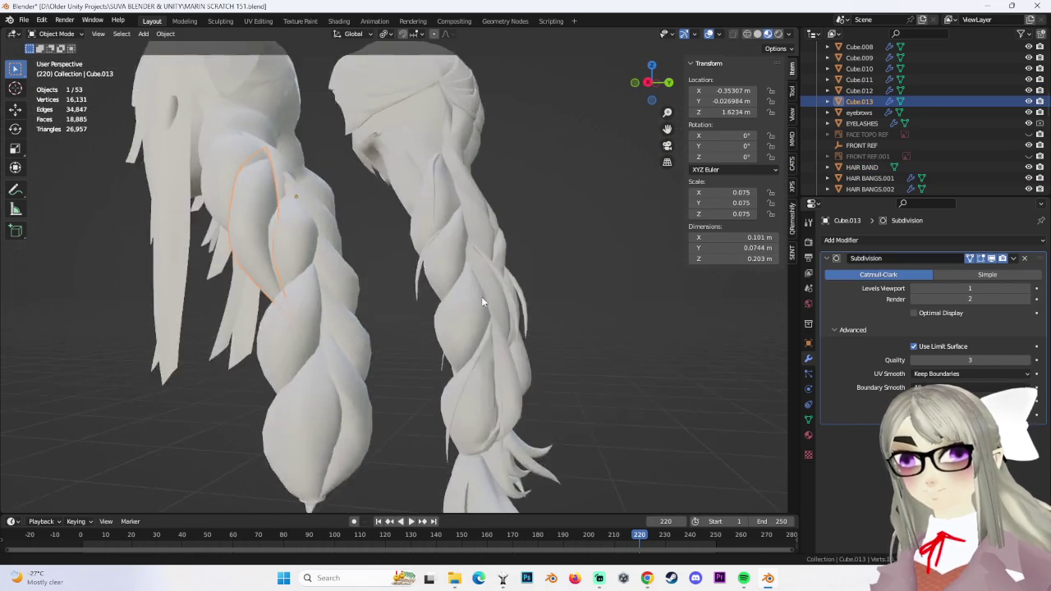
pyautogui.scroll(2, 470, 280)
pyautogui.scroll(-2, 465, 286)
pyautogui.moveTo(429, 299); pyautogui.dragTo(434, 302, button='middle')
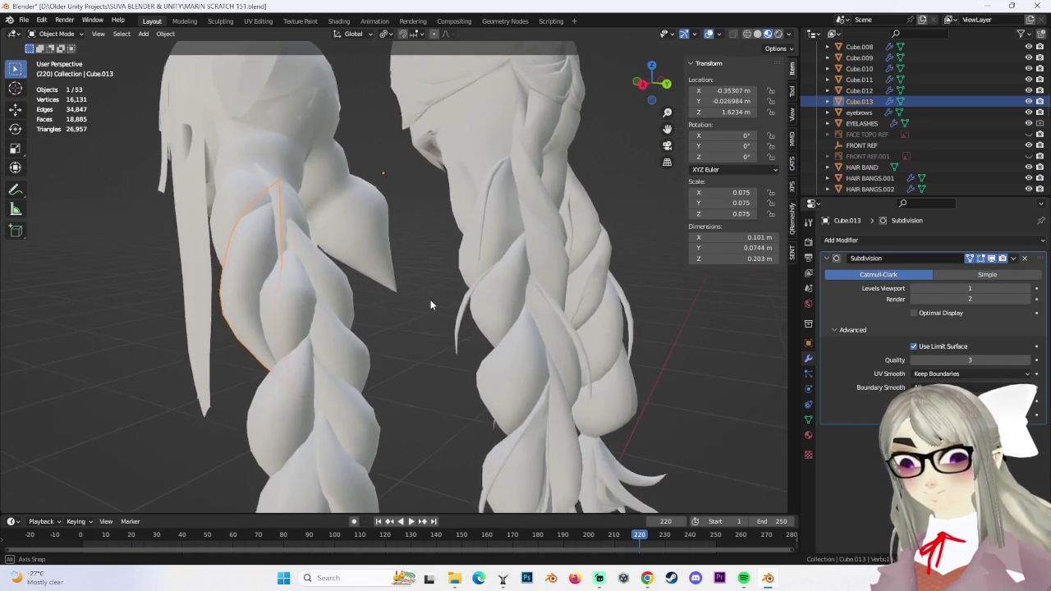
pyautogui.scroll(2, 339, 270)
pyautogui.moveTo(337, 275); pyautogui.dragTo(356, 259, button='middle')
pyautogui.scroll(-2, 357, 260)
# Deselect everything and bring up the Add > Mesh primitives list
pyautogui.click(427, 310)
pyautogui.moveTo(427, 303)
pyautogui.mouseDown(button='middle')
pyautogui.moveTo(404, 289)
pyautogui.moveTo(431, 209)
pyautogui.moveTo(381, 265)
pyautogui.mouseUp(button='middle')
pyautogui.scroll(3, 428, 272)
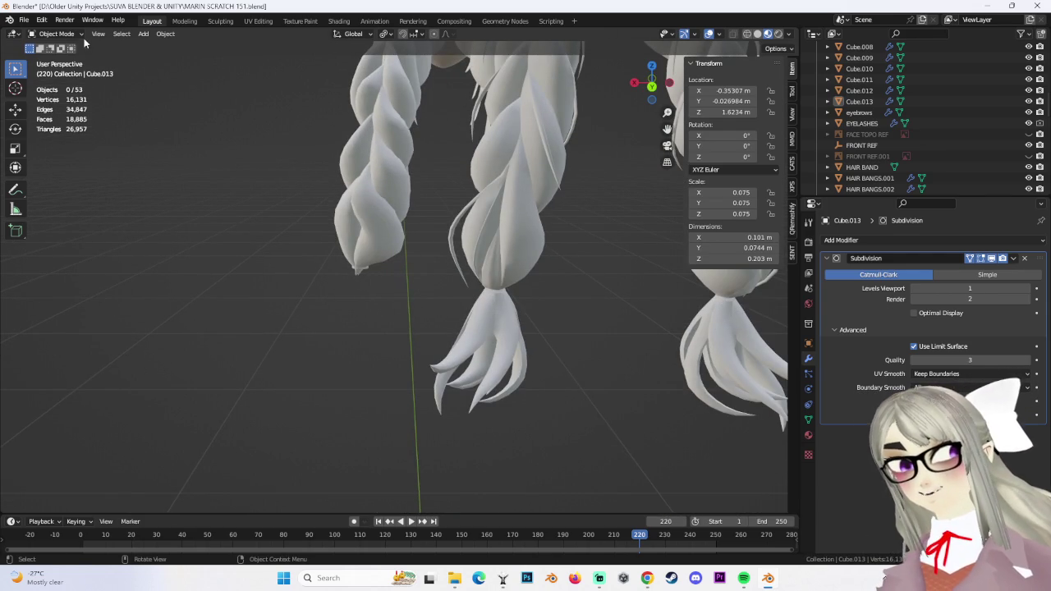
pyautogui.click(168, 36)
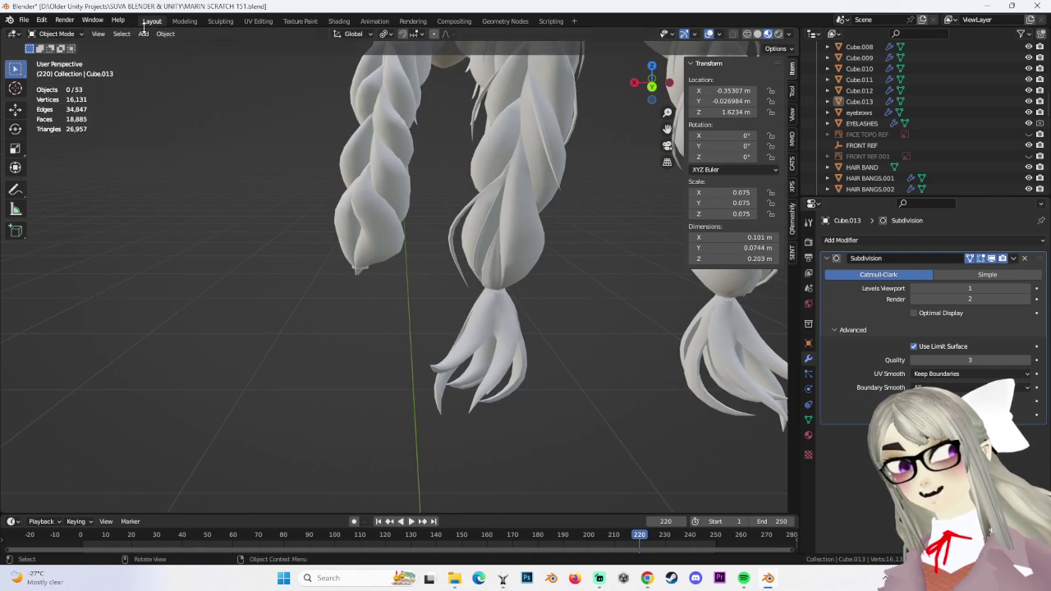
pyautogui.click(143, 33)
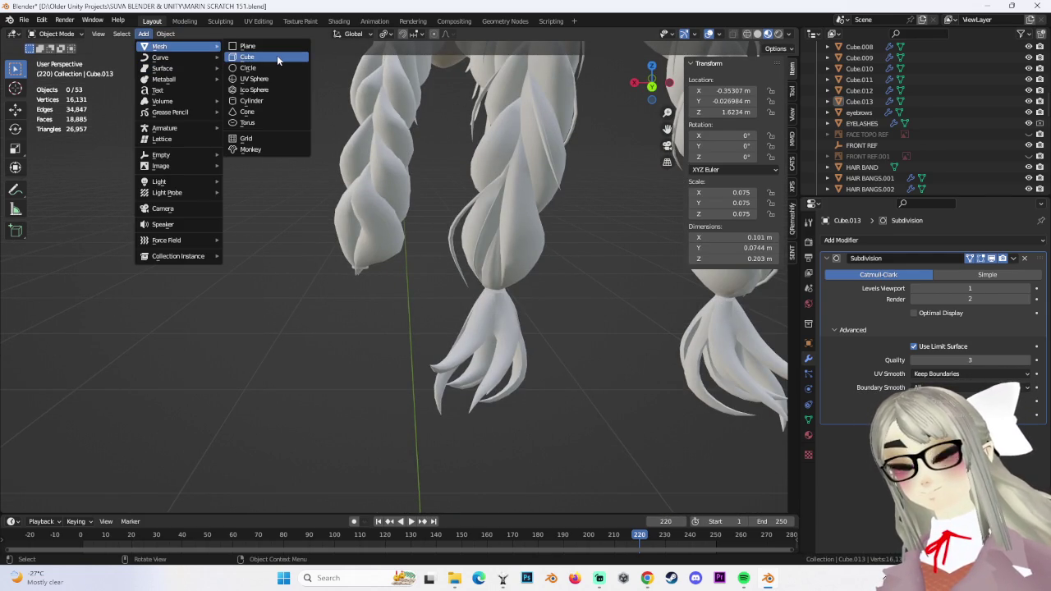
# Add a new cube, scale it down to 0.430 and move it beside the braids in back view
pyautogui.click(277, 55)
pyautogui.scroll(-3, 394, 271)
pyautogui.scroll(-3, 394, 271)
pyautogui.click(651, 112)
pyautogui.press('s')
pyautogui.click(428, 371)
pyautogui.press('g')
pyautogui.click(382, 242)
pyautogui.scroll(3, 622, 273)
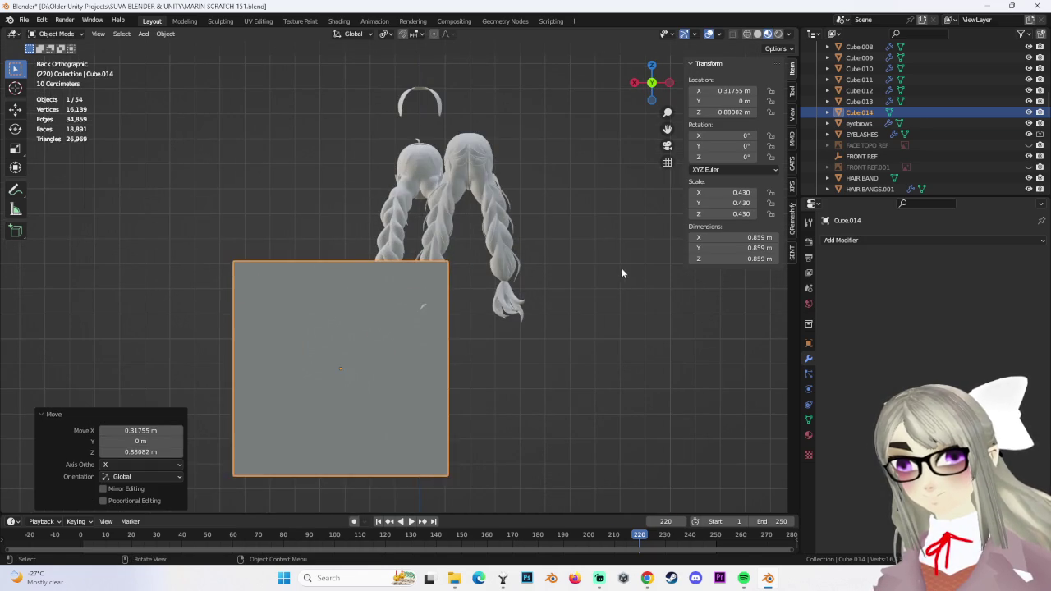
pyautogui.press('s')
pyautogui.click(460, 281)
pyautogui.scroll(3, 517, 277)
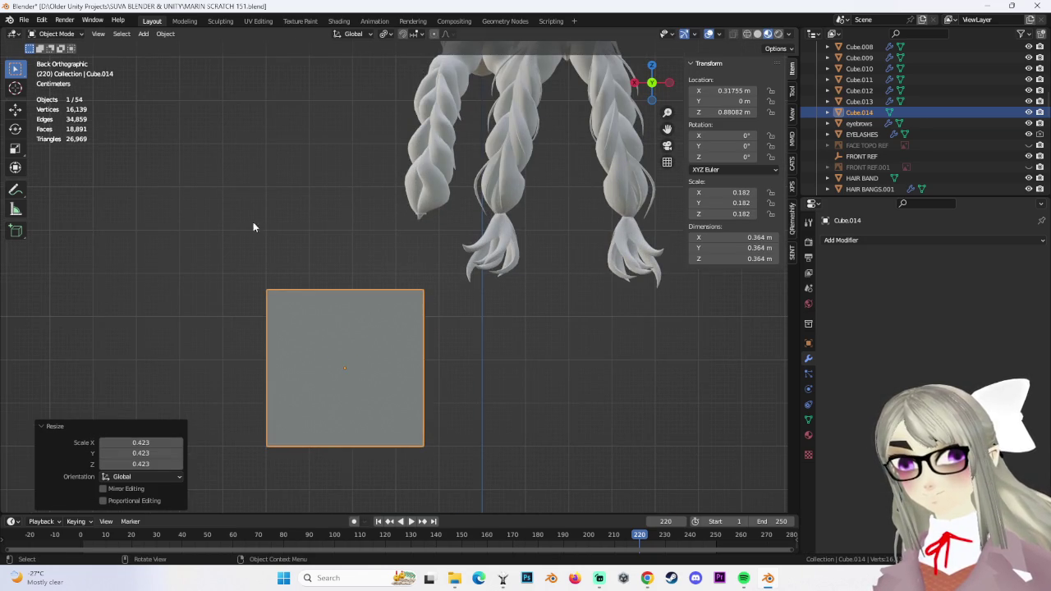
# Reselect the cube in the straight back view and shrink it much smaller
pyautogui.moveTo(346, 294); pyautogui.dragTo(450, 277, button='middle')
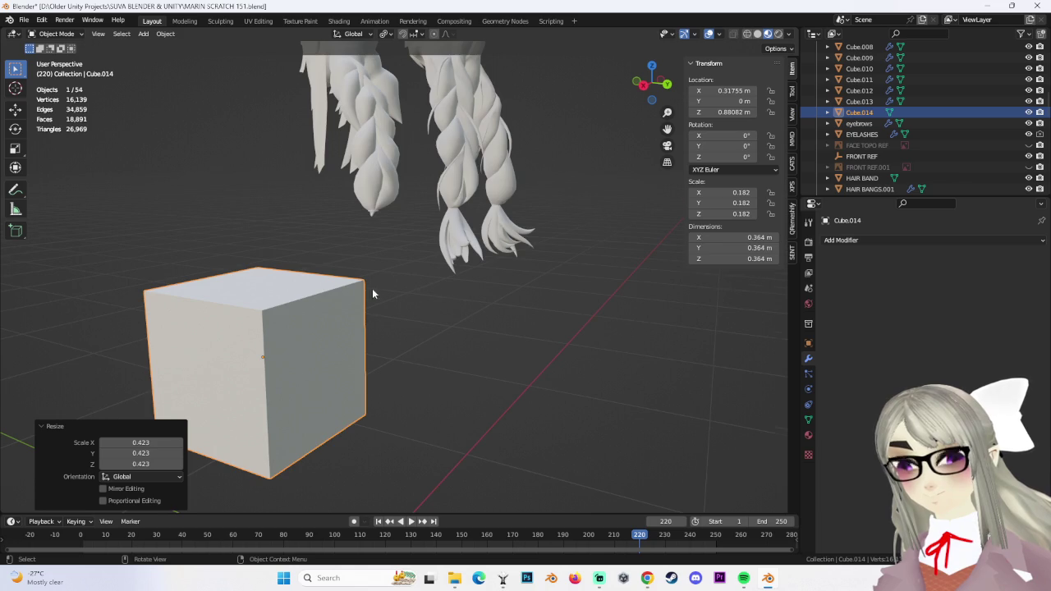
pyautogui.moveTo(371, 289); pyautogui.dragTo(402, 298, button='middle')
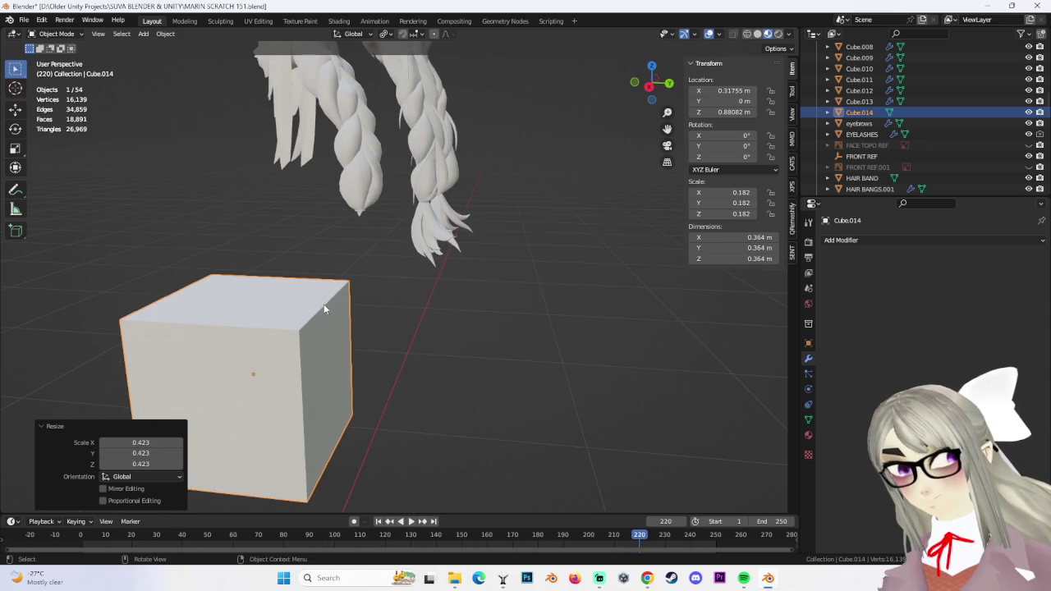
pyautogui.moveTo(323, 308); pyautogui.dragTo(436, 340, button='middle')
pyautogui.click(436, 339)
pyautogui.hotkey('ctrl', 'z')
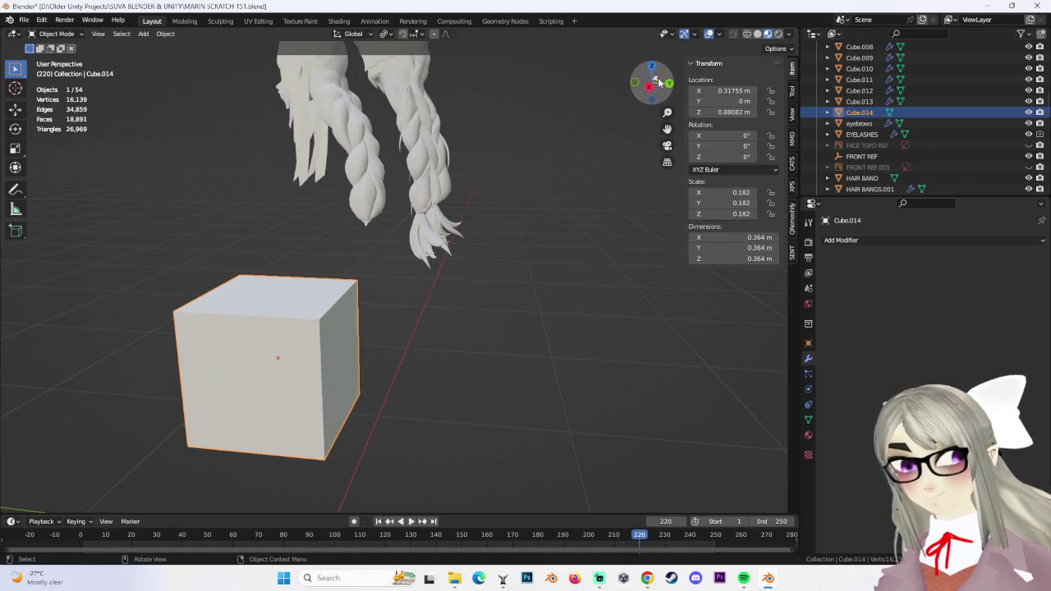
pyautogui.click(669, 83)
pyautogui.press('s')
pyautogui.click(406, 274)
# Move the cube below the braids, scale it to about 0.063, and enter Edit Mode
pyautogui.press('g')
pyautogui.click(444, 238)
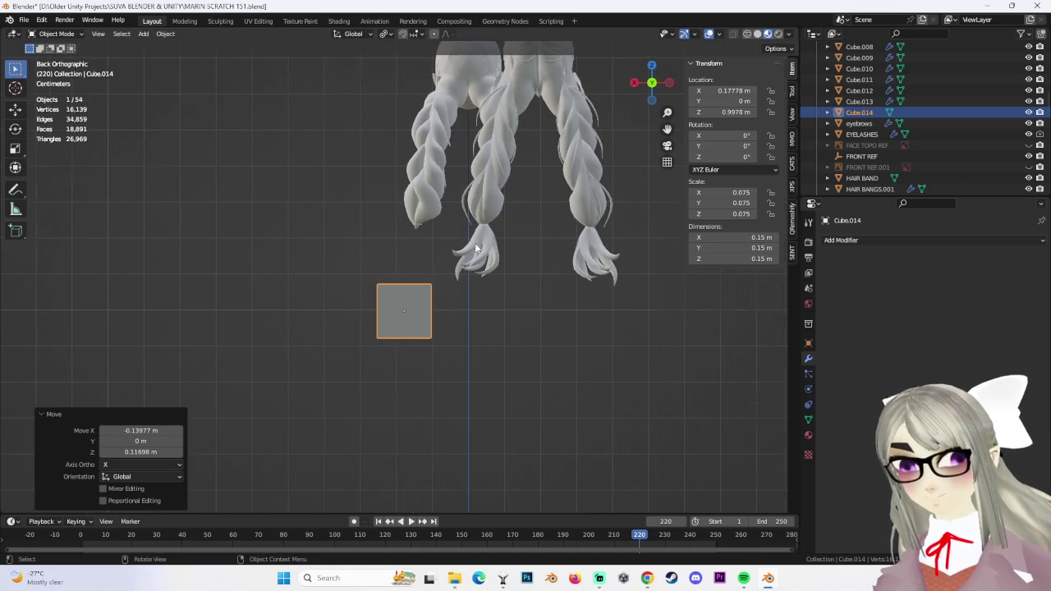
pyautogui.scroll(3, 422, 241)
pyautogui.press('s')
pyautogui.click(460, 144)
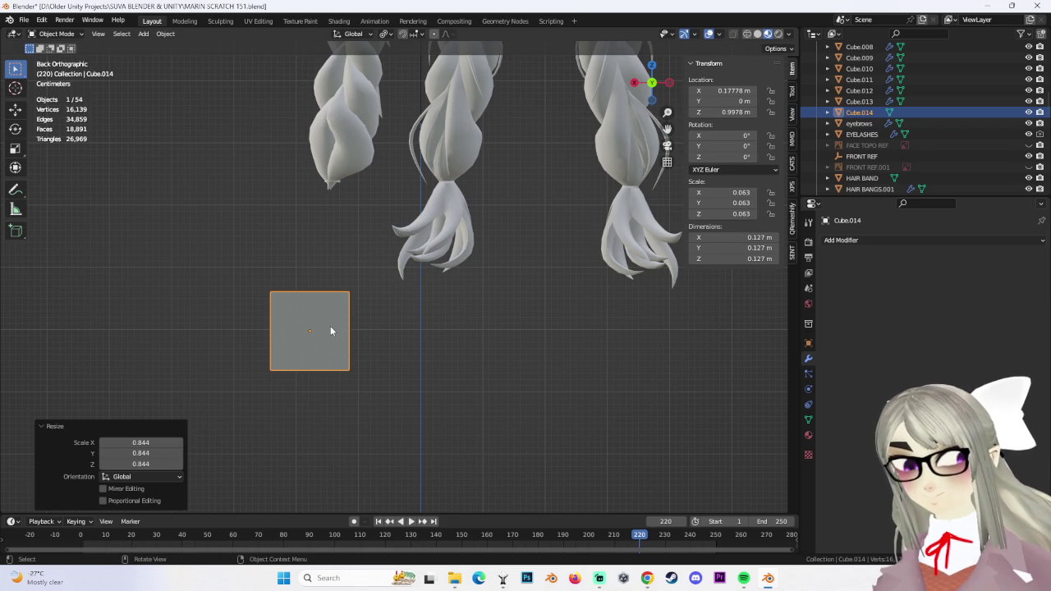
pyautogui.click(55, 32)
pyautogui.click(51, 46)
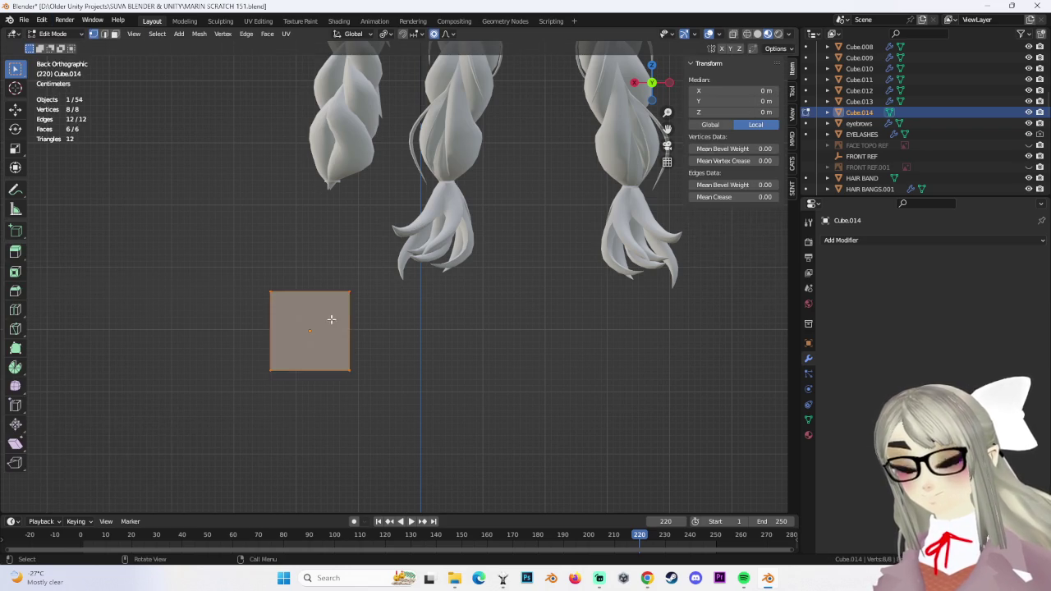
# Add a horizontal and a vertical loop cut around the small cube
pyautogui.moveTo(333, 320); pyautogui.dragTo(330, 328, button='middle')
pyautogui.click(335, 276)
pyautogui.click(333, 276)
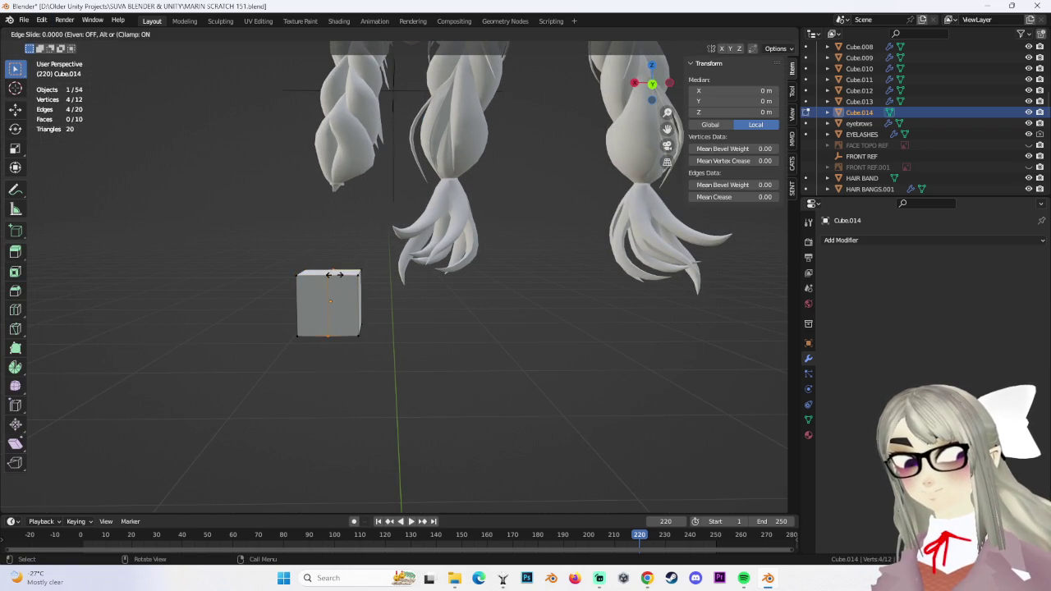
pyautogui.press('Escape')
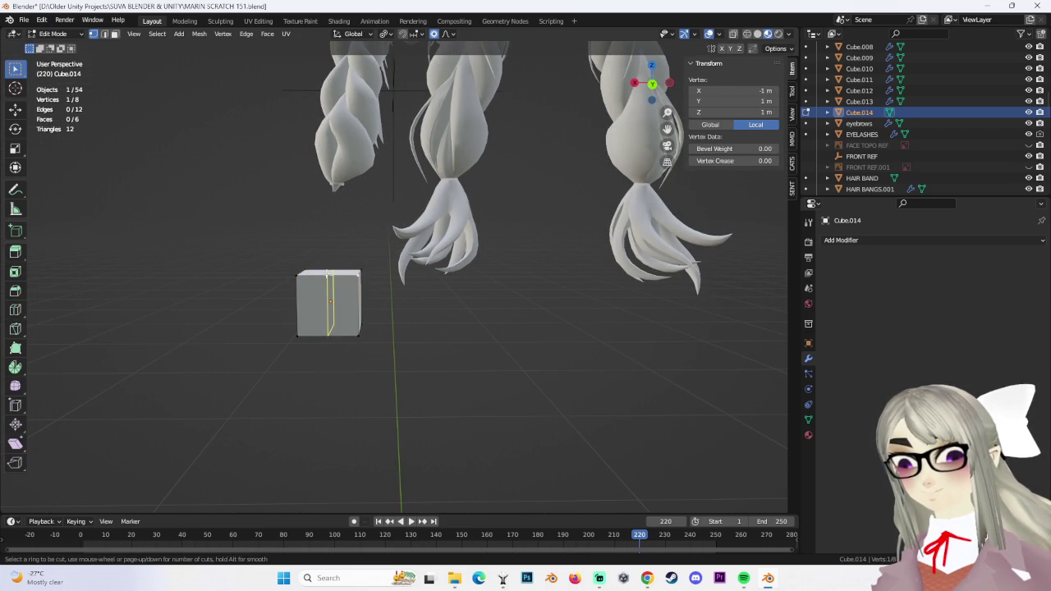
pyautogui.click(328, 274)
pyautogui.moveTo(341, 297)
pyautogui.mouseDown(button='middle')
pyautogui.moveTo(284, 324)
pyautogui.moveTo(208, 322)
pyautogui.mouseUp(button='middle')
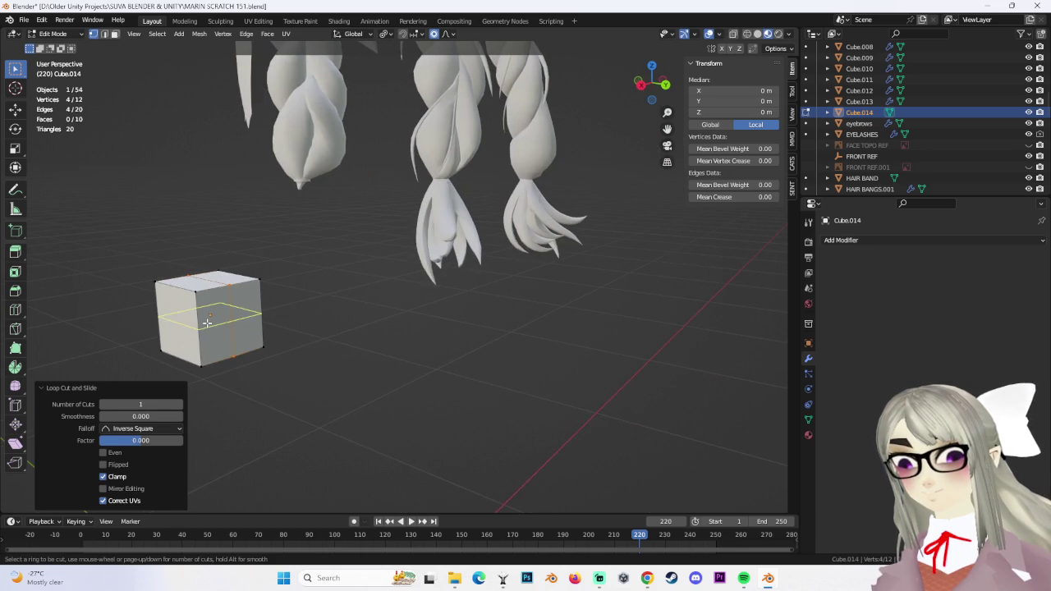
pyautogui.moveTo(300, 319)
pyautogui.mouseDown(button='middle')
pyautogui.moveTo(390, 310)
pyautogui.moveTo(312, 297)
pyautogui.moveTo(523, 115)
pyautogui.mouseUp(button='middle')
pyautogui.click(304, 293)
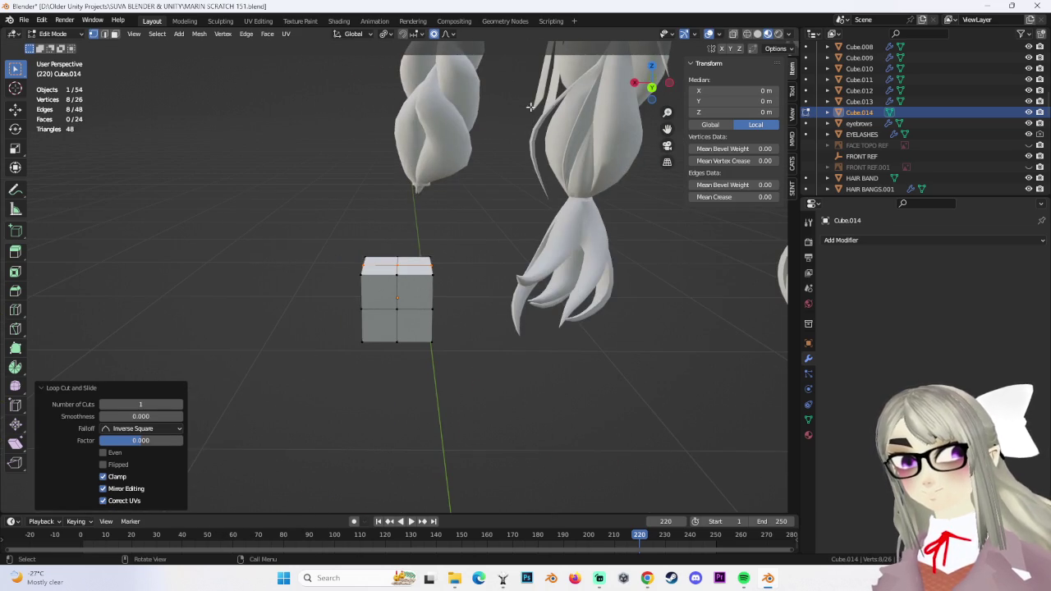
# In wireframe back view, select all and stretch the cube taller along Z
pyautogui.click(649, 89)
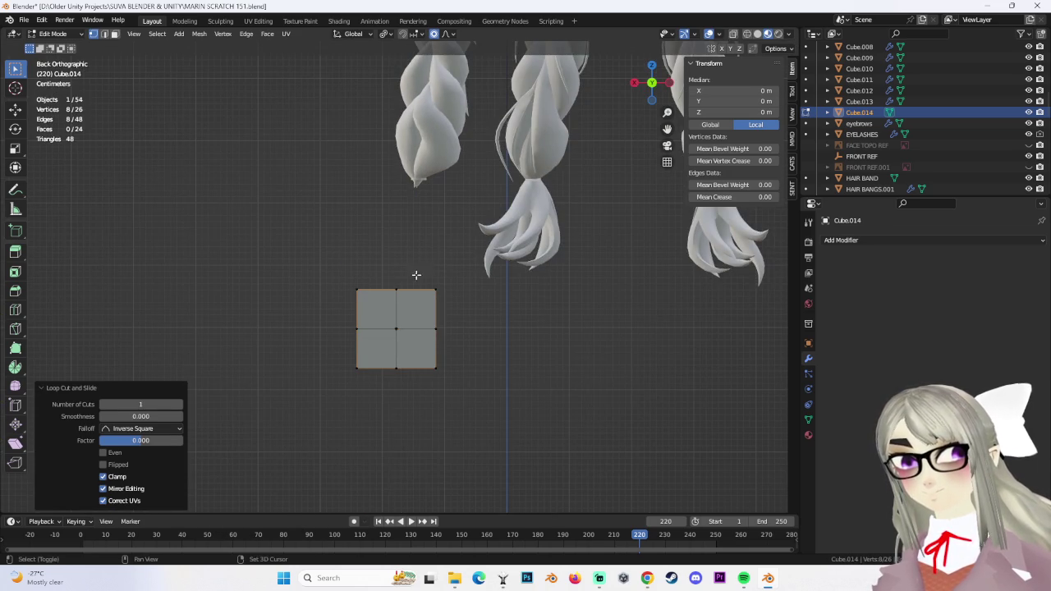
pyautogui.click(747, 34)
pyautogui.press('a')
pyautogui.press('s')
pyautogui.press('z')
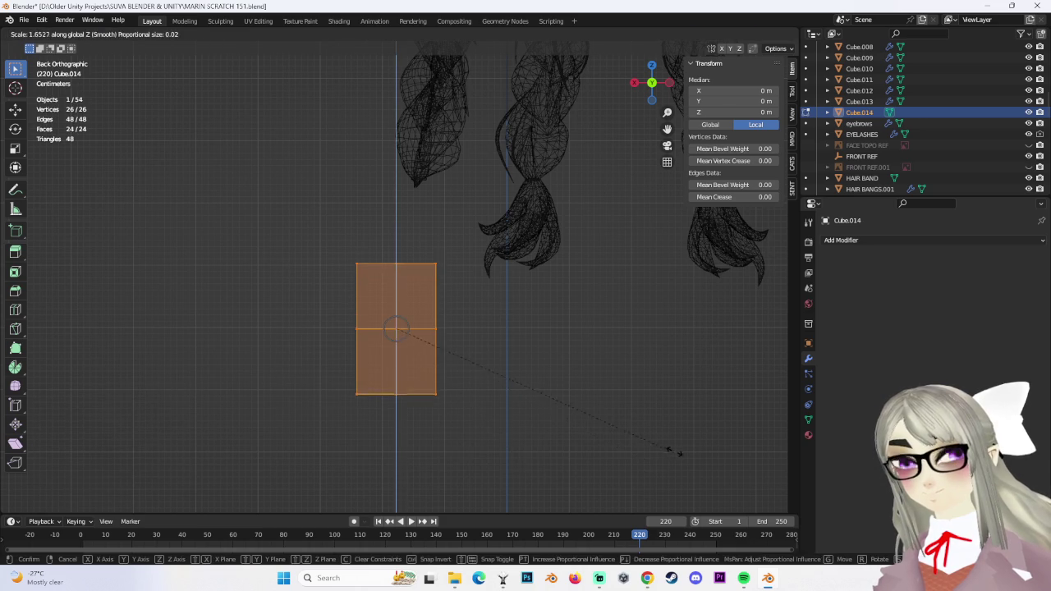
pyautogui.click(672, 452)
pyautogui.keyDown('shift'); pyautogui.moveTo(671, 451); pyautogui.dragTo(642, 456, button='middle'); pyautogui.keyUp('shift')
pyautogui.press('s')
pyautogui.press('z')
pyautogui.click(673, 351)
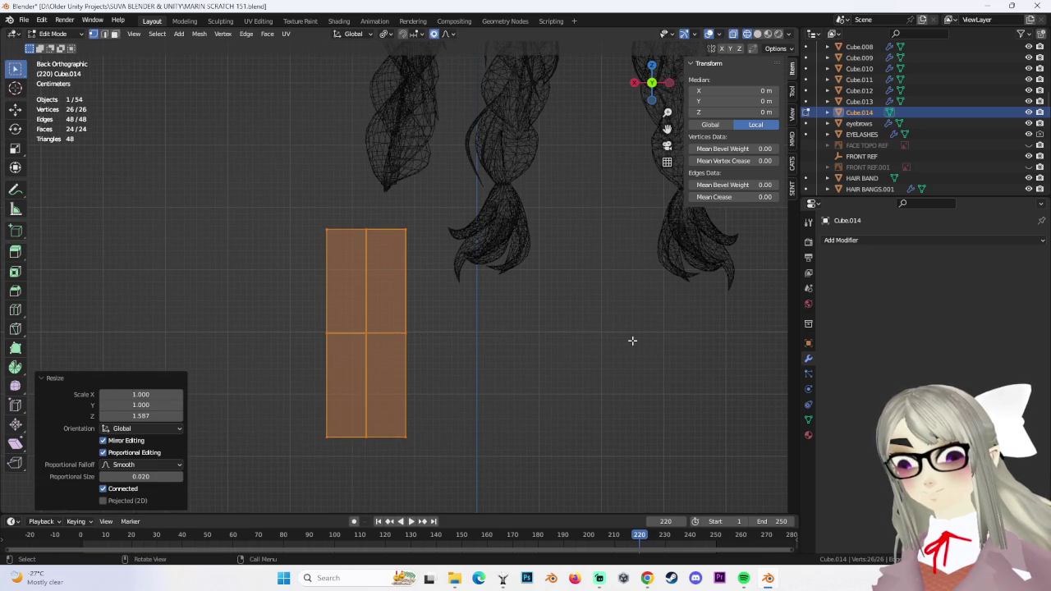
pyautogui.press('s')
pyautogui.press('x')
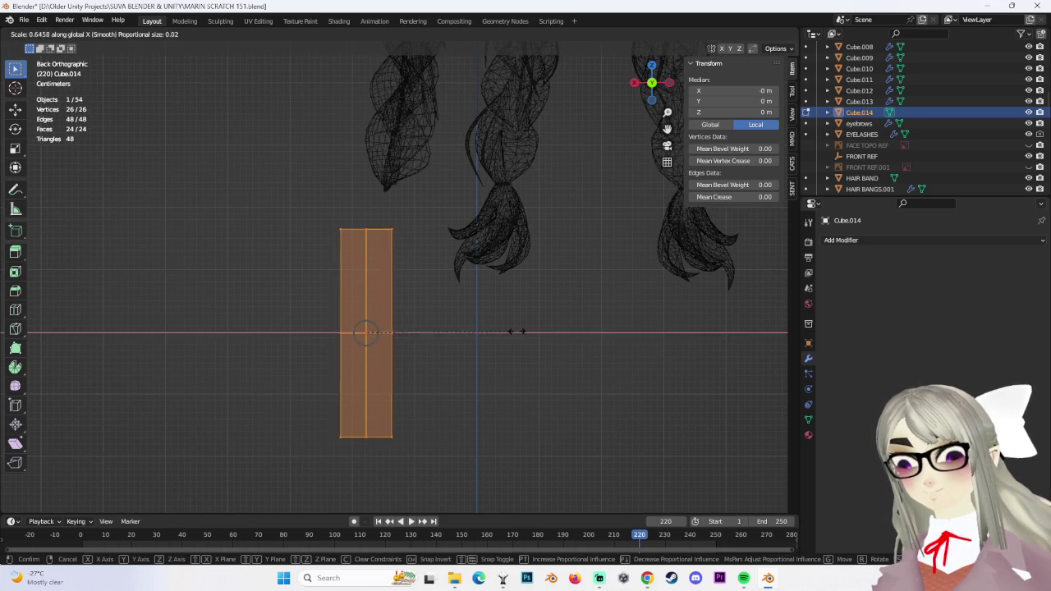
pyautogui.press('Escape')
# Add extra loop cuts through the upper and lower halves of the block
pyautogui.click(325, 276)
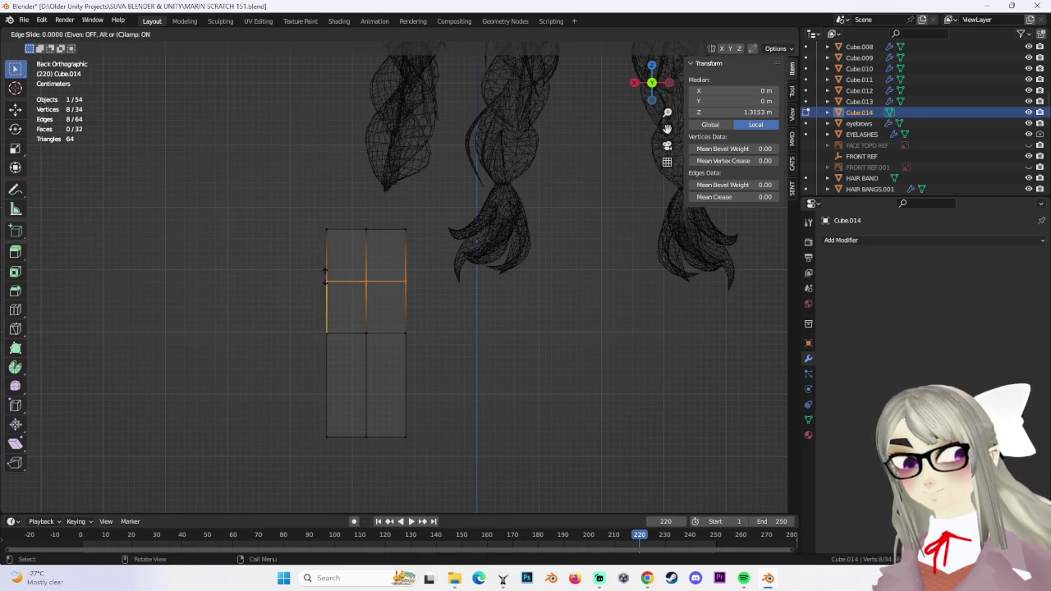
pyautogui.click(325, 277)
pyautogui.click(324, 395)
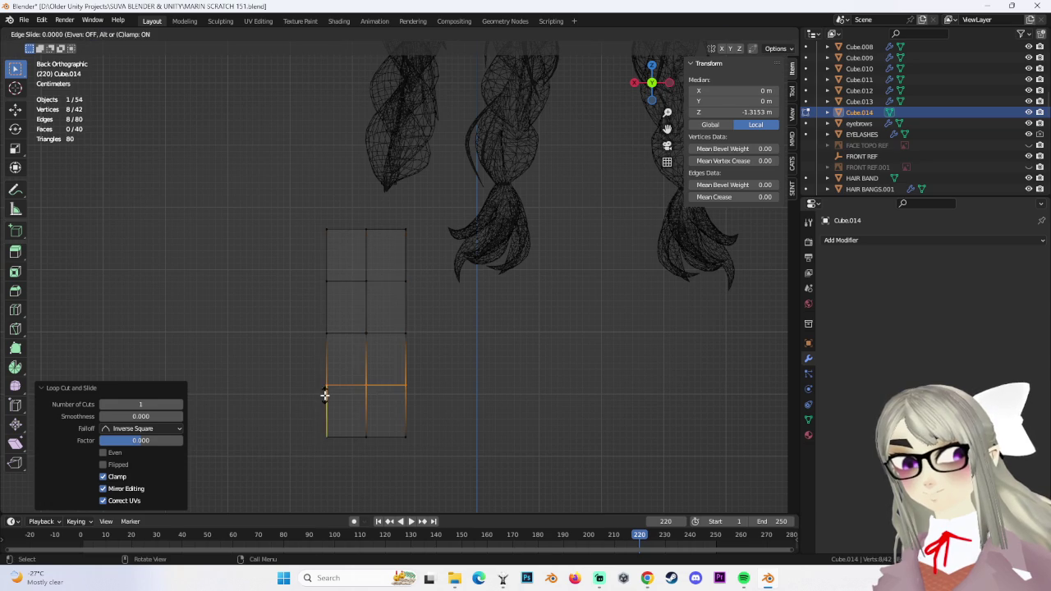
pyautogui.click(324, 395)
pyautogui.moveTo(324, 395); pyautogui.dragTo(420, 368, button='middle')
pyautogui.click(667, 85)
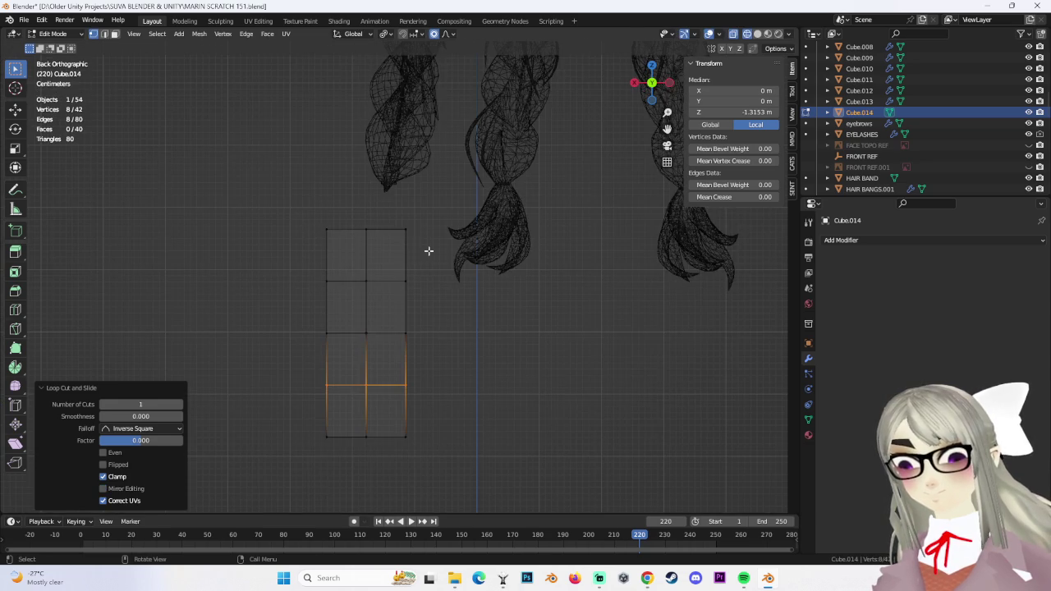
pyautogui.moveTo(415, 257)
pyautogui.mouseDown(button='middle')
pyautogui.moveTo(493, 286)
pyautogui.moveTo(312, 218)
pyautogui.mouseUp(button='middle')
# Narrow the block's top ring toward a point, undoing the bottom-ring shrink
pyautogui.moveTo(278, 215)
pyautogui.mouseDown()
pyautogui.moveTo(397, 282)
pyautogui.moveTo(425, 263)
pyautogui.mouseUp()
pyautogui.press('s')
pyautogui.click(349, 261)
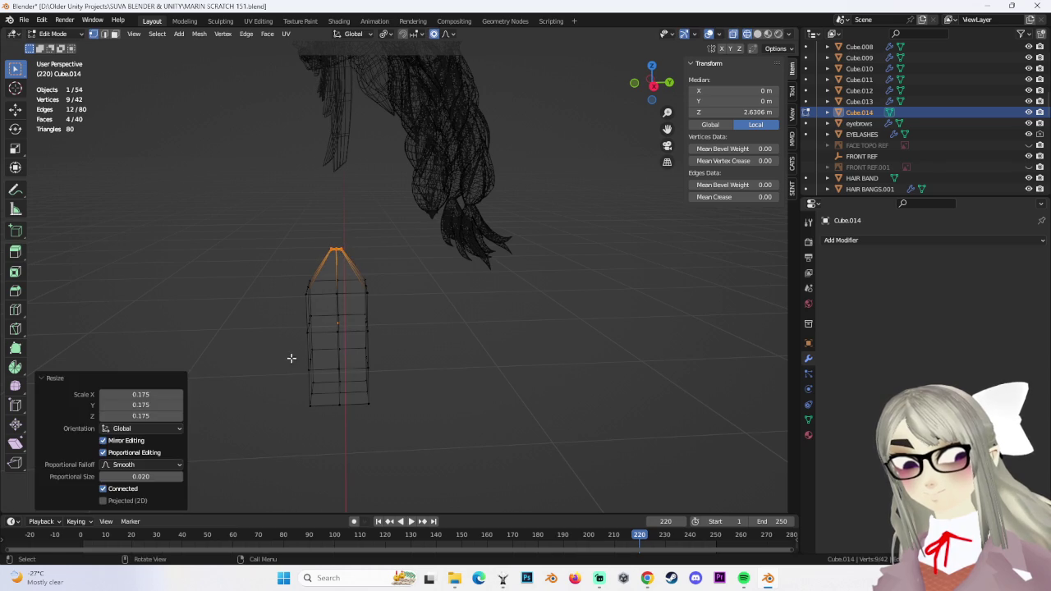
pyautogui.moveTo(287, 365); pyautogui.dragTo(434, 462)
pyautogui.press('s')
pyautogui.click(403, 411)
pyautogui.hotkey('ctrl', 'z')
pyautogui.moveTo(404, 410)
pyautogui.mouseDown(button='middle')
pyautogui.moveTo(485, 284)
pyautogui.moveTo(418, 301)
pyautogui.moveTo(433, 337)
pyautogui.mouseUp(button='middle')
pyautogui.keyDown('ctrl'); pyautogui.moveTo(301, 325); pyautogui.dragTo(382, 383); pyautogui.keyUp('ctrl')
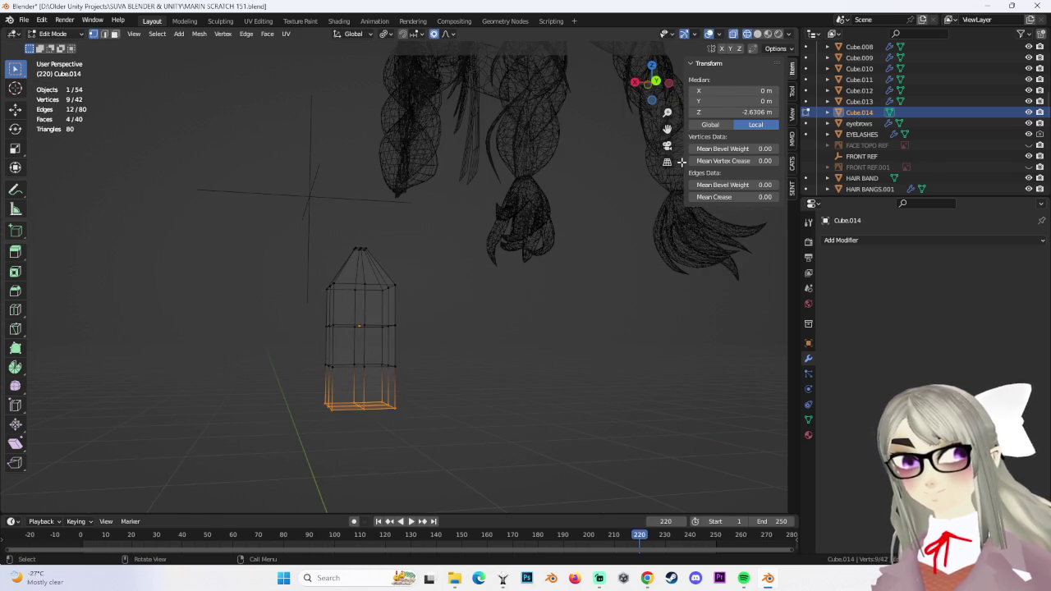
pyautogui.click(656, 82)
pyautogui.hotkey('ctrl', 'z')
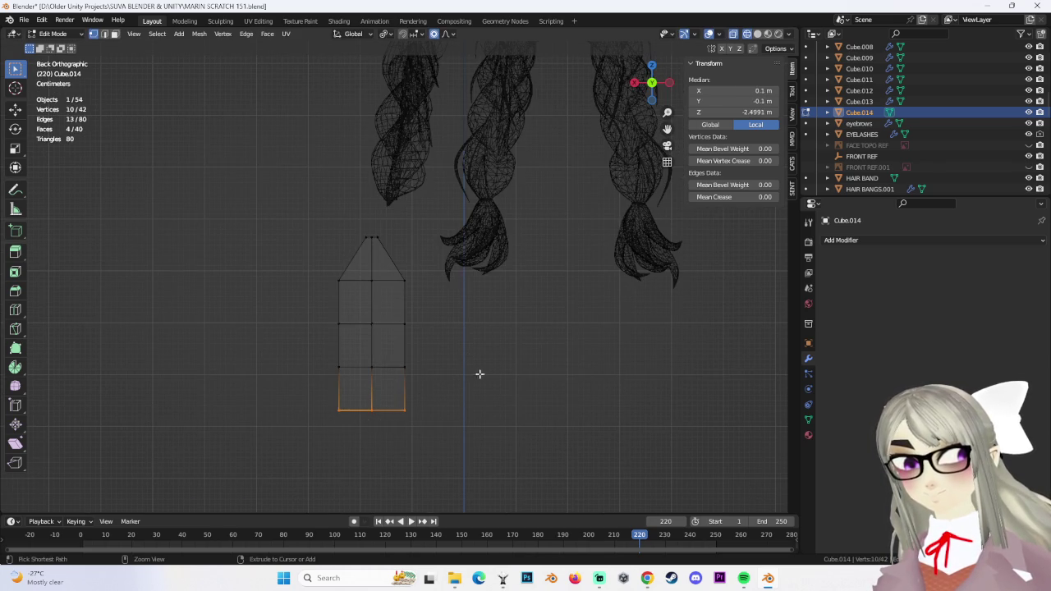
# Scale the whole mesh along Y to widen its depth, then view it from the side
pyautogui.moveTo(336, 234); pyautogui.dragTo(352, 228, button='middle')
pyautogui.press('a')
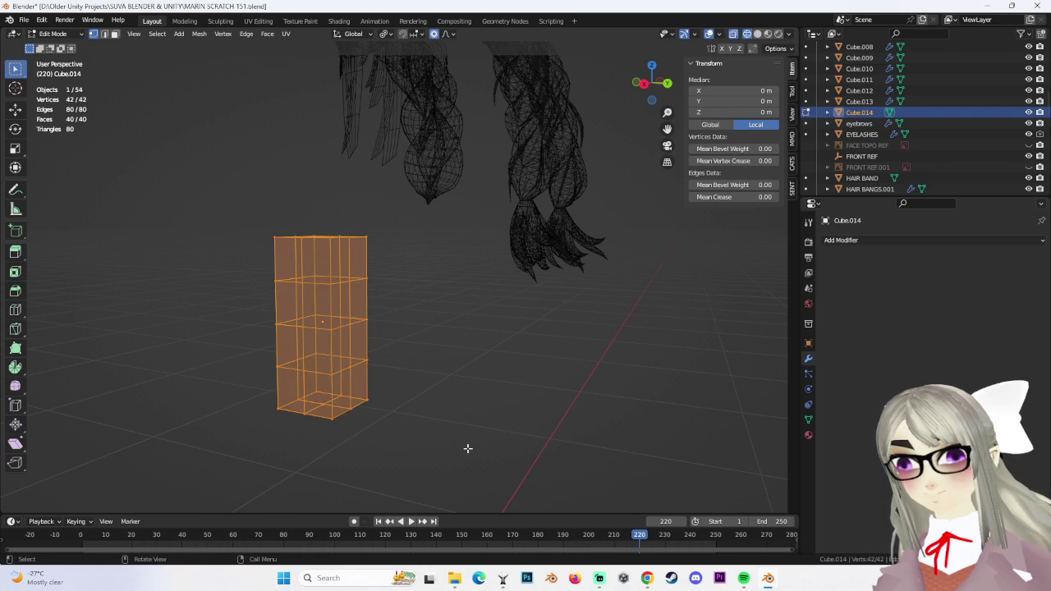
pyautogui.press('s')
pyautogui.press('y')
pyautogui.click(625, 96)
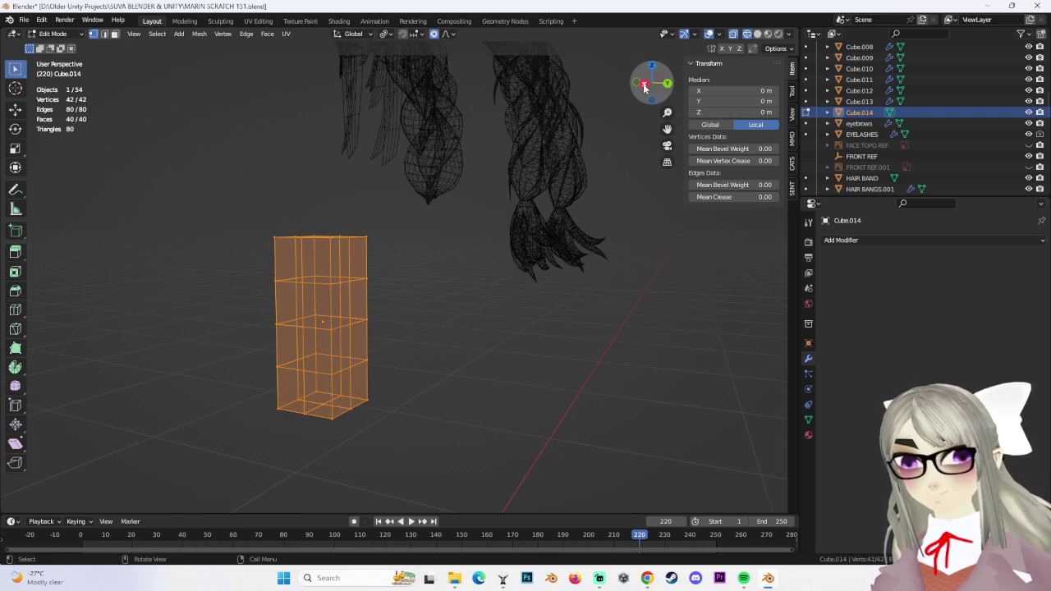
pyautogui.click(644, 85)
pyautogui.keyDown('shift'); pyautogui.moveTo(485, 322); pyautogui.dragTo(521, 337, button='middle'); pyautogui.keyUp('shift')
# In side view, narrow the top face and a middle edge loop along Y
pyautogui.moveTo(294, 215); pyautogui.dragTo(462, 260)
pyautogui.press('s')
pyautogui.press('y')
pyautogui.click(371, 240)
pyautogui.moveTo(273, 265); pyautogui.dragTo(424, 298)
pyautogui.press('s')
pyautogui.press('y')
pyautogui.click(449, 309)
# Shrink the lower edge loops and taper the bottom to a point (0.166)
pyautogui.moveTo(279, 310); pyautogui.dragTo(467, 357)
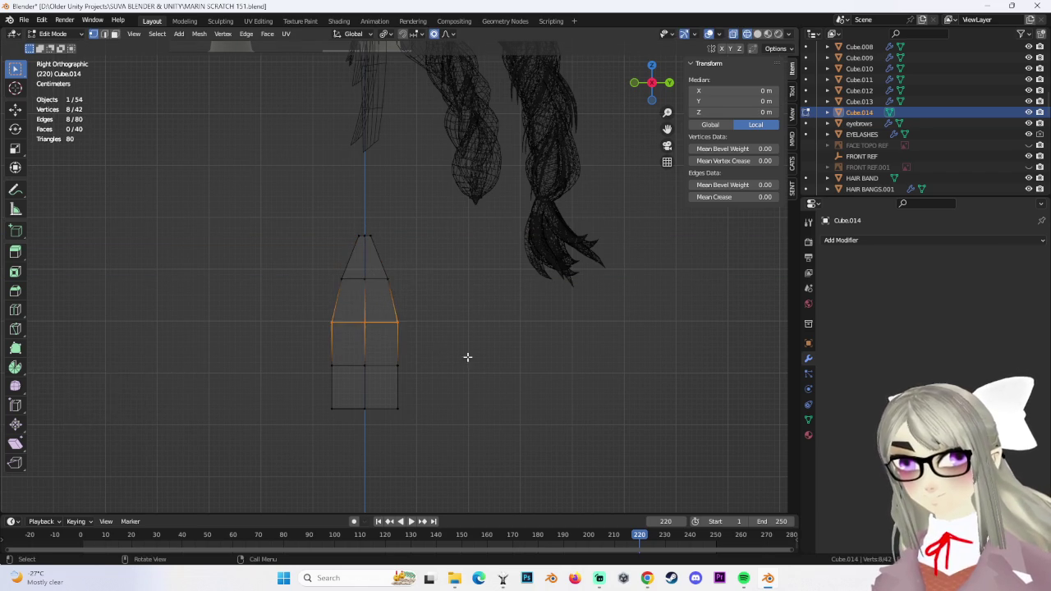
pyautogui.press('s')
pyautogui.click(444, 357)
pyautogui.moveTo(287, 339); pyautogui.dragTo(483, 394)
pyautogui.press('s')
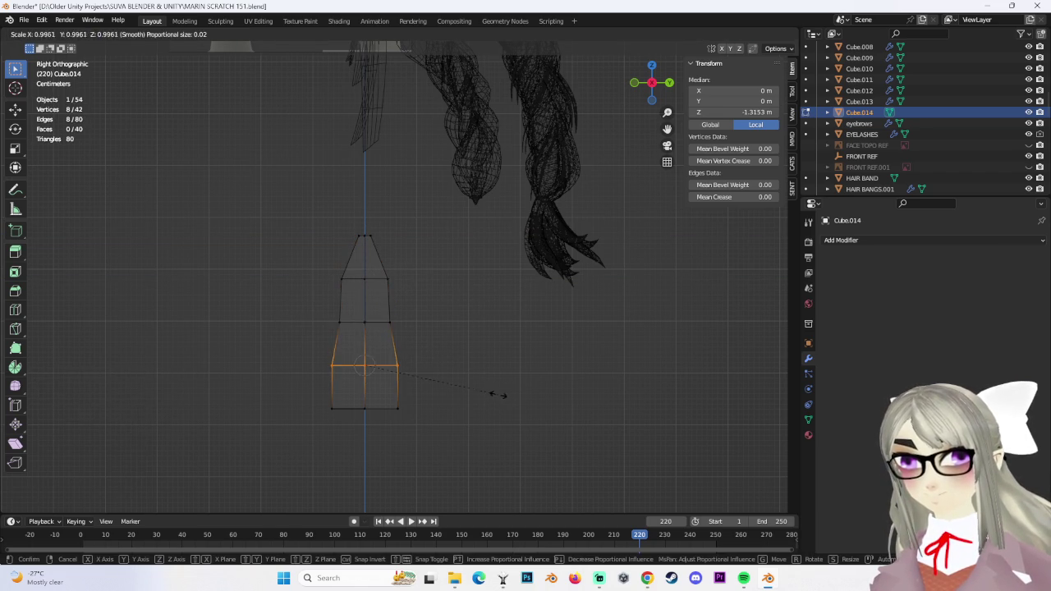
pyautogui.click(459, 394)
pyautogui.moveTo(289, 389); pyautogui.dragTo(409, 421)
pyautogui.press('s')
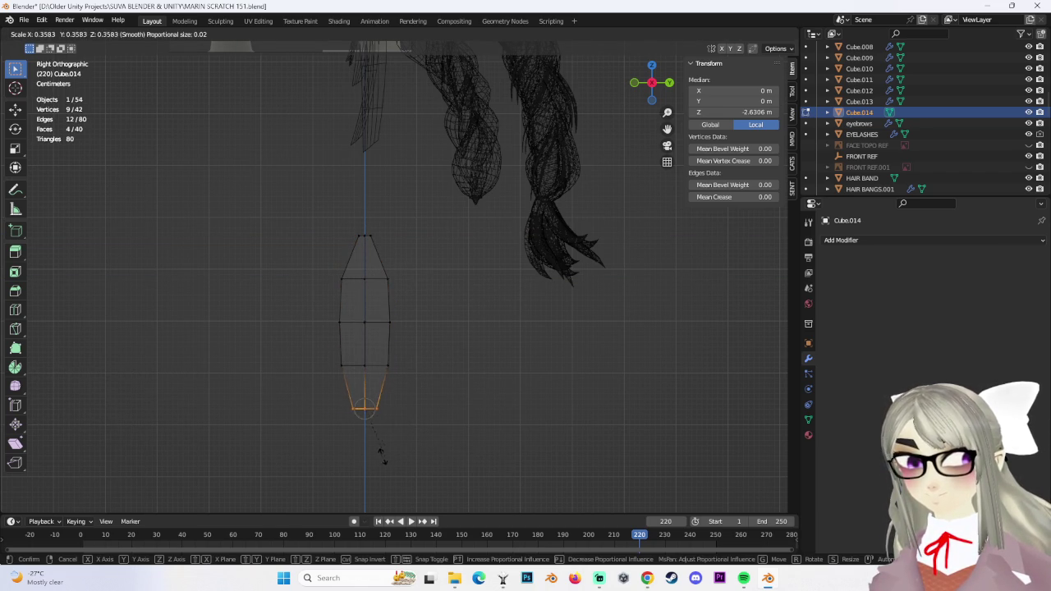
pyautogui.click(368, 432)
# Narrow the top vertices, the upper ring to 0.70, the next ring, and the lower ring to 0.779
pyautogui.moveTo(337, 224); pyautogui.dragTo(421, 253)
pyautogui.press('s')
pyautogui.click(392, 252)
pyautogui.moveTo(293, 260); pyautogui.dragTo(429, 296)
pyautogui.press('s')
pyautogui.click(434, 296)
pyautogui.moveTo(281, 300); pyautogui.dragTo(440, 338)
pyautogui.press('s')
pyautogui.click(434, 341)
pyautogui.moveTo(294, 349); pyautogui.dragTo(442, 394)
pyautogui.press('s')
pyautogui.click(434, 396)
# Deselect all vertices and inspect the finished spindle-shaped strand from the back
pyautogui.moveTo(434, 305)
pyautogui.keyDown('shift'); pyautogui.mouseDown(button='middle')
pyautogui.moveTo(428, 316)
pyautogui.moveTo(466, 314)
pyautogui.mouseUp(button='middle'); pyautogui.keyUp('shift')
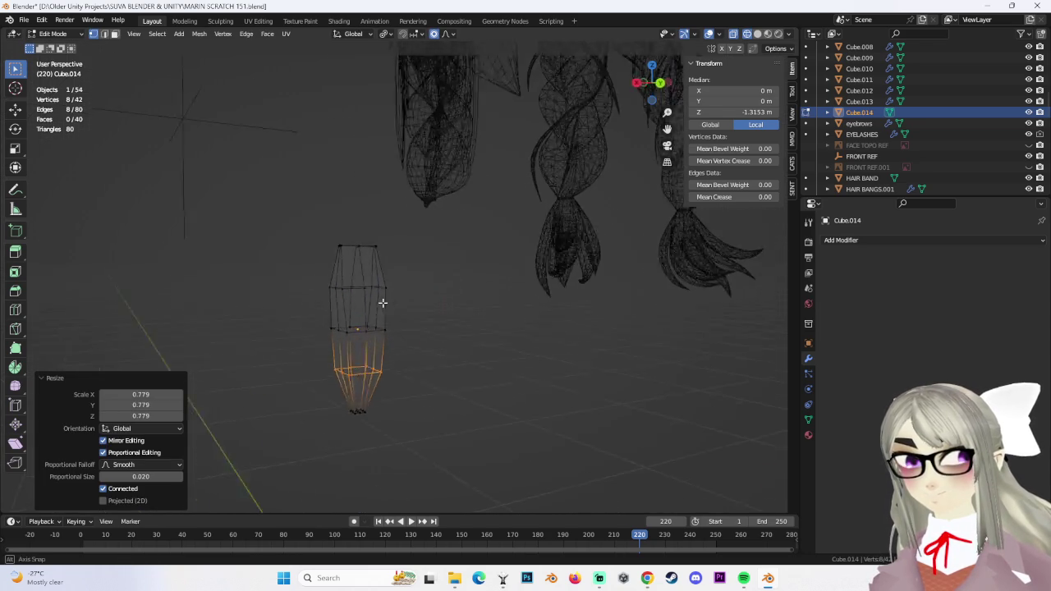
pyautogui.click(653, 85)
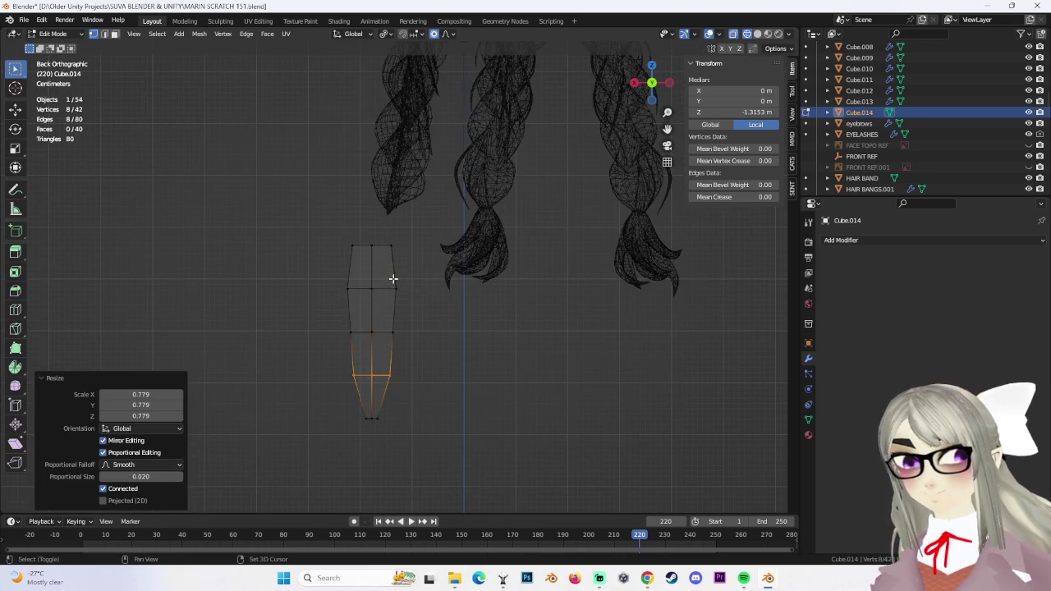
pyautogui.scroll(2, 415, 282)
pyautogui.click(491, 257)
pyautogui.moveTo(491, 257); pyautogui.dragTo(542, 263, button='middle')
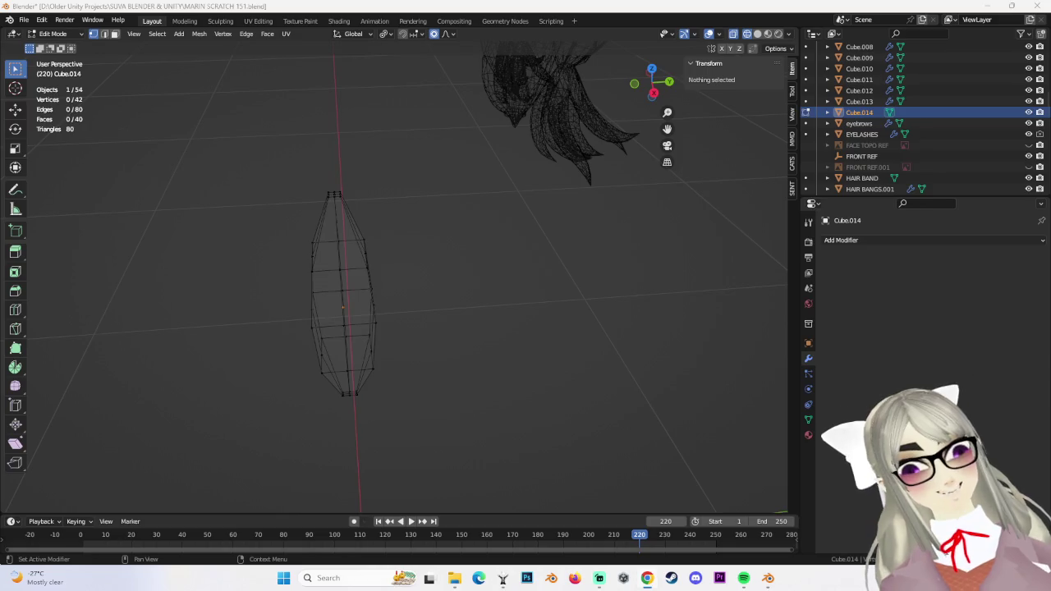
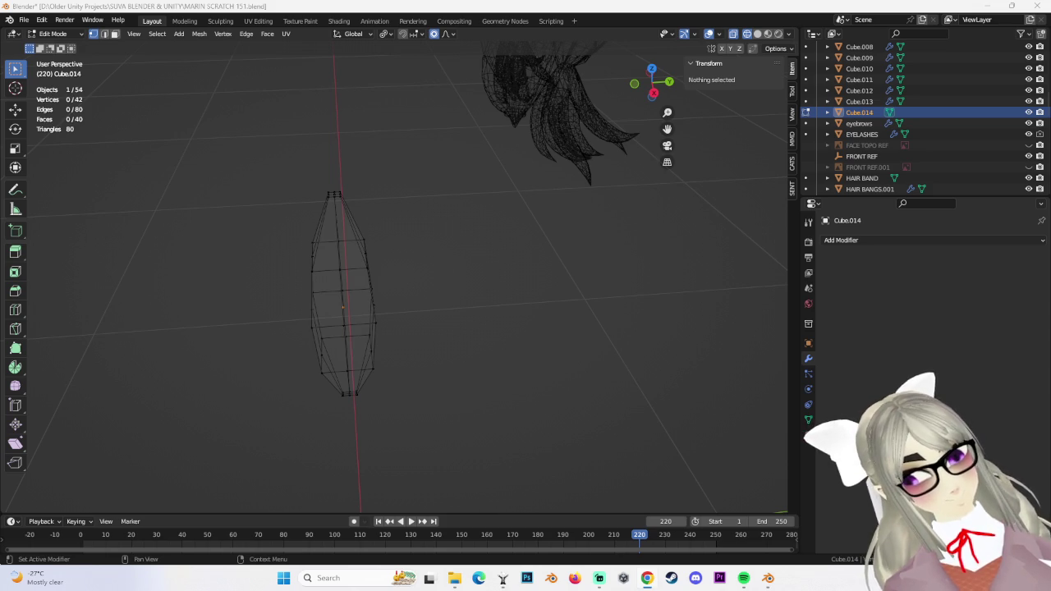
# Check the tapered strand from the side, then leave its Edit Mode
pyautogui.moveTo(498, 291)
pyautogui.mouseDown(button='middle')
pyautogui.moveTo(422, 274)
pyautogui.moveTo(406, 310)
pyautogui.moveTo(497, 328)
pyautogui.moveTo(441, 312)
pyautogui.mouseUp(button='middle')
pyautogui.scroll(-3, 493, 324)
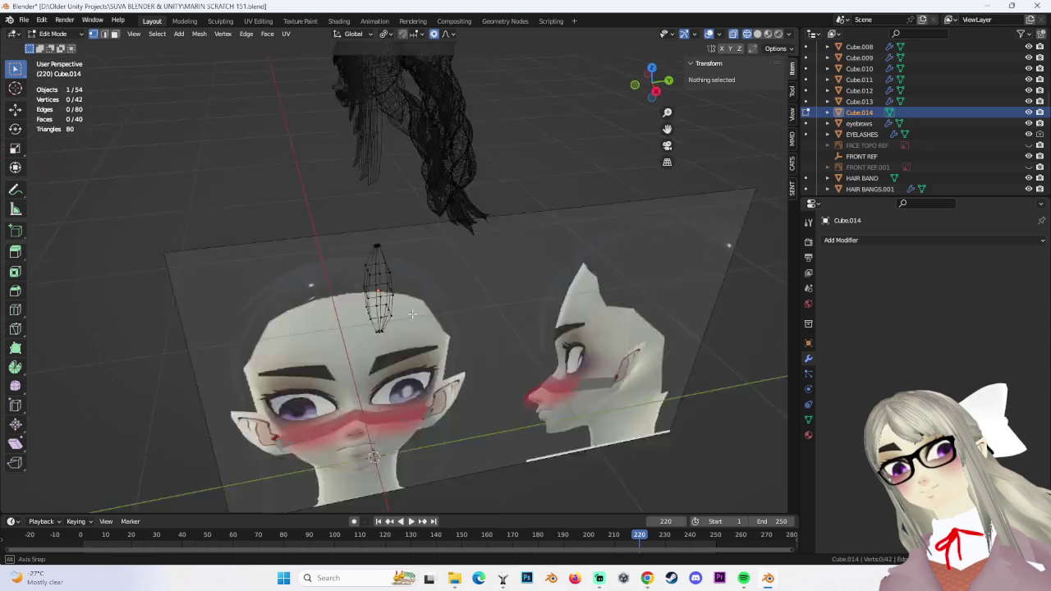
pyautogui.click(646, 90)
pyautogui.scroll(2, 525, 298)
pyautogui.moveTo(525, 298); pyautogui.dragTo(66, 72, button='middle')
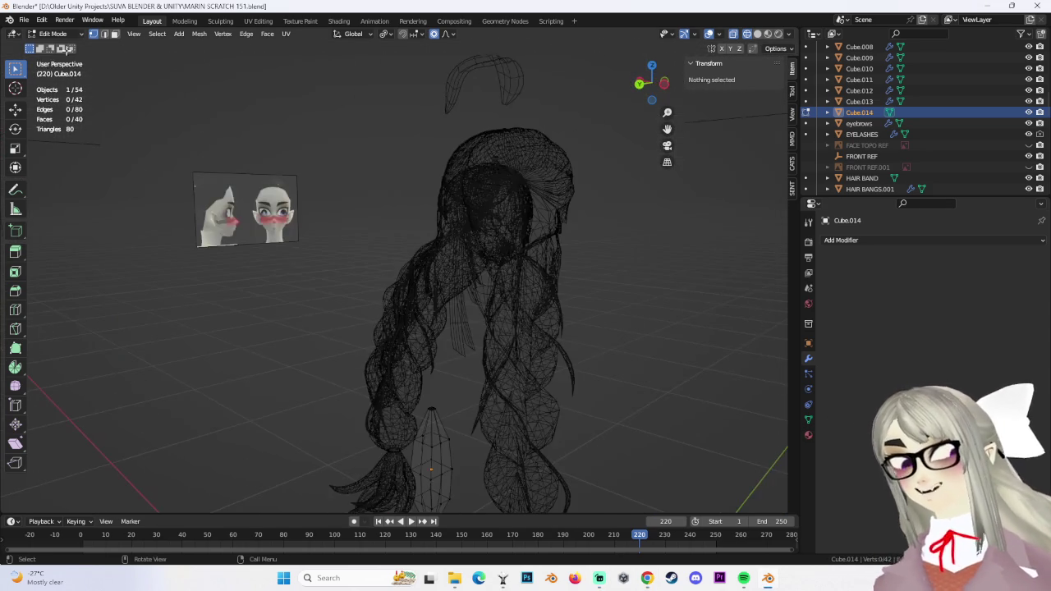
pyautogui.press('Tab')
# Click through Body.002, Cube.008, HEAD and a braid strip until hair flick Cube.011 is selected
pyautogui.scroll(2, 492, 320)
pyautogui.click(474, 336)
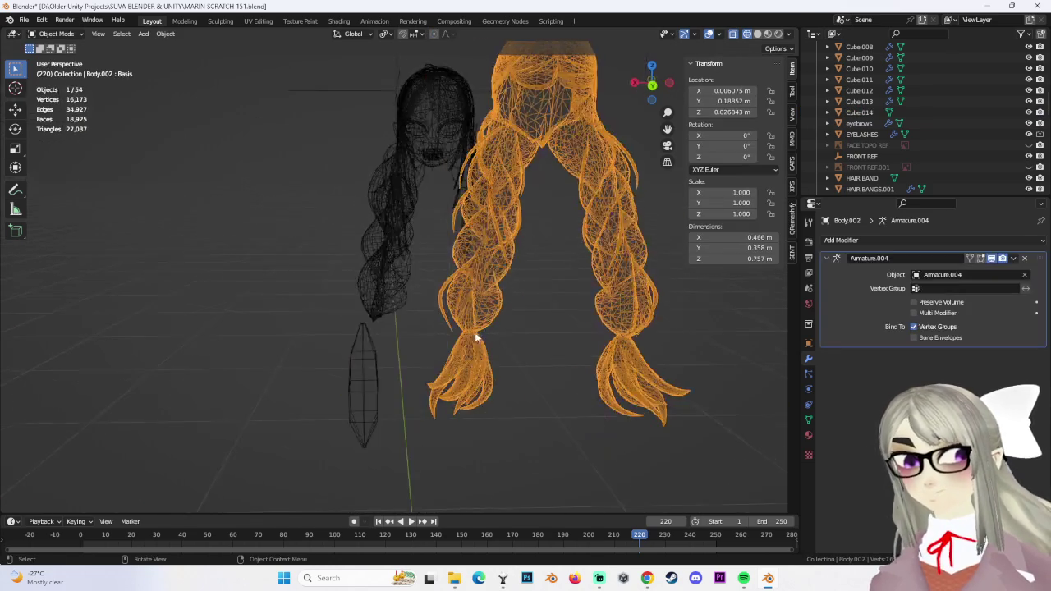
pyautogui.scroll(2, 489, 307)
pyautogui.moveTo(490, 312); pyautogui.dragTo(544, 276, button='middle')
pyautogui.click(419, 271)
pyautogui.moveTo(494, 252)
pyautogui.mouseDown(button='middle')
pyautogui.moveTo(440, 252)
pyautogui.moveTo(399, 223)
pyautogui.moveTo(465, 219)
pyautogui.moveTo(376, 148)
pyautogui.moveTo(480, 191)
pyautogui.moveTo(448, 204)
pyautogui.moveTo(418, 195)
pyautogui.moveTo(463, 273)
pyautogui.moveTo(423, 261)
pyautogui.moveTo(471, 285)
pyautogui.moveTo(447, 185)
pyautogui.mouseUp(button='middle')
pyautogui.click(376, 148)
pyautogui.click(448, 204)
pyautogui.click(423, 261)
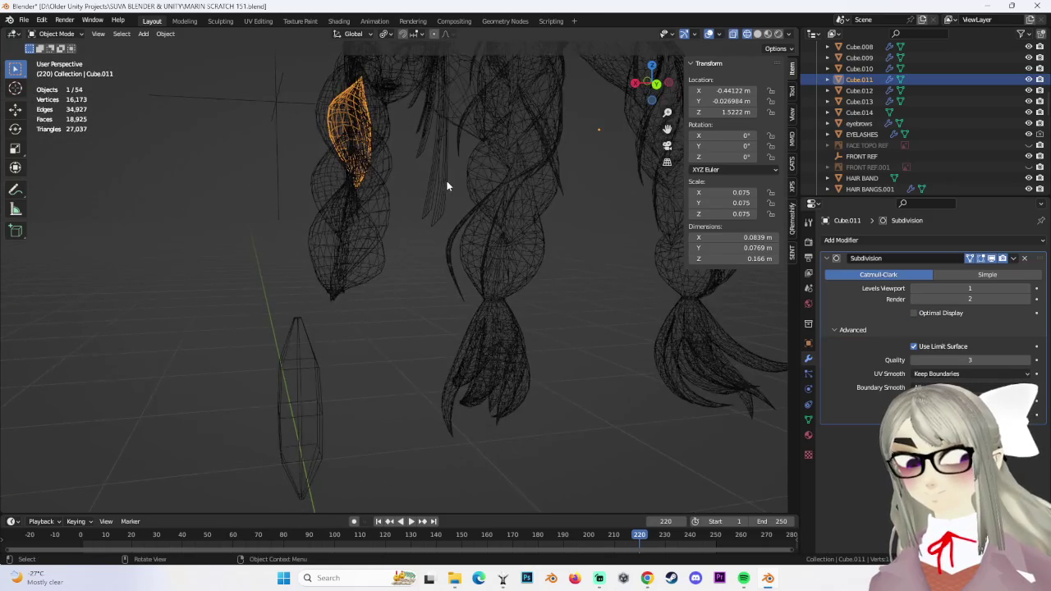
pyautogui.click(58, 34)
pyautogui.click(57, 50)
pyautogui.moveTo(427, 246)
pyautogui.mouseDown(button='middle')
pyautogui.moveTo(447, 257)
pyautogui.moveTo(416, 251)
pyautogui.mouseUp(button='middle')
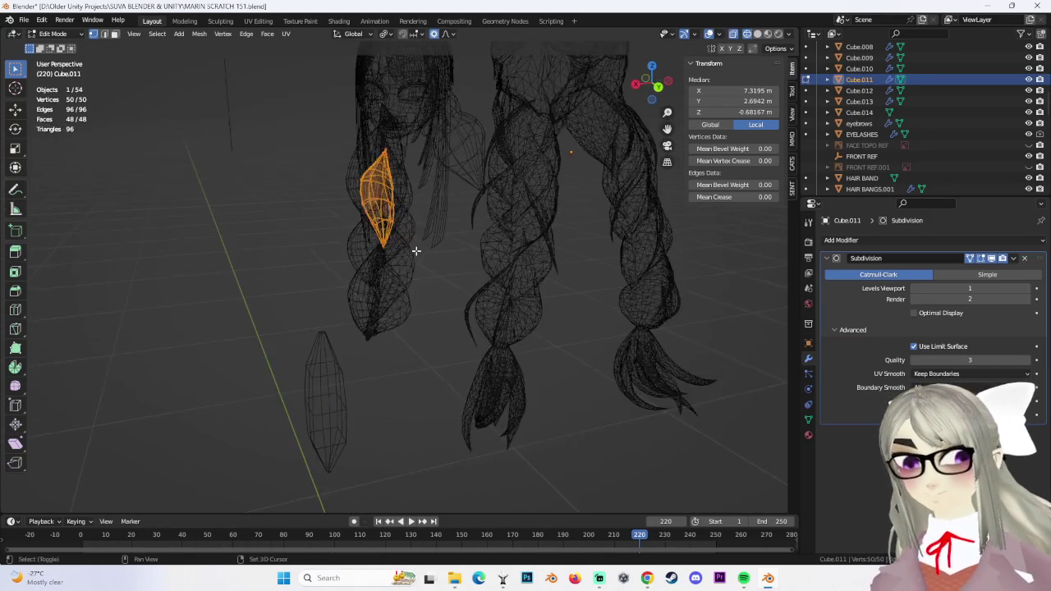
pyautogui.hotkey('shift', 'd')
pyautogui.click(291, 281)
pyautogui.click(657, 87)
pyautogui.press('s')
pyautogui.press('Escape')
pyautogui.press('s')
pyautogui.press('x')
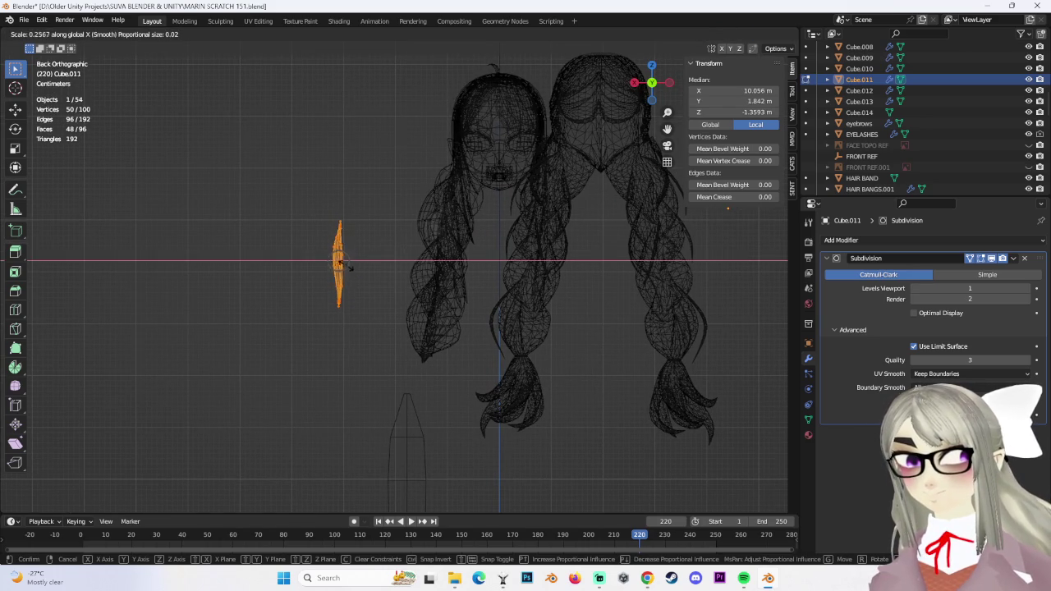
pyautogui.click(347, 267)
pyautogui.moveTo(372, 281); pyautogui.dragTo(415, 245, button='middle')
pyautogui.press('s')
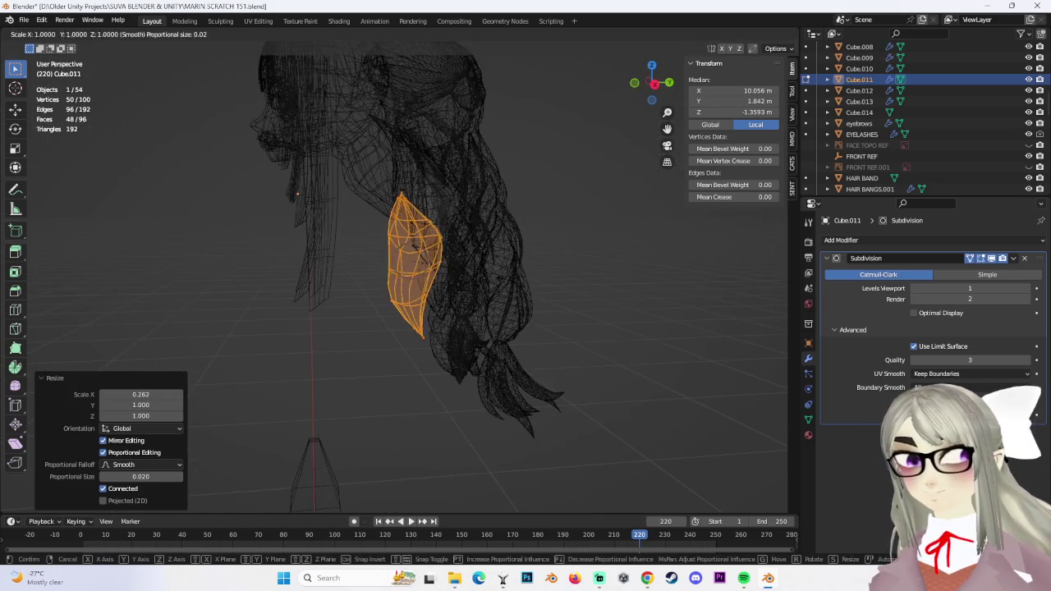
pyautogui.press('y')
pyautogui.click(554, 328)
pyautogui.moveTo(554, 328)
pyautogui.mouseDown(button='middle')
pyautogui.moveTo(436, 317)
pyautogui.moveTo(404, 331)
pyautogui.moveTo(444, 345)
pyautogui.moveTo(423, 292)
pyautogui.mouseUp(button='middle')
pyautogui.press('s')
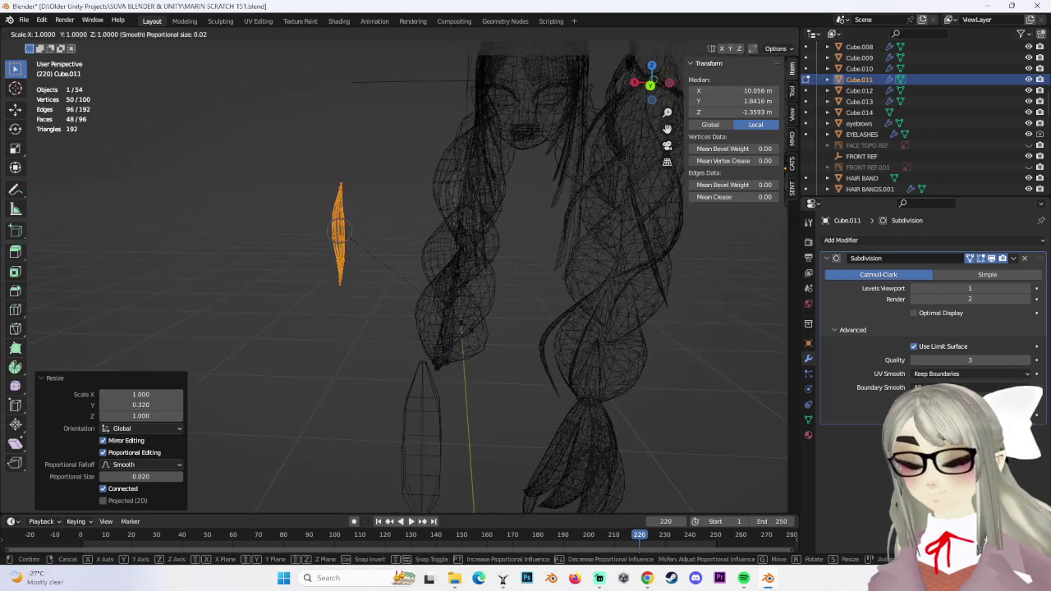
pyautogui.click(526, 271)
pyautogui.moveTo(526, 271)
pyautogui.mouseDown(button='middle')
pyautogui.moveTo(547, 254)
pyautogui.moveTo(539, 293)
pyautogui.moveTo(564, 278)
pyautogui.moveTo(521, 279)
pyautogui.moveTo(580, 274)
pyautogui.moveTo(469, 277)
pyautogui.moveTo(472, 260)
pyautogui.moveTo(443, 265)
pyautogui.mouseUp(button='middle')
pyautogui.moveTo(621, 277); pyautogui.dragTo(488, 286, button='middle')
pyautogui.rightClick(369, 249)
pyautogui.press('Escape')
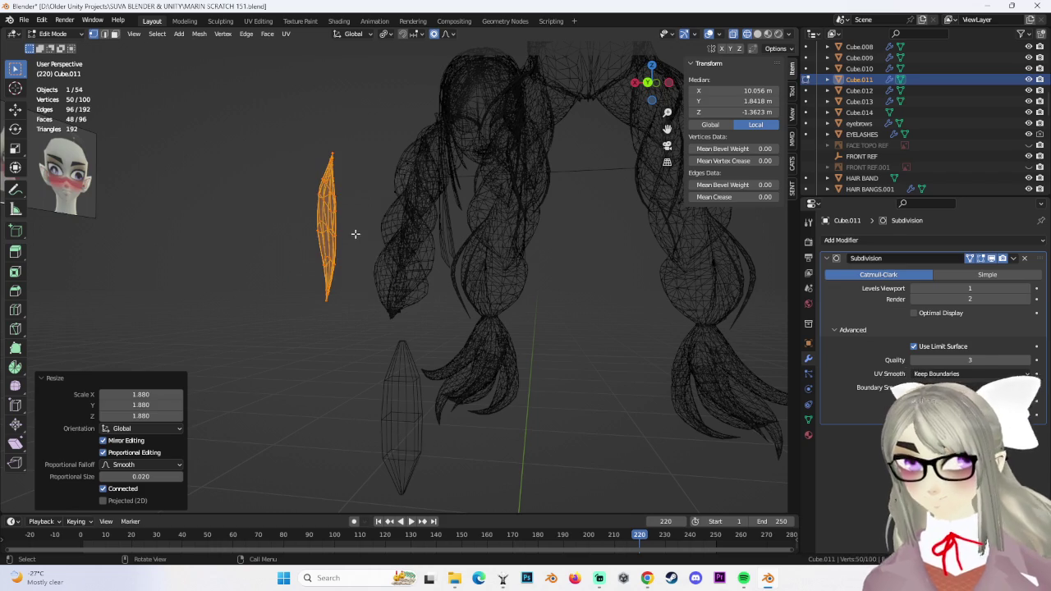
pyautogui.click(334, 211)
pyautogui.rightClick(333, 207)
pyautogui.hotkey('ctrl', 'l')
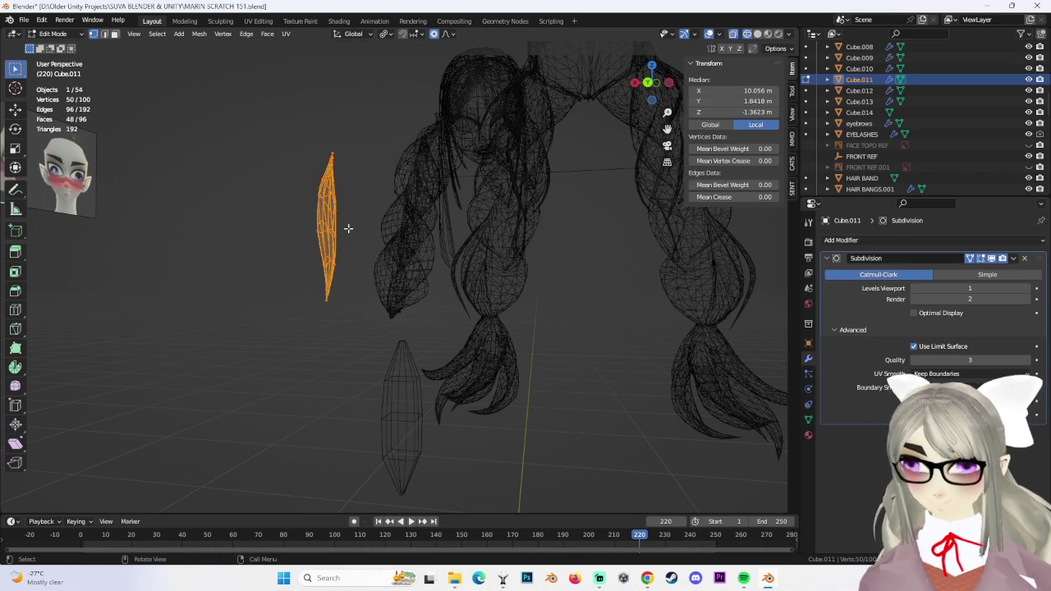
pyautogui.press('x')
pyautogui.click(320, 179)
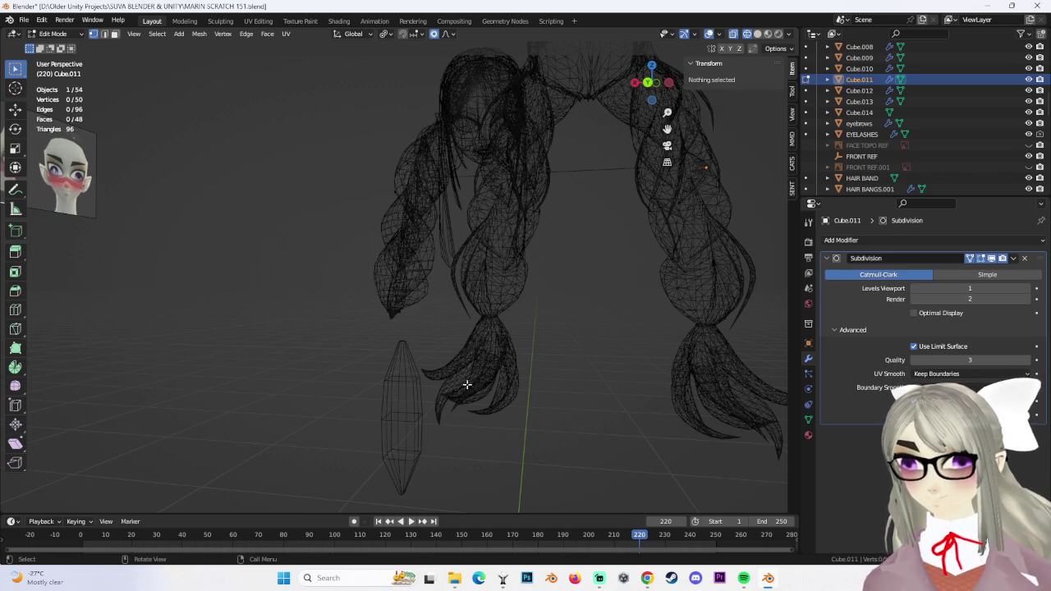
pyautogui.keyDown('shift'); pyautogui.moveTo(468, 377); pyautogui.dragTo(445, 293, button='middle'); pyautogui.keyUp('shift')
pyautogui.press('Tab')
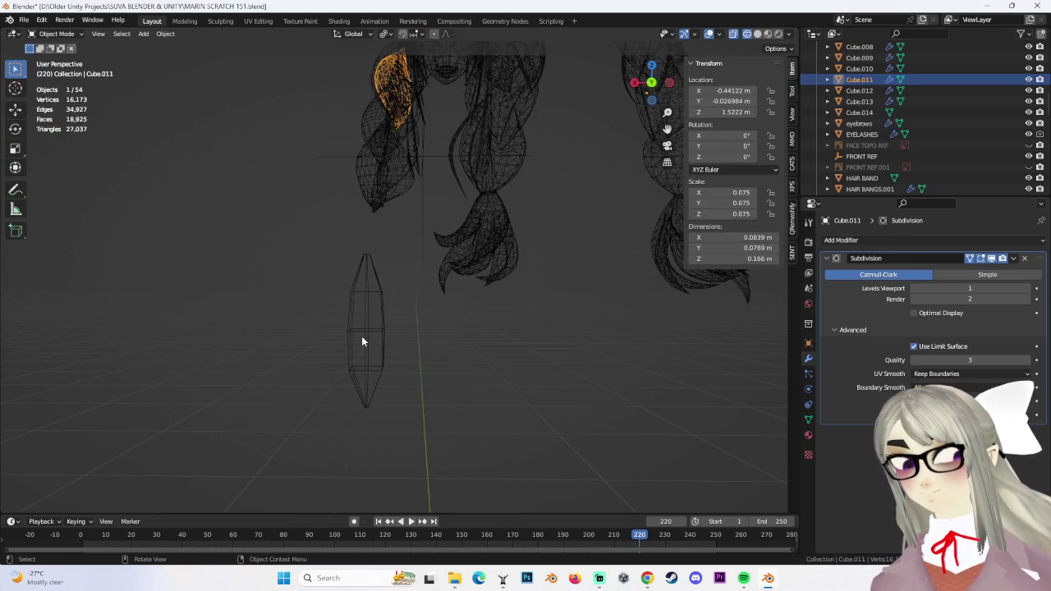
# Select Cube.014 and flatten it along Y to 0.457 of its depth
pyautogui.click(367, 324)
pyautogui.moveTo(396, 345)
pyautogui.mouseDown(button='middle')
pyautogui.moveTo(488, 326)
pyautogui.moveTo(533, 273)
pyautogui.mouseUp(button='middle')
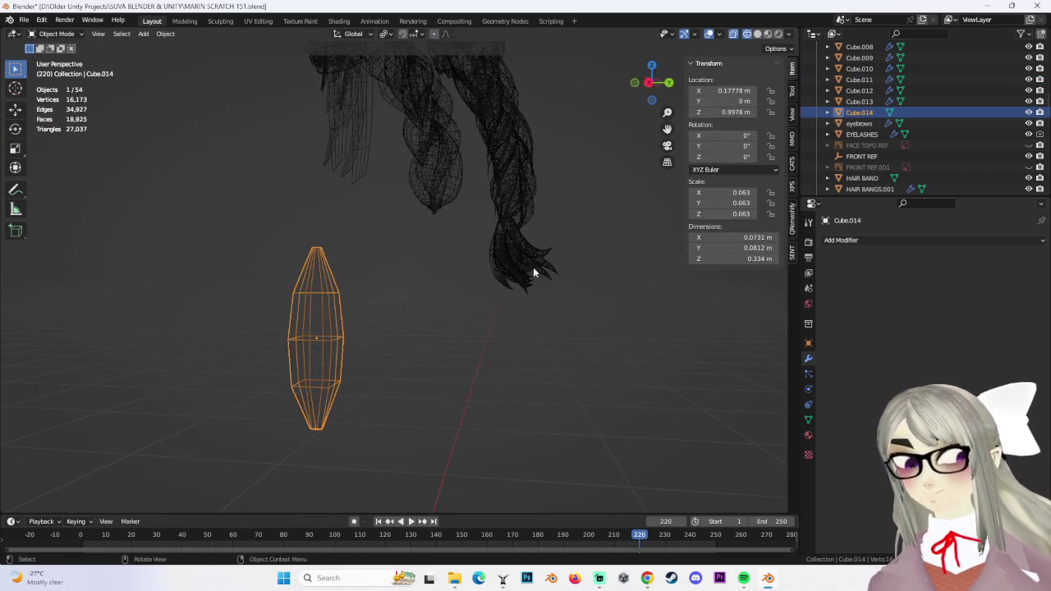
pyautogui.click(651, 85)
pyautogui.press('s')
pyautogui.press('y')
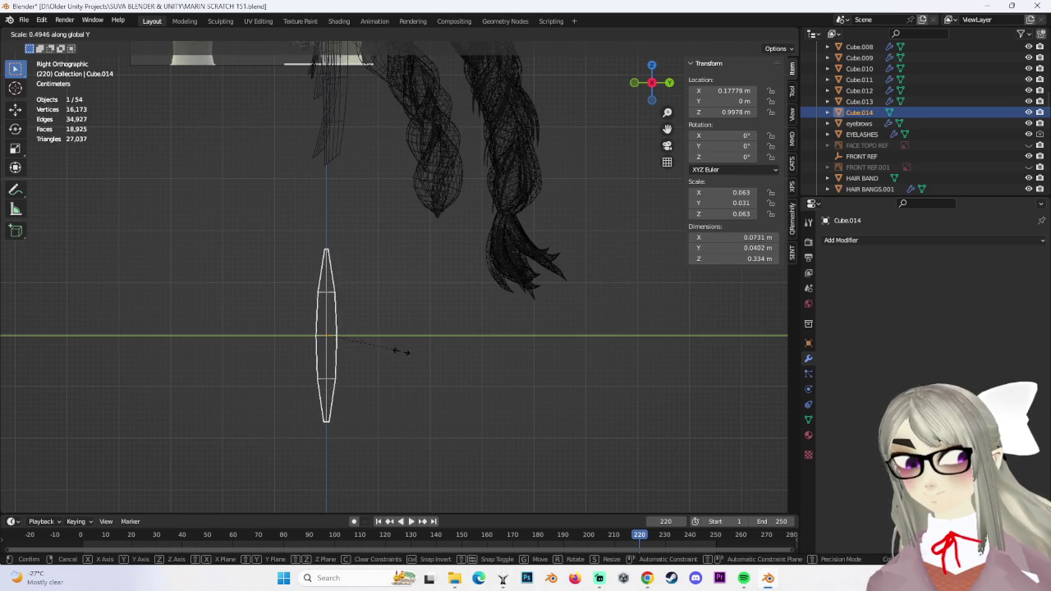
pyautogui.click(425, 365)
pyautogui.moveTo(399, 368)
pyautogui.mouseDown(button='middle')
pyautogui.moveTo(376, 386)
pyautogui.moveTo(672, 107)
pyautogui.mouseUp(button='middle')
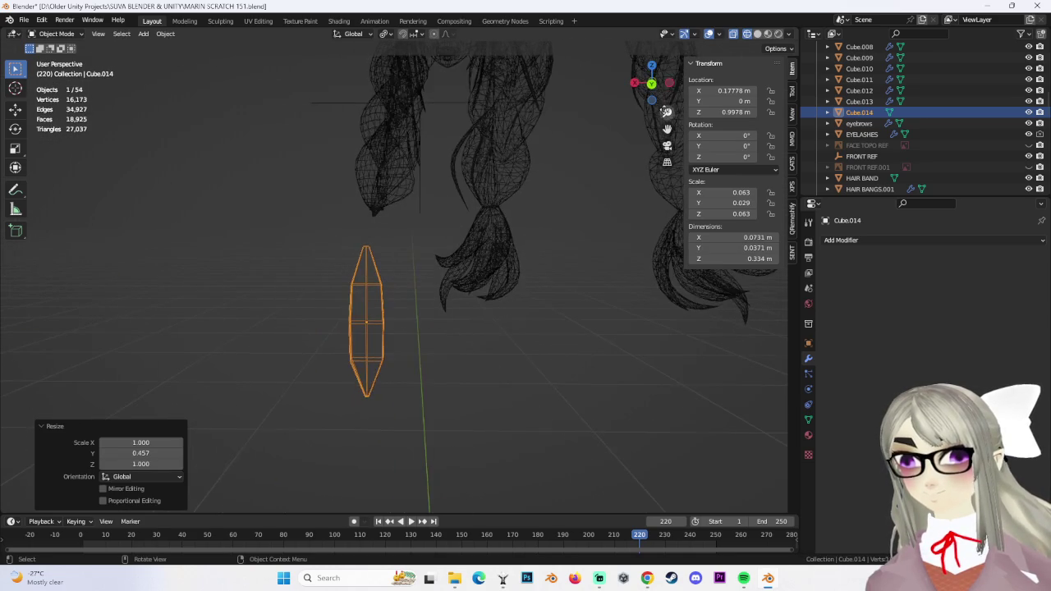
pyautogui.click(653, 83)
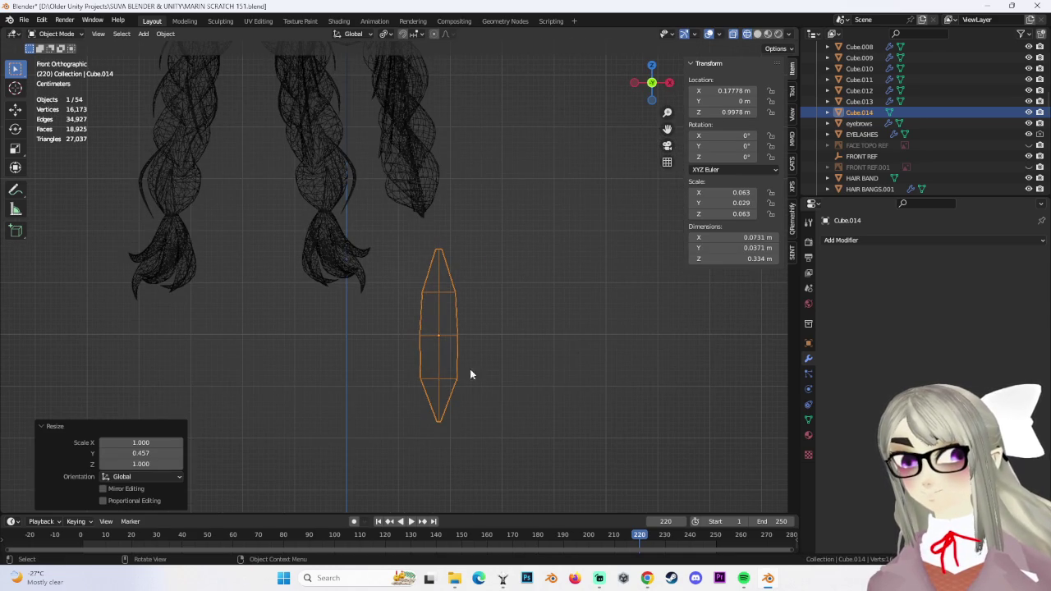
# In Edit Mode, nudge the lower-right vertices outward and shrink the top vertices
pyautogui.click(70, 36)
pyautogui.click(62, 51)
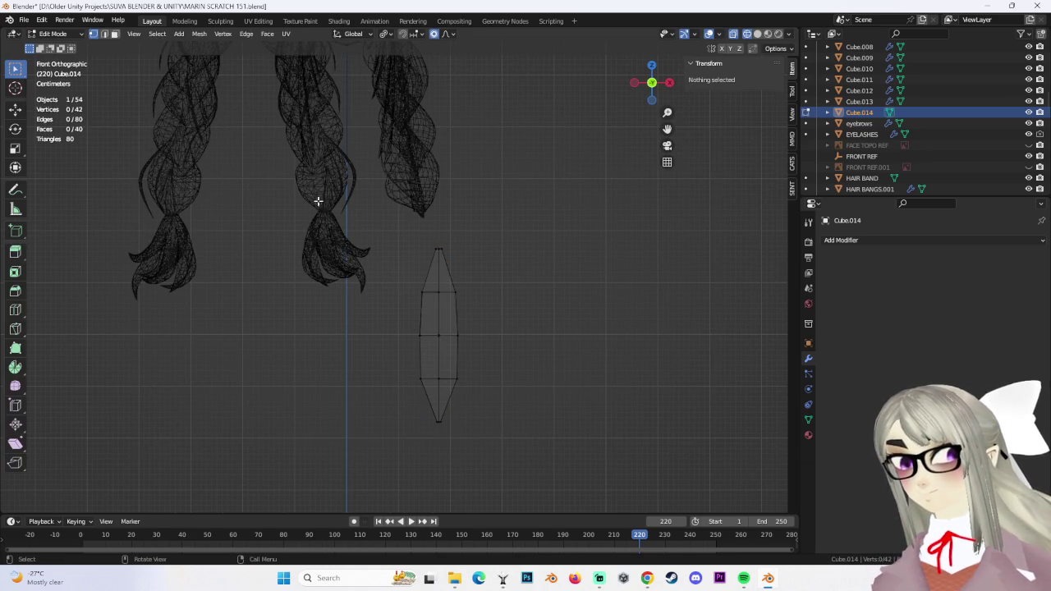
pyautogui.moveTo(426, 387); pyautogui.dragTo(424, 378)
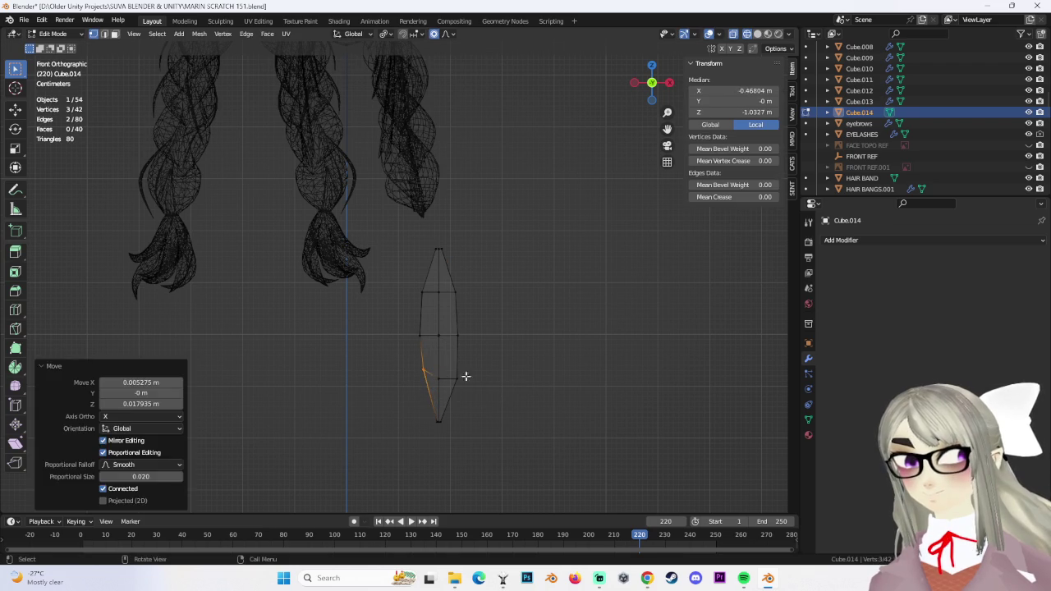
pyautogui.press('g')
pyautogui.click(537, 413)
pyautogui.moveTo(413, 284); pyautogui.dragTo(433, 249)
pyautogui.press('s')
pyautogui.click(452, 267)
pyautogui.moveTo(390, 289)
pyautogui.mouseDown(button='middle')
pyautogui.moveTo(403, 319)
pyautogui.moveTo(399, 298)
pyautogui.moveTo(481, 364)
pyautogui.moveTo(459, 323)
pyautogui.moveTo(537, 441)
pyautogui.moveTo(471, 317)
pyautogui.moveTo(506, 336)
pyautogui.moveTo(510, 253)
pyautogui.moveTo(531, 394)
pyautogui.moveTo(513, 350)
pyautogui.moveTo(350, 310)
pyautogui.moveTo(463, 315)
pyautogui.moveTo(432, 324)
pyautogui.moveTo(410, 357)
pyautogui.mouseUp(button='middle')
# From the top view, push side vertices and move the top-right, top-left and bottom-left vertices
pyautogui.click(411, 357)
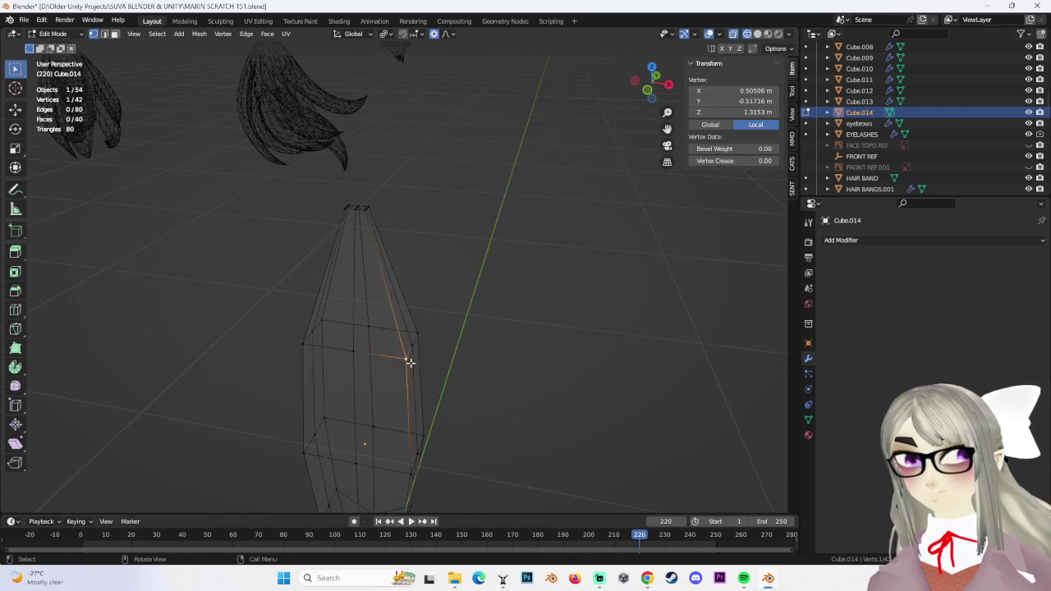
pyautogui.click(499, 359)
pyautogui.moveTo(500, 359); pyautogui.dragTo(500, 338, button='middle')
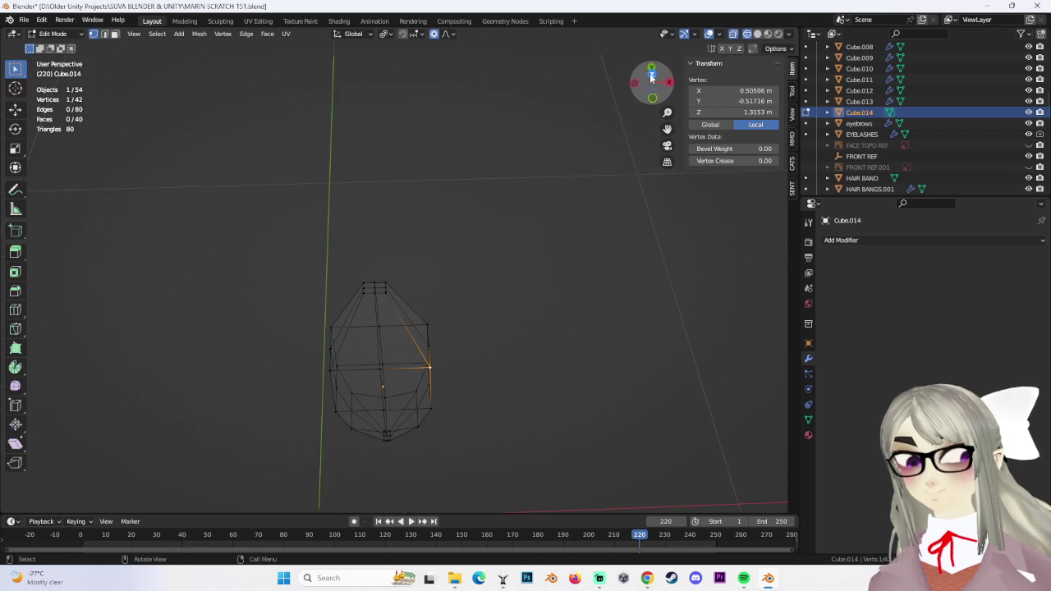
pyautogui.click(650, 78)
pyautogui.scroll(4, 493, 362)
pyautogui.press('g')
pyautogui.click(493, 270)
pyautogui.click(492, 270)
pyautogui.press('g')
pyautogui.click(450, 271)
pyautogui.click(281, 264)
pyautogui.press('g')
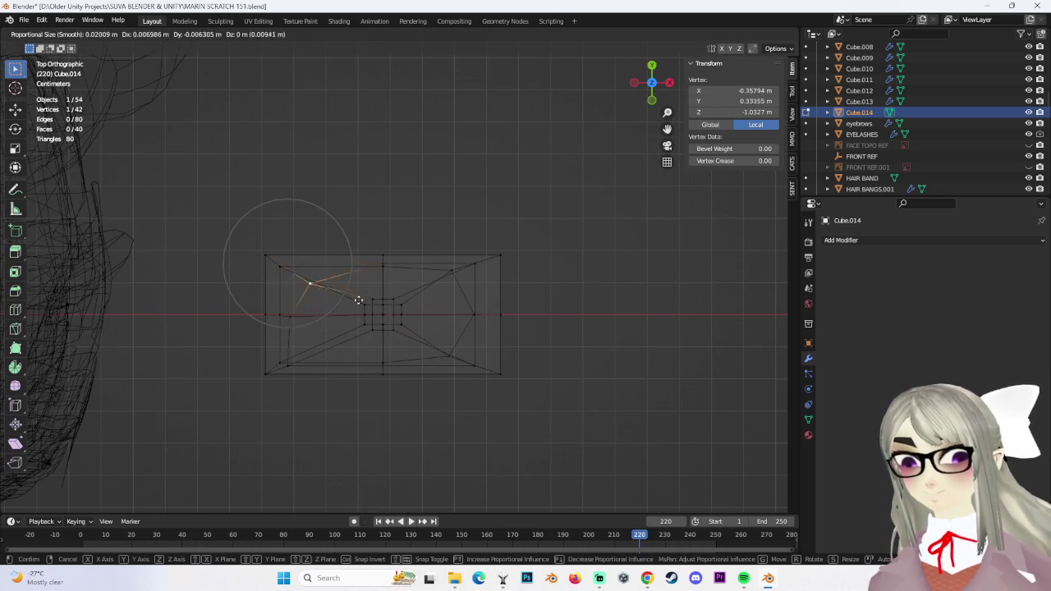
pyautogui.click(347, 285)
pyautogui.click(283, 363)
pyautogui.press('g')
pyautogui.click(310, 350)
pyautogui.moveTo(309, 350)
pyautogui.mouseDown(button='middle')
pyautogui.moveTo(347, 288)
pyautogui.moveTo(413, 321)
pyautogui.moveTo(361, 356)
pyautogui.moveTo(420, 403)
pyautogui.moveTo(453, 411)
pyautogui.mouseUp(button='middle')
# Move left and right side vertices with soft proportional falloff to start bending the strand
pyautogui.press('g')
pyautogui.click(452, 397)
pyautogui.click(351, 352)
pyautogui.press('g')
pyautogui.click(363, 329)
pyautogui.moveTo(364, 329)
pyautogui.mouseDown(button='middle')
pyautogui.moveTo(432, 321)
pyautogui.moveTo(427, 268)
pyautogui.moveTo(390, 355)
pyautogui.moveTo(382, 410)
pyautogui.mouseUp(button='middle')
pyautogui.scroll(3, 391, 381)
pyautogui.press('g')
pyautogui.click(472, 429)
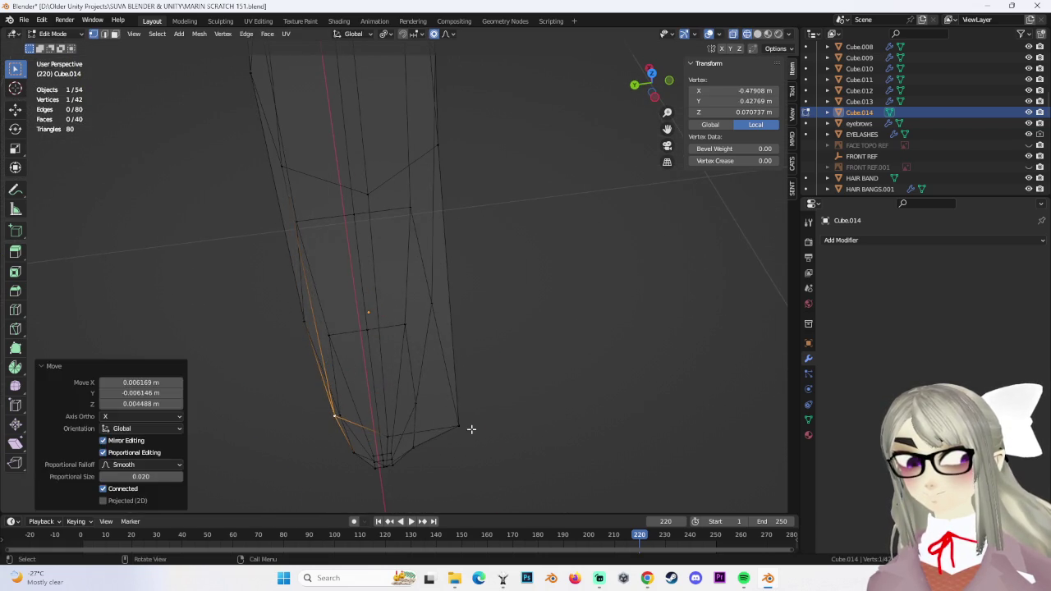
pyautogui.click(460, 426)
pyautogui.press('g')
pyautogui.click(425, 388)
# Pull several vertices inward to narrow the strand and curve it toward the tip
pyautogui.click(410, 202)
pyautogui.press('g')
pyautogui.click(396, 224)
pyautogui.click(300, 225)
pyautogui.press('g')
pyautogui.click(341, 248)
pyautogui.moveTo(346, 286)
pyautogui.mouseDown(button='middle')
pyautogui.moveTo(439, 258)
pyautogui.moveTo(455, 167)
pyautogui.moveTo(432, 271)
pyautogui.moveTo(348, 328)
pyautogui.moveTo(367, 225)
pyautogui.mouseUp(button='middle')
pyautogui.click(348, 327)
pyautogui.press('g')
pyautogui.click(386, 301)
pyautogui.click(387, 333)
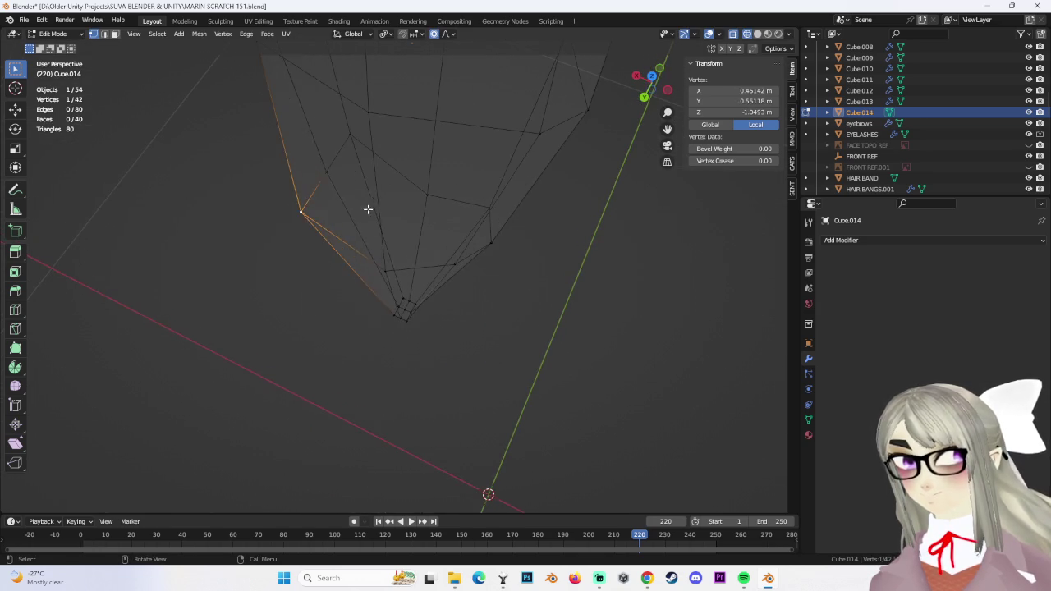
pyautogui.press('g')
pyautogui.click(354, 132)
pyautogui.click(367, 161)
pyautogui.press('g')
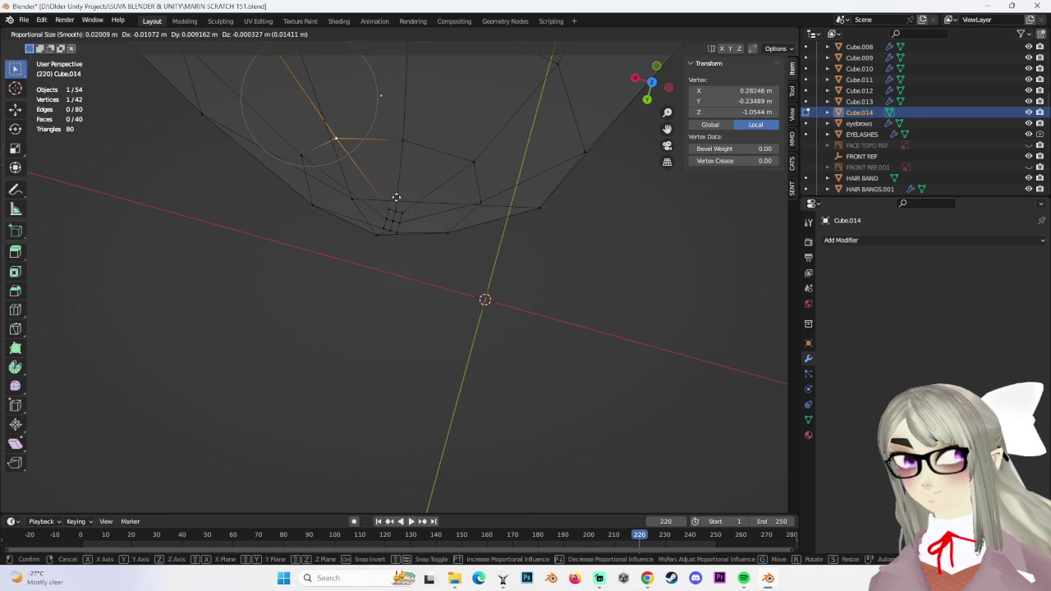
pyautogui.click(397, 223)
# Scale the nine lower tip vertices to 0.388 to pinch the tip to a point
pyautogui.moveTo(397, 225)
pyautogui.mouseDown(button='middle')
pyautogui.moveTo(441, 263)
pyautogui.moveTo(417, 381)
pyautogui.moveTo(422, 265)
pyautogui.mouseUp(button='middle')
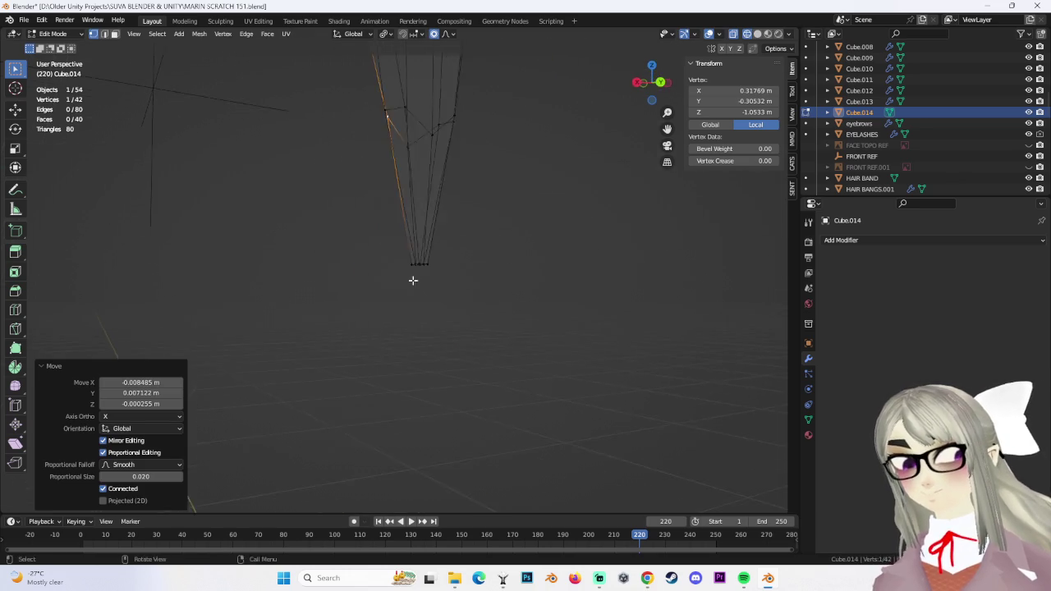
pyautogui.moveTo(335, 223); pyautogui.dragTo(493, 348)
pyautogui.press('s')
pyautogui.click(423, 313)
pyautogui.moveTo(426, 317); pyautogui.dragTo(405, 182, button='middle')
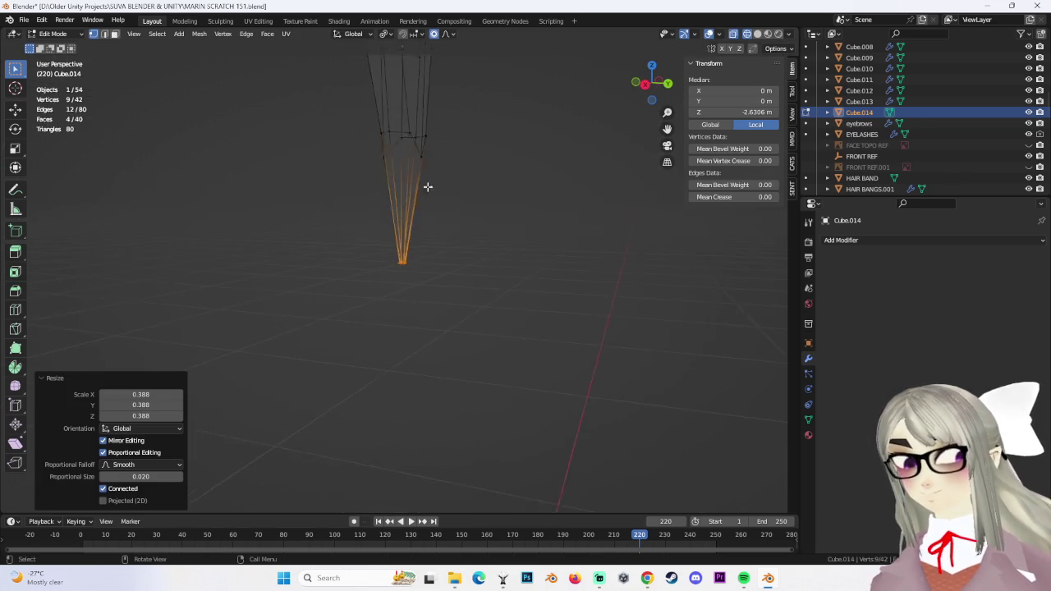
# Nudge a left-side vertex, scale the top cap and raise the top vertex into a spike
pyautogui.moveTo(393, 258); pyautogui.dragTo(288, 249, button='middle')
pyautogui.click(652, 82)
pyautogui.click(372, 273)
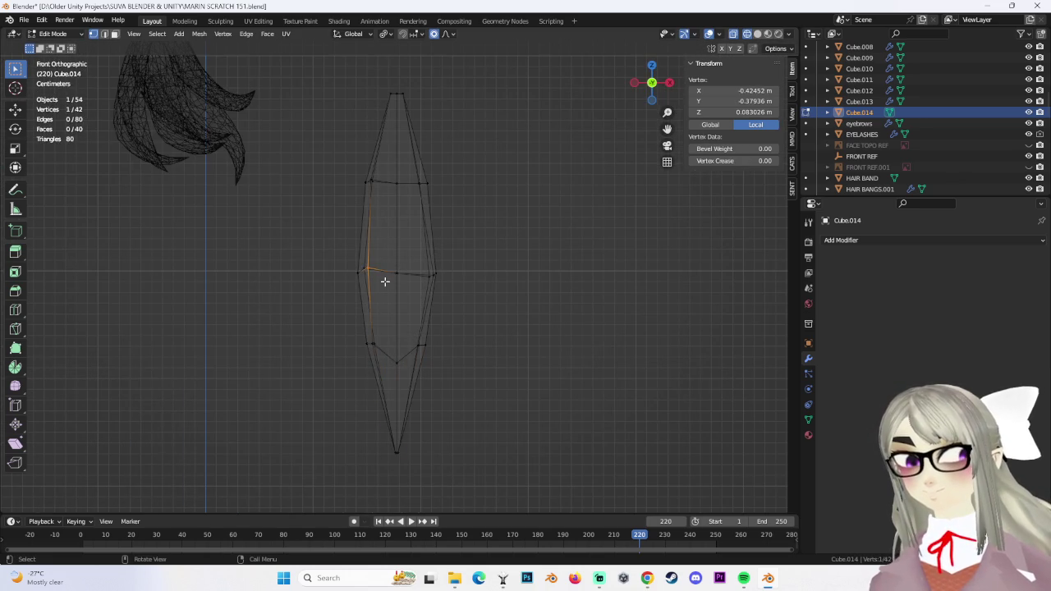
pyautogui.moveTo(377, 275); pyautogui.dragTo(378, 279)
pyautogui.scroll(-3, 459, 308)
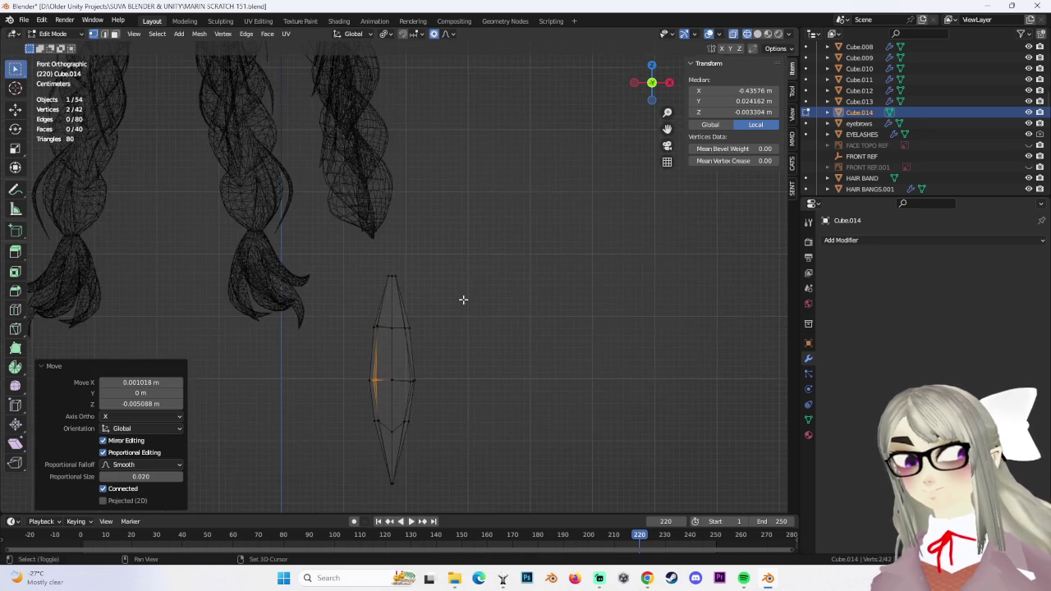
pyautogui.moveTo(549, 263)
pyautogui.mouseDown(button='middle')
pyautogui.moveTo(362, 298)
pyautogui.moveTo(459, 315)
pyautogui.moveTo(540, 245)
pyautogui.mouseUp(button='middle')
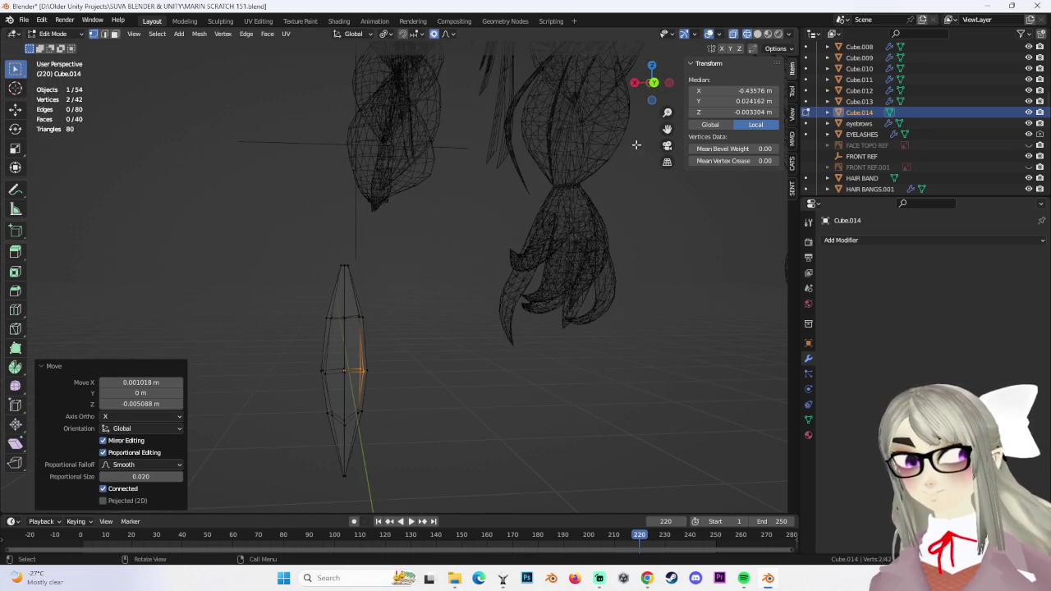
pyautogui.click(654, 85)
pyautogui.moveTo(394, 279); pyautogui.dragTo(527, 290)
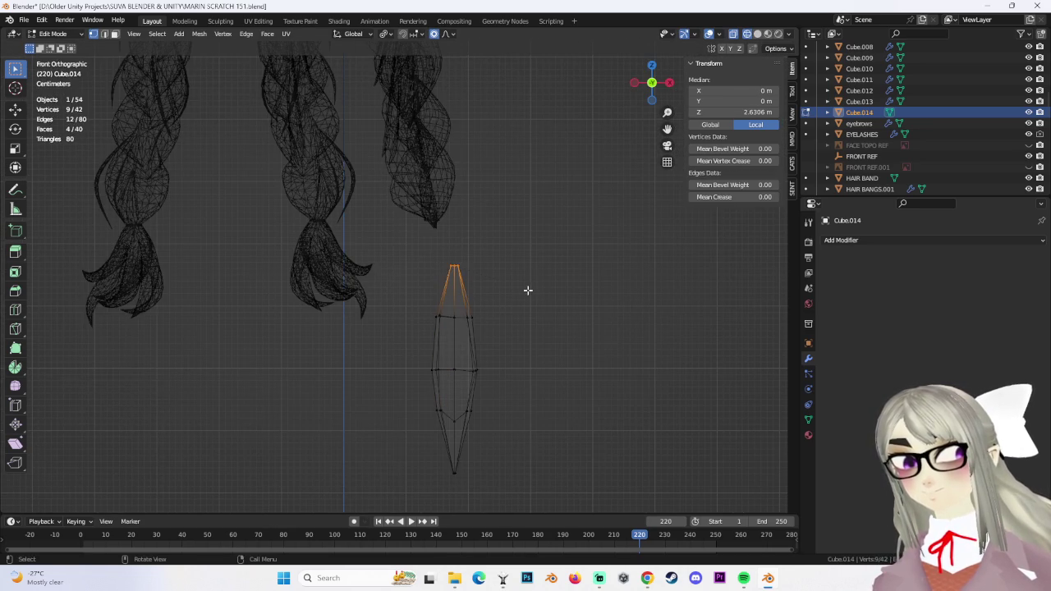
pyautogui.click(490, 289)
pyautogui.moveTo(488, 289)
pyautogui.mouseDown(button='middle')
pyautogui.moveTo(471, 303)
pyautogui.moveTo(430, 290)
pyautogui.moveTo(482, 255)
pyautogui.moveTo(401, 244)
pyautogui.mouseUp(button='middle')
pyautogui.scroll(3, 441, 237)
pyautogui.scroll(3, 489, 250)
pyautogui.click(438, 240)
pyautogui.press('g')
pyautogui.click(425, 223)
# Widen the bottom section by 4.487 into a flared base, undoing a trial X-only scale
pyautogui.scroll(-2, 519, 286)
pyautogui.moveTo(519, 286); pyautogui.dragTo(407, 253, button='middle')
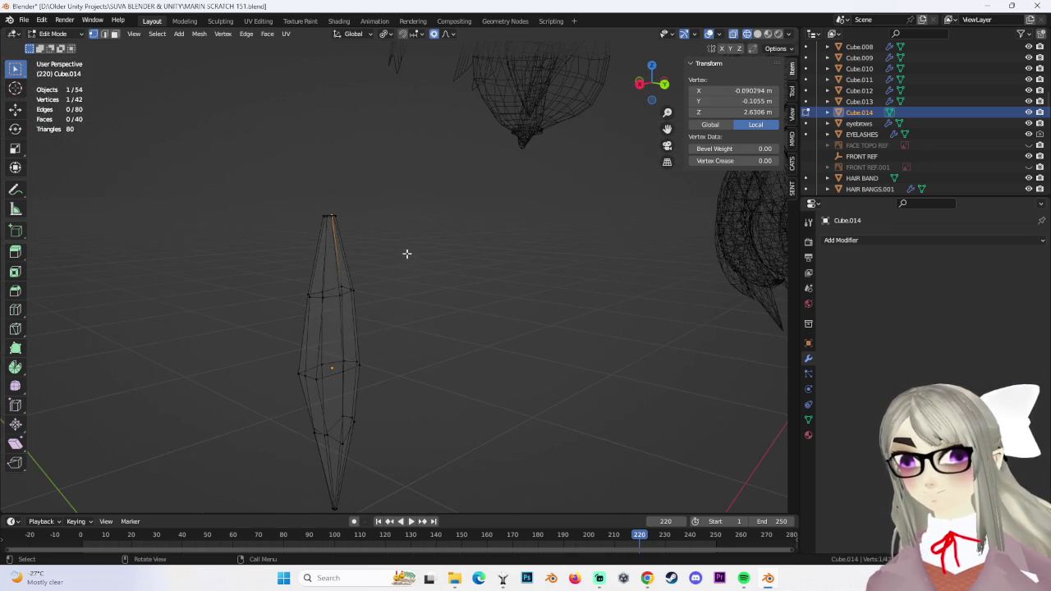
pyautogui.click(644, 86)
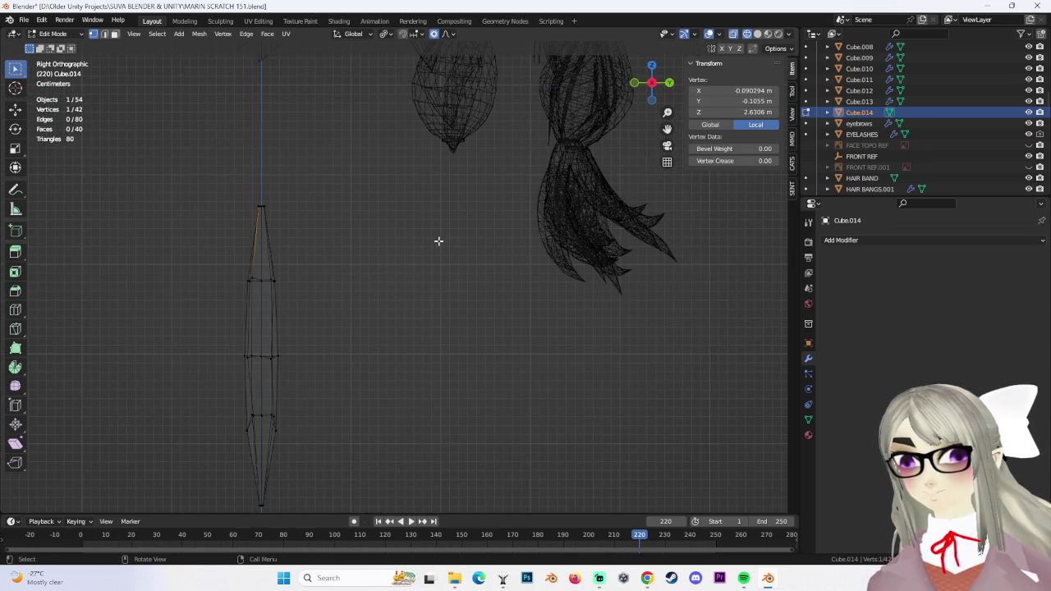
pyautogui.moveTo(407, 255)
pyautogui.mouseDown(button='middle')
pyautogui.moveTo(547, 296)
pyautogui.moveTo(481, 399)
pyautogui.mouseUp(button='middle')
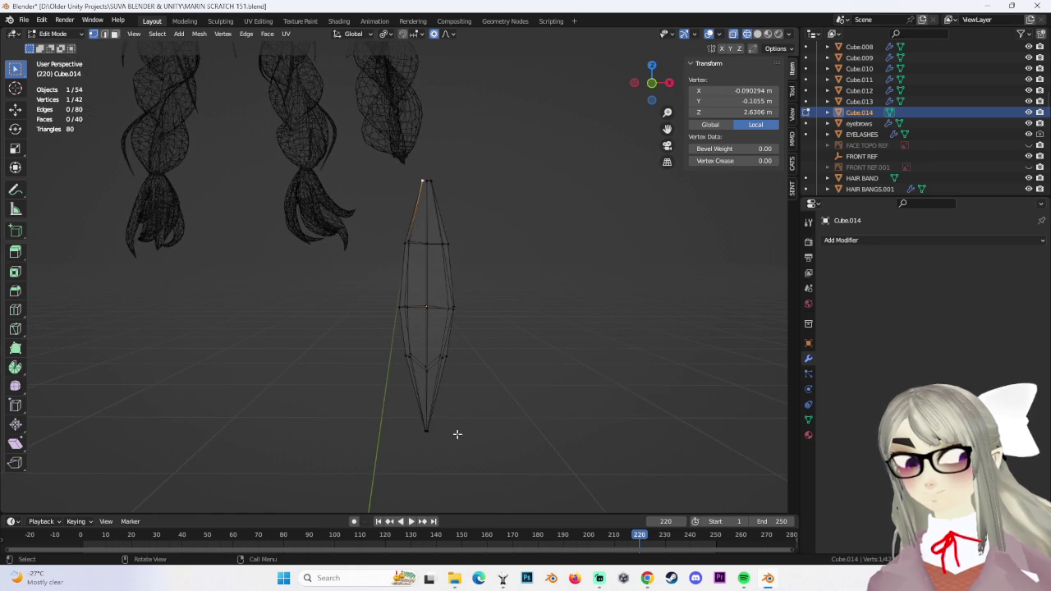
pyautogui.click(3, 394)
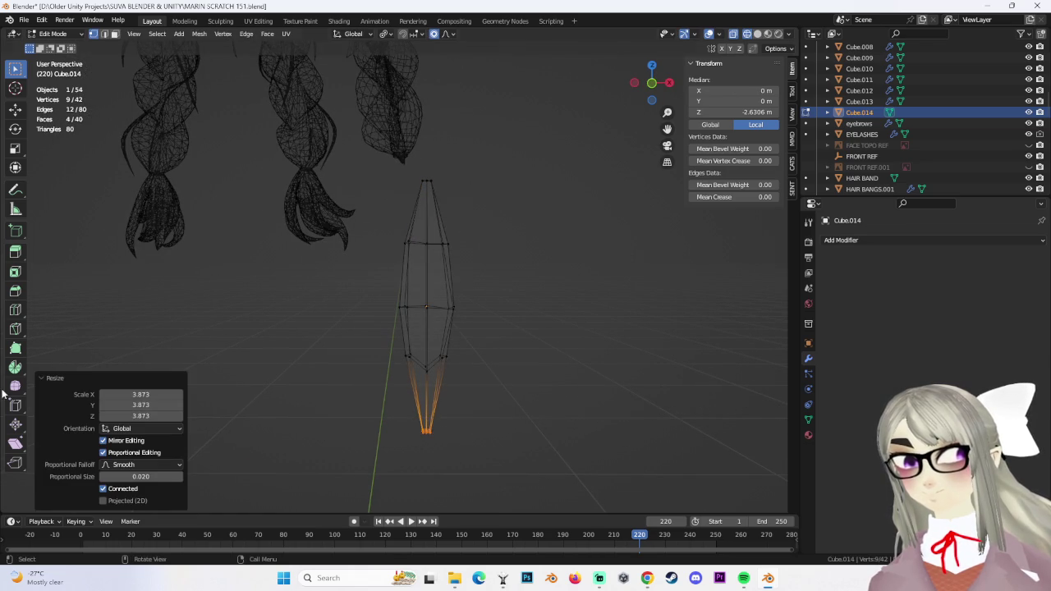
pyautogui.scroll(1, 493, 374)
pyautogui.scroll(2, 526, 331)
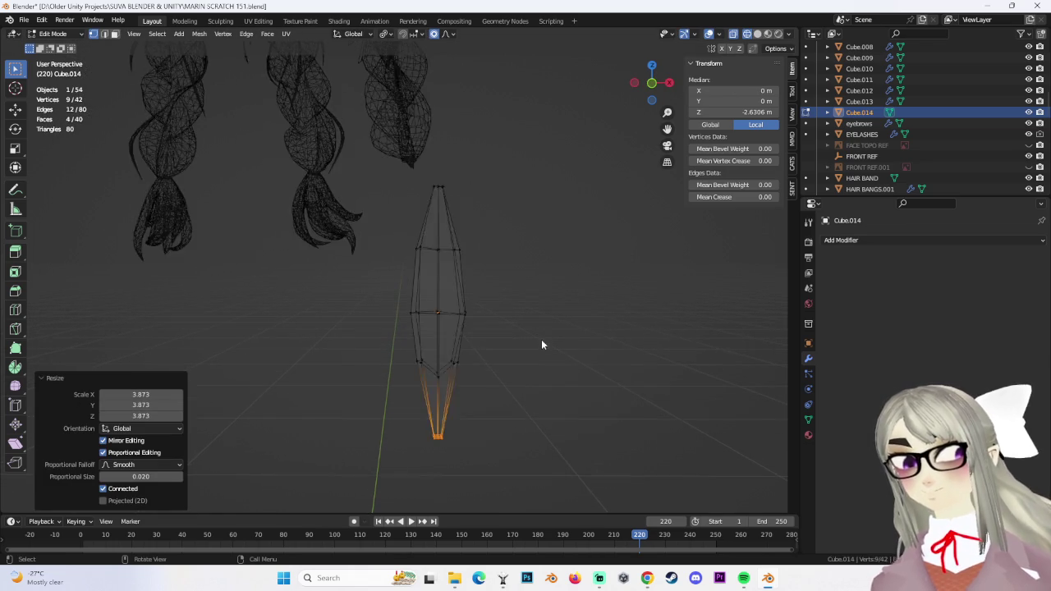
pyautogui.press('s')
pyautogui.press('Escape')
pyautogui.moveTo(624, 386); pyautogui.dragTo(611, 383, button='middle')
pyautogui.press('s')
pyautogui.press('x')
pyautogui.press('Return')
pyautogui.hotkey('ctrl', 'z')
pyautogui.click(651, 94)
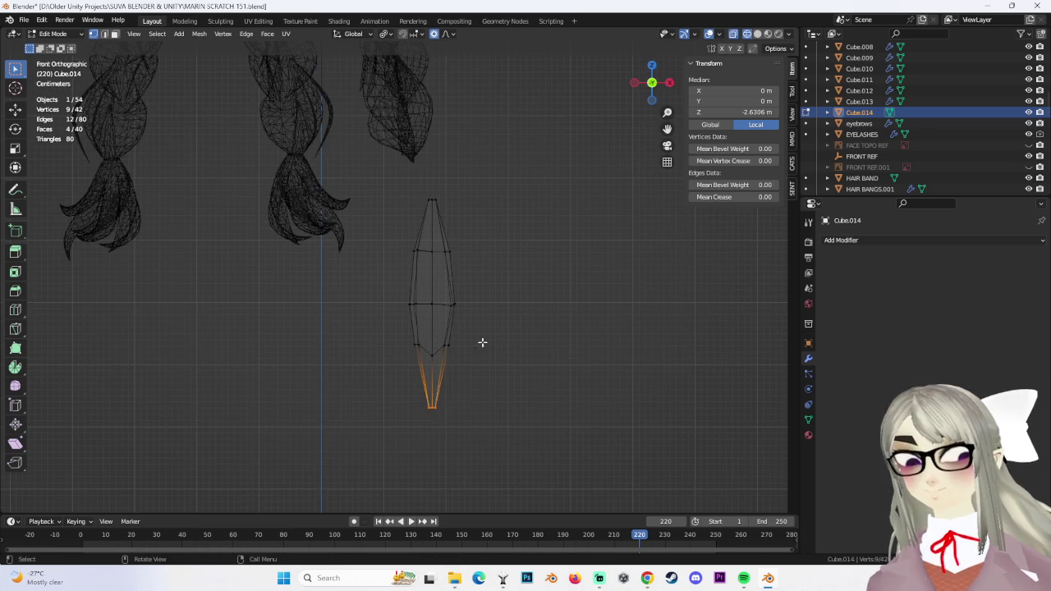
pyautogui.click(778, 324)
pyautogui.press('s')
pyautogui.click(612, 400)
# Slide two middle vertices and nudge three right-side vertices outward
pyautogui.click(431, 353)
pyautogui.press('g')
pyautogui.click(448, 354)
pyautogui.keyDown('alt'); pyautogui.click(410, 351); pyautogui.keyUp('alt')
pyautogui.press('g')
pyautogui.click(450, 344)
pyautogui.press('g')
pyautogui.click(466, 354)
pyautogui.moveTo(465, 354); pyautogui.dragTo(308, 366, button='middle')
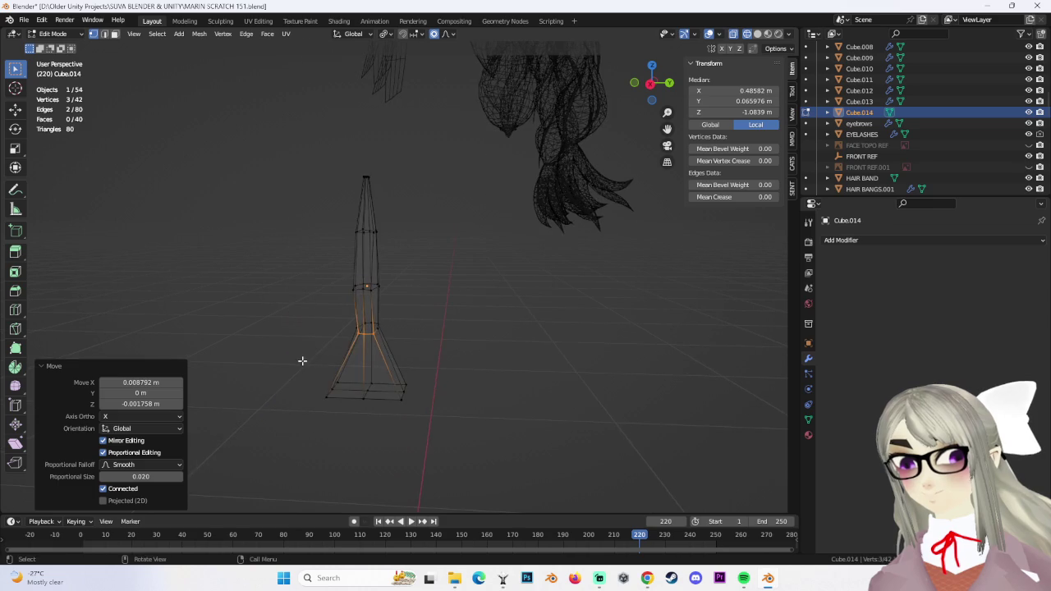
# Select the whole base and flatten it along Y in the right side view
pyautogui.moveTo(308, 365); pyautogui.dragTo(353, 404)
pyautogui.press('l')
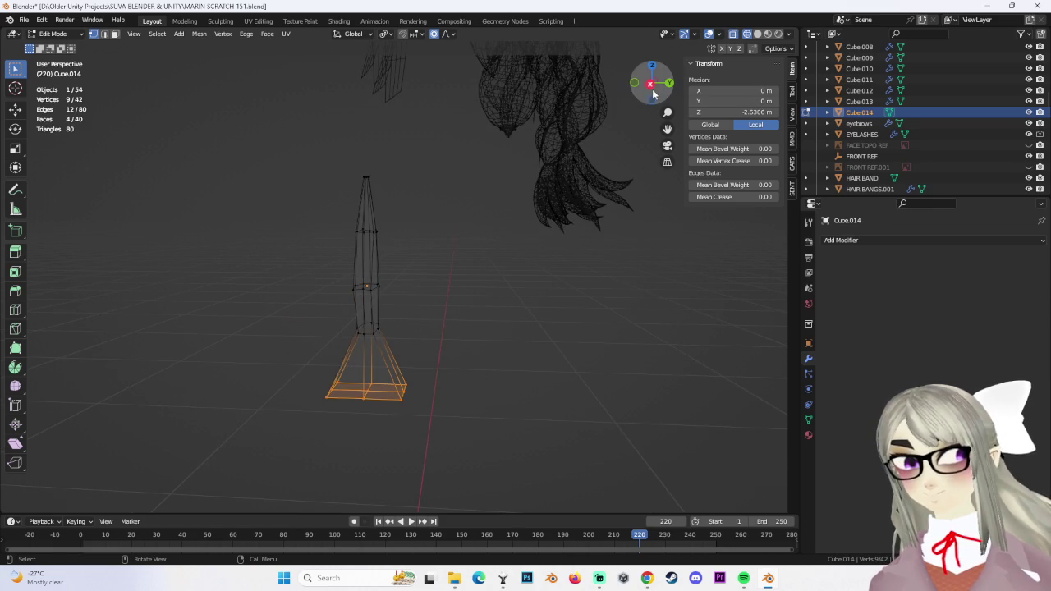
pyautogui.click(650, 83)
pyautogui.press('y')
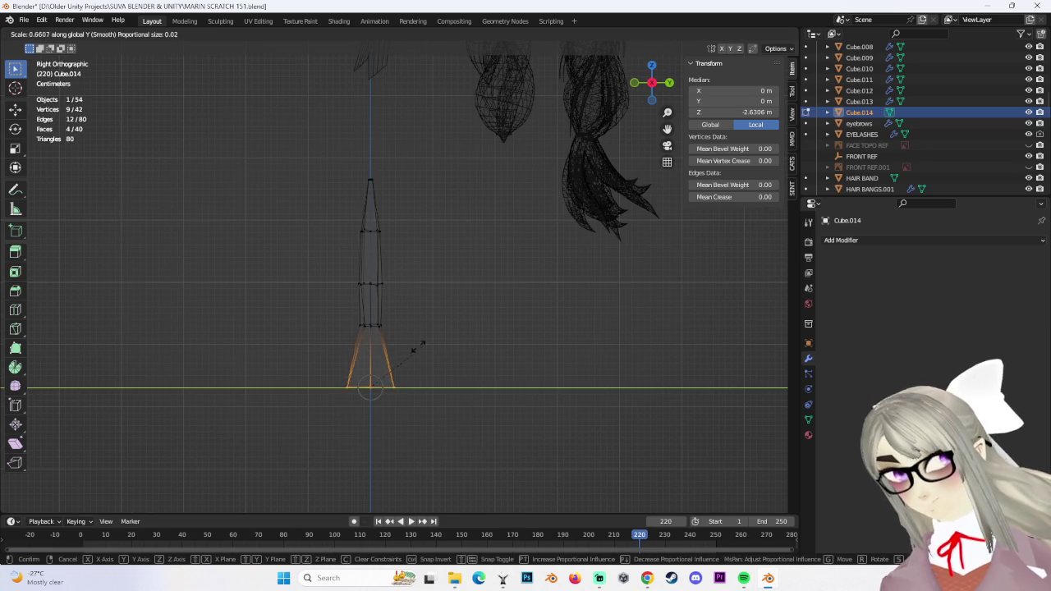
pyautogui.click(375, 359)
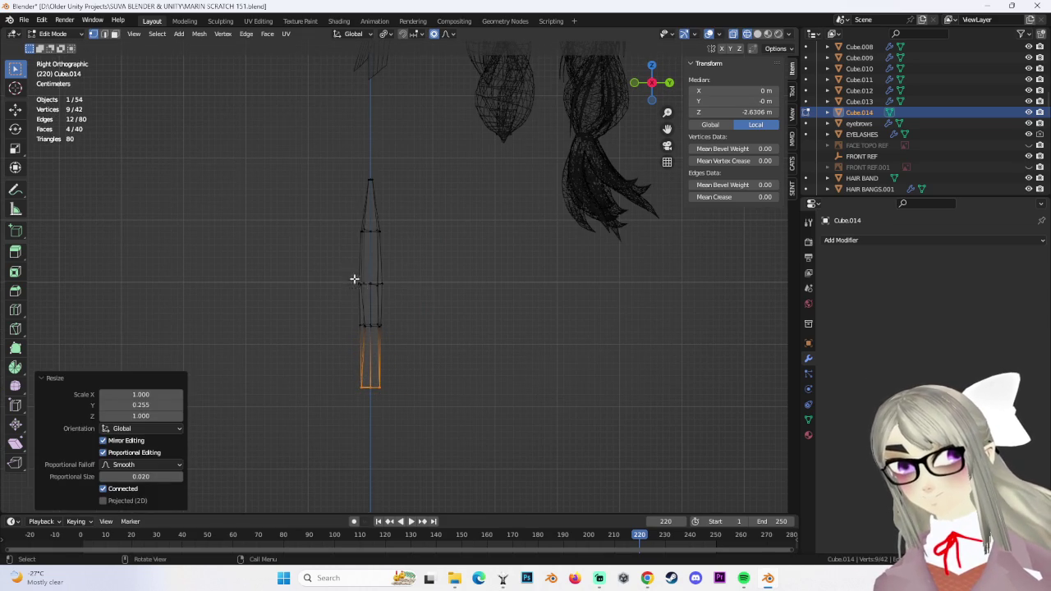
# Scale the middle and top vertex rings to taper the spike
pyautogui.keyDown('alt'); pyautogui.click(361, 286); pyautogui.keyUp('alt')
pyautogui.press('s')
pyautogui.click(429, 300)
pyautogui.keyDown('alt'); pyautogui.click(362, 231); pyautogui.keyUp('alt')
pyautogui.press('s')
pyautogui.click(436, 250)
# Flatten the entire strand front-to-back along the Y axis
pyautogui.moveTo(316, 149); pyautogui.dragTo(435, 439)
pyautogui.press('s')
pyautogui.press('y')
pyautogui.click(398, 375)
# Shift the middle edge loop sideways along X in the back view
pyautogui.moveTo(394, 359)
pyautogui.mouseDown(button='middle')
pyautogui.moveTo(511, 359)
pyautogui.moveTo(361, 253)
pyautogui.mouseUp(button='middle')
pyautogui.keyDown('alt'); pyautogui.click(427, 287); pyautogui.keyUp('alt')
pyautogui.click(653, 88)
pyautogui.press('g')
pyautogui.press('x')
pyautogui.click(365, 225)
# Move the top vertices to the left to form a pointed tip
pyautogui.click(366, 226)
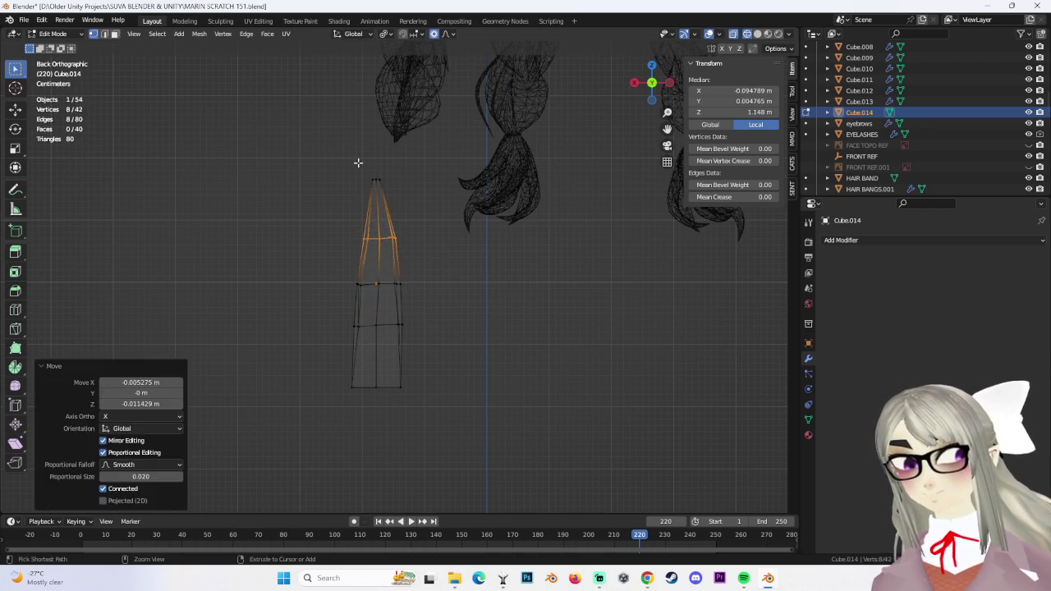
pyautogui.scroll(3, 395, 251)
pyautogui.moveTo(395, 251); pyautogui.dragTo(371, 207)
pyautogui.press('g')
pyautogui.click(397, 196)
pyautogui.press('g')
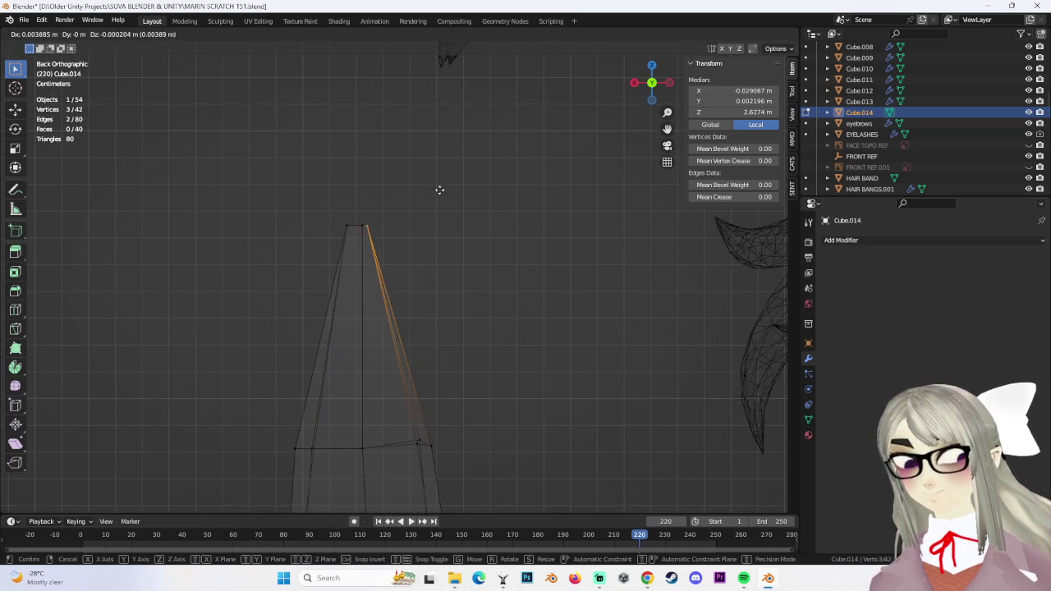
pyautogui.click(434, 190)
# Reposition the left-side vertices to refine the blade outline
pyautogui.click(351, 231)
pyautogui.press('g')
pyautogui.click(354, 274)
pyautogui.press('g')
pyautogui.click(361, 262)
# Edge-slide the lower rings closer together along the strand
pyautogui.scroll(-2, 386, 271)
pyautogui.scroll(-2, 403, 277)
pyautogui.scroll(-2, 430, 277)
pyautogui.moveTo(394, 313); pyautogui.dragTo(495, 348)
pyautogui.moveTo(366, 375); pyautogui.dragTo(526, 419)
pyautogui.click(473, 423)
pyautogui.click(533, 431)
pyautogui.press('g')
pyautogui.press('g')
pyautogui.click(545, 419)
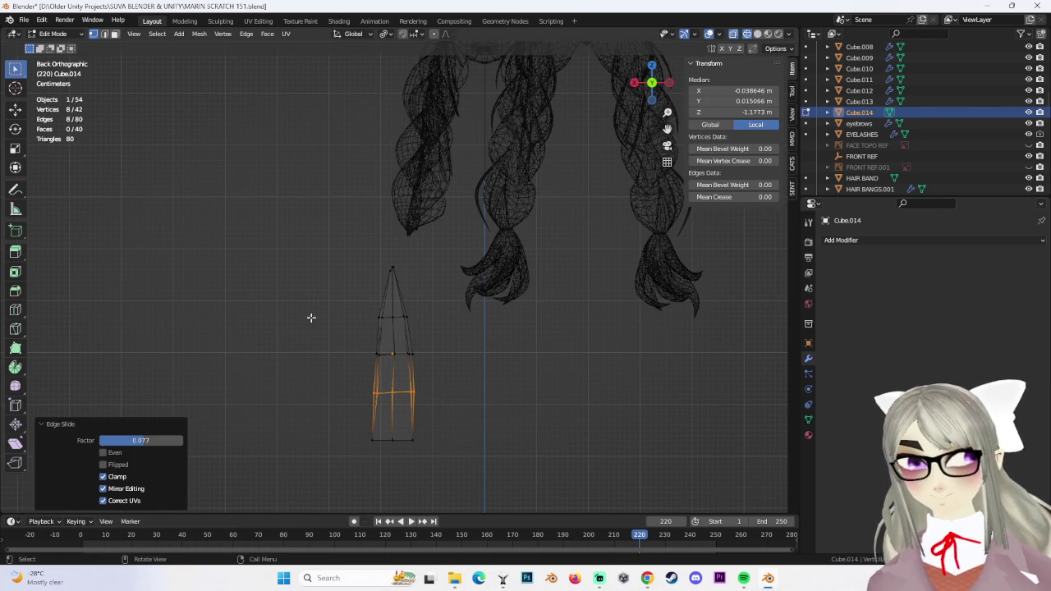
# Return the spike to Object Mode
pyautogui.click(72, 47)
pyautogui.click(893, 240)
pyautogui.click(880, 238)
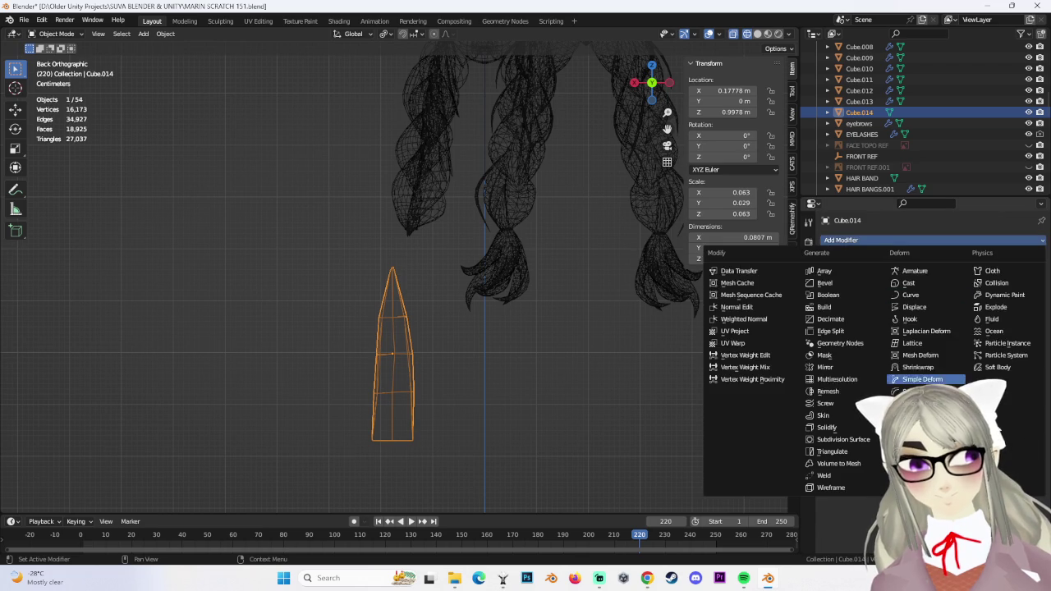
# Add a Subdivision Surface modifier to the strand
pyautogui.click(865, 441)
pyautogui.keyDown('shift'); pyautogui.moveTo(421, 378); pyautogui.dragTo(496, 404, button='middle'); pyautogui.keyUp('shift')
pyautogui.moveTo(410, 334)
pyautogui.mouseDown(button='middle')
pyautogui.moveTo(504, 348)
pyautogui.moveTo(458, 347)
pyautogui.moveTo(622, 343)
pyautogui.moveTo(222, 124)
pyautogui.mouseUp(button='middle')
# Bend the strand's middle vertices with a proportional-falloff move in Edit Mode
pyautogui.click(71, 64)
pyautogui.moveTo(345, 345)
pyautogui.mouseDown(button='middle')
pyautogui.moveTo(432, 342)
pyautogui.moveTo(322, 352)
pyautogui.moveTo(405, 348)
pyautogui.moveTo(409, 56)
pyautogui.mouseUp(button='middle')
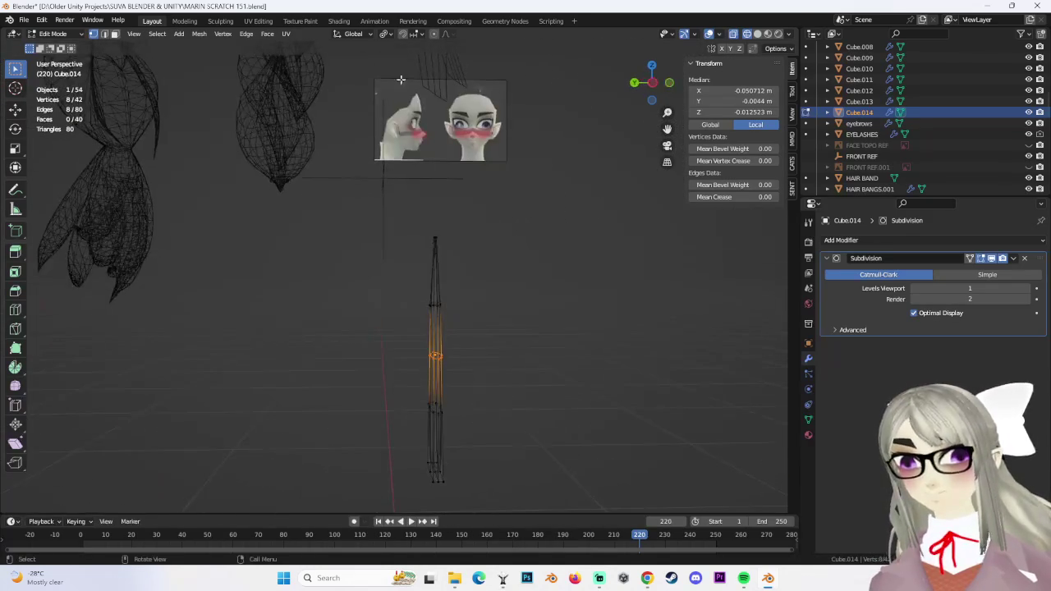
pyautogui.click(464, 402)
pyautogui.moveTo(464, 401); pyautogui.dragTo(427, 328, button='middle')
pyautogui.click(419, 301)
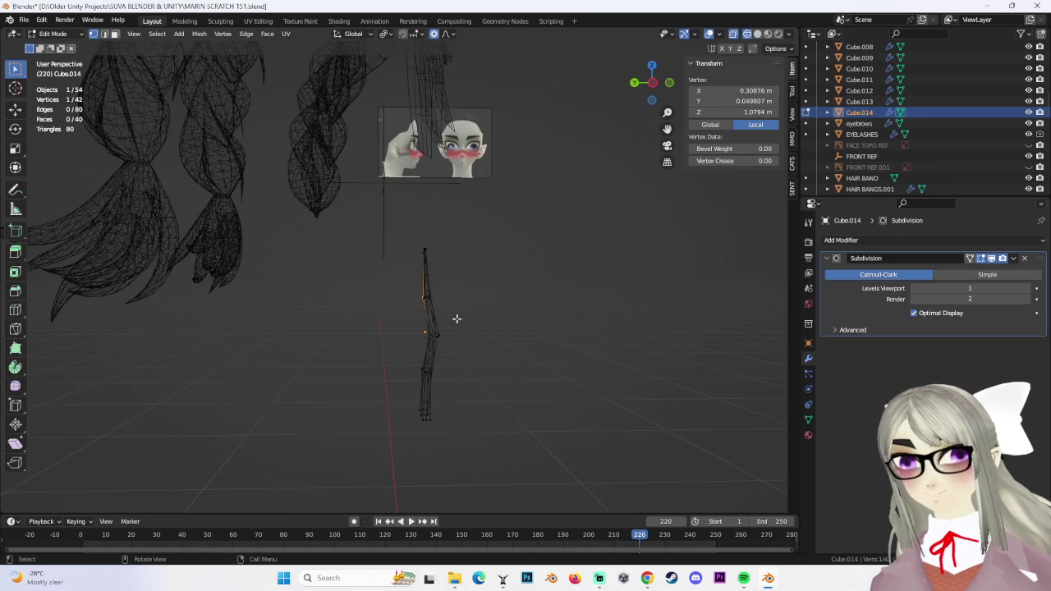
pyautogui.press('c')
pyautogui.moveTo(446, 304); pyautogui.dragTo(430, 331)
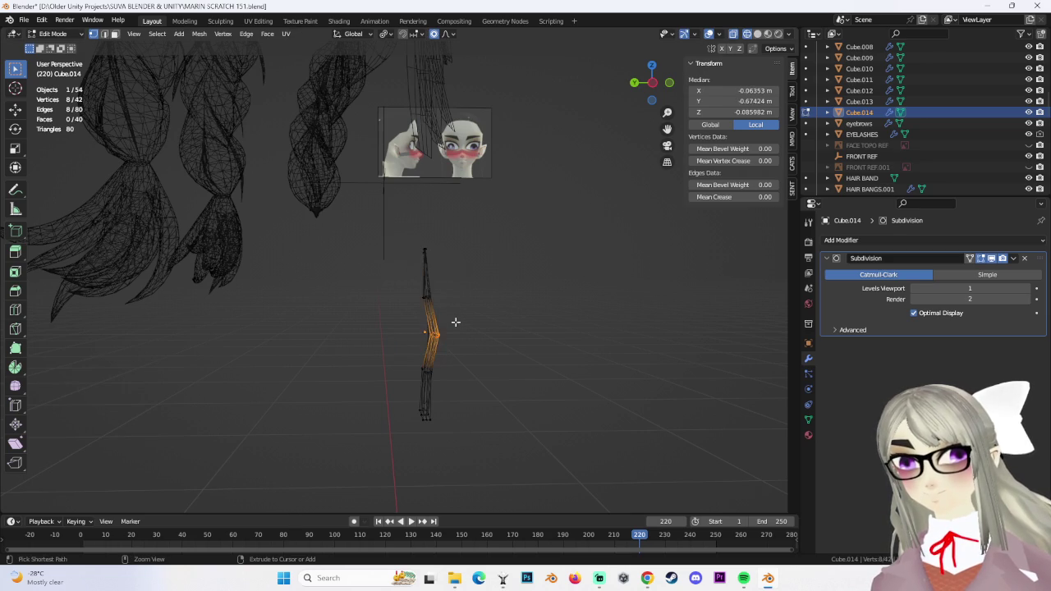
pyautogui.press('g')
pyautogui.click(492, 337)
# Curve the lower section and tip of the strand into a crescent
pyautogui.moveTo(452, 358); pyautogui.dragTo(359, 391, button='middle')
pyautogui.hotkey('ctrl', 'z')
pyautogui.hotkey('ctrl', 'z')
pyautogui.press('g')
pyautogui.click(392, 387)
pyautogui.moveTo(360, 391); pyautogui.dragTo(405, 436)
pyautogui.moveTo(406, 436)
pyautogui.mouseDown(button='middle')
pyautogui.moveTo(478, 425)
pyautogui.moveTo(483, 385)
pyautogui.moveTo(544, 364)
pyautogui.moveTo(504, 346)
pyautogui.mouseUp(button='middle')
pyautogui.press('g')
pyautogui.click(460, 444)
# Rotate the whole strand 180 degrees so it points downward
pyautogui.moveTo(317, 253); pyautogui.dragTo(489, 461)
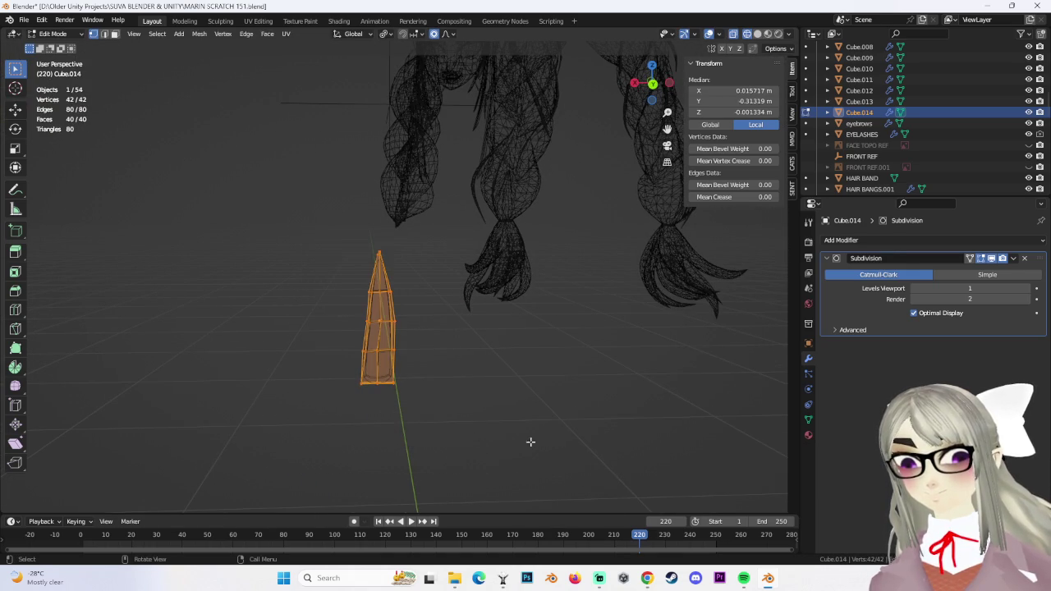
pyautogui.click(668, 87)
pyautogui.press('r')
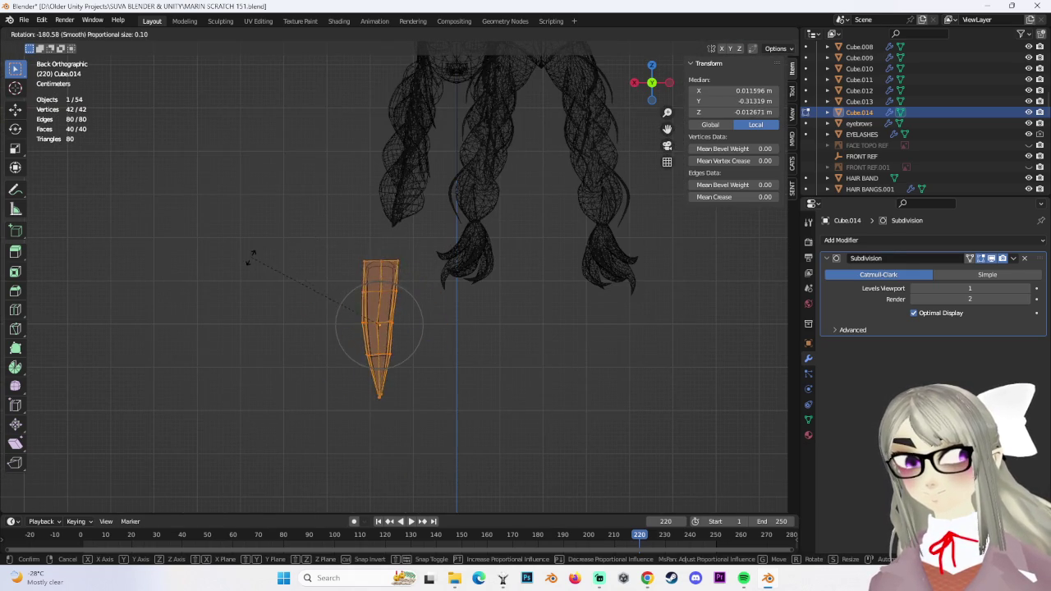
pyautogui.click(269, 264)
# Shrink the strand to about half size and place it beside the left braid's tip
pyautogui.moveTo(383, 331)
pyautogui.mouseDown()
pyautogui.moveTo(401, 343)
pyautogui.moveTo(394, 334)
pyautogui.mouseUp()
pyautogui.click(422, 340)
pyautogui.moveTo(307, 240); pyautogui.dragTo(477, 493)
pyautogui.scroll(2, 499, 317)
pyautogui.press('s')
pyautogui.click(457, 326)
pyautogui.press('g')
pyautogui.click(498, 341)
# Fine-tune the strand's size and stretch it taller along Z
pyautogui.press('s')
pyautogui.click(513, 396)
pyautogui.press('s')
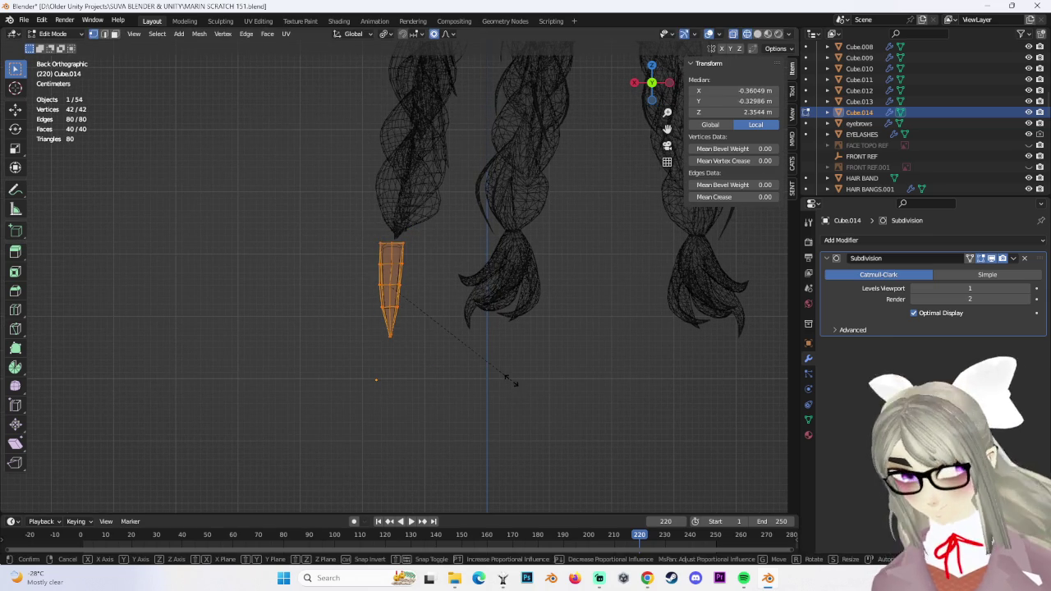
pyautogui.click(547, 364)
pyautogui.press('s')
pyautogui.press('z')
pyautogui.click(586, 369)
pyautogui.moveTo(586, 368)
pyautogui.mouseDown(button='middle')
pyautogui.moveTo(441, 303)
pyautogui.moveTo(443, 323)
pyautogui.moveTo(545, 343)
pyautogui.mouseUp(button='middle')
# Switch to Solid shading and inspect the strand, undoing a trial vertex move
pyautogui.hotkey('alt', 'a')
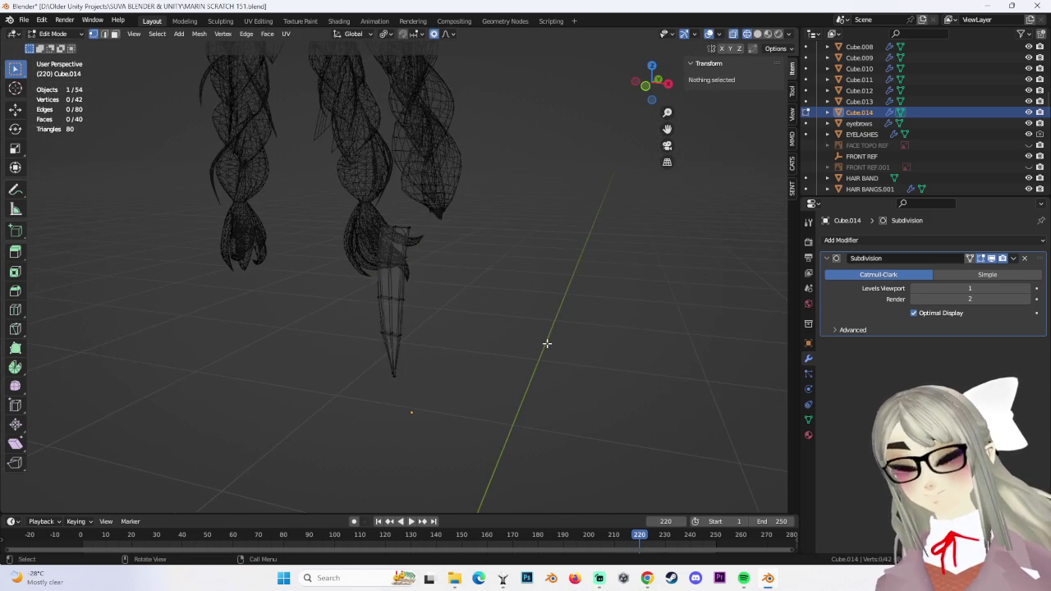
pyautogui.click(757, 34)
pyautogui.moveTo(460, 247)
pyautogui.mouseDown(button='middle')
pyautogui.moveTo(423, 202)
pyautogui.moveTo(563, 274)
pyautogui.moveTo(525, 300)
pyautogui.moveTo(353, 270)
pyautogui.moveTo(468, 142)
pyautogui.mouseUp(button='middle')
pyautogui.click(380, 284)
pyautogui.press('g')
pyautogui.click(363, 276)
pyautogui.hotkey('ctrl', 'z')
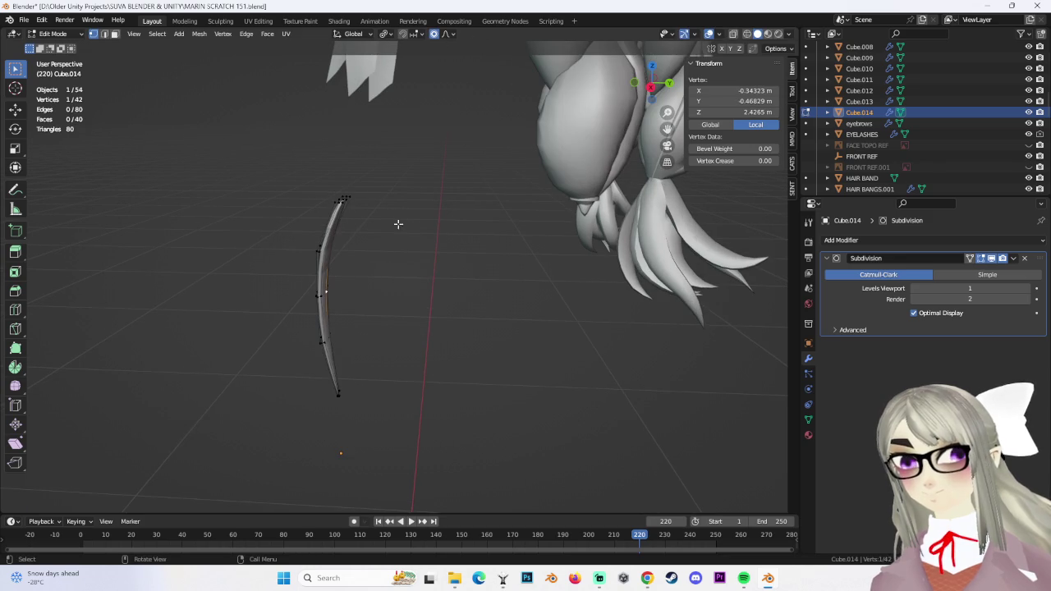
# Finish the vertex slide and orbit to see the braids around the strand
pyautogui.click(327, 289)
pyautogui.moveTo(327, 289); pyautogui.dragTo(654, 98, button='middle')
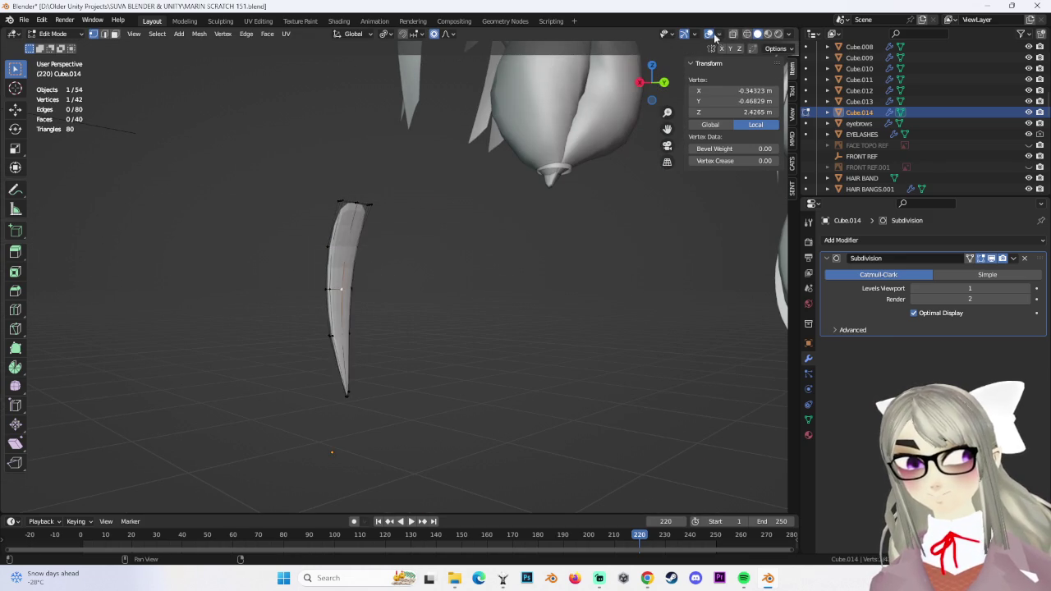
pyautogui.moveTo(719, 39); pyautogui.dragTo(385, 374, button='middle')
pyautogui.moveTo(456, 359)
pyautogui.mouseDown(button='middle')
pyautogui.moveTo(462, 345)
pyautogui.moveTo(509, 354)
pyautogui.moveTo(399, 352)
pyautogui.moveTo(438, 334)
pyautogui.moveTo(455, 201)
pyautogui.moveTo(512, 257)
pyautogui.moveTo(316, 27)
pyautogui.mouseUp(button='middle')
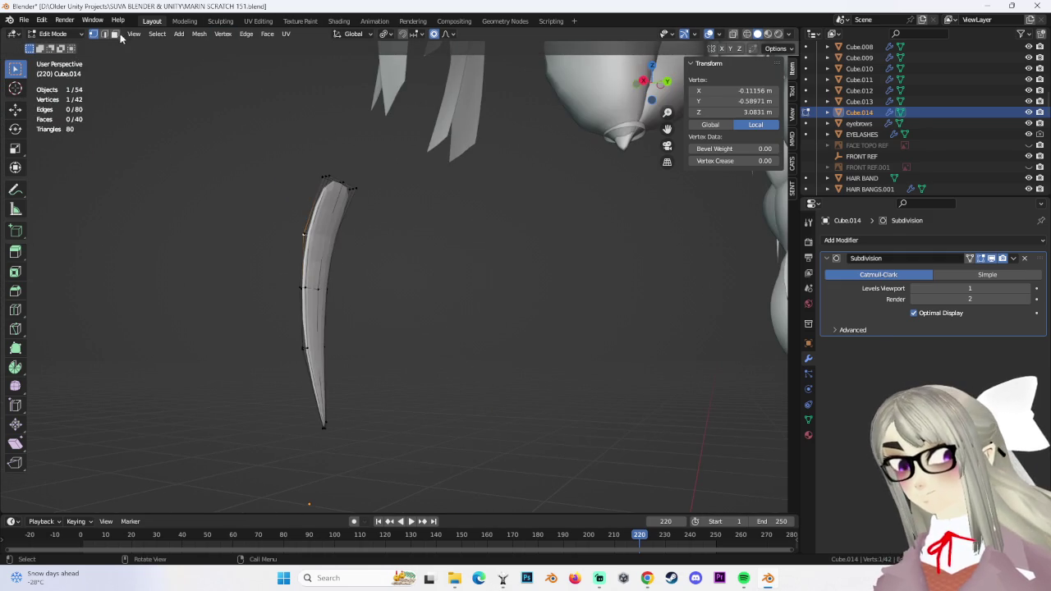
# Select two strand edges and crease them to 1.00
pyautogui.click(310, 209)
pyautogui.moveTo(310, 208)
pyautogui.mouseDown(button='middle')
pyautogui.moveTo(450, 257)
pyautogui.moveTo(445, 265)
pyautogui.mouseUp(button='middle')
pyautogui.keyDown('shift'); pyautogui.click(394, 261); pyautogui.keyUp('shift')
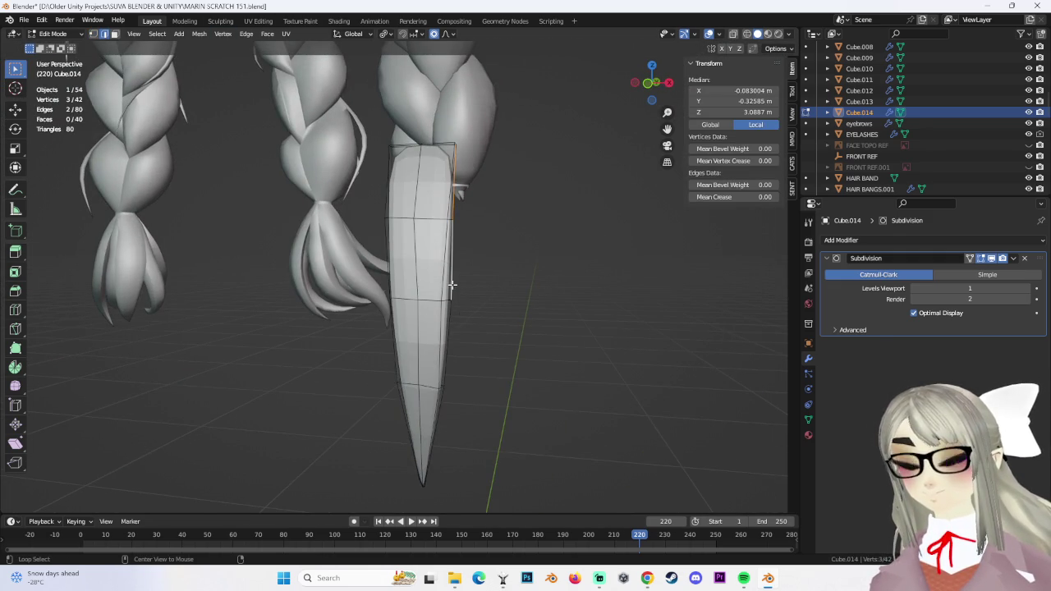
pyautogui.moveTo(501, 246); pyautogui.dragTo(404, 190, button='middle')
pyautogui.moveTo(446, 225); pyautogui.dragTo(439, 219, button='middle')
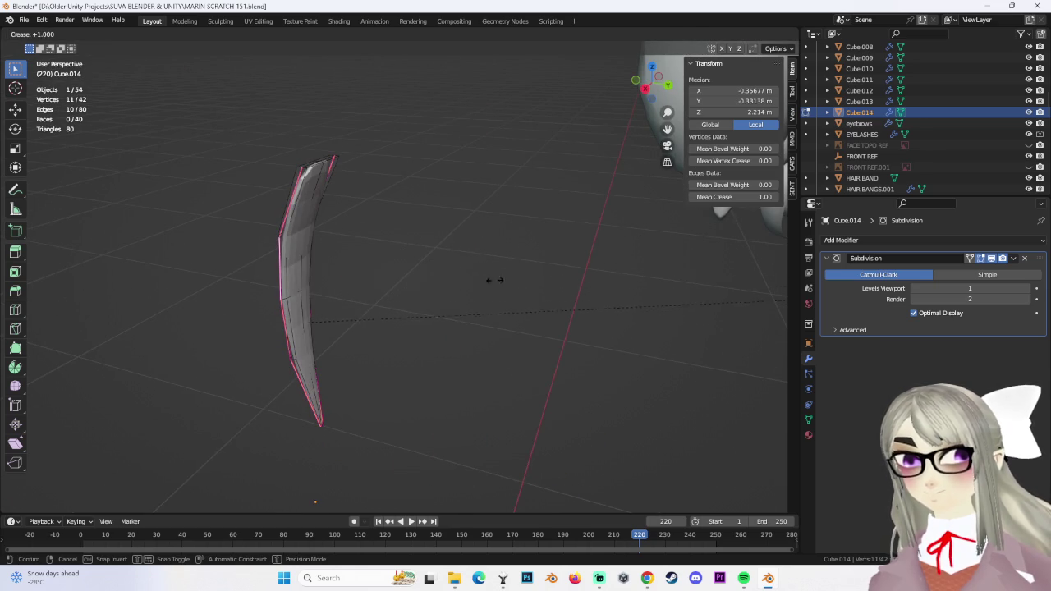
pyautogui.click(374, 279)
pyautogui.moveTo(291, 307)
pyautogui.mouseDown(button='middle')
pyautogui.moveTo(454, 308)
pyautogui.moveTo(404, 269)
pyautogui.moveTo(412, 274)
pyautogui.moveTo(347, 276)
pyautogui.moveTo(389, 291)
pyautogui.moveTo(389, 312)
pyautogui.moveTo(523, 293)
pyautogui.moveTo(422, 171)
pyautogui.moveTo(472, 176)
pyautogui.moveTo(412, 167)
pyautogui.mouseUp(button='middle')
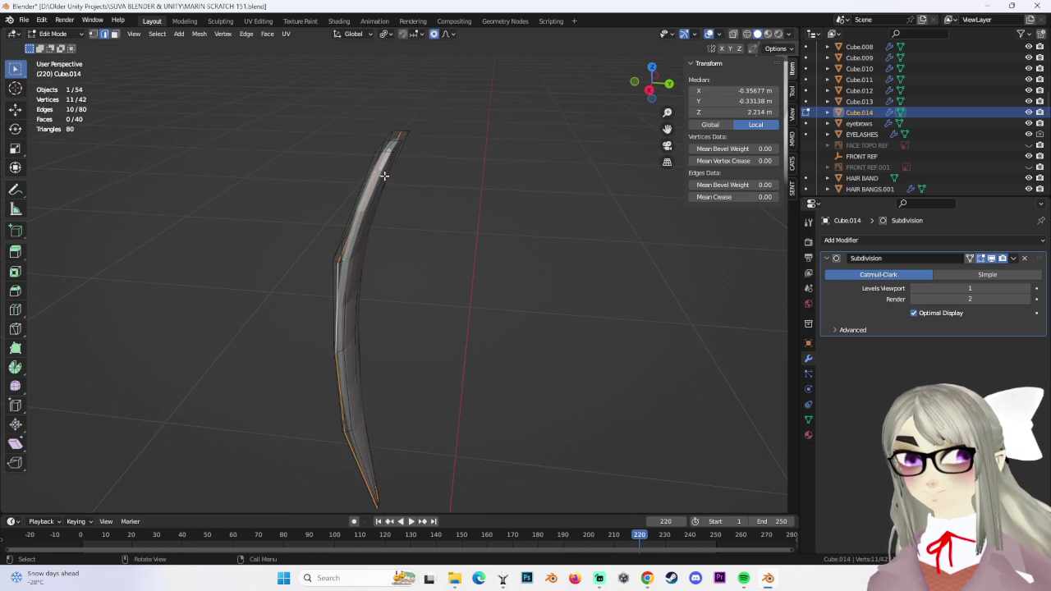
pyautogui.moveTo(473, 199); pyautogui.dragTo(481, 206, button='middle')
pyautogui.hotkey('alt', 'a')
# Crease the upper side edge to 1.00 as well
pyautogui.click(351, 168)
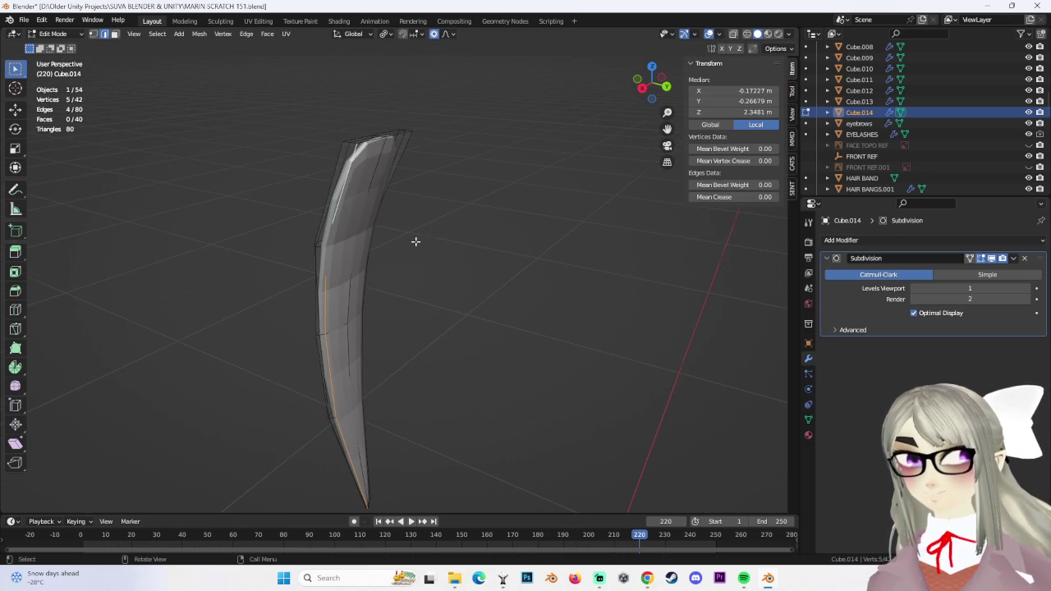
pyautogui.moveTo(427, 243); pyautogui.dragTo(314, 249, button='middle')
pyautogui.scroll(5, 314, 248)
pyautogui.scroll(-5, 422, 169)
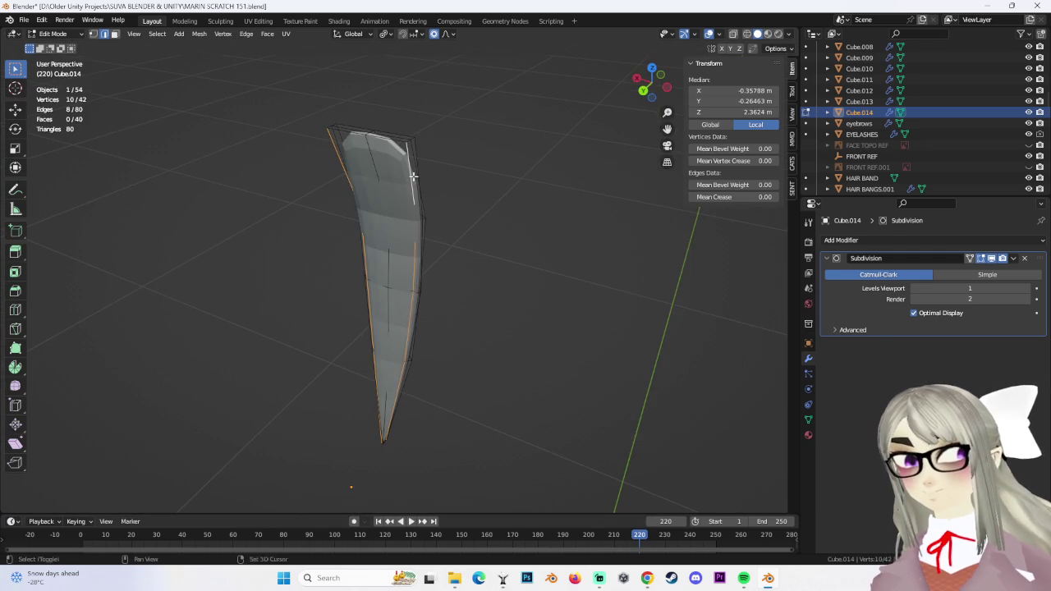
pyautogui.click(554, 237)
pyautogui.moveTo(462, 312)
pyautogui.mouseDown(button='middle')
pyautogui.moveTo(387, 345)
pyautogui.moveTo(467, 345)
pyautogui.moveTo(512, 263)
pyautogui.moveTo(429, 269)
pyautogui.mouseUp(button='middle')
pyautogui.hotkey('alt', 'a')
# Return to Object Mode and orbit to face the strand from the front
pyautogui.moveTo(420, 312); pyautogui.dragTo(214, 133, button='middle')
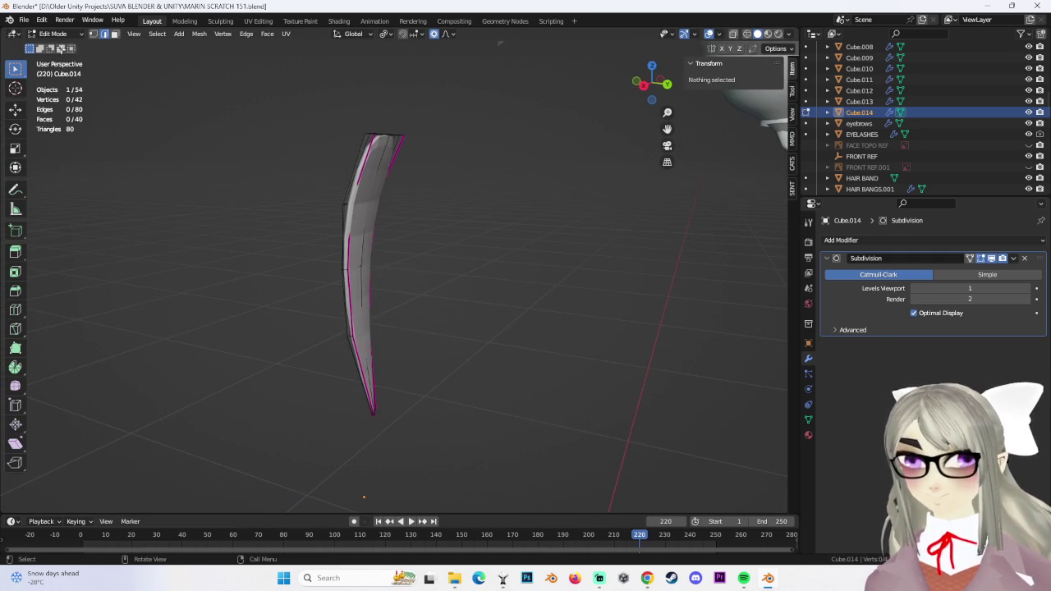
pyautogui.click(66, 50)
pyautogui.moveTo(485, 241); pyautogui.dragTo(417, 130, button='middle')
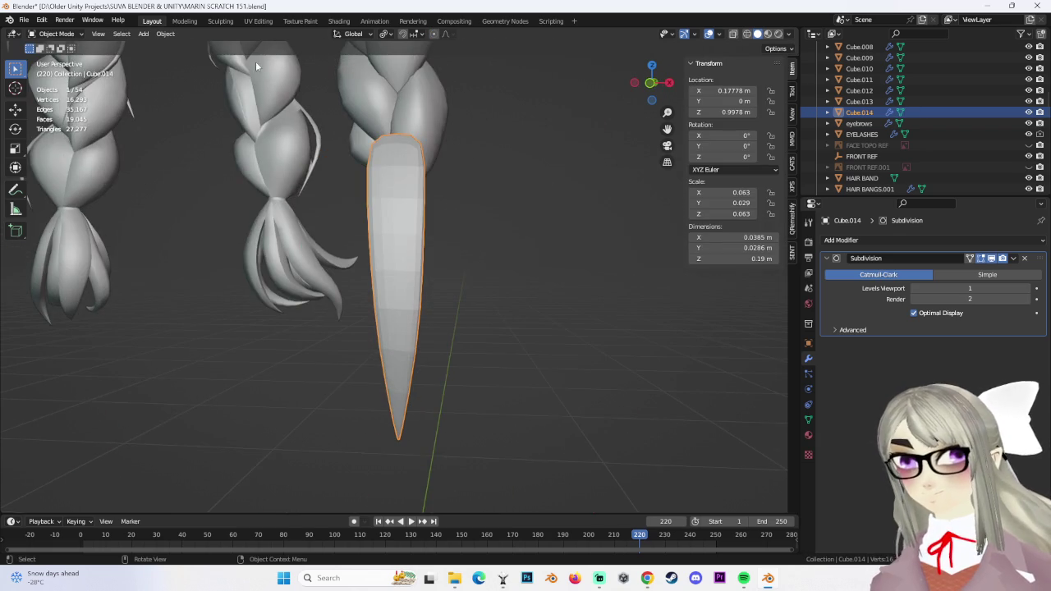
# Apply Shade Smooth to the strand from the Object menu
pyautogui.click(167, 37)
pyautogui.click(172, 36)
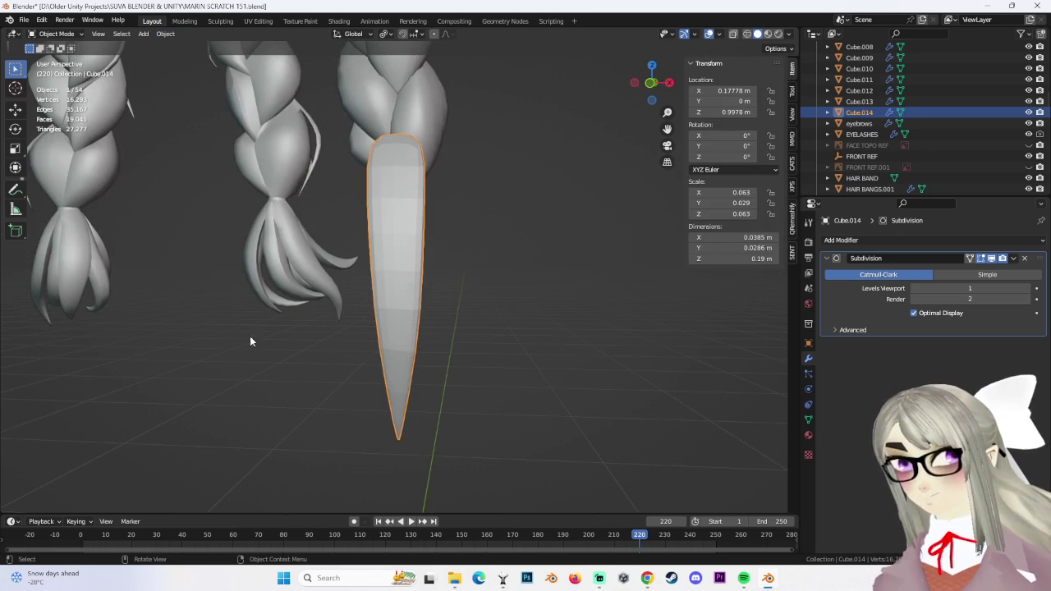
pyautogui.click(168, 35)
pyautogui.click(197, 275)
# Move the strand under the braid tip, undoing a trial stretch along Y
pyautogui.moveTo(521, 230); pyautogui.dragTo(312, 244, button='middle')
pyautogui.press('g')
pyautogui.click(542, 286)
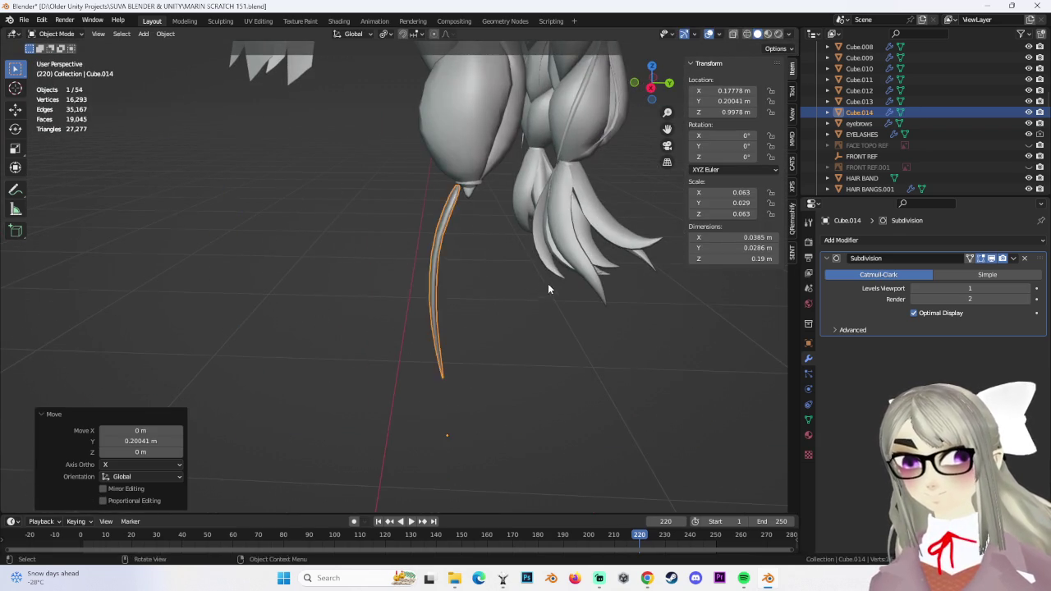
pyautogui.moveTo(542, 286); pyautogui.dragTo(542, 279, button='middle')
pyautogui.press('s')
pyautogui.press('y')
pyautogui.click(693, 270)
pyautogui.hotkey('ctrl', 'z')
pyautogui.moveTo(613, 330)
pyautogui.mouseDown(button='middle')
pyautogui.moveTo(600, 272)
pyautogui.moveTo(115, 37)
pyautogui.mouseUp(button='middle')
# In Edit Mode, select some of the strand's edges and nudge them
pyautogui.click(56, 58)
pyautogui.moveTo(491, 251)
pyautogui.mouseDown(button='middle')
pyautogui.moveTo(472, 223)
pyautogui.moveTo(466, 237)
pyautogui.mouseUp(button='middle')
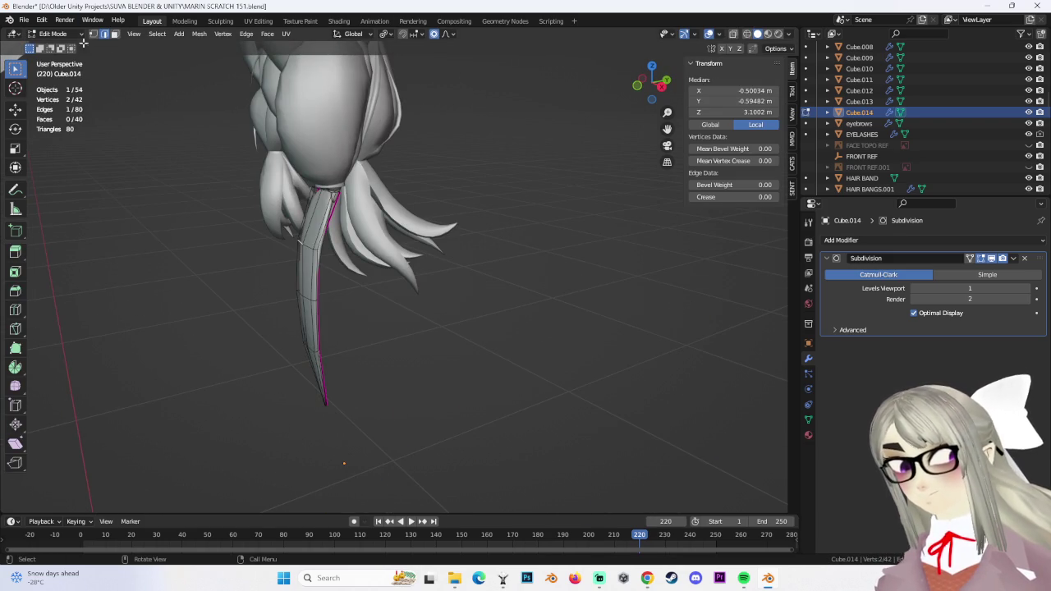
pyautogui.moveTo(183, 82)
pyautogui.mouseDown(button='middle')
pyautogui.moveTo(414, 287)
pyautogui.moveTo(540, 274)
pyautogui.mouseUp(button='middle')
pyautogui.click(540, 274)
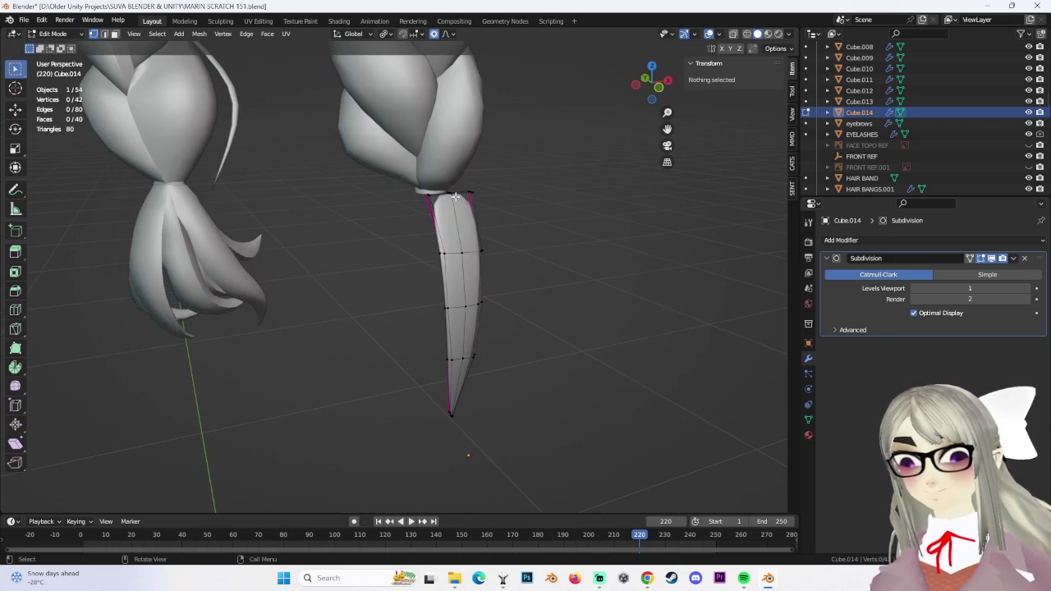
pyautogui.keyDown('shift'); pyautogui.click(467, 310); pyautogui.keyUp('shift')
pyautogui.moveTo(467, 309); pyautogui.dragTo(432, 330, button='middle')
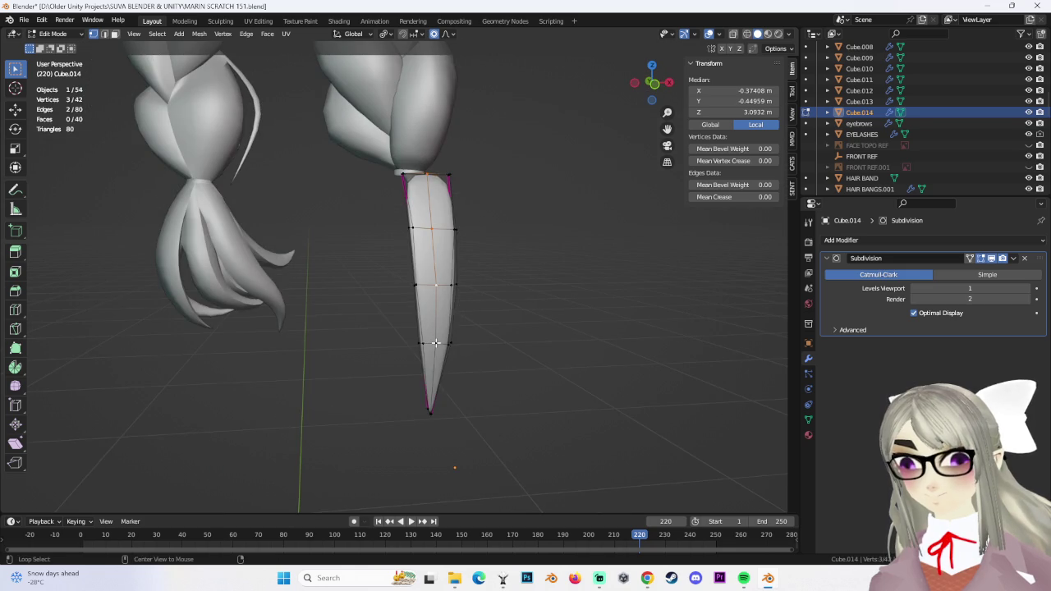
pyautogui.moveTo(659, 320); pyautogui.dragTo(418, 392, button='middle')
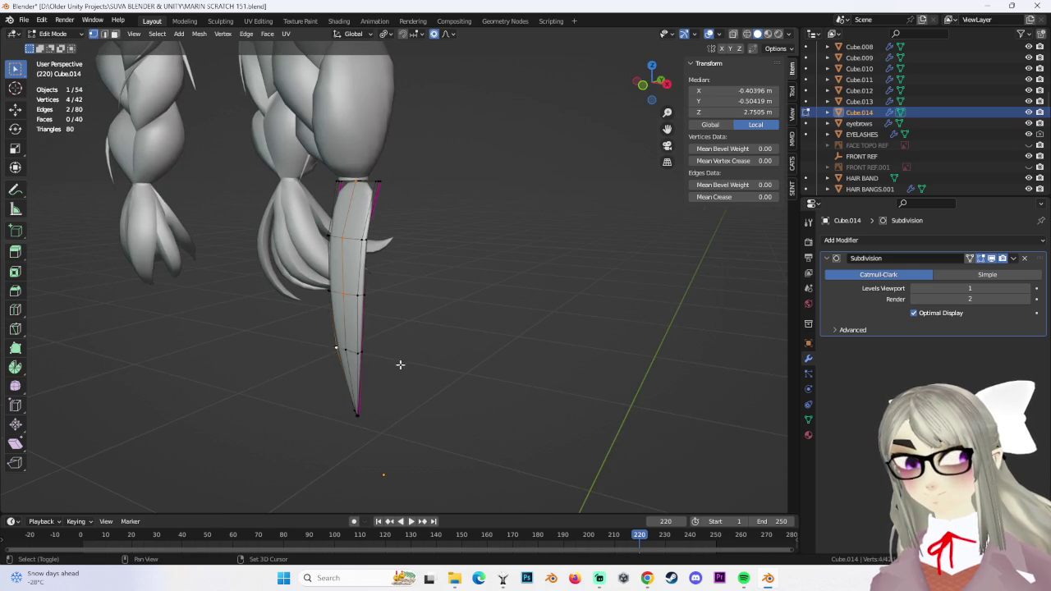
pyautogui.moveTo(393, 336)
pyautogui.mouseDown(button='middle')
pyautogui.moveTo(357, 317)
pyautogui.moveTo(452, 311)
pyautogui.moveTo(638, 82)
pyautogui.mouseUp(button='middle')
pyautogui.press('g')
pyautogui.click(453, 311)
# Switch to wireframe display and reselect a single edge path along the strand's side
pyautogui.click(746, 34)
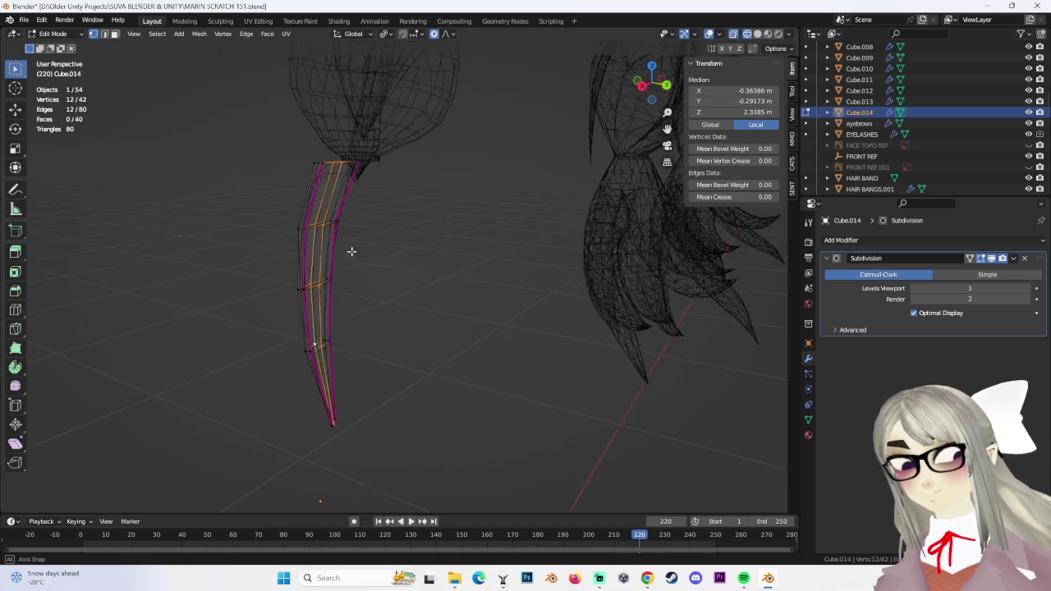
pyautogui.moveTo(345, 248); pyautogui.dragTo(337, 305, button='middle')
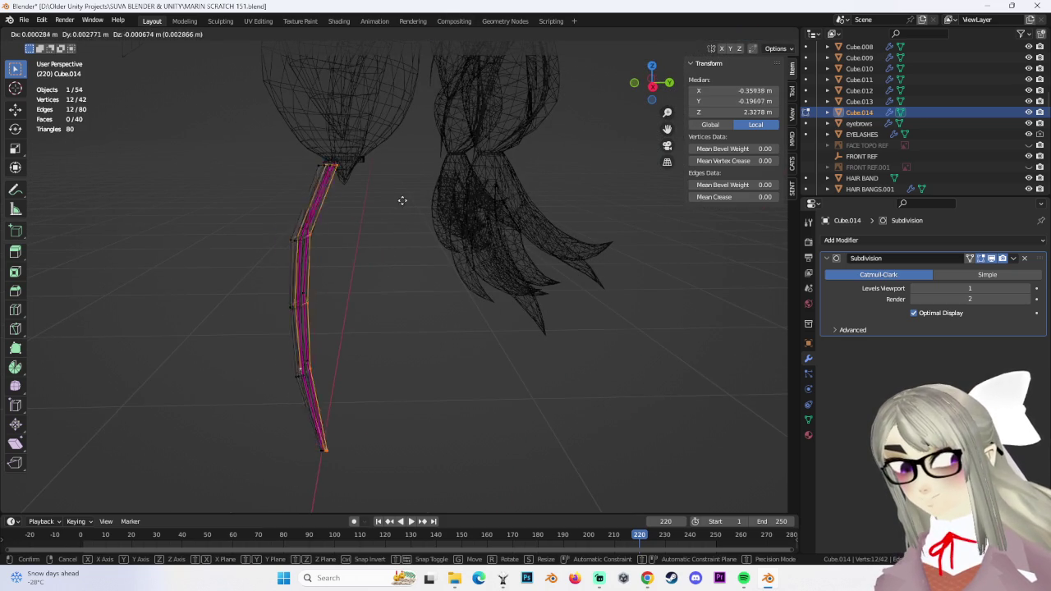
pyautogui.hotkey('alt', 'a')
pyautogui.moveTo(311, 280); pyautogui.dragTo(339, 274, button='middle')
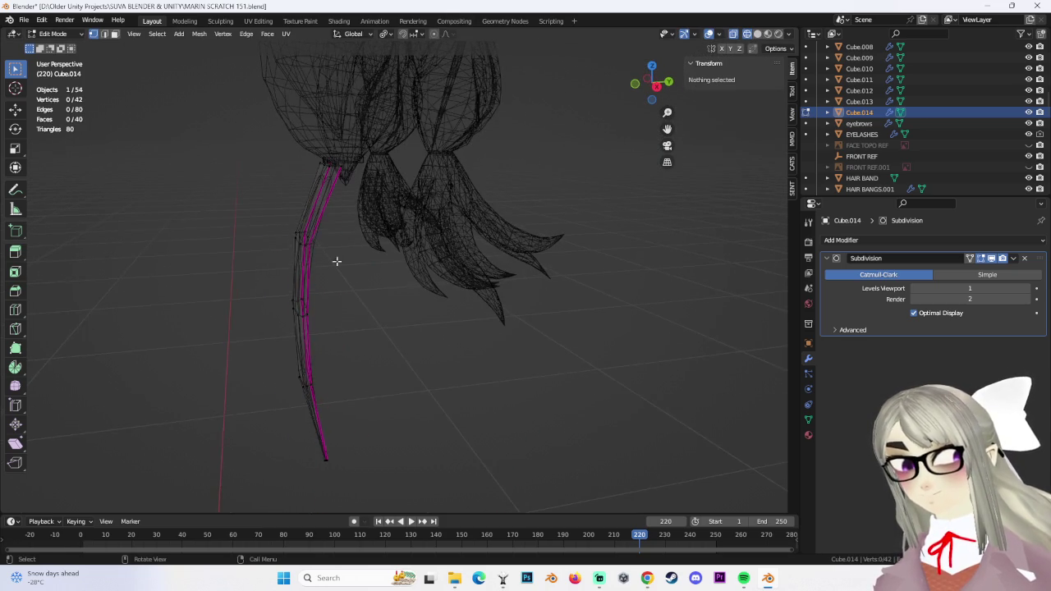
pyautogui.moveTo(316, 235)
pyautogui.mouseDown(button='middle')
pyautogui.moveTo(347, 227)
pyautogui.moveTo(369, 246)
pyautogui.moveTo(347, 243)
pyautogui.mouseUp(button='middle')
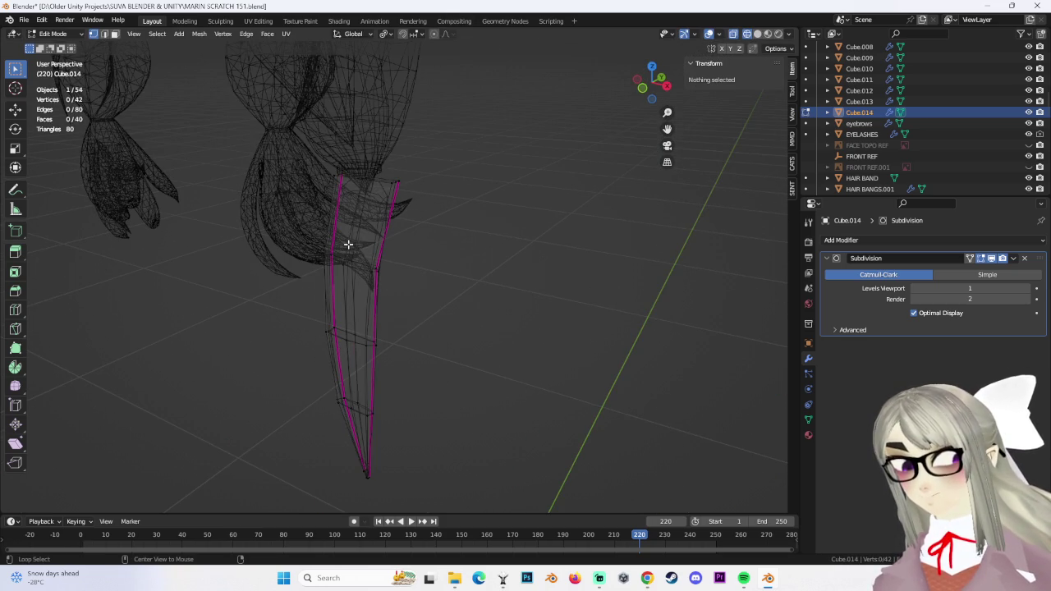
pyautogui.hotkey('ctrl', 'z')
pyautogui.moveTo(455, 272)
pyautogui.mouseDown(button='middle')
pyautogui.moveTo(364, 271)
pyautogui.moveTo(322, 169)
pyautogui.moveTo(348, 238)
pyautogui.moveTo(306, 229)
pyautogui.mouseUp(button='middle')
pyautogui.keyDown('ctrl'); pyautogui.click(323, 169); pyautogui.keyUp('ctrl')
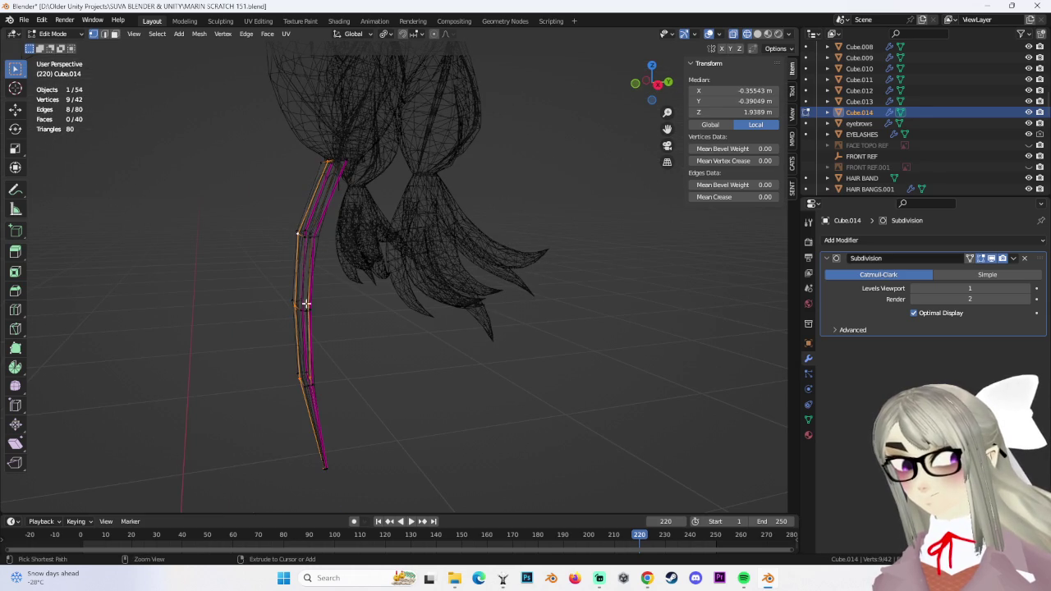
pyautogui.moveTo(331, 328); pyautogui.dragTo(306, 362, button='middle')
pyautogui.moveTo(354, 399)
pyautogui.mouseDown(button='middle')
pyautogui.moveTo(348, 345)
pyautogui.moveTo(359, 328)
pyautogui.moveTo(453, 289)
pyautogui.moveTo(422, 312)
pyautogui.moveTo(448, 238)
pyautogui.mouseUp(button='middle')
# In Right Ortho view, bend the edge -0.0286 m along Y with proportional falloff, then exit Edit Mode
pyautogui.press('g')
pyautogui.click(457, 227)
pyautogui.hotkey('ctrl', 'z')
pyautogui.click(655, 90)
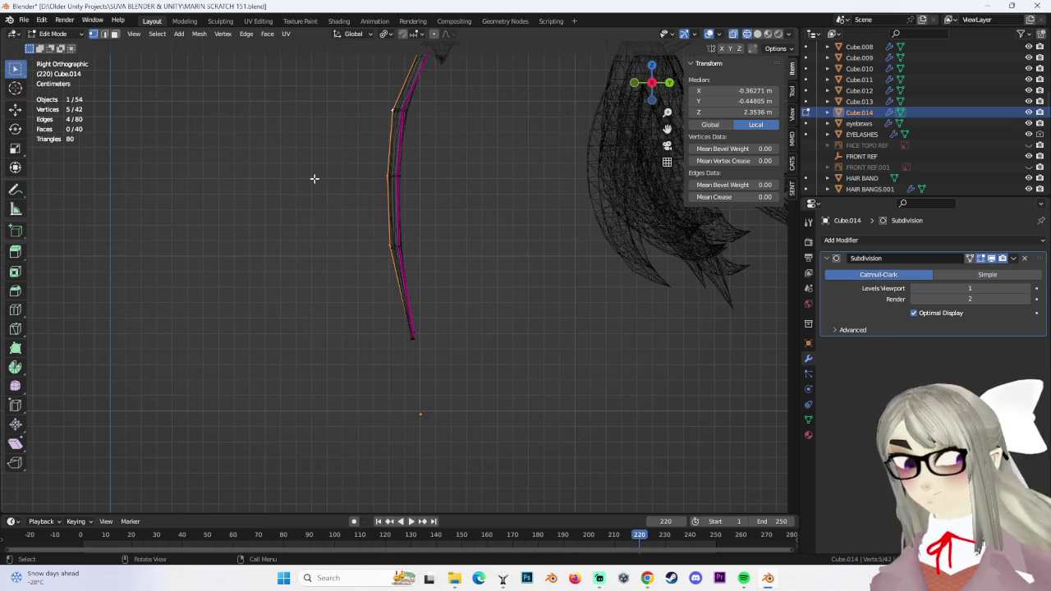
pyautogui.click(392, 141)
pyautogui.scroll(-4, 391, 142)
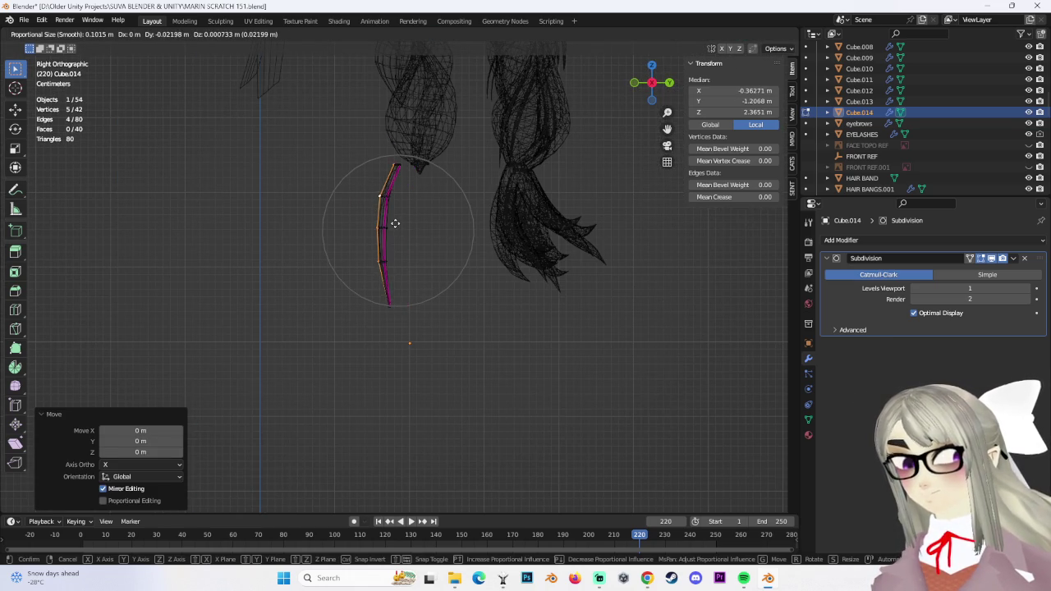
pyautogui.click(385, 223)
pyautogui.press('g')
pyautogui.click(374, 221)
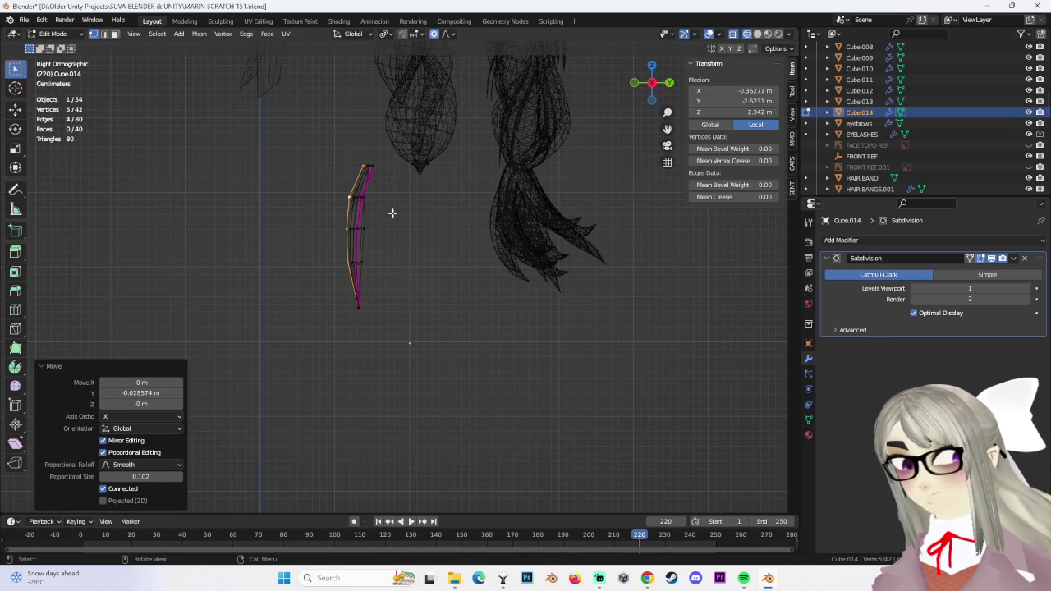
pyautogui.click(72, 47)
pyautogui.moveTo(411, 205)
pyautogui.mouseDown(button='middle')
pyautogui.moveTo(558, 211)
pyautogui.moveTo(476, 232)
pyautogui.moveTo(528, 224)
pyautogui.moveTo(418, 276)
pyautogui.moveTo(451, 265)
pyautogui.moveTo(369, 251)
pyautogui.moveTo(499, 234)
pyautogui.moveTo(418, 262)
pyautogui.mouseUp(button='middle')
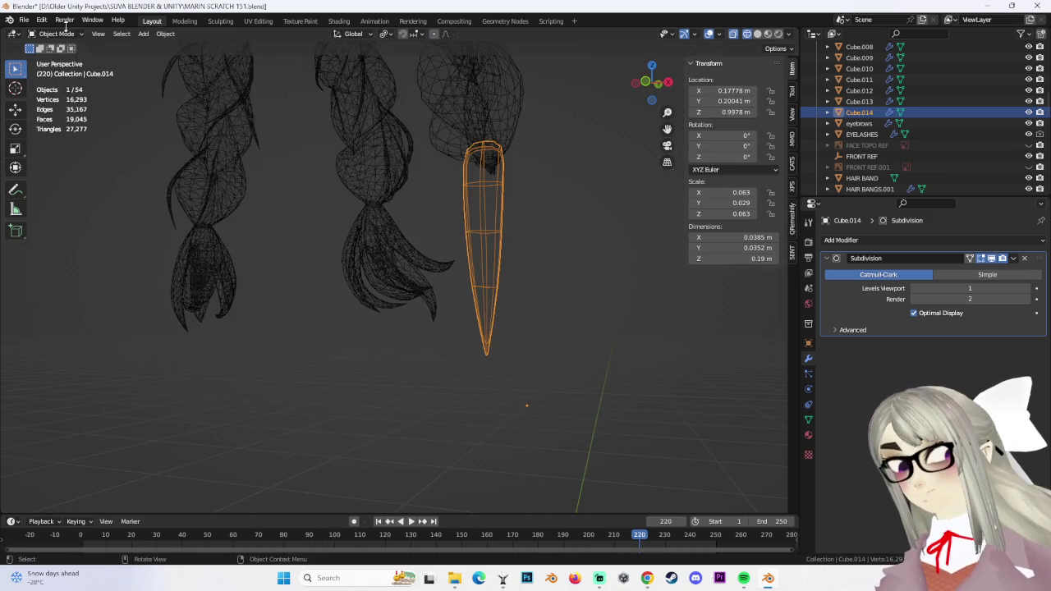
# In Edit Mode, try proportional moves on the strand's vertices, undoing the last one
pyautogui.click(69, 59)
pyautogui.press('g')
pyautogui.press('Escape')
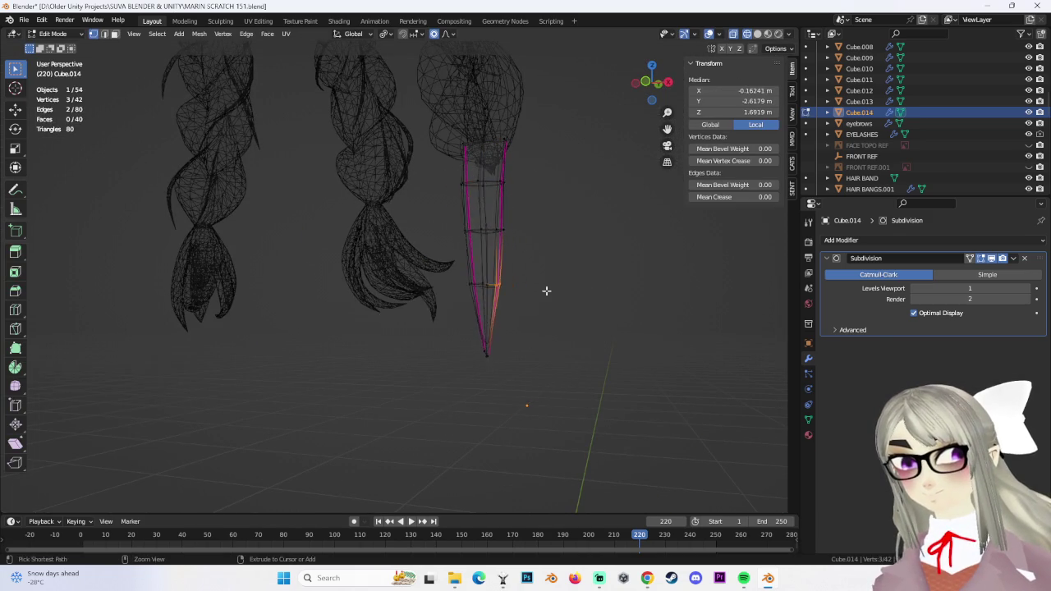
pyautogui.moveTo(550, 293); pyautogui.dragTo(538, 310, button='middle')
pyautogui.press('g')
pyautogui.click(548, 312)
pyautogui.press('g')
pyautogui.click(441, 287)
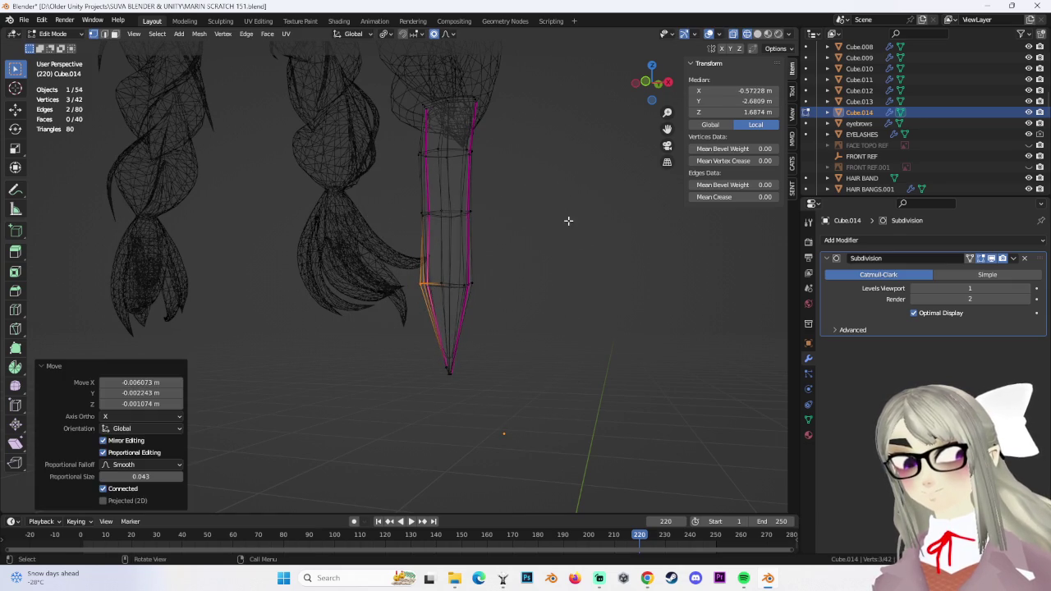
pyautogui.hotkey('ctrl', 'z')
# Scale the ring at the strand's base to about half width and return to solid display
pyautogui.moveTo(580, 241); pyautogui.dragTo(478, 261, button='middle')
pyautogui.moveTo(415, 279)
pyautogui.mouseDown(button='middle')
pyautogui.moveTo(352, 301)
pyautogui.moveTo(395, 308)
pyautogui.mouseUp(button='middle')
pyautogui.moveTo(334, 243)
pyautogui.mouseDown(button='middle')
pyautogui.moveTo(258, 204)
pyautogui.moveTo(446, 237)
pyautogui.mouseUp(button='middle')
pyautogui.press('s')
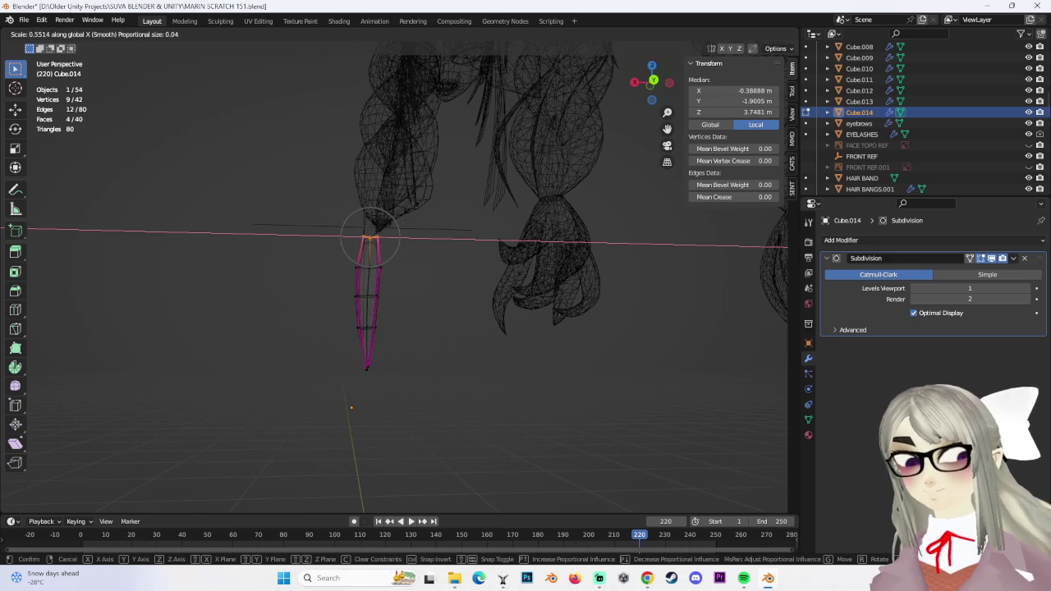
pyautogui.click(418, 223)
pyautogui.moveTo(390, 310)
pyautogui.mouseDown(button='middle')
pyautogui.moveTo(495, 328)
pyautogui.moveTo(417, 277)
pyautogui.moveTo(364, 268)
pyautogui.moveTo(446, 270)
pyautogui.moveTo(408, 254)
pyautogui.moveTo(489, 290)
pyautogui.moveTo(468, 326)
pyautogui.mouseUp(button='middle')
pyautogui.click(757, 34)
# Select the whole strand in see-through mode, shift it over and tilt it
pyautogui.hotkey('ctrl', 'l')
pyautogui.moveTo(593, 434)
pyautogui.mouseDown(button='middle')
pyautogui.moveTo(489, 371)
pyautogui.moveTo(377, 259)
pyautogui.mouseUp(button='middle')
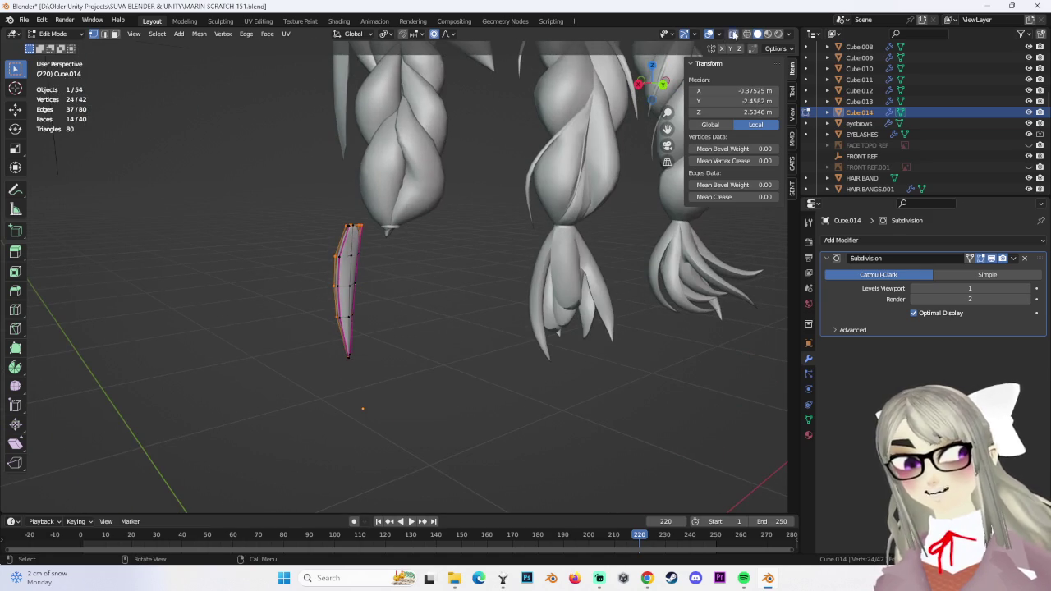
pyautogui.click(733, 34)
pyautogui.moveTo(227, 150); pyautogui.dragTo(484, 457)
pyautogui.moveTo(469, 357)
pyautogui.mouseDown(button='middle')
pyautogui.moveTo(415, 286)
pyautogui.moveTo(511, 235)
pyautogui.mouseUp(button='middle')
pyautogui.moveTo(510, 286); pyautogui.dragTo(549, 305, button='middle')
pyautogui.moveTo(383, 304); pyautogui.dragTo(455, 305, button='middle')
pyautogui.press('g')
pyautogui.click(544, 326)
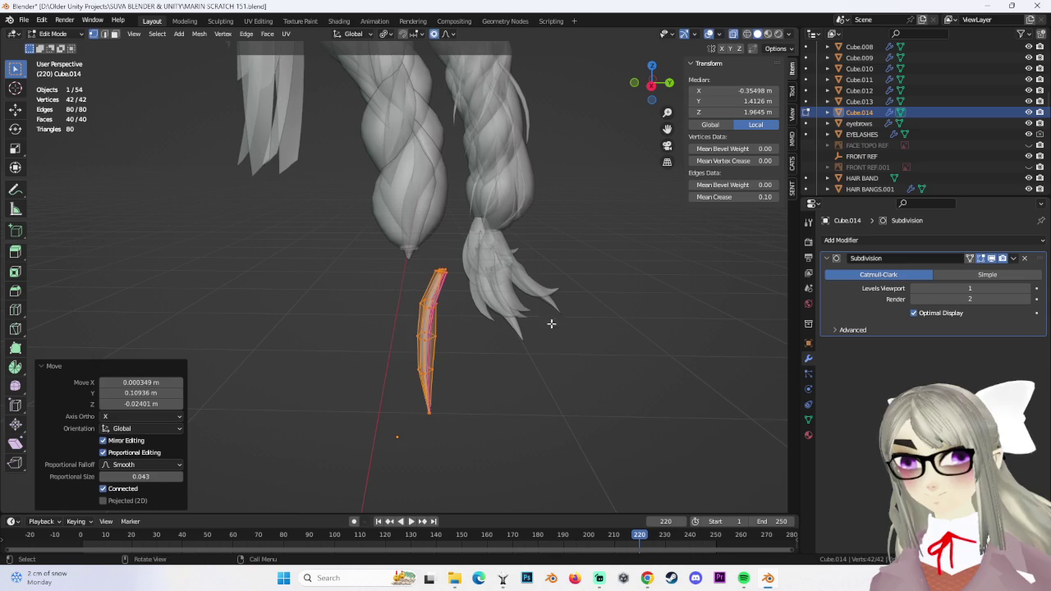
pyautogui.press('r')
pyautogui.click(492, 345)
pyautogui.moveTo(493, 344); pyautogui.dragTo(497, 373, button='middle')
# Move the strand vertically along Z and tilt it about -23°
pyautogui.press('r')
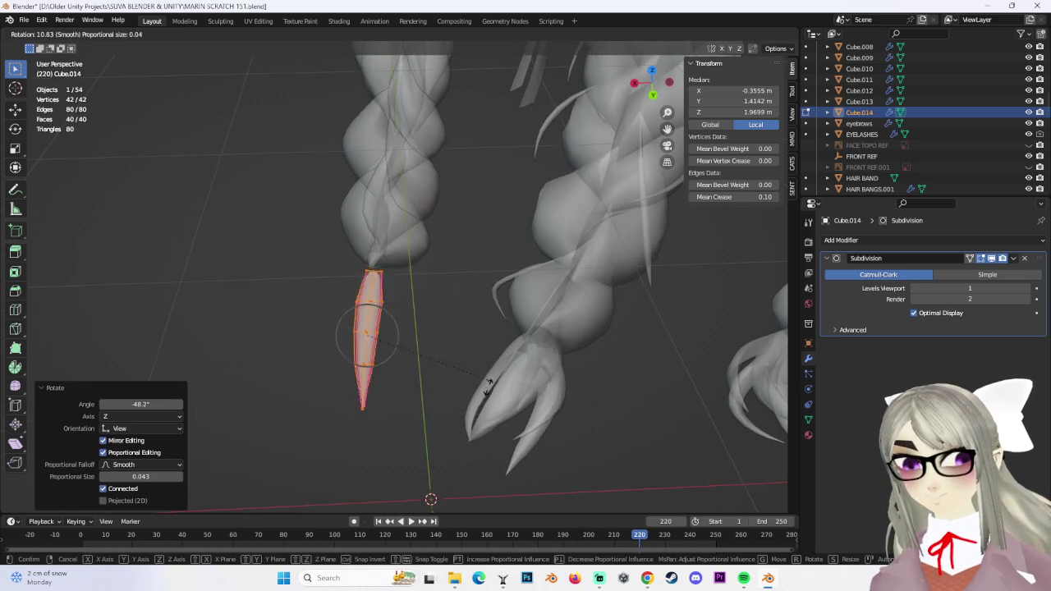
pyautogui.moveTo(450, 401)
pyautogui.mouseDown(button='middle')
pyautogui.moveTo(463, 321)
pyautogui.moveTo(725, 33)
pyautogui.mouseUp(button='middle')
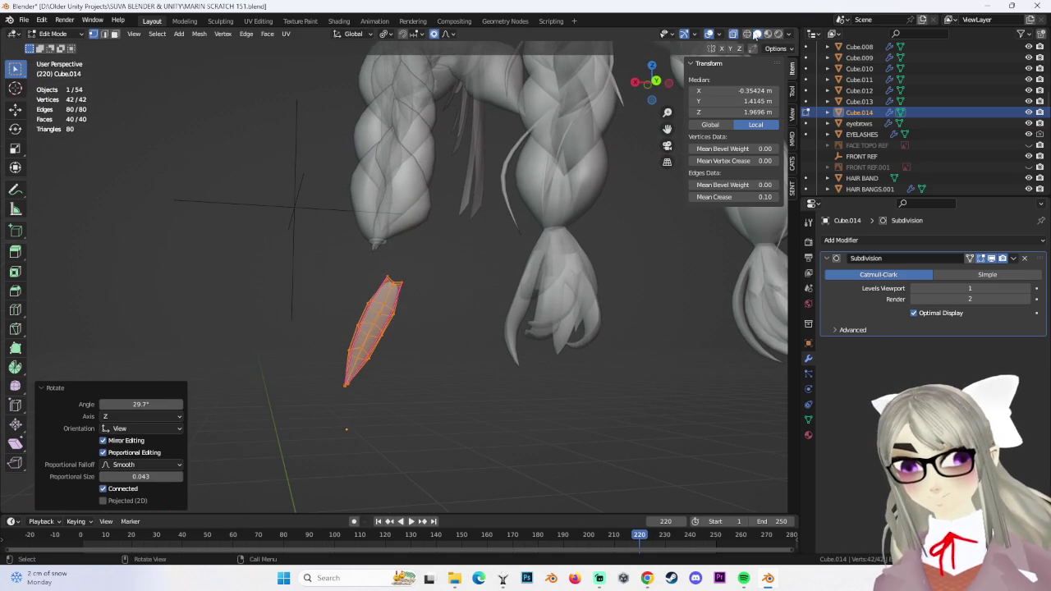
pyautogui.click(734, 34)
pyautogui.press('g')
pyautogui.press('z')
pyautogui.click(423, 304)
pyautogui.press('r')
pyautogui.click(428, 284)
pyautogui.moveTo(426, 358)
pyautogui.mouseDown(button='middle')
pyautogui.moveTo(365, 344)
pyautogui.moveTo(530, 298)
pyautogui.moveTo(453, 293)
pyautogui.mouseUp(button='middle')
# Curve the strand by proportionally moving its upper vertices, then sweep the tip outward
pyautogui.press('c')
pyautogui.moveTo(382, 277); pyautogui.dragTo(429, 300)
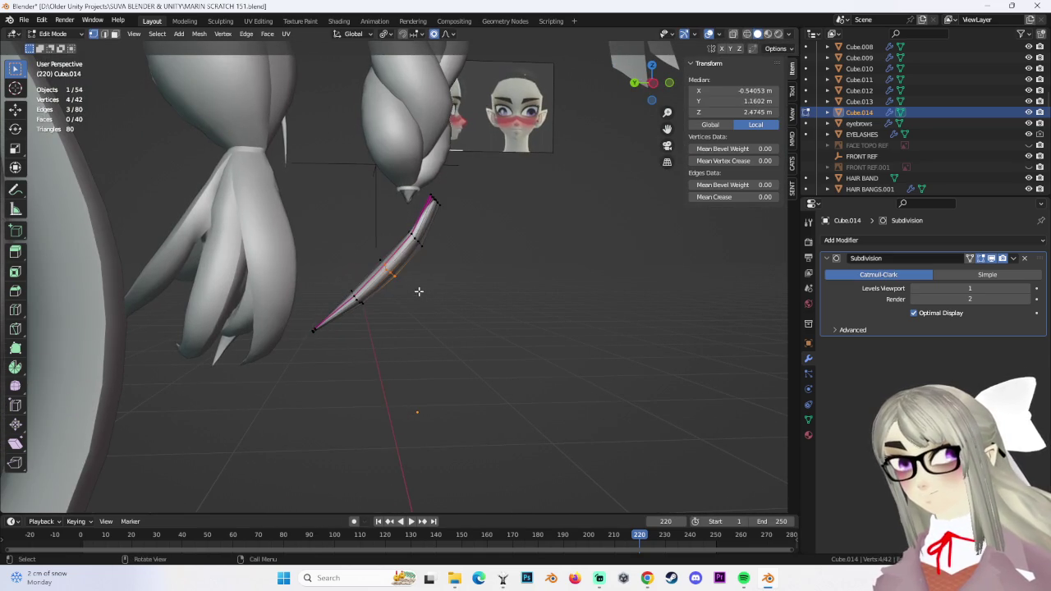
pyautogui.moveTo(436, 306)
pyautogui.mouseDown(button='middle')
pyautogui.moveTo(493, 304)
pyautogui.moveTo(387, 251)
pyautogui.moveTo(472, 291)
pyautogui.mouseUp(button='middle')
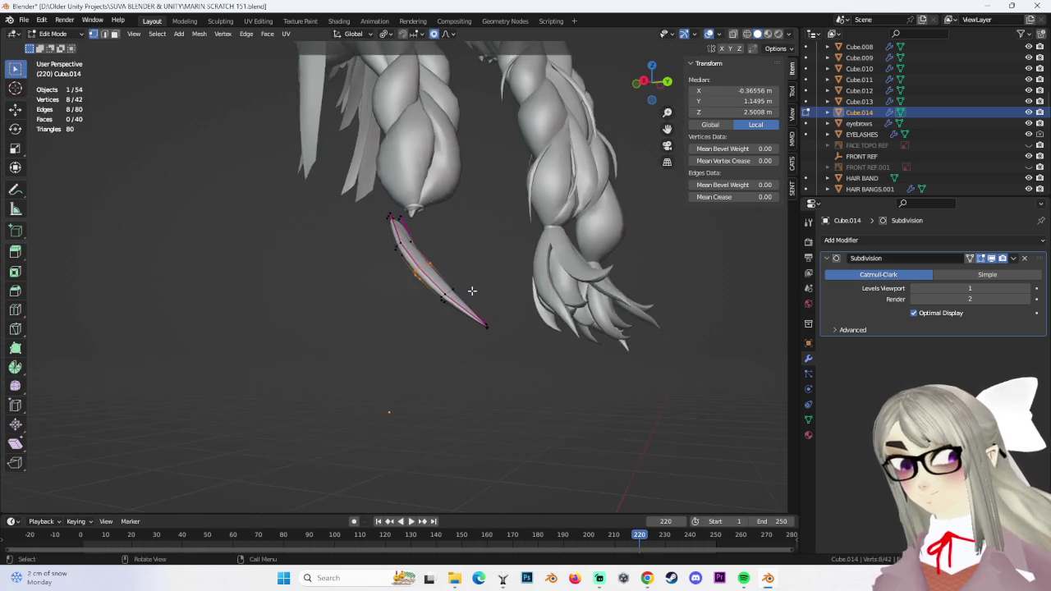
pyautogui.click(425, 306)
pyautogui.press('g')
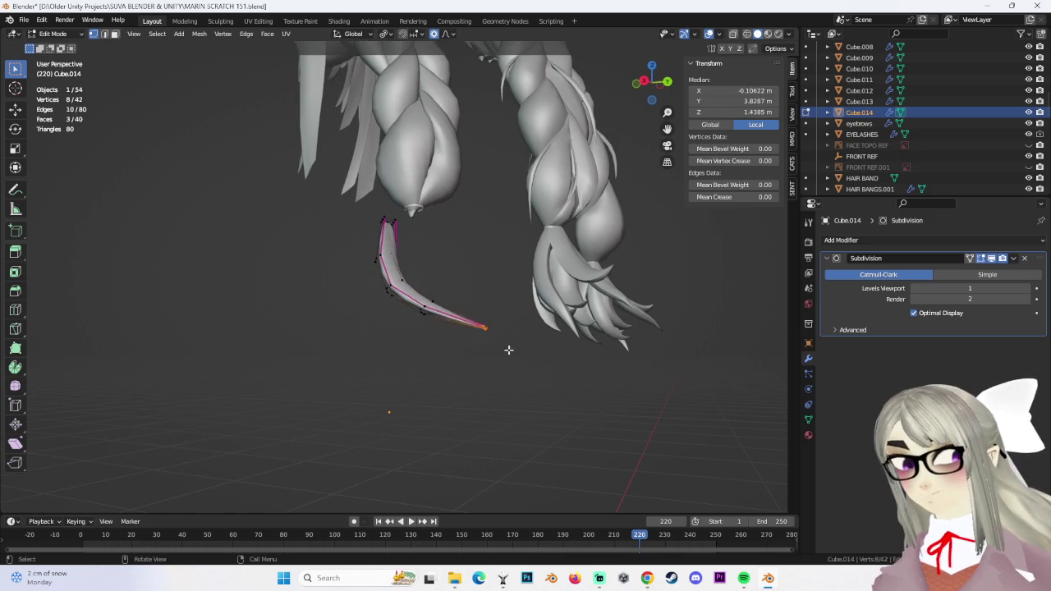
pyautogui.click(485, 328)
pyautogui.moveTo(486, 329)
pyautogui.mouseDown(button='middle')
pyautogui.moveTo(429, 327)
pyautogui.moveTo(488, 328)
pyautogui.moveTo(410, 300)
pyautogui.moveTo(481, 301)
pyautogui.moveTo(528, 213)
pyautogui.moveTo(506, 244)
pyautogui.moveTo(525, 275)
pyautogui.moveTo(465, 263)
pyautogui.moveTo(386, 188)
pyautogui.moveTo(497, 219)
pyautogui.moveTo(351, 206)
pyautogui.moveTo(427, 211)
pyautogui.moveTo(481, 282)
pyautogui.moveTo(487, 303)
pyautogui.moveTo(426, 313)
pyautogui.mouseUp(button='middle')
pyautogui.click(402, 299)
pyautogui.press('g')
pyautogui.click(436, 312)
# Shift the strand's top and reshape the curve into a hooked leaf shape, then leave Edit Mode
pyautogui.keyDown('ctrl'); pyautogui.click(387, 188); pyautogui.keyUp('ctrl')
pyautogui.click(351, 205)
pyautogui.press('g')
pyautogui.click(397, 224)
pyautogui.click(427, 313)
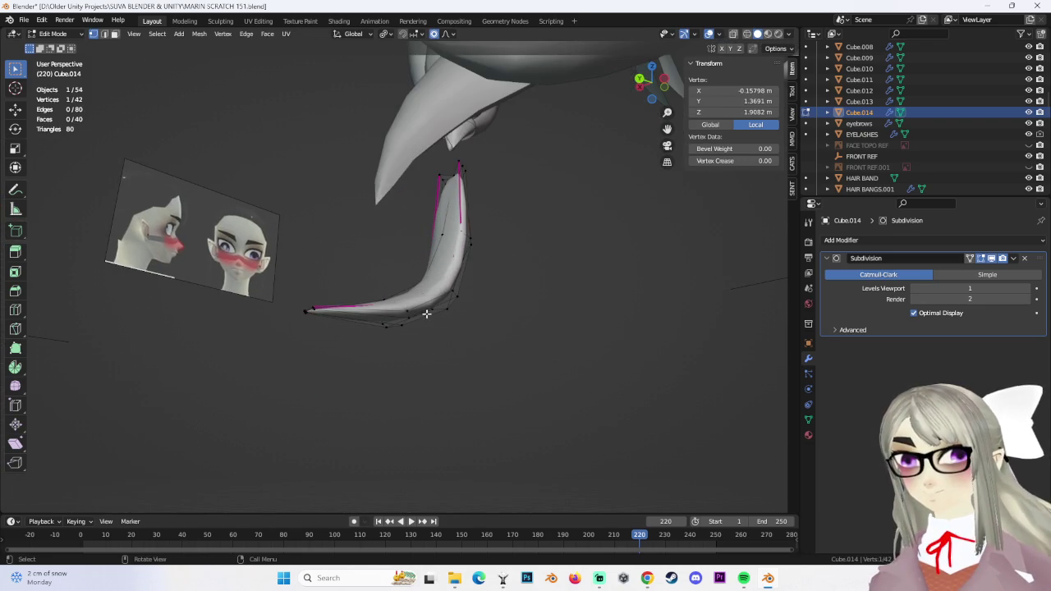
pyautogui.moveTo(341, 280)
pyautogui.mouseDown(button='middle')
pyautogui.moveTo(338, 230)
pyautogui.moveTo(331, 254)
pyautogui.moveTo(357, 310)
pyautogui.moveTo(488, 288)
pyautogui.moveTo(488, 304)
pyautogui.moveTo(161, 60)
pyautogui.mouseUp(button='middle')
pyautogui.click(382, 324)
pyautogui.click(70, 49)
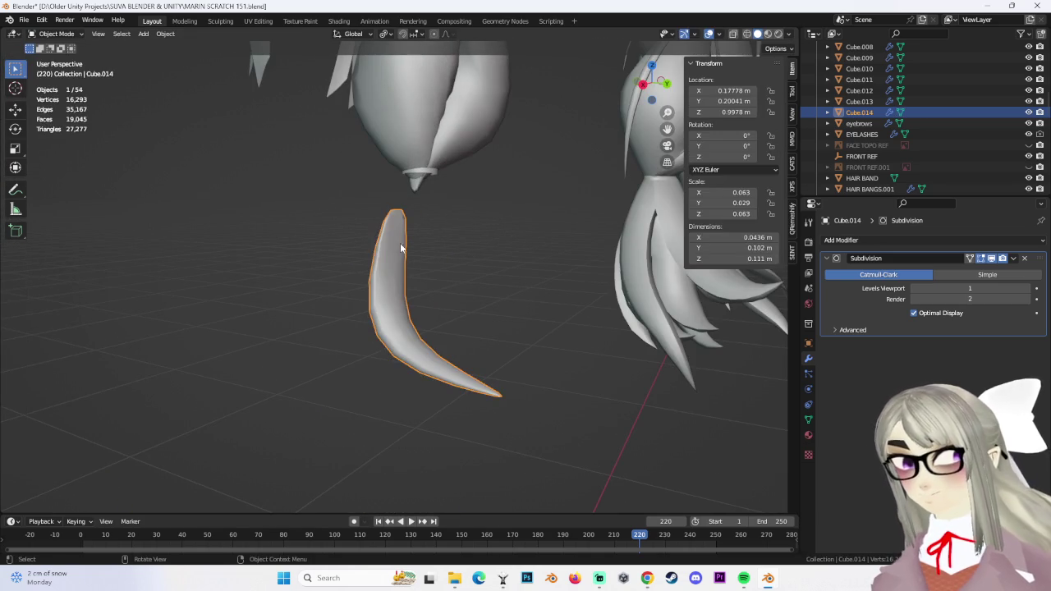
# Undo a trial vertical raise of the strand, then enter Edit Mode and select all its vertices
pyautogui.moveTo(403, 246); pyautogui.dragTo(436, 265, button='middle')
pyautogui.press('g')
pyautogui.press('z')
pyautogui.click(499, 253)
pyautogui.hotkey('ctrl', 'z')
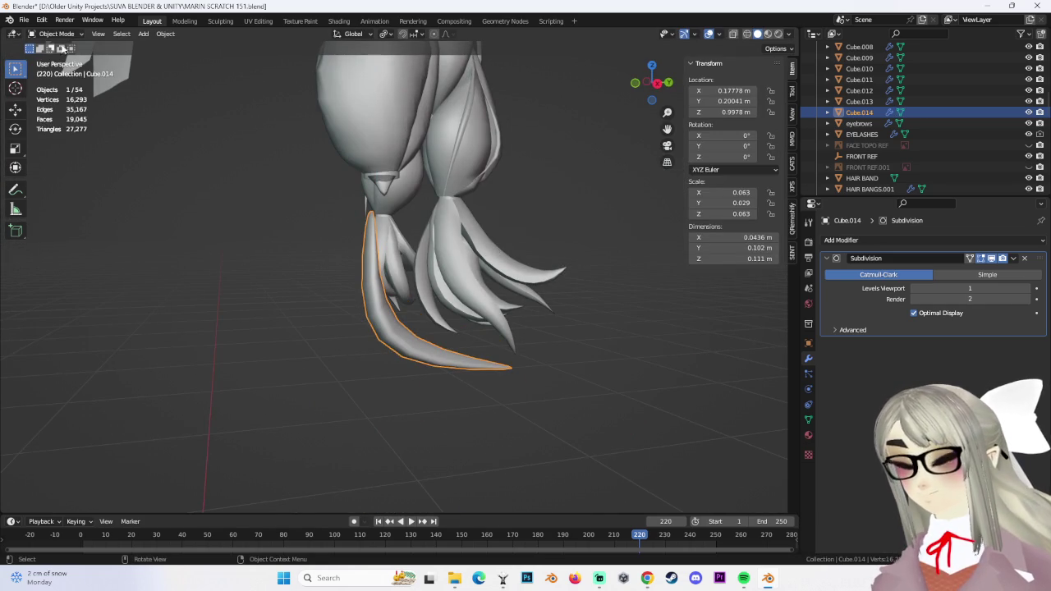
pyautogui.click(60, 59)
pyautogui.scroll(3, 476, 253)
pyautogui.moveTo(476, 253); pyautogui.dragTo(469, 301, button='middle')
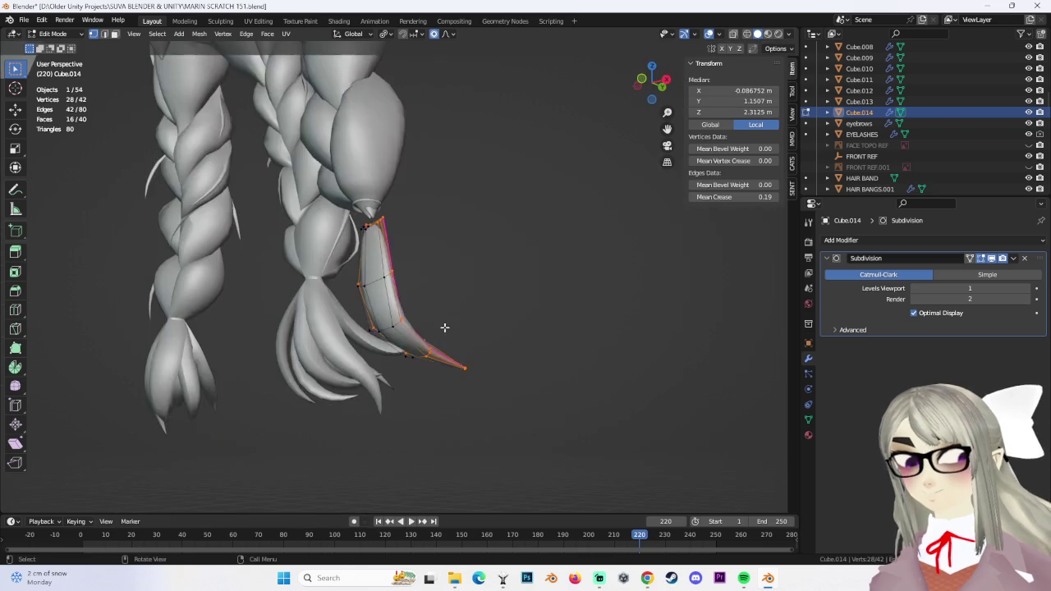
pyautogui.scroll(-2, 511, 311)
pyautogui.hotkey('alt', 'a')
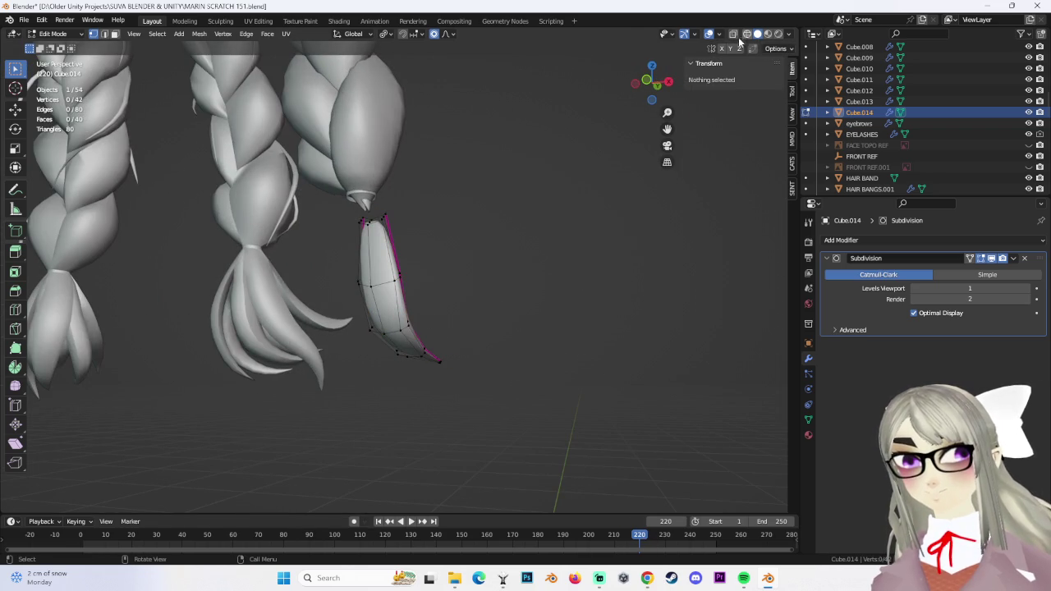
pyautogui.moveTo(504, 246); pyautogui.dragTo(546, 430, button='middle')
pyautogui.moveTo(277, 164); pyautogui.dragTo(418, 298)
# Nudge the whole strand with proportional moves along Z, Y and X
pyautogui.press('g')
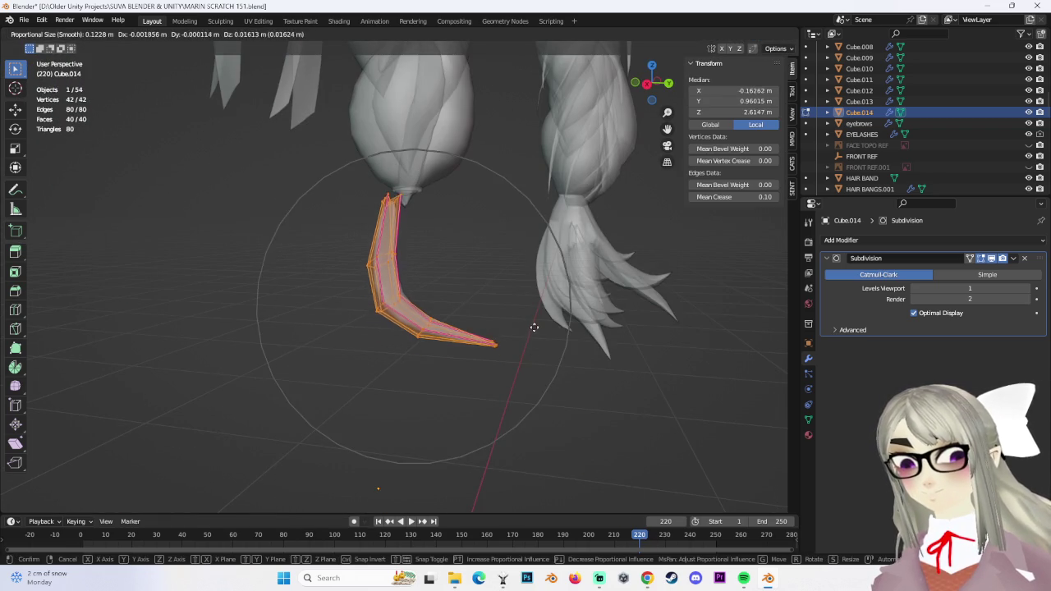
pyautogui.click(534, 329)
pyautogui.moveTo(458, 276); pyautogui.dragTo(461, 297, button='middle')
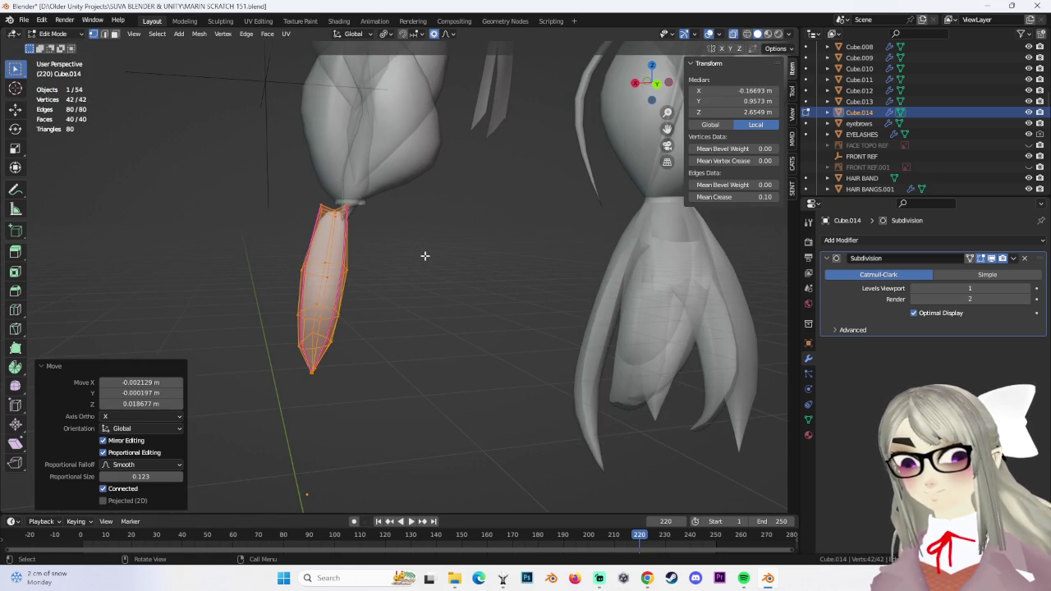
pyautogui.press('g')
pyautogui.press('z')
pyautogui.click(438, 254)
pyautogui.moveTo(438, 254)
pyautogui.mouseDown(button='middle')
pyautogui.moveTo(433, 290)
pyautogui.moveTo(460, 271)
pyautogui.mouseUp(button='middle')
pyautogui.press('g')
pyautogui.press('y')
pyautogui.click(522, 297)
pyautogui.moveTo(522, 297)
pyautogui.mouseDown(button='middle')
pyautogui.moveTo(488, 289)
pyautogui.moveTo(474, 340)
pyautogui.moveTo(419, 243)
pyautogui.moveTo(429, 256)
pyautogui.mouseUp(button='middle')
pyautogui.press('g')
pyautogui.press('x')
pyautogui.click(498, 286)
# Move the strand's top cap vertices along Y and up along Z to tuck into the braid
pyautogui.moveTo(334, 221); pyautogui.dragTo(435, 271)
pyautogui.press('g')
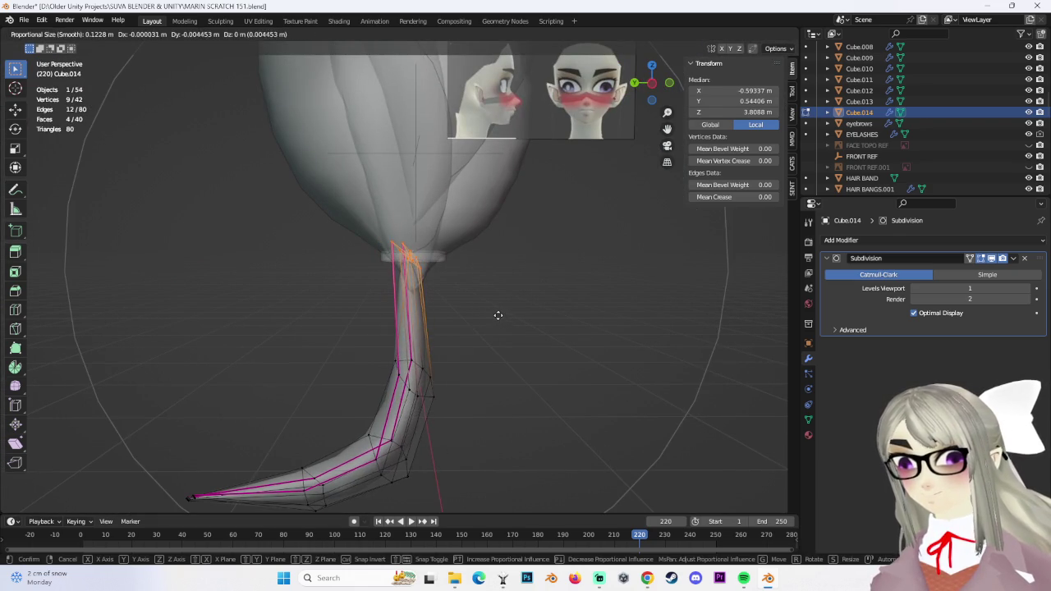
pyautogui.click(498, 315)
pyautogui.scroll(3, 505, 352)
pyautogui.moveTo(499, 316)
pyautogui.mouseDown(button='middle')
pyautogui.moveTo(504, 352)
pyautogui.moveTo(455, 347)
pyautogui.moveTo(500, 352)
pyautogui.moveTo(495, 342)
pyautogui.moveTo(478, 357)
pyautogui.moveTo(188, 308)
pyautogui.mouseUp(button='middle')
pyautogui.press('g')
pyautogui.press('y')
pyautogui.click(509, 352)
pyautogui.press('g')
pyautogui.press('z')
pyautogui.click(511, 328)
# Select the lower part of the strand and proportionally shrink its tip to taper it
pyautogui.keyDown('alt'); pyautogui.click(312, 355); pyautogui.keyUp('alt')
pyautogui.moveTo(313, 355)
pyautogui.mouseDown(button='middle')
pyautogui.moveTo(484, 401)
pyautogui.moveTo(464, 391)
pyautogui.mouseUp(button='middle')
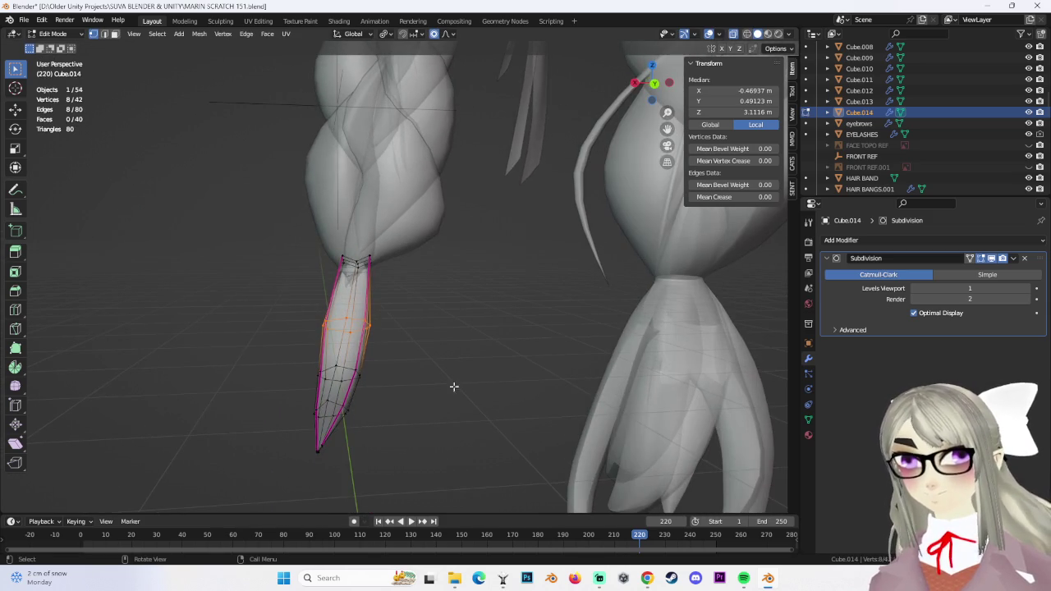
pyautogui.moveTo(245, 349); pyautogui.dragTo(462, 418)
pyautogui.press('s')
pyautogui.rightClick(477, 399)
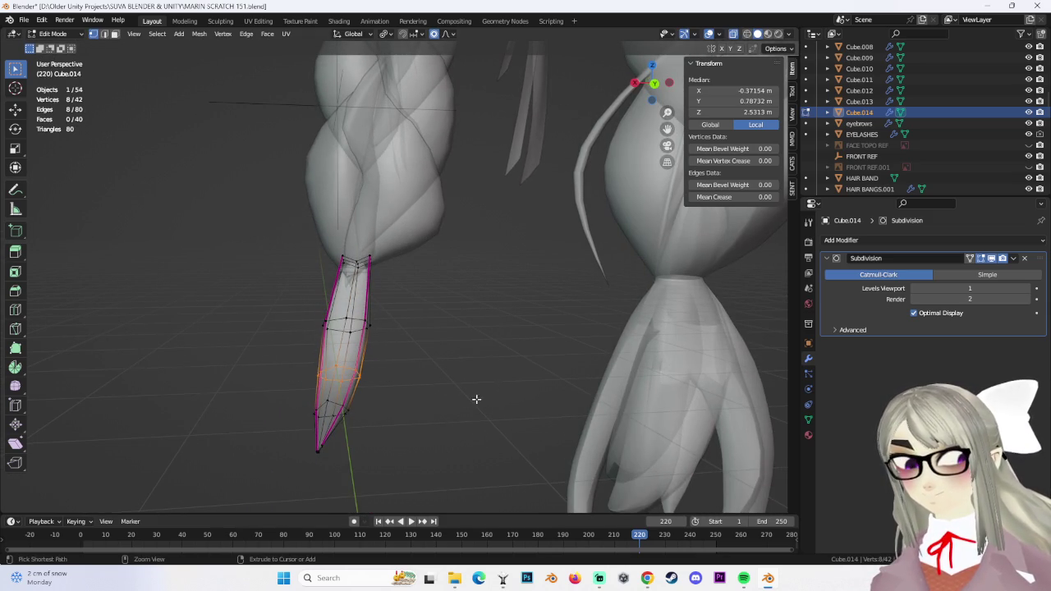
pyautogui.click(392, 367)
pyautogui.moveTo(465, 375); pyautogui.dragTo(419, 484, button='middle')
pyautogui.press('s')
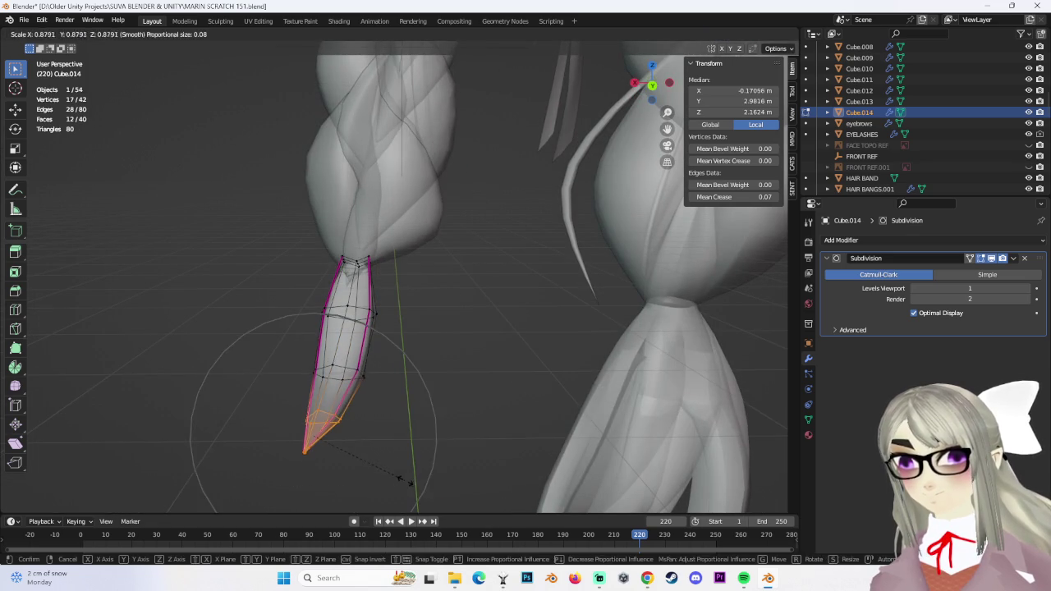
pyautogui.click(462, 401)
pyautogui.moveTo(461, 401); pyautogui.dragTo(431, 372, button='middle')
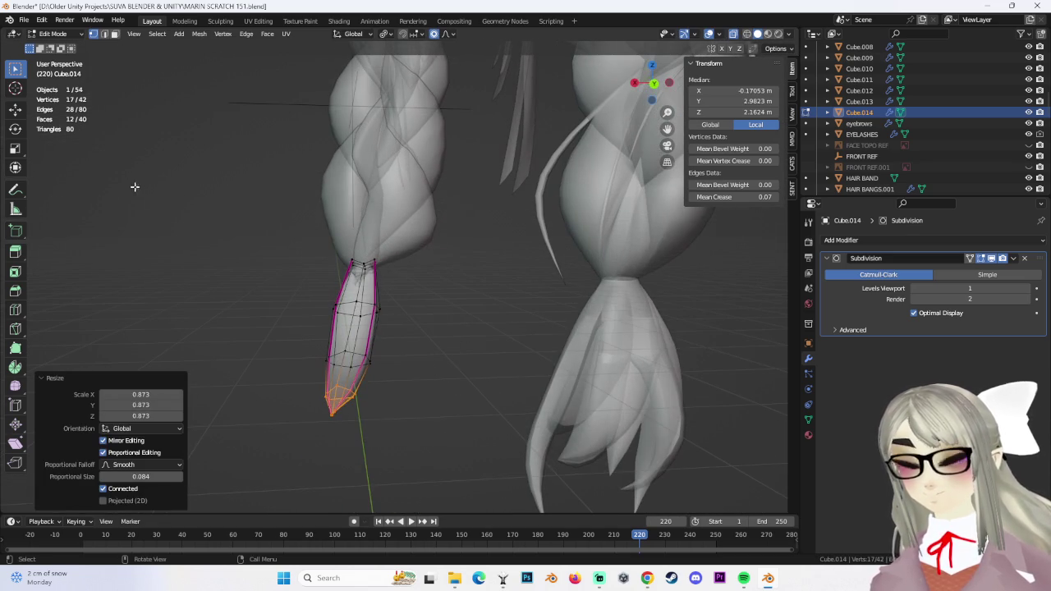
# Reselect the hair tip strand Cube.014 and return to editing its mesh
pyautogui.press('Tab')
pyautogui.click(433, 337)
pyautogui.moveTo(411, 274)
pyautogui.mouseDown(button='middle')
pyautogui.moveTo(432, 336)
pyautogui.moveTo(505, 350)
pyautogui.moveTo(447, 393)
pyautogui.moveTo(385, 377)
pyautogui.moveTo(401, 345)
pyautogui.moveTo(420, 359)
pyautogui.mouseUp(button='middle')
pyautogui.click(385, 378)
pyautogui.click(71, 59)
pyautogui.moveTo(361, 427); pyautogui.dragTo(604, 405, button='middle')
# Raise the tip 0.01412 m with smooth proportional falloff at size 0.135, then scale it down
pyautogui.press('c')
pyautogui.press('Escape')
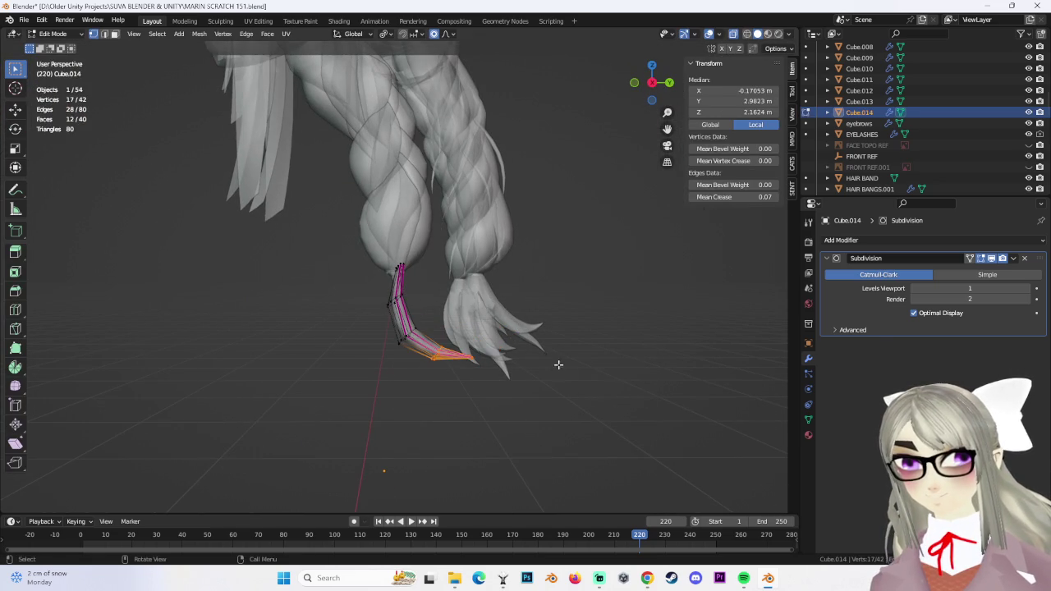
pyautogui.press('g')
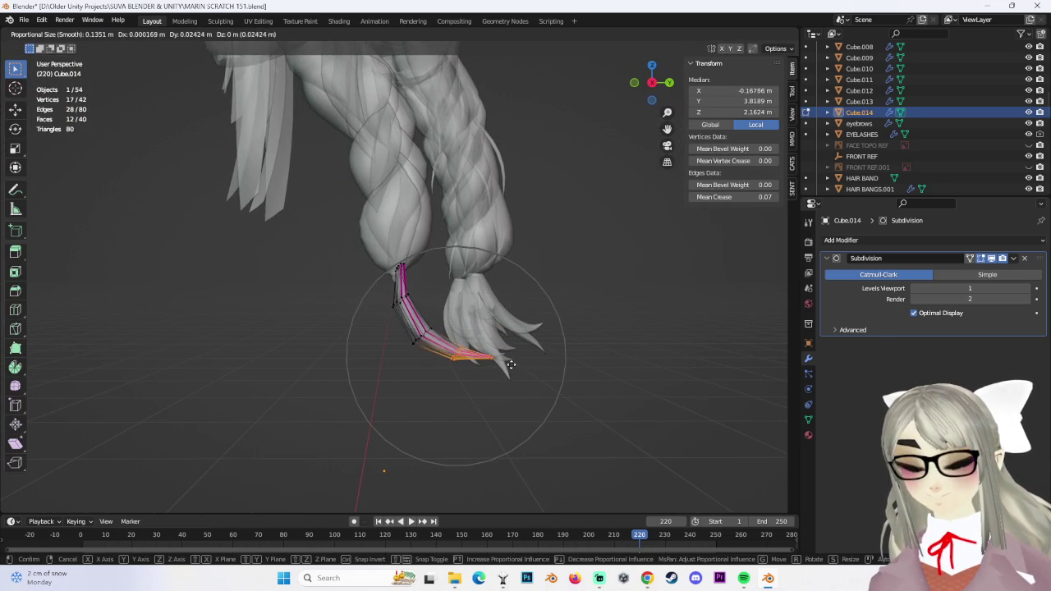
pyautogui.click(512, 366)
pyautogui.moveTo(512, 367)
pyautogui.mouseDown(button='middle')
pyautogui.moveTo(514, 382)
pyautogui.moveTo(482, 399)
pyautogui.mouseUp(button='middle')
pyautogui.press('g')
pyautogui.click(551, 441)
pyautogui.moveTo(551, 441)
pyautogui.mouseDown(button='middle')
pyautogui.moveTo(538, 419)
pyautogui.moveTo(455, 460)
pyautogui.moveTo(469, 369)
pyautogui.moveTo(525, 376)
pyautogui.moveTo(457, 199)
pyautogui.moveTo(382, 101)
pyautogui.mouseUp(button='middle')
pyautogui.press('s')
pyautogui.click(519, 369)
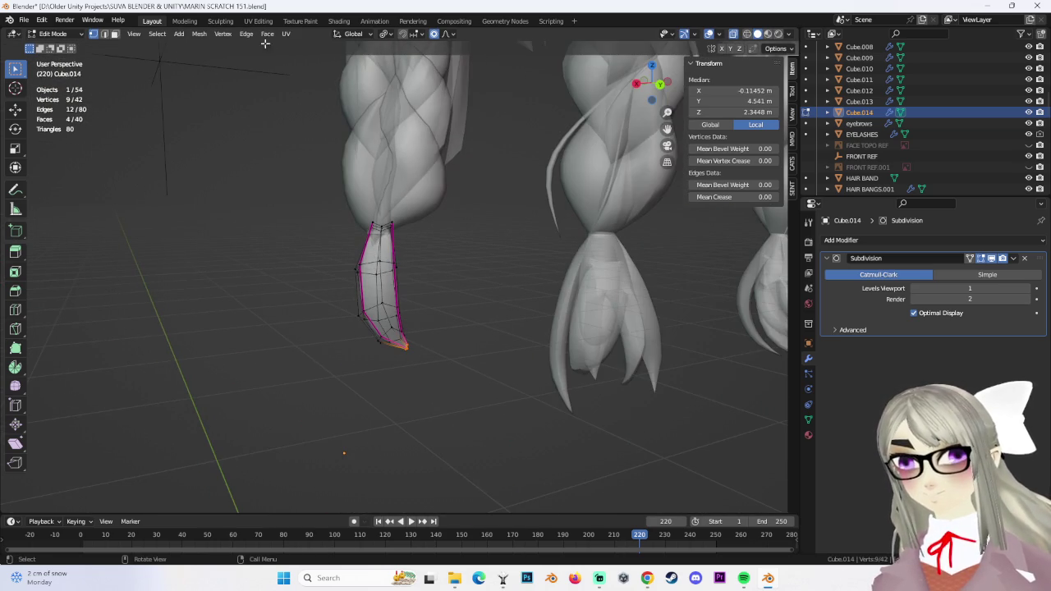
# Switch to solid shading and view the hair straight from behind
pyautogui.click(733, 37)
pyautogui.moveTo(460, 312)
pyautogui.mouseDown(button='middle')
pyautogui.moveTo(434, 331)
pyautogui.moveTo(468, 362)
pyautogui.moveTo(427, 321)
pyautogui.moveTo(401, 319)
pyautogui.moveTo(477, 321)
pyautogui.mouseUp(button='middle')
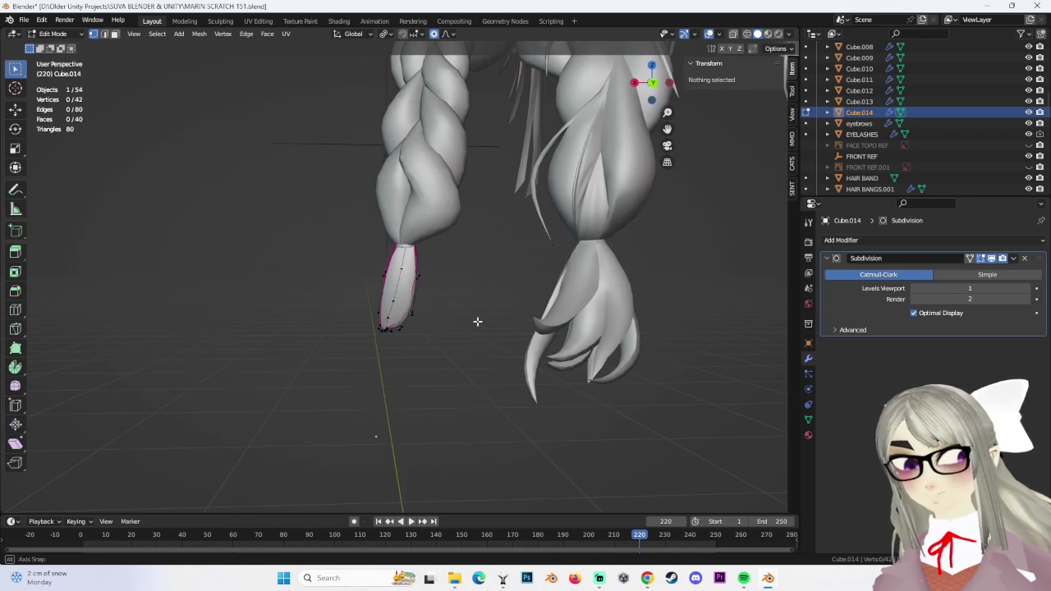
pyautogui.click(654, 85)
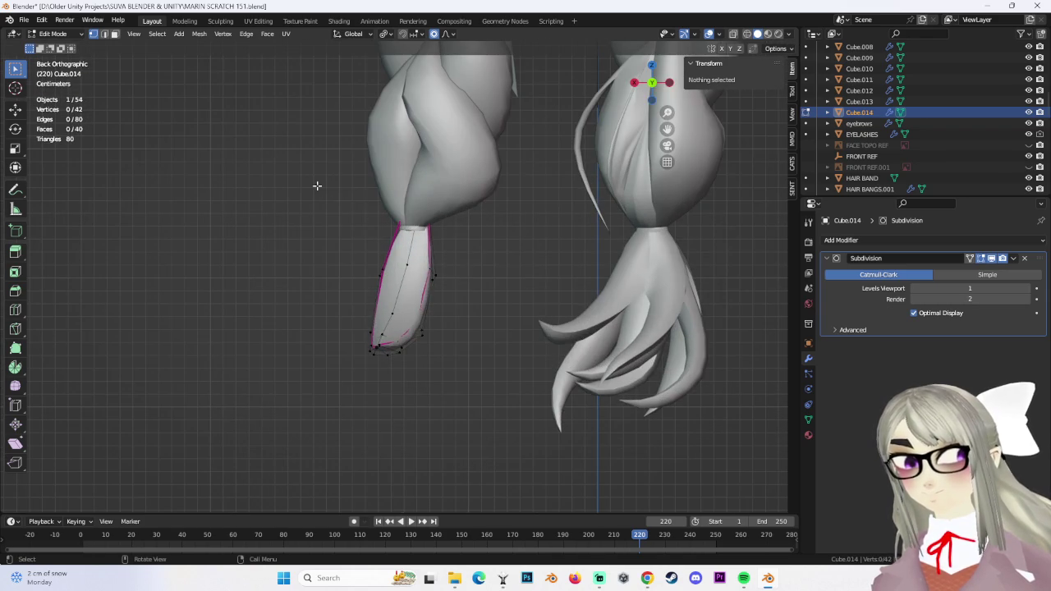
# In X-ray, select all the strand's vertices and rotate the strand about 21 degrees
pyautogui.moveTo(317, 185); pyautogui.dragTo(451, 369)
pyautogui.scroll(-2, 551, 417)
pyautogui.click(733, 36)
pyautogui.press('a')
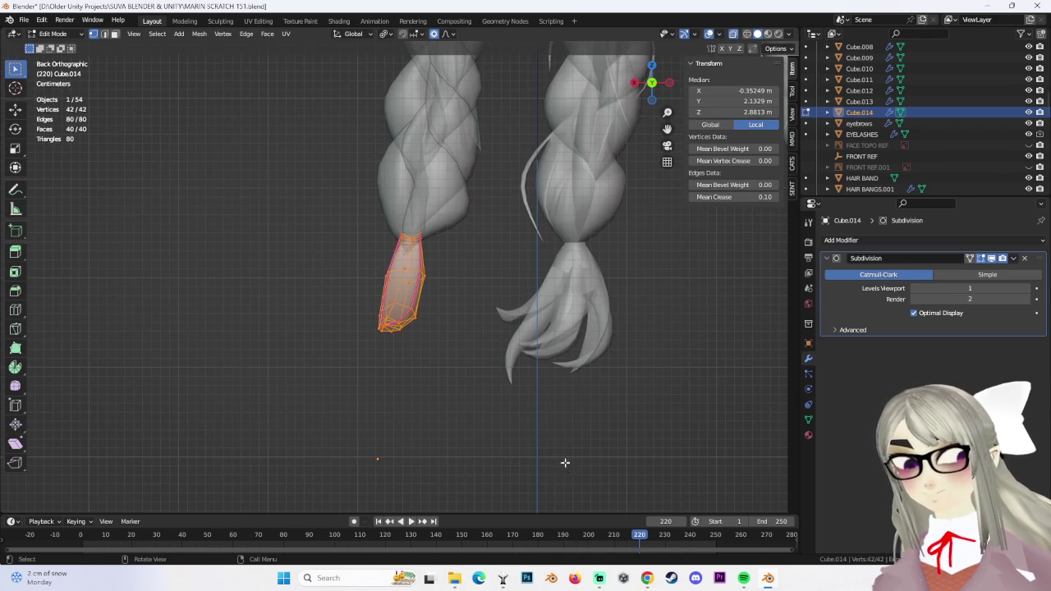
pyautogui.moveTo(531, 321); pyautogui.dragTo(537, 277, button='middle')
pyautogui.press('r')
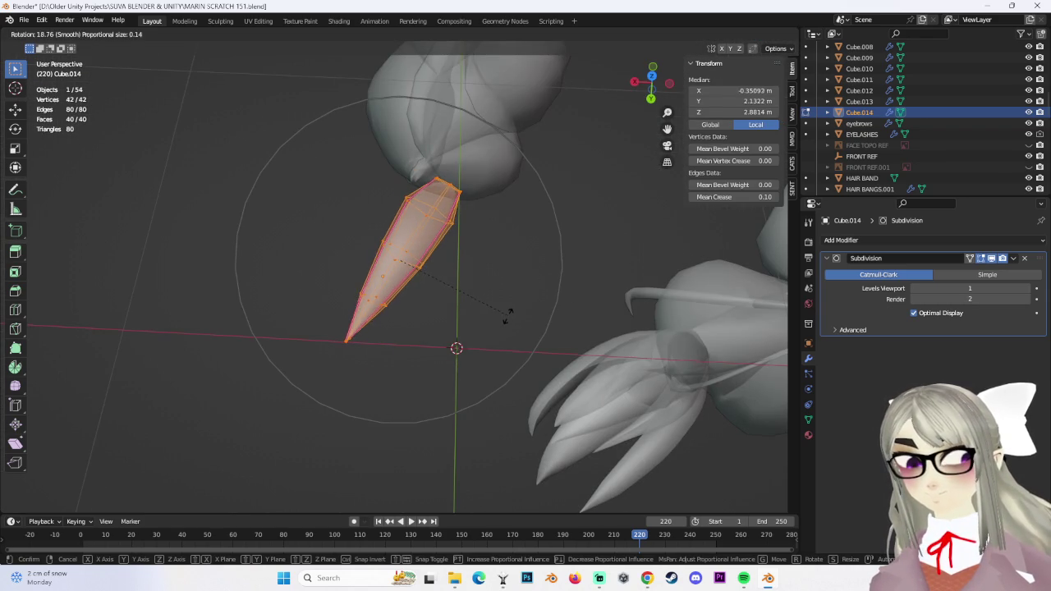
pyautogui.click(507, 318)
# Scale the strand's top vertices down evenly to narrow its top
pyautogui.moveTo(430, 179); pyautogui.dragTo(492, 206)
pyautogui.press('g')
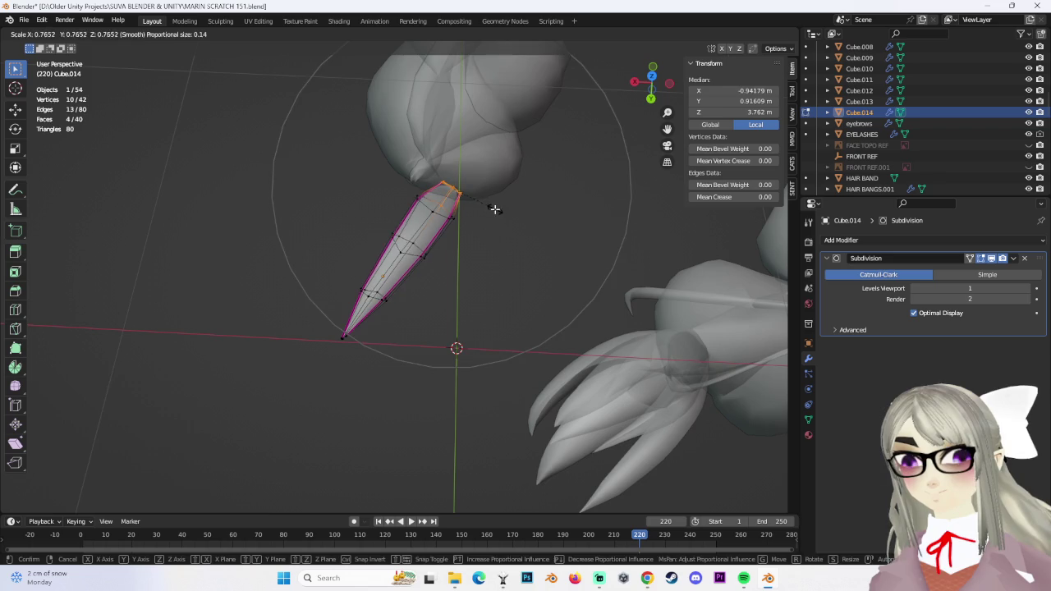
pyautogui.press('Escape')
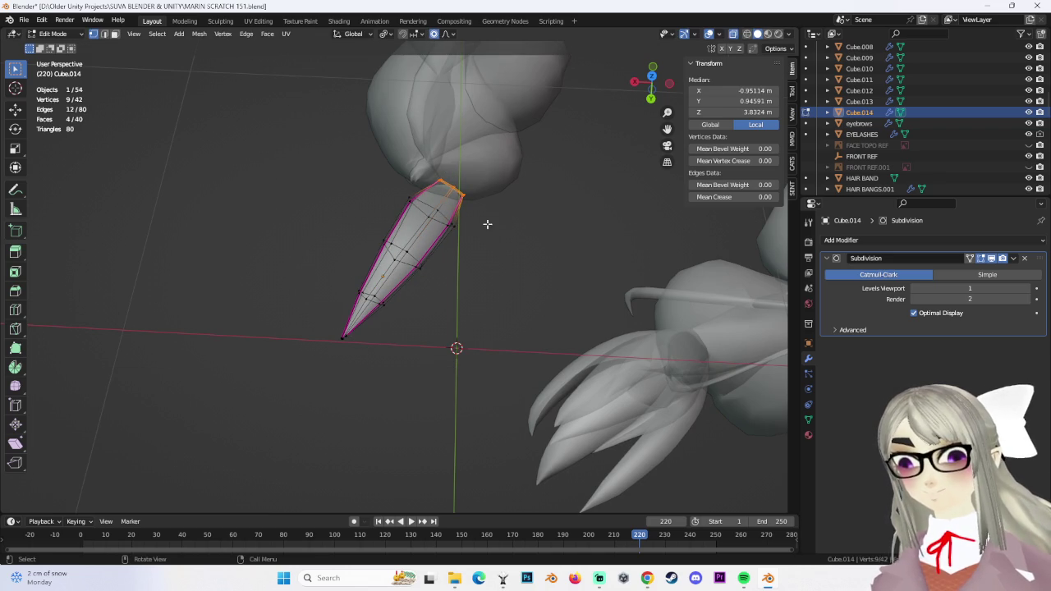
pyautogui.press('s')
pyautogui.press('y')
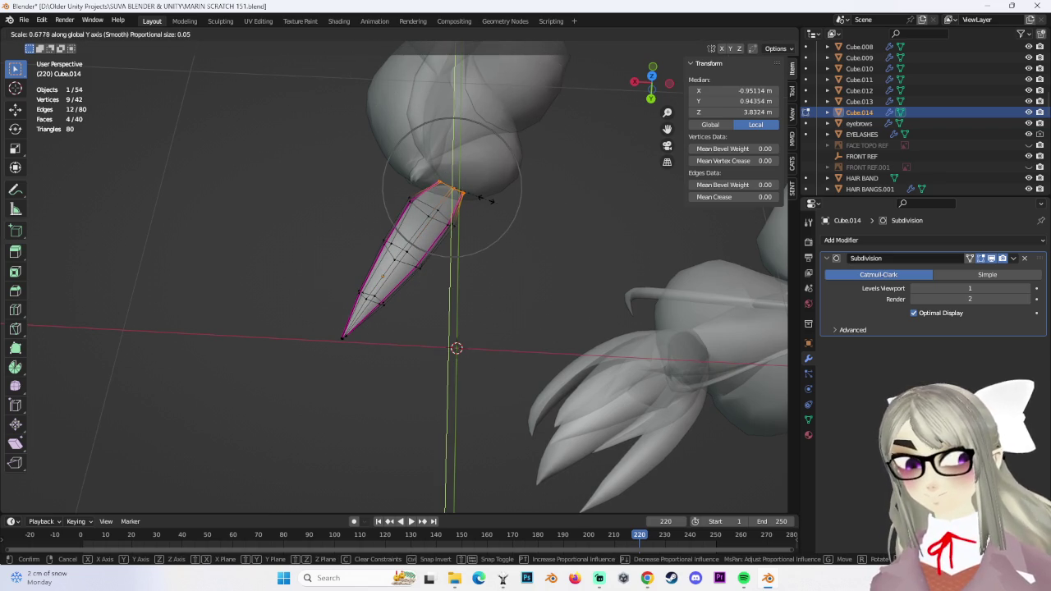
pyautogui.press('Escape')
pyautogui.moveTo(482, 199); pyautogui.dragTo(455, 219, button='middle')
pyautogui.press('s')
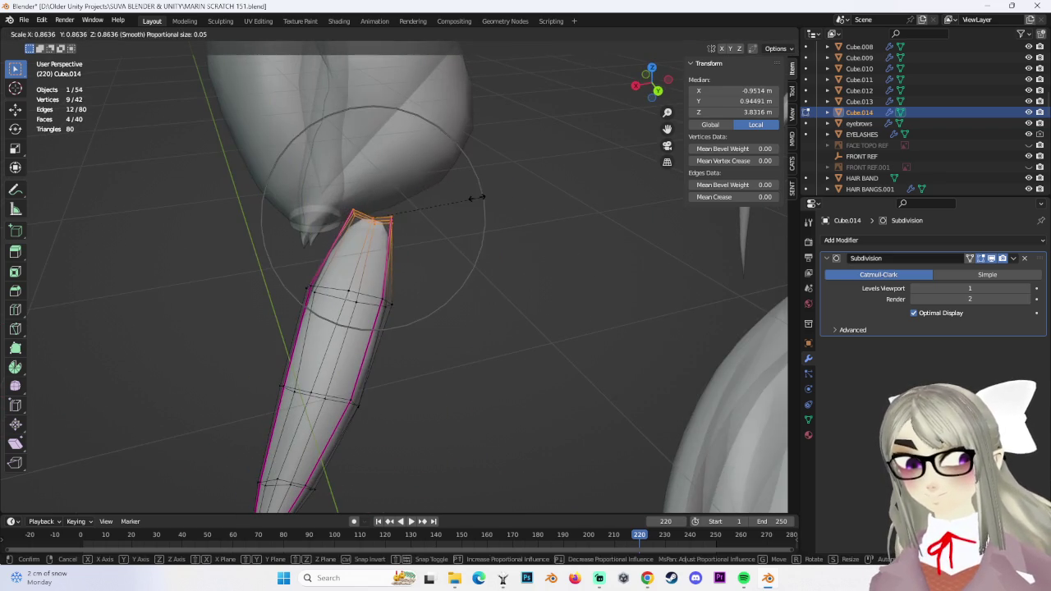
pyautogui.click(475, 205)
# Select the strand's top edge vertices and crease them
pyautogui.moveTo(422, 253)
pyautogui.mouseDown(button='middle')
pyautogui.moveTo(523, 222)
pyautogui.moveTo(459, 259)
pyautogui.moveTo(530, 238)
pyautogui.mouseUp(button='middle')
pyautogui.keyDown('alt'); pyautogui.click(448, 240); pyautogui.keyUp('alt')
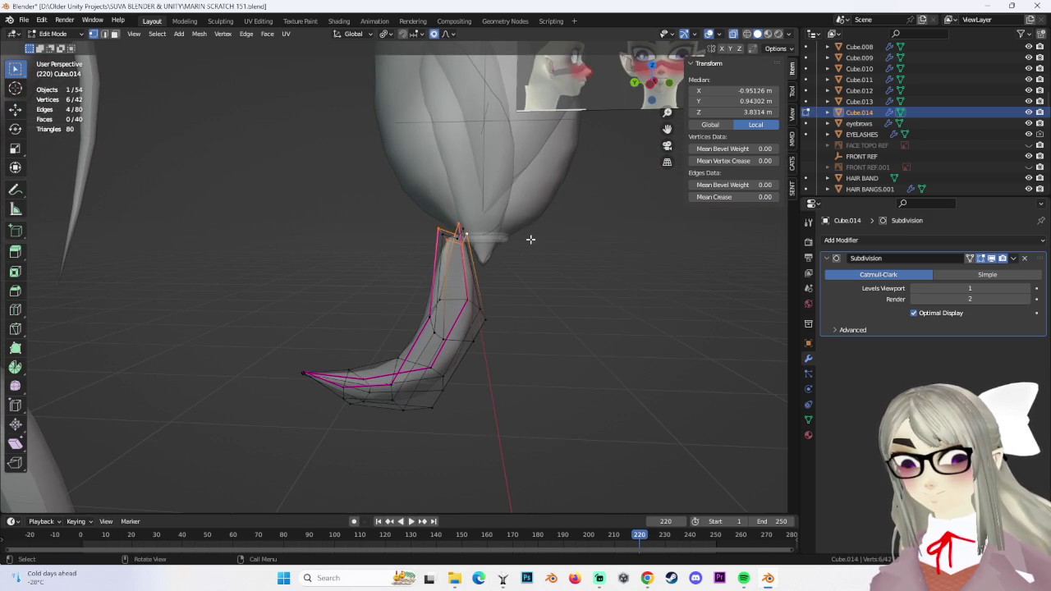
pyautogui.keyDown('alt'); pyautogui.keyDown('shift'); pyautogui.click(441, 234); pyautogui.keyUp('shift'); pyautogui.keyUp('alt')
pyautogui.moveTo(441, 234)
pyautogui.mouseDown(button='middle')
pyautogui.moveTo(563, 254)
pyautogui.moveTo(449, 250)
pyautogui.mouseUp(button='middle')
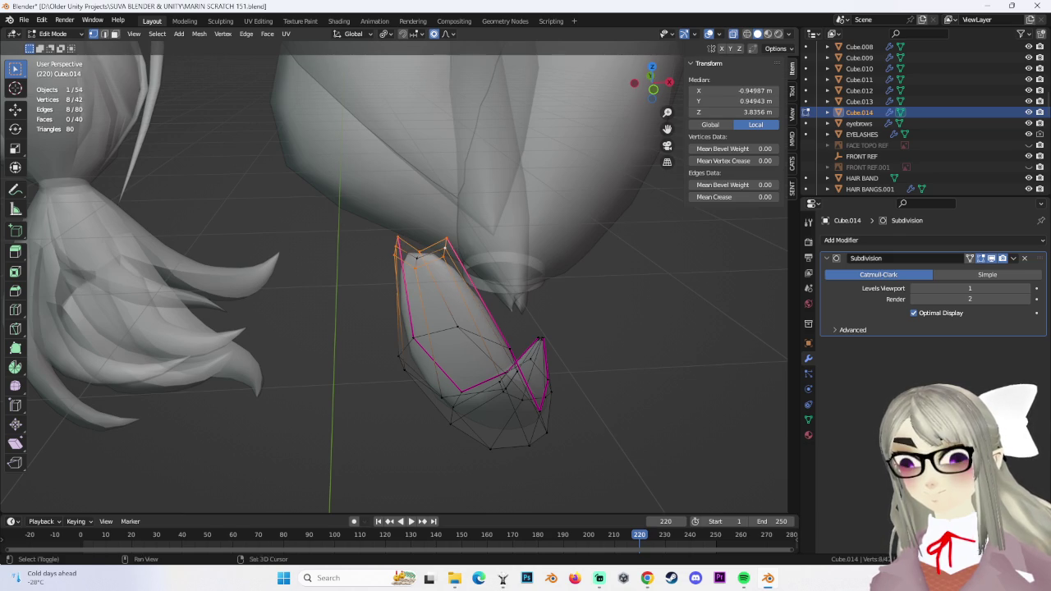
pyautogui.click(595, 247)
pyautogui.moveTo(603, 301)
pyautogui.mouseDown(button='middle')
pyautogui.moveTo(622, 271)
pyautogui.moveTo(383, 328)
pyautogui.moveTo(452, 300)
pyautogui.moveTo(446, 277)
pyautogui.moveTo(393, 294)
pyautogui.mouseUp(button='middle')
pyautogui.hotkey('alt', 'a')
# Flatten the strand to 0.542 along Z, then return to Object Mode and raise it 0.001841 m
pyautogui.click(59, 46)
pyautogui.press('Tab')
pyautogui.moveTo(378, 344)
pyautogui.mouseDown(button='middle')
pyautogui.moveTo(462, 274)
pyautogui.moveTo(452, 229)
pyautogui.mouseUp(button='middle')
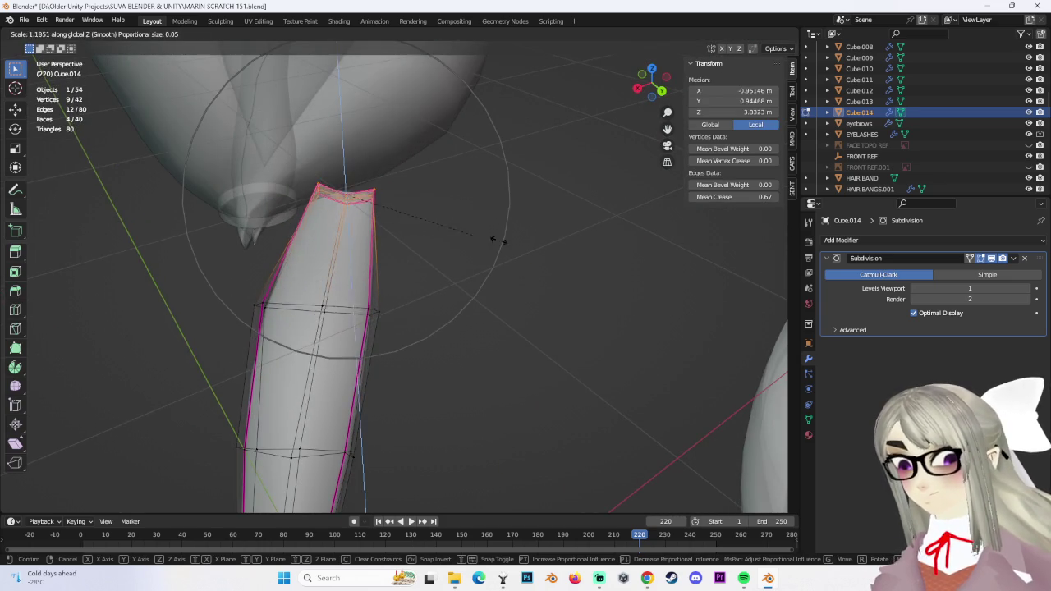
pyautogui.click(409, 238)
pyautogui.scroll(-3, 441, 281)
pyautogui.scroll(-2, 481, 288)
pyautogui.scroll(-2, 492, 338)
pyautogui.moveTo(492, 338)
pyautogui.mouseDown(button='middle')
pyautogui.moveTo(481, 301)
pyautogui.moveTo(387, 267)
pyautogui.mouseUp(button='middle')
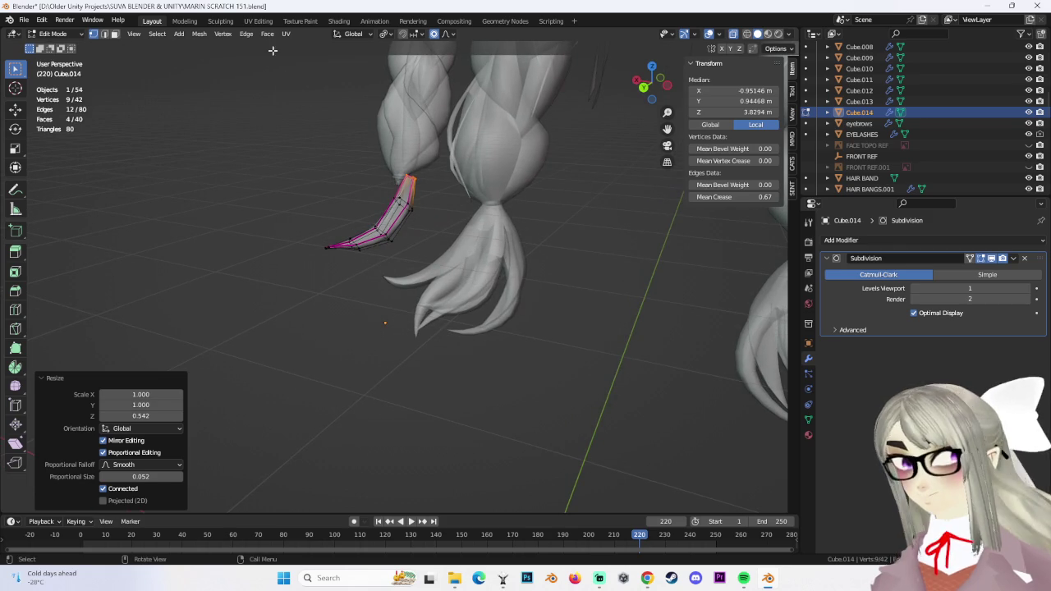
pyautogui.moveTo(733, 39); pyautogui.dragTo(366, 223, button='middle')
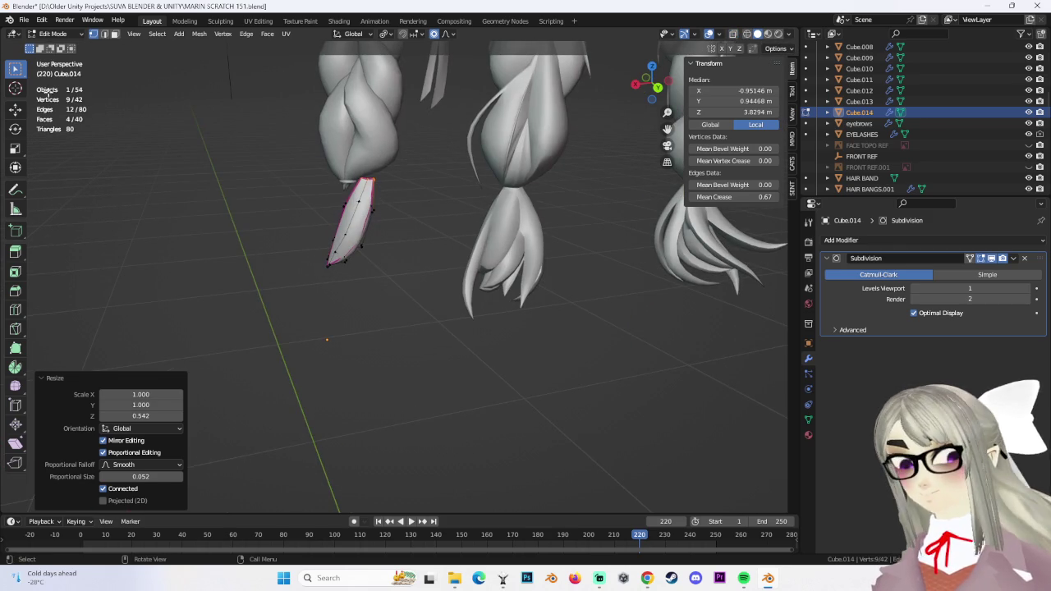
pyautogui.press('Tab')
pyautogui.click(427, 212)
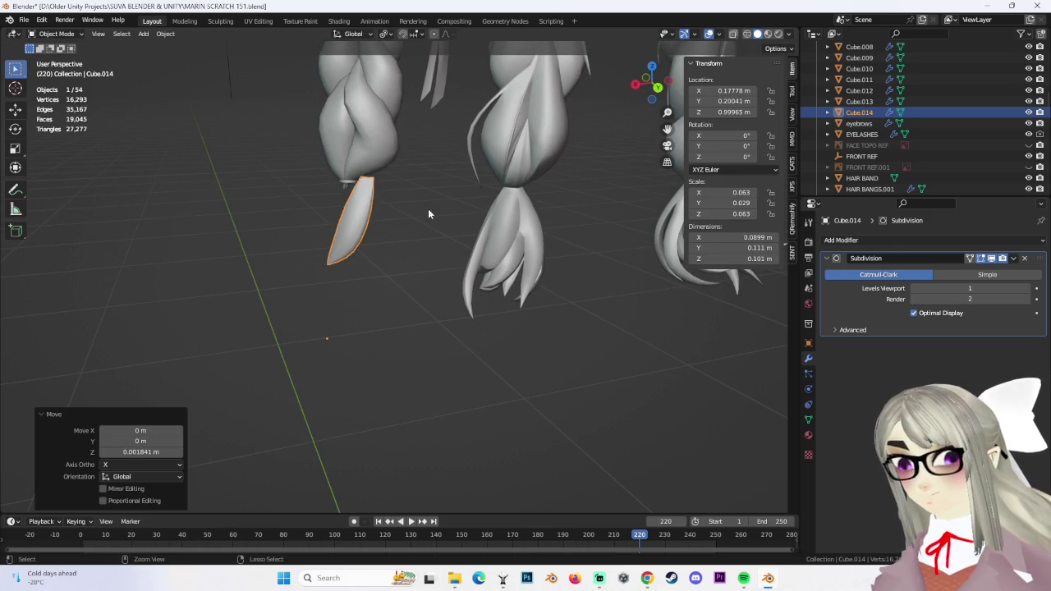
# Nudge the strand object along X, then 0.003799 m along Y, and re-enter its Edit Mode
pyautogui.press('g')
pyautogui.press('x')
pyautogui.click(404, 217)
pyautogui.moveTo(404, 222)
pyautogui.mouseDown(button='middle')
pyautogui.moveTo(440, 227)
pyautogui.moveTo(393, 244)
pyautogui.moveTo(410, 257)
pyautogui.moveTo(403, 283)
pyautogui.moveTo(375, 209)
pyautogui.moveTo(339, 221)
pyautogui.moveTo(367, 267)
pyautogui.moveTo(427, 275)
pyautogui.moveTo(370, 262)
pyautogui.moveTo(408, 271)
pyautogui.moveTo(369, 246)
pyautogui.mouseUp(button='middle')
pyautogui.click(432, 221)
pyautogui.press('g')
pyautogui.press('g')
pyautogui.press('y')
pyautogui.click(461, 280)
pyautogui.scroll(3, 331, 229)
pyautogui.scroll(-3, 331, 230)
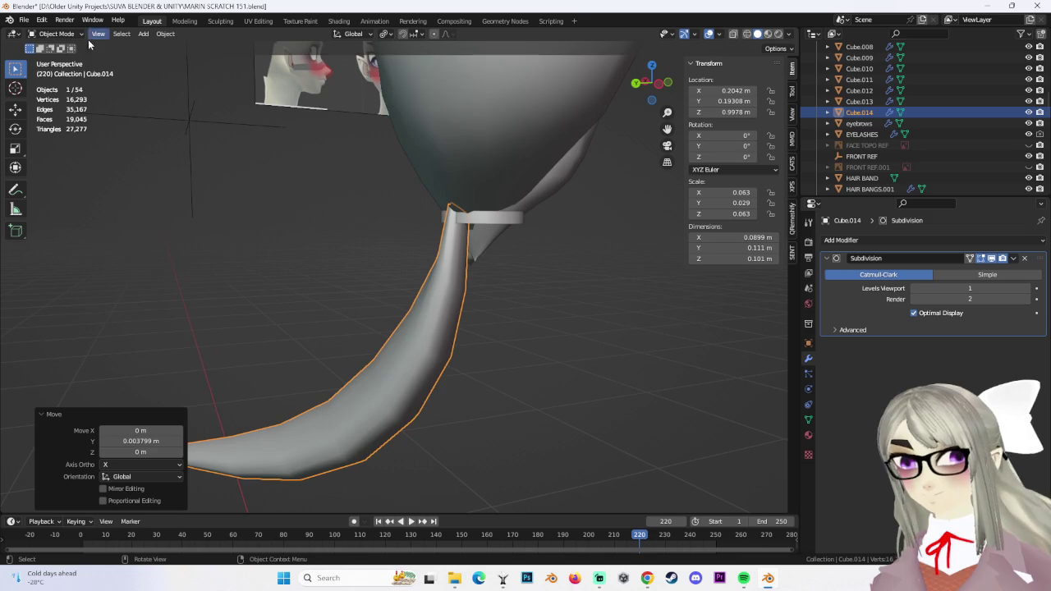
pyautogui.click(56, 58)
pyautogui.moveTo(540, 128)
pyautogui.mouseDown(button='middle')
pyautogui.moveTo(451, 208)
pyautogui.moveTo(403, 184)
pyautogui.moveTo(413, 134)
pyautogui.moveTo(657, 99)
pyautogui.mouseUp(button='middle')
# Select a top vertex of the new strand and soft-move it toward the neck
pyautogui.click(730, 38)
pyautogui.click(403, 183)
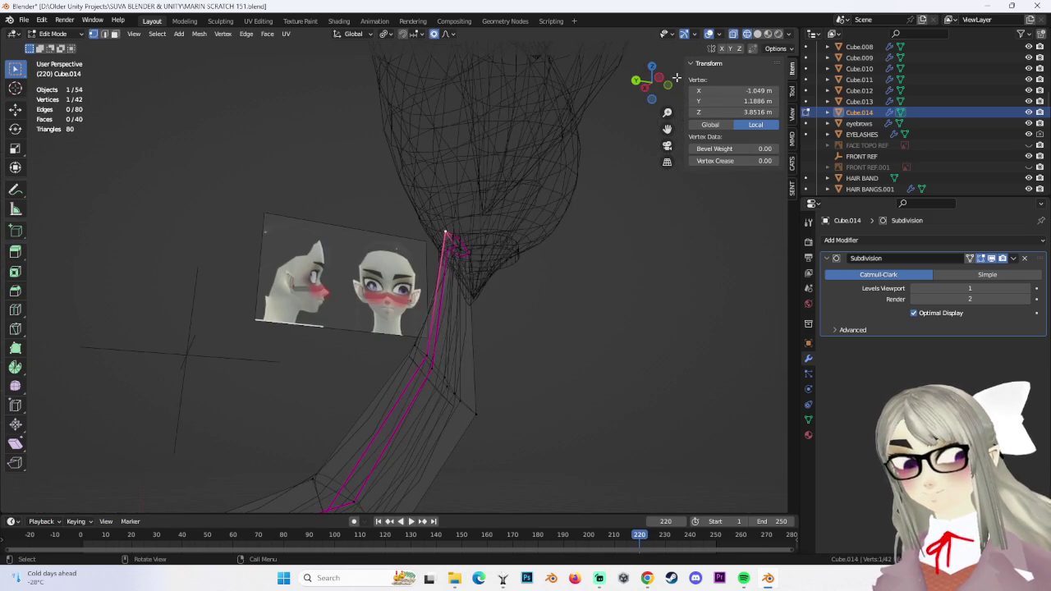
pyautogui.click(462, 266)
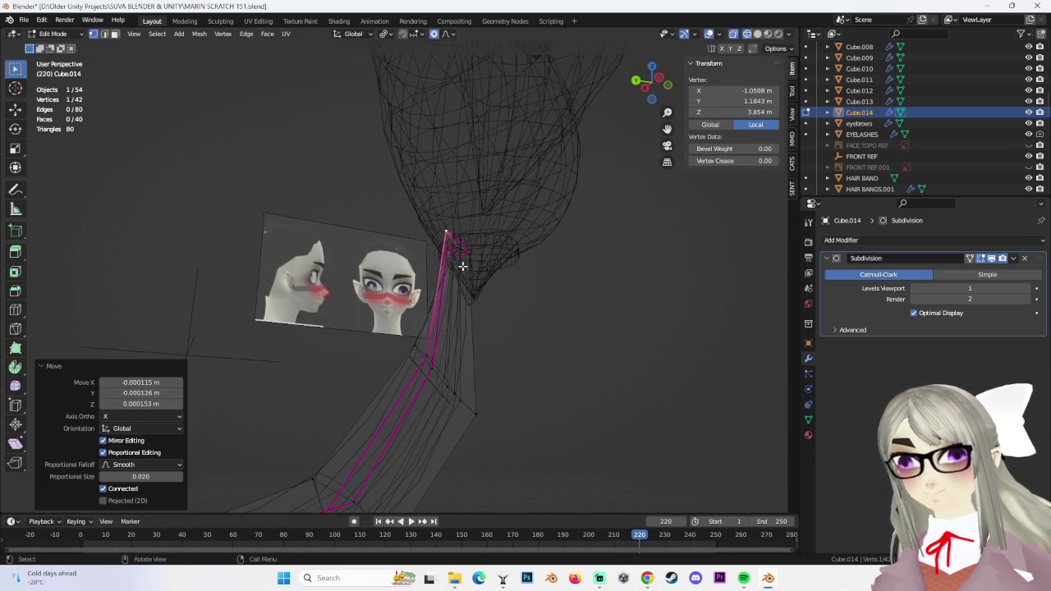
pyautogui.click(757, 34)
pyautogui.press('g')
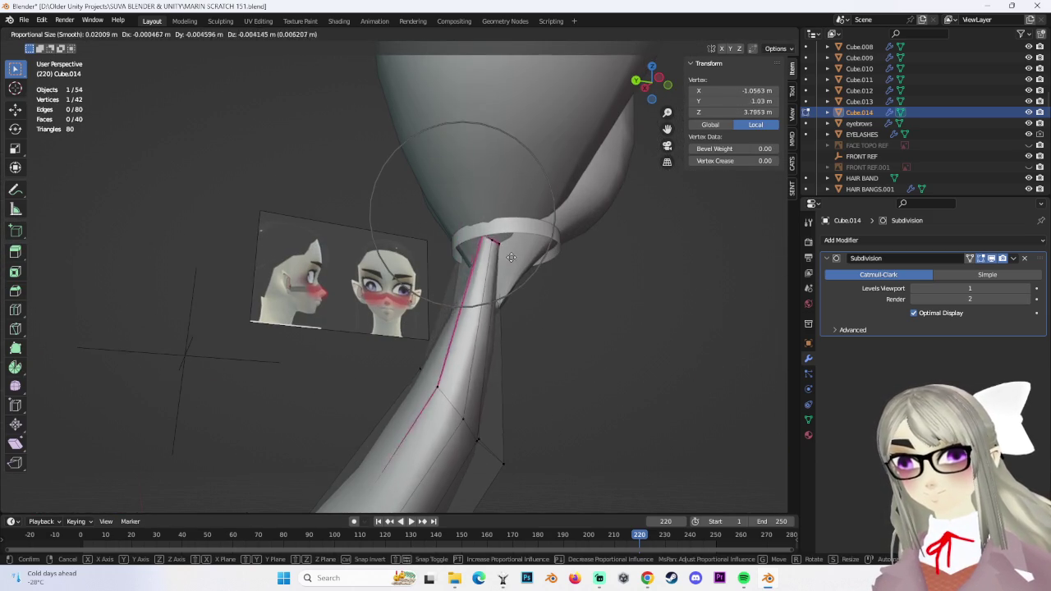
pyautogui.click(497, 250)
pyautogui.moveTo(497, 251)
pyautogui.mouseDown(button='middle')
pyautogui.moveTo(556, 213)
pyautogui.moveTo(384, 221)
pyautogui.moveTo(443, 261)
pyautogui.moveTo(419, 249)
pyautogui.mouseUp(button='middle')
pyautogui.press('g')
pyautogui.click(437, 263)
pyautogui.hotkey('ctrl', 'z')
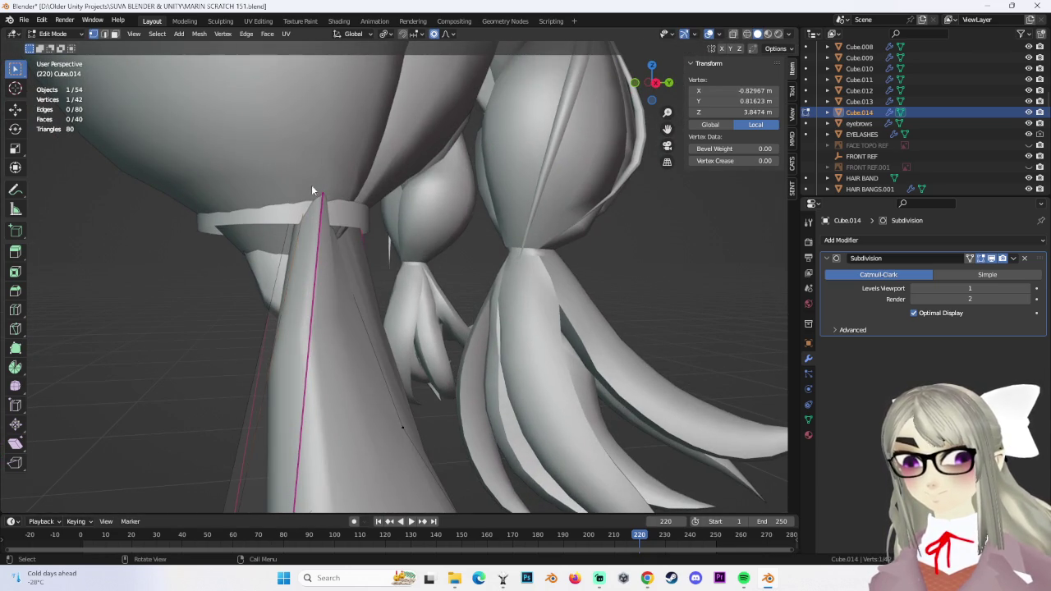
# Box-select the strand's root vertices and proportionally move them under the braid tie
pyautogui.hotkey('shift', 'z')
pyautogui.moveTo(321, 152); pyautogui.dragTo(331, 179)
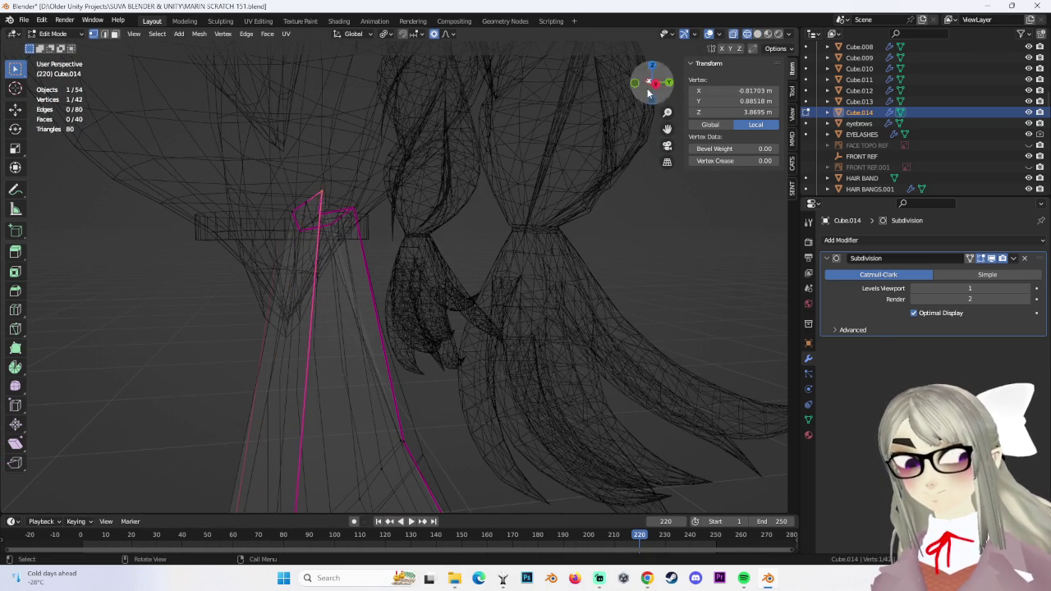
pyautogui.click(757, 33)
pyautogui.moveTo(575, 205)
pyautogui.mouseDown(button='middle')
pyautogui.moveTo(411, 164)
pyautogui.moveTo(451, 197)
pyautogui.moveTo(575, 124)
pyautogui.mouseUp(button='middle')
pyautogui.scroll(3, 410, 164)
pyautogui.press('g')
pyautogui.click(409, 162)
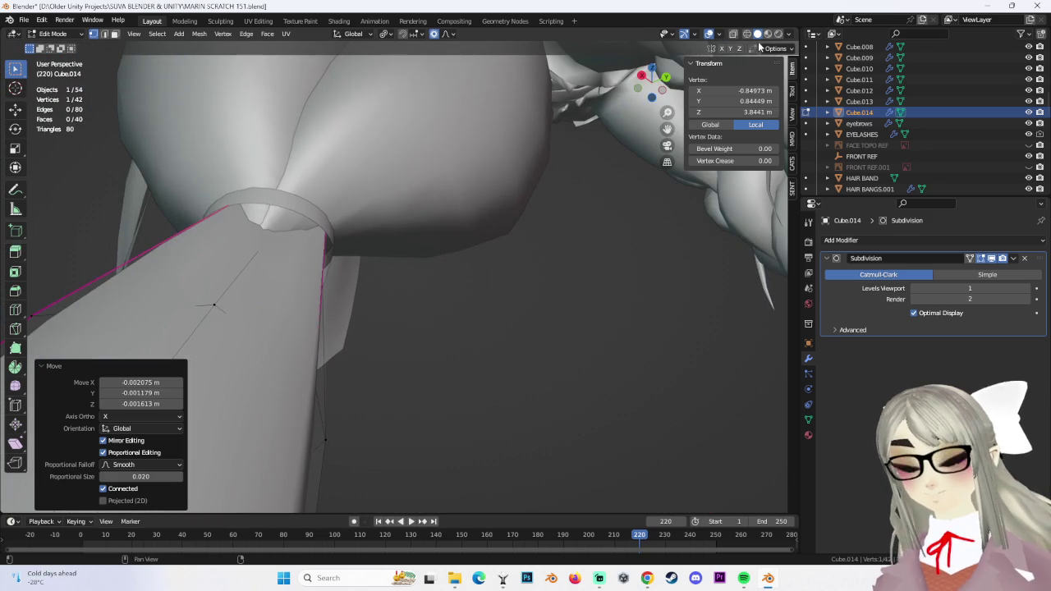
pyautogui.hotkey('shift', 'z')
pyautogui.scroll(2, 276, 216)
pyautogui.hotkey('shift', 'z')
pyautogui.moveTo(276, 217)
pyautogui.mouseDown(button='middle')
pyautogui.moveTo(369, 140)
pyautogui.moveTo(293, 211)
pyautogui.mouseUp(button='middle')
pyautogui.press('g')
pyautogui.click(377, 133)
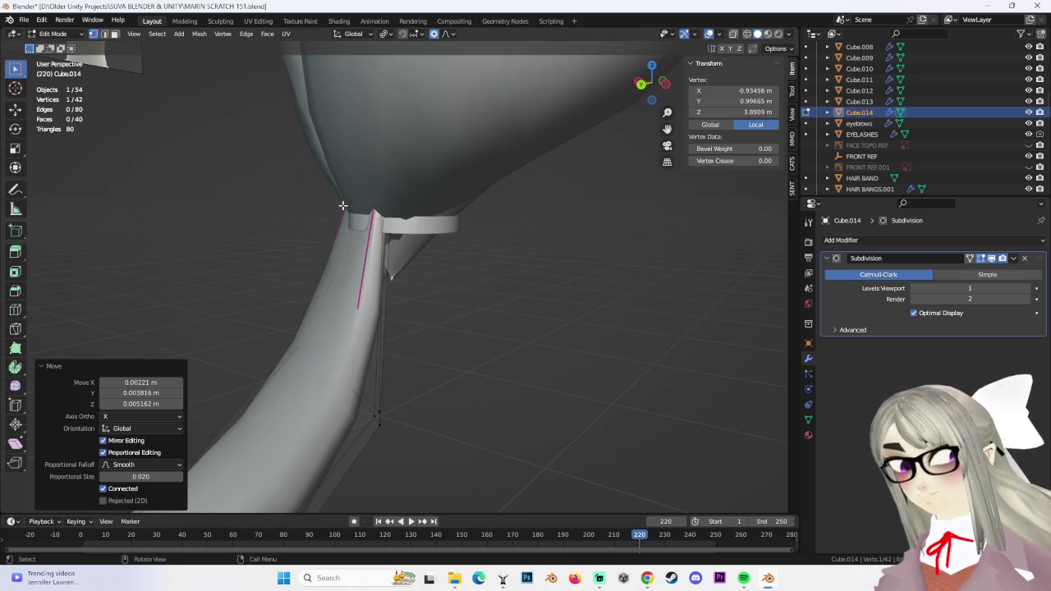
# Soft-move another strand vertex down and to the left to start the curve
pyautogui.hotkey('shift', 'z')
pyautogui.moveTo(413, 118); pyautogui.dragTo(488, 192, button='middle')
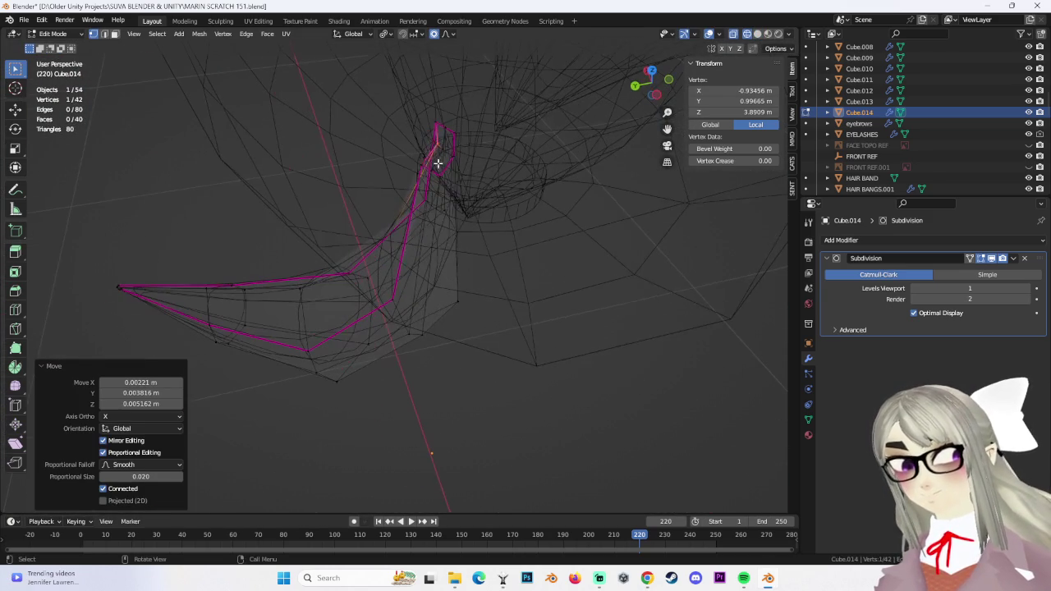
pyautogui.press('g')
pyautogui.click(516, 203)
pyautogui.scroll(3, 516, 203)
pyautogui.moveTo(605, 181)
pyautogui.mouseDown(button='middle')
pyautogui.moveTo(245, 187)
pyautogui.moveTo(340, 169)
pyautogui.mouseUp(button='middle')
pyautogui.click(305, 172)
pyautogui.press('g')
pyautogui.click(288, 190)
pyautogui.click(757, 34)
pyautogui.moveTo(493, 246)
pyautogui.mouseDown(button='middle')
pyautogui.moveTo(397, 240)
pyautogui.moveTo(416, 272)
pyautogui.mouseUp(button='middle')
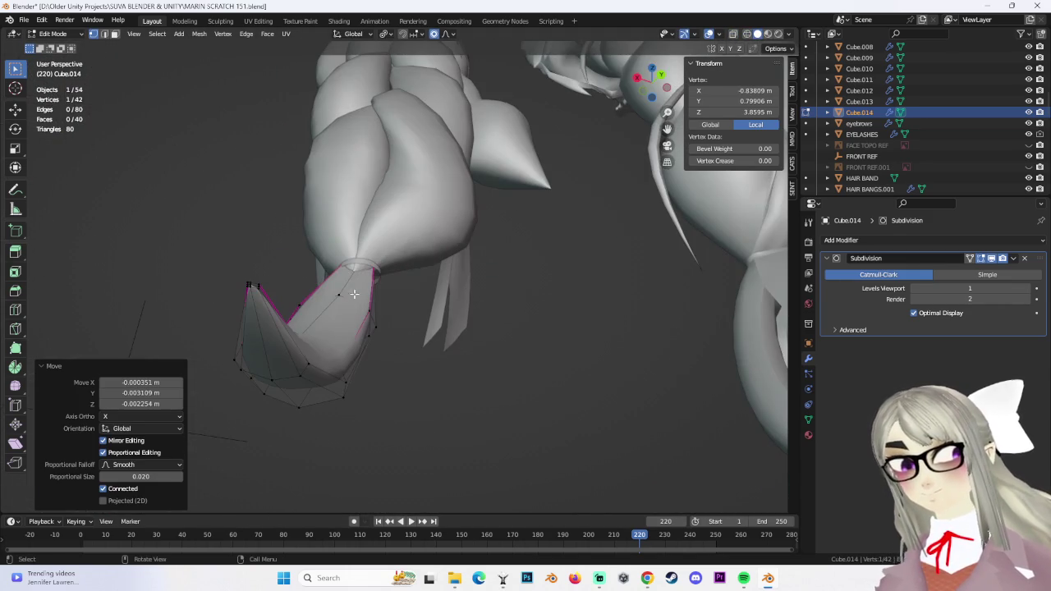
pyautogui.hotkey('ctrl', 'z')
# Proportionally adjust the root vertex again, checking it from the side and below
pyautogui.moveTo(393, 235)
pyautogui.mouseDown(button='middle')
pyautogui.moveTo(418, 274)
pyautogui.moveTo(472, 275)
pyautogui.mouseUp(button='middle')
pyautogui.click(746, 33)
pyautogui.moveTo(467, 139)
pyautogui.mouseDown(button='middle')
pyautogui.moveTo(345, 262)
pyautogui.moveTo(370, 288)
pyautogui.moveTo(361, 290)
pyautogui.mouseUp(button='middle')
pyautogui.press('g')
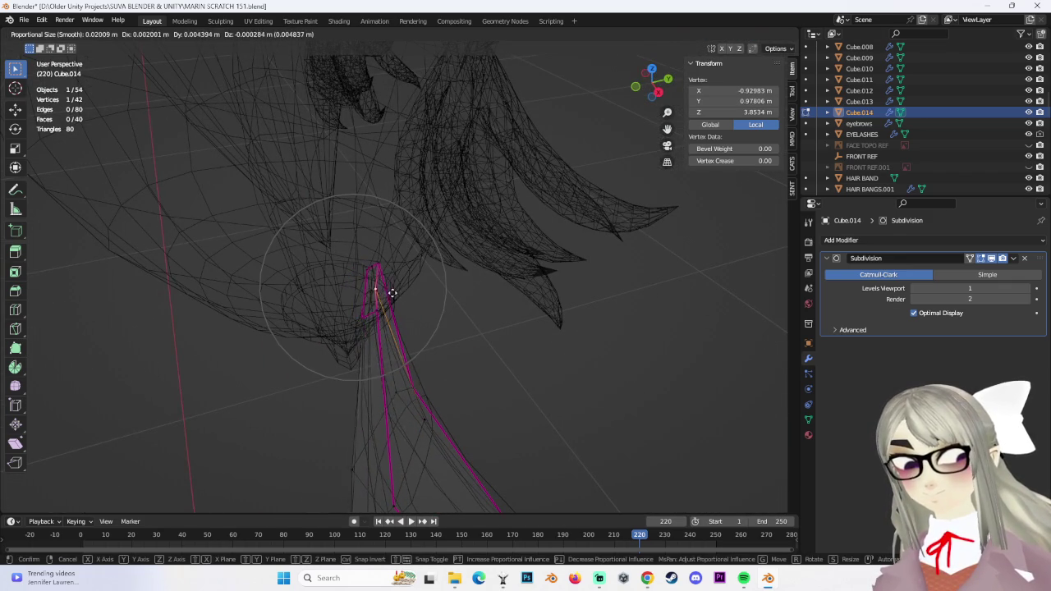
pyautogui.click(392, 290)
pyautogui.moveTo(543, 250); pyautogui.dragTo(446, 121, button='middle')
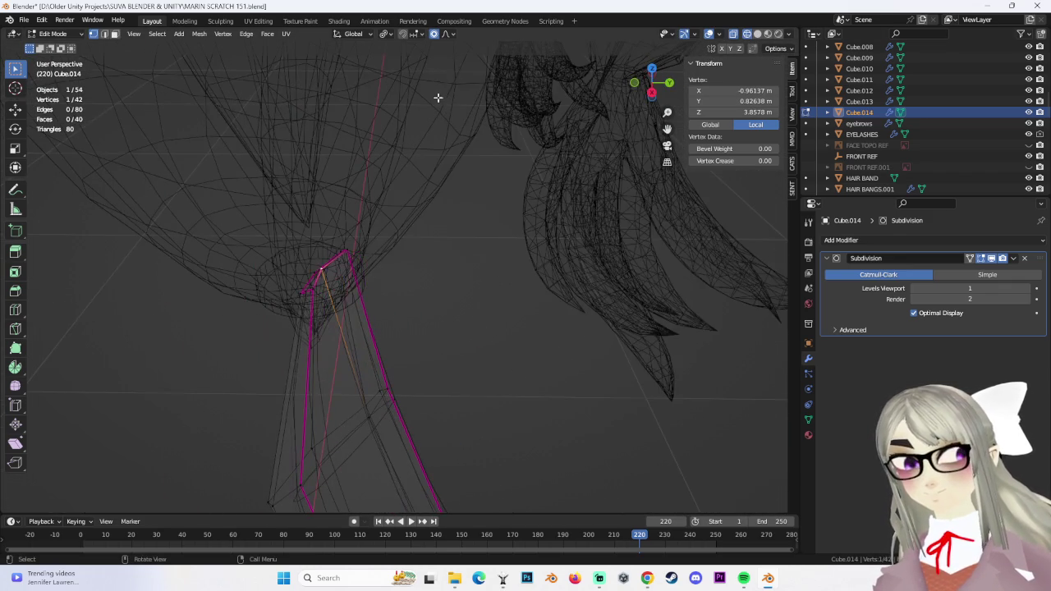
pyautogui.moveTo(433, 49)
pyautogui.mouseDown(button='middle')
pyautogui.moveTo(475, 201)
pyautogui.moveTo(530, 272)
pyautogui.moveTo(514, 254)
pyautogui.moveTo(535, 258)
pyautogui.moveTo(474, 237)
pyautogui.moveTo(453, 205)
pyautogui.moveTo(433, 211)
pyautogui.mouseUp(button='middle')
pyautogui.click(497, 195)
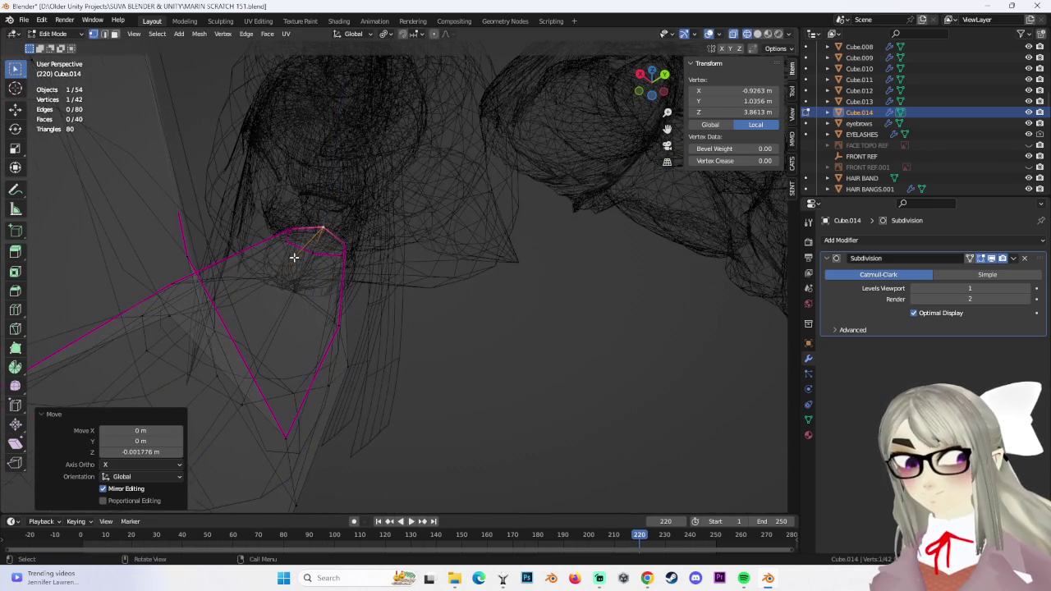
# Lower the top ridge vertices 0.000751 m along Z to tuck the strand's top under the tie
pyautogui.moveTo(294, 257); pyautogui.dragTo(293, 223, button='middle')
pyautogui.keyDown('shift'); pyautogui.click(298, 245); pyautogui.keyUp('shift')
pyautogui.moveTo(296, 249); pyautogui.dragTo(298, 251)
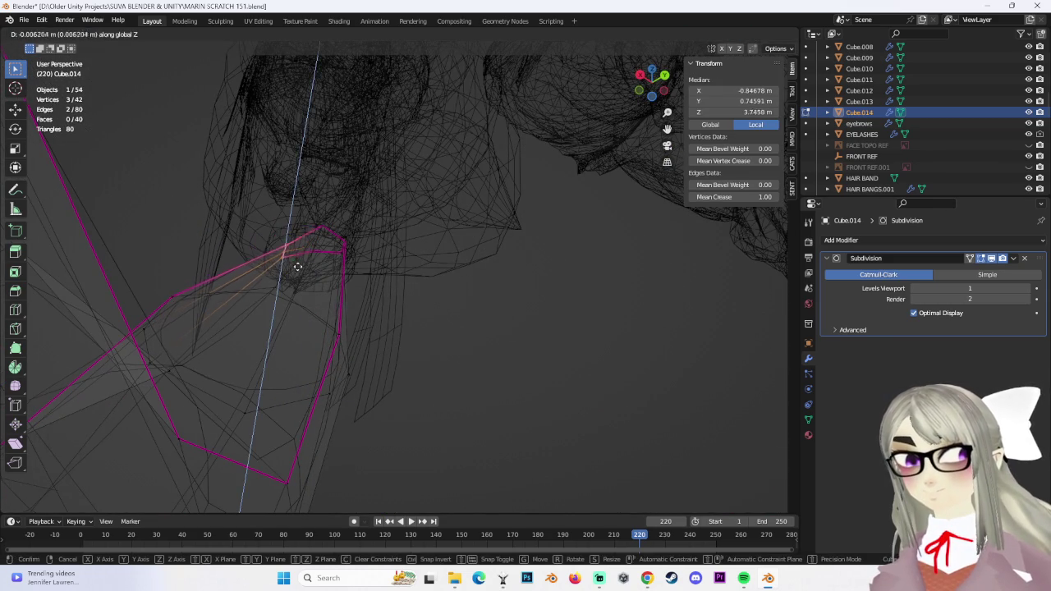
pyautogui.click(298, 256)
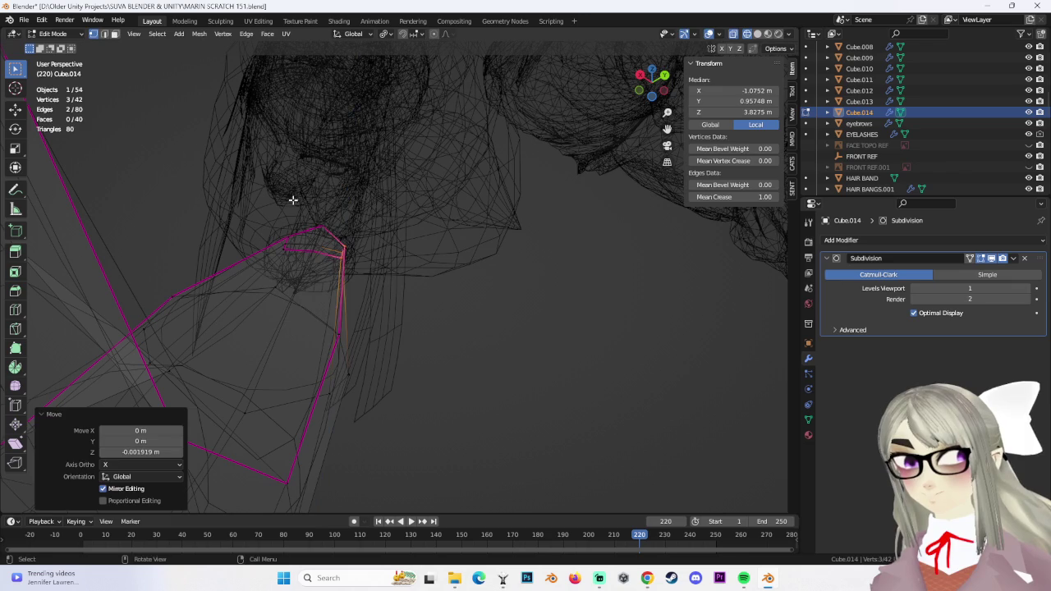
pyautogui.click(764, 34)
pyautogui.moveTo(520, 170)
pyautogui.mouseDown(button='middle')
pyautogui.moveTo(490, 340)
pyautogui.moveTo(446, 305)
pyautogui.moveTo(462, 312)
pyautogui.moveTo(460, 295)
pyautogui.moveTo(491, 324)
pyautogui.moveTo(532, 283)
pyautogui.mouseUp(button='middle')
pyautogui.click(483, 326)
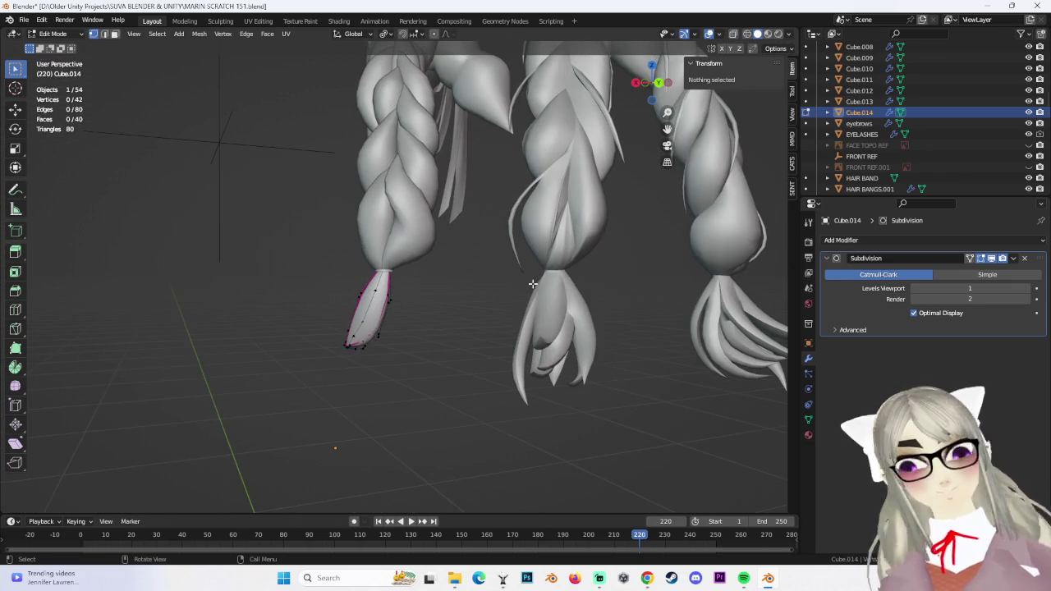
pyautogui.moveTo(305, 20); pyautogui.dragTo(19, 33, button='middle')
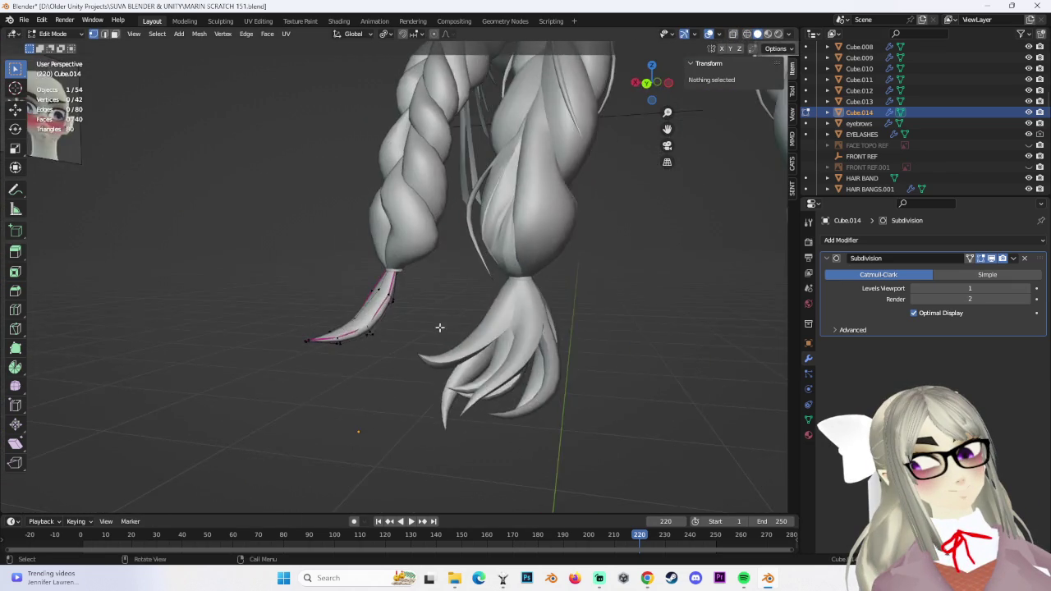
# Save the scene as MARIN SCRATCH 152 HAIR FLICKS.blend
pyautogui.click(25, 20)
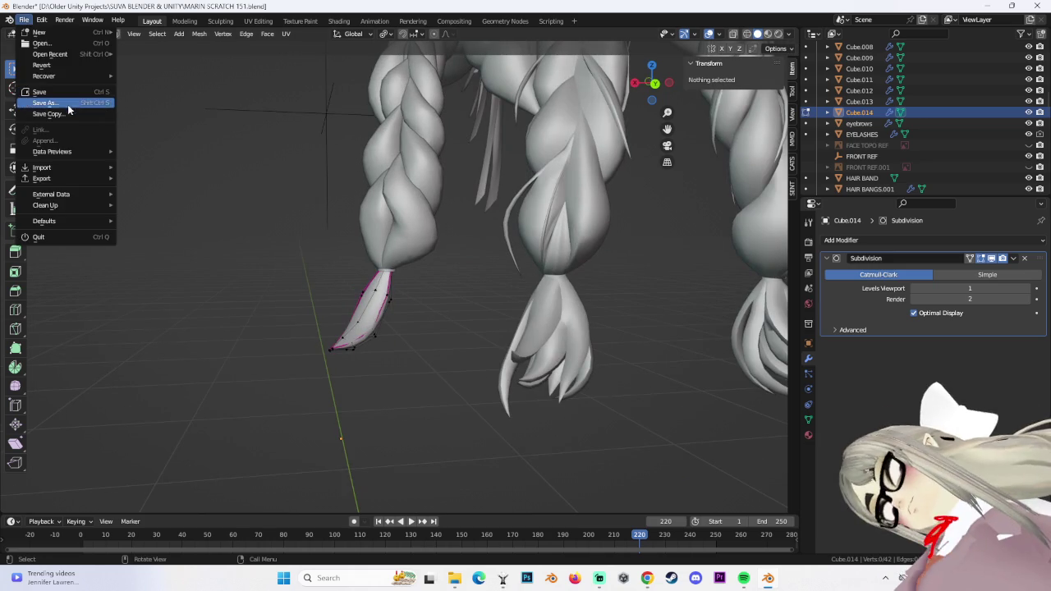
pyautogui.click(69, 104)
pyautogui.click(293, 441)
pyautogui.write('MARIN SCRATCH 152 HAIR FLICK')
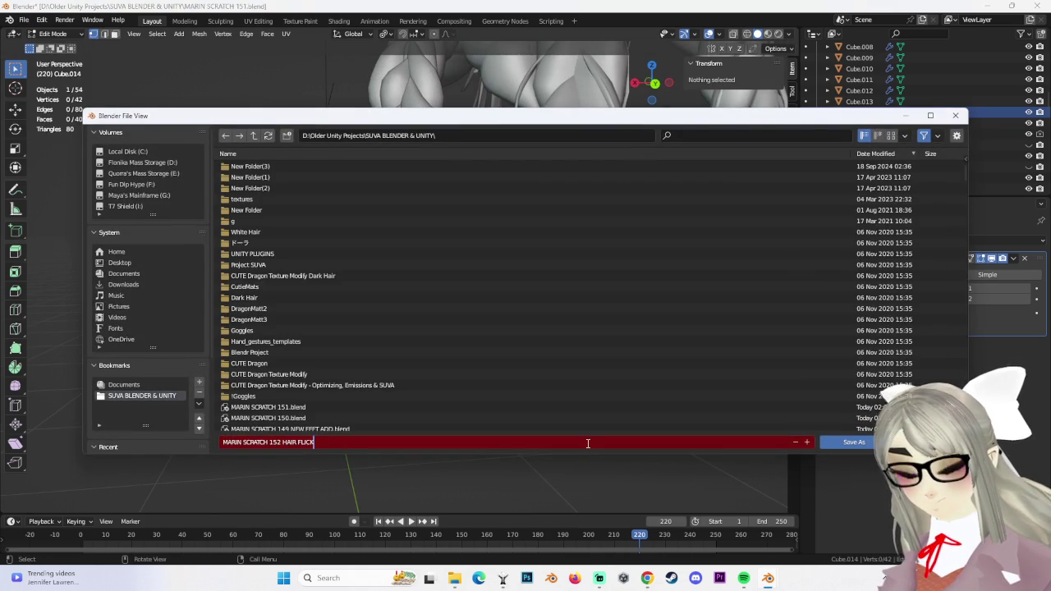
pyautogui.write('S')
pyautogui.press('Return')
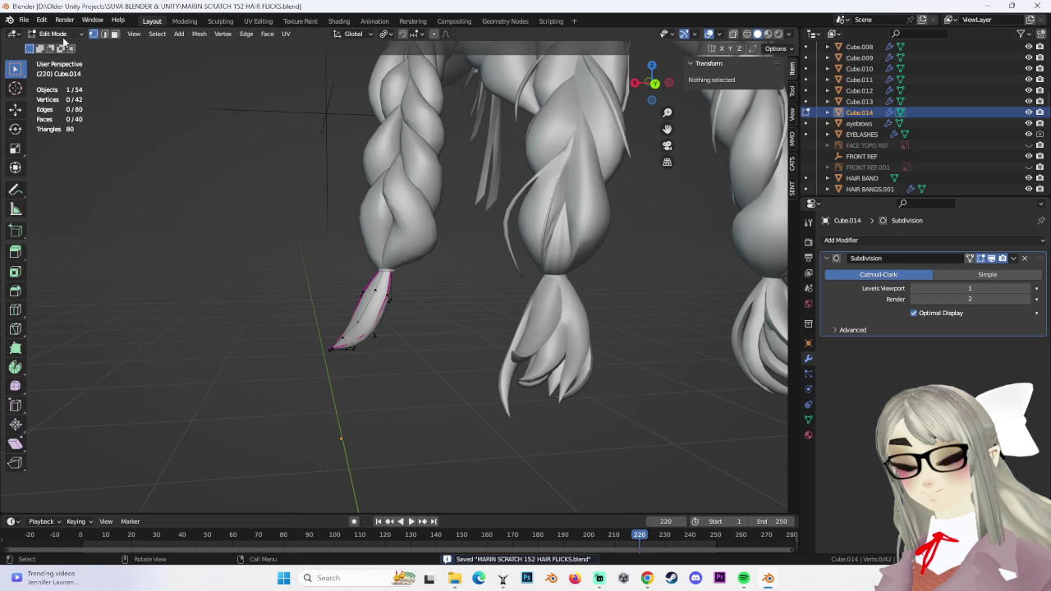
pyautogui.click(651, 83)
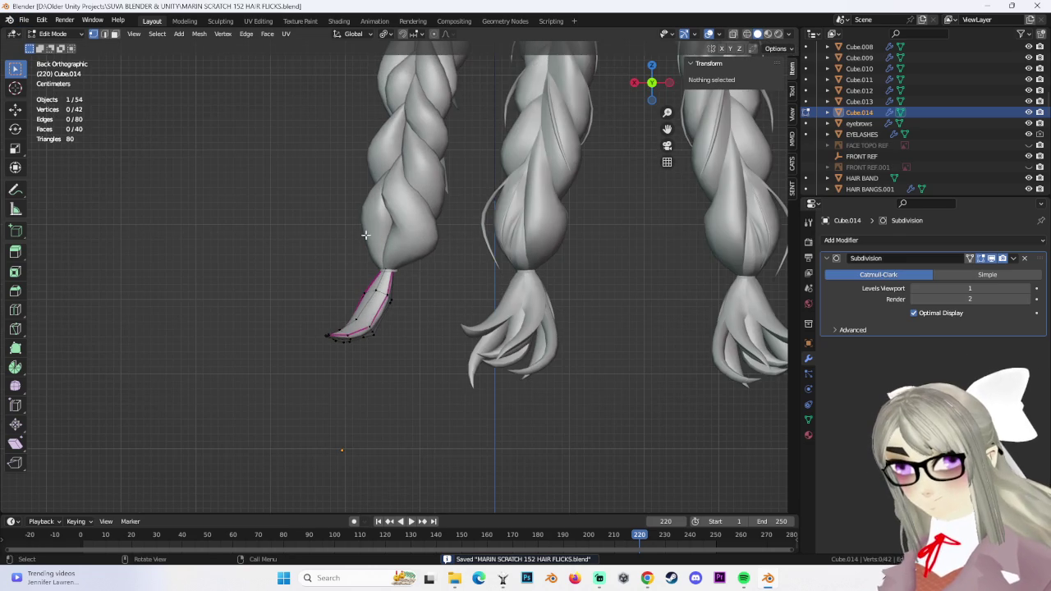
# Frame the braids from a straight back view and nudge the strand tip
pyautogui.hotkey('shift', 'z')
pyautogui.press('a')
pyautogui.scroll(1, 591, 324)
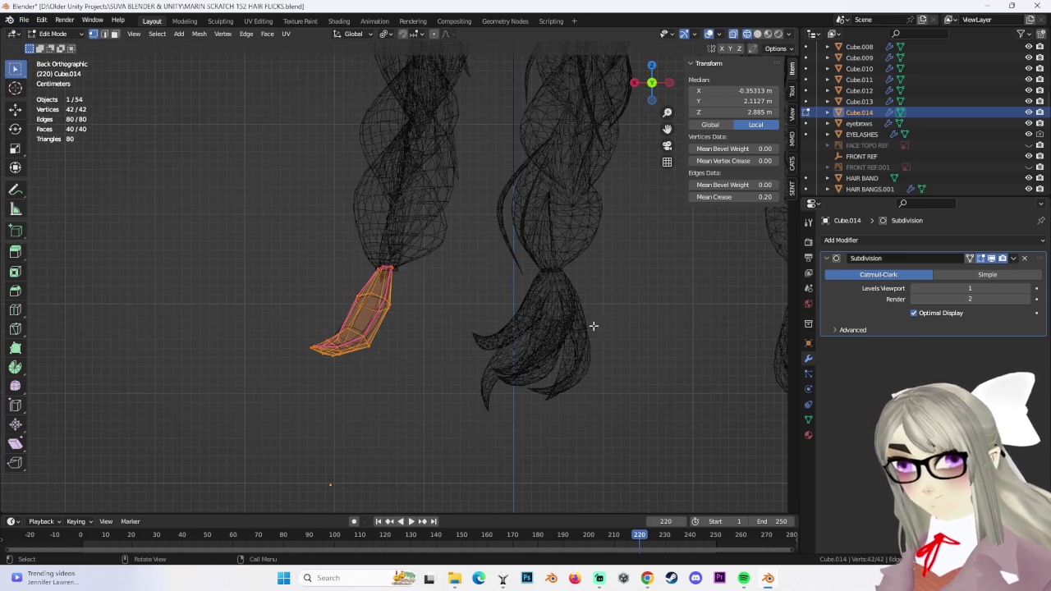
pyautogui.moveTo(463, 277)
pyautogui.mouseDown(button='middle')
pyautogui.moveTo(534, 282)
pyautogui.moveTo(624, 246)
pyautogui.mouseUp(button='middle')
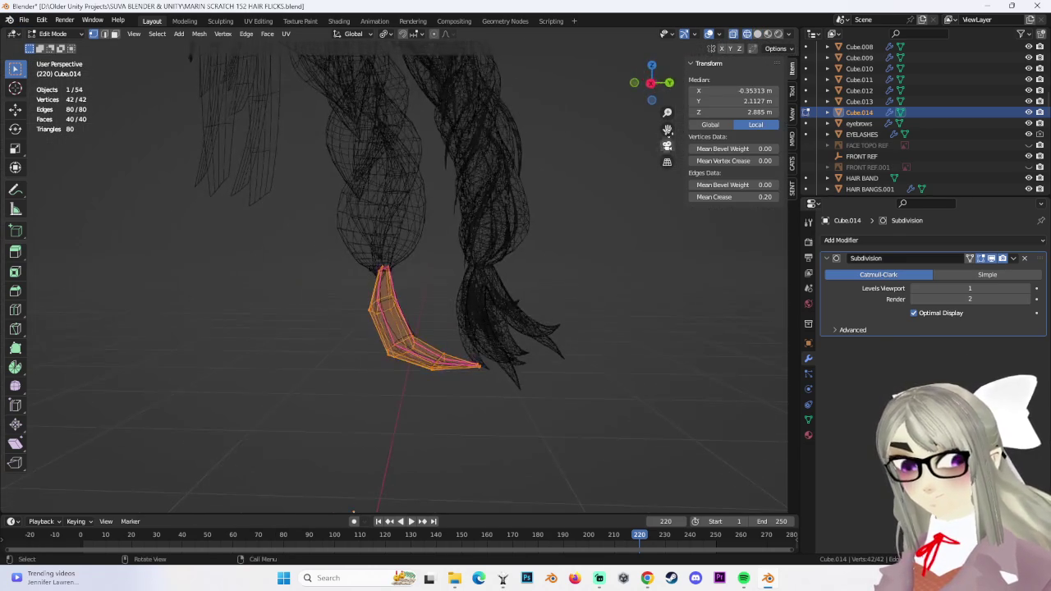
pyautogui.click(661, 85)
pyautogui.moveTo(288, 320)
pyautogui.mouseDown(button='middle')
pyautogui.moveTo(282, 334)
pyautogui.moveTo(305, 345)
pyautogui.moveTo(290, 328)
pyautogui.mouseUp(button='middle')
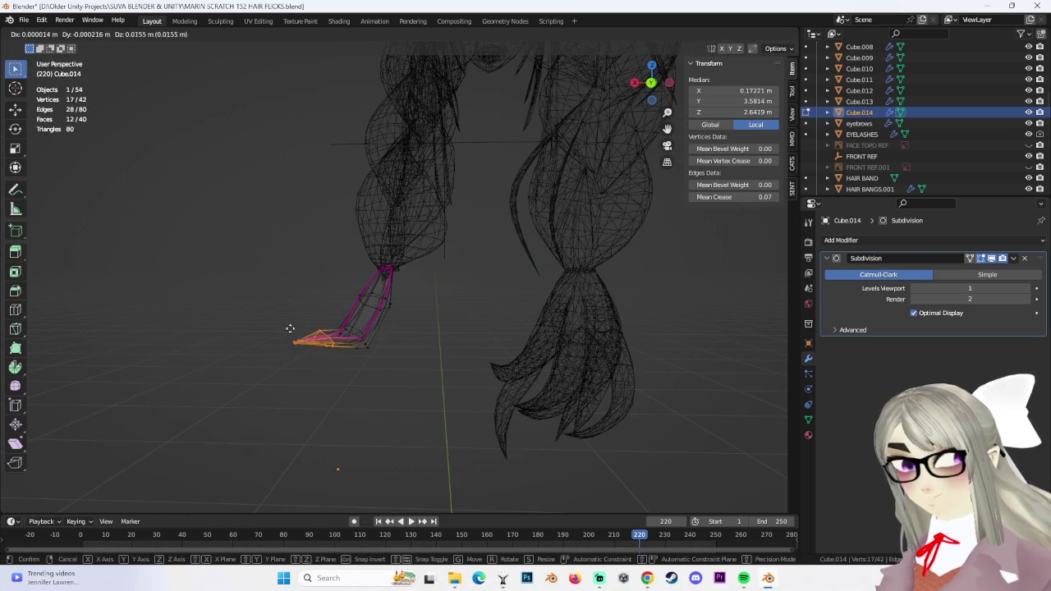
pyautogui.click(307, 409)
pyautogui.moveTo(307, 409)
pyautogui.mouseDown(button='middle')
pyautogui.moveTo(321, 348)
pyautogui.moveTo(476, 387)
pyautogui.moveTo(411, 334)
pyautogui.moveTo(392, 350)
pyautogui.mouseUp(button='middle')
# Select the strand's tip vertices and bend the tip further outward
pyautogui.keyDown('alt'); pyautogui.click(343, 352); pyautogui.keyUp('alt')
pyautogui.click(342, 367)
pyautogui.press('ctrl+KP_Add')
pyautogui.moveTo(298, 301); pyautogui.dragTo(197, 390)
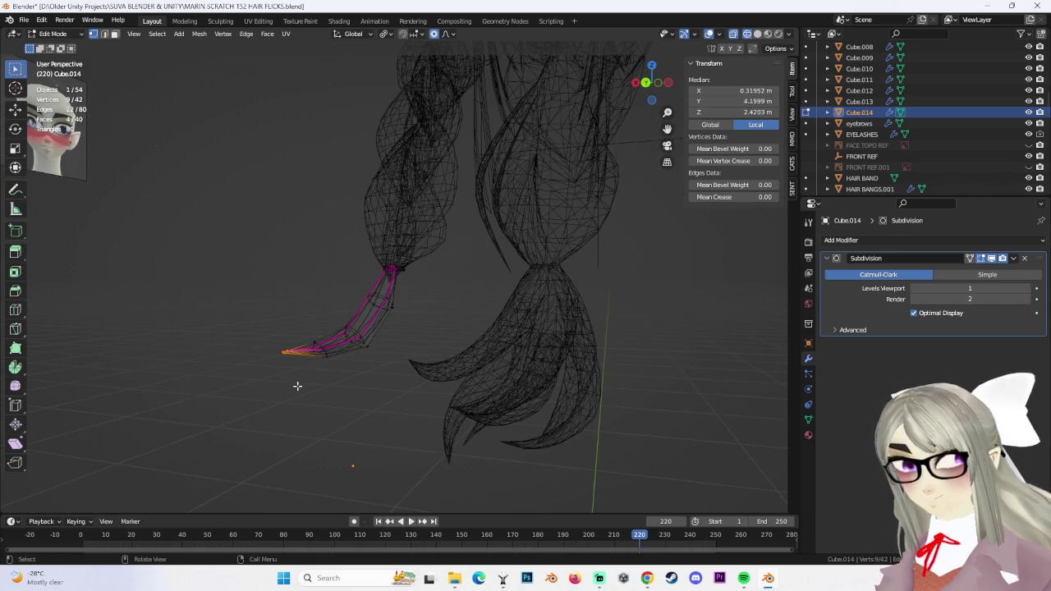
pyautogui.moveTo(230, 352); pyautogui.dragTo(220, 325, button='middle')
pyautogui.moveTo(220, 326); pyautogui.dragTo(299, 387)
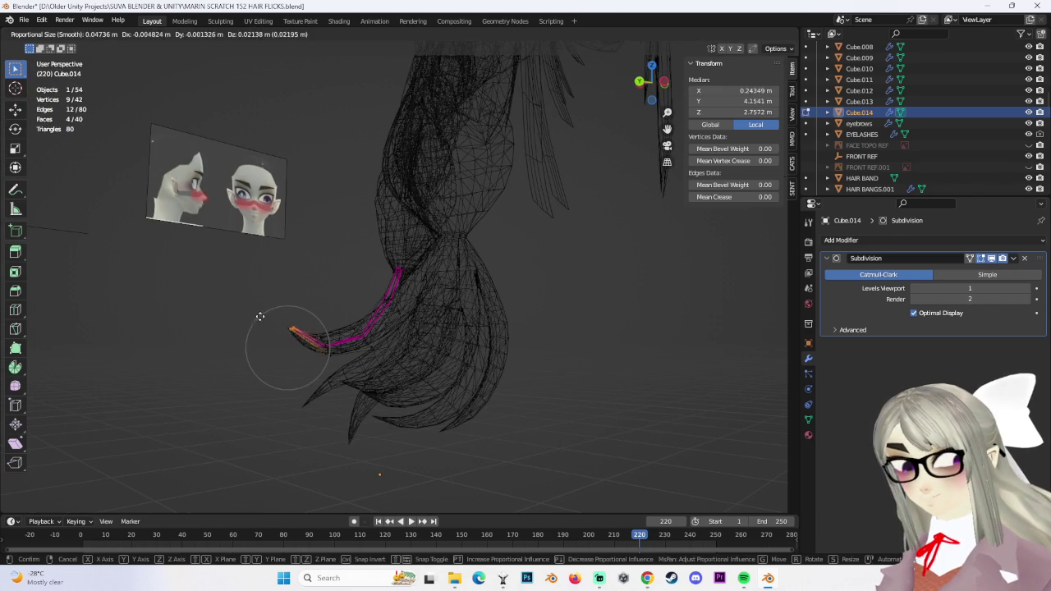
pyautogui.click(260, 316)
pyautogui.moveTo(282, 312)
pyautogui.mouseDown(button='middle')
pyautogui.moveTo(345, 352)
pyautogui.moveTo(413, 357)
pyautogui.moveTo(343, 350)
pyautogui.mouseUp(button='middle')
# Reselect and reposition the strand tip, checking it against the back view
pyautogui.click(413, 356)
pyautogui.moveTo(342, 350); pyautogui.dragTo(347, 358)
pyautogui.press('g')
pyautogui.click(418, 383)
pyautogui.moveTo(418, 383)
pyautogui.mouseDown(button='middle')
pyautogui.moveTo(505, 370)
pyautogui.moveTo(376, 369)
pyautogui.moveTo(402, 366)
pyautogui.moveTo(624, 123)
pyautogui.mouseUp(button='middle')
pyautogui.click(484, 366)
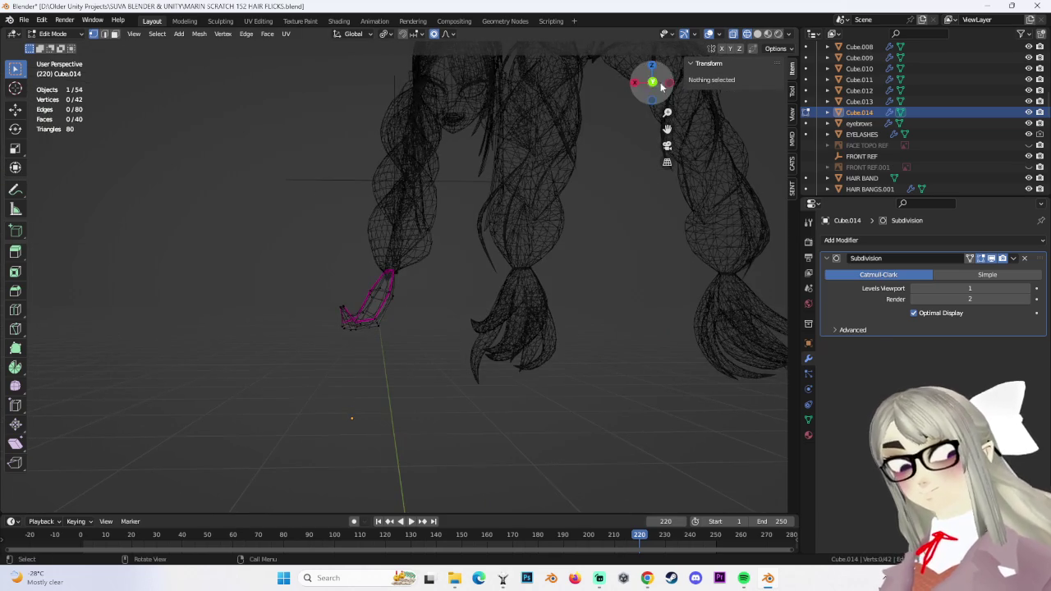
pyautogui.click(651, 84)
pyautogui.hotkey('ctrl', 'z')
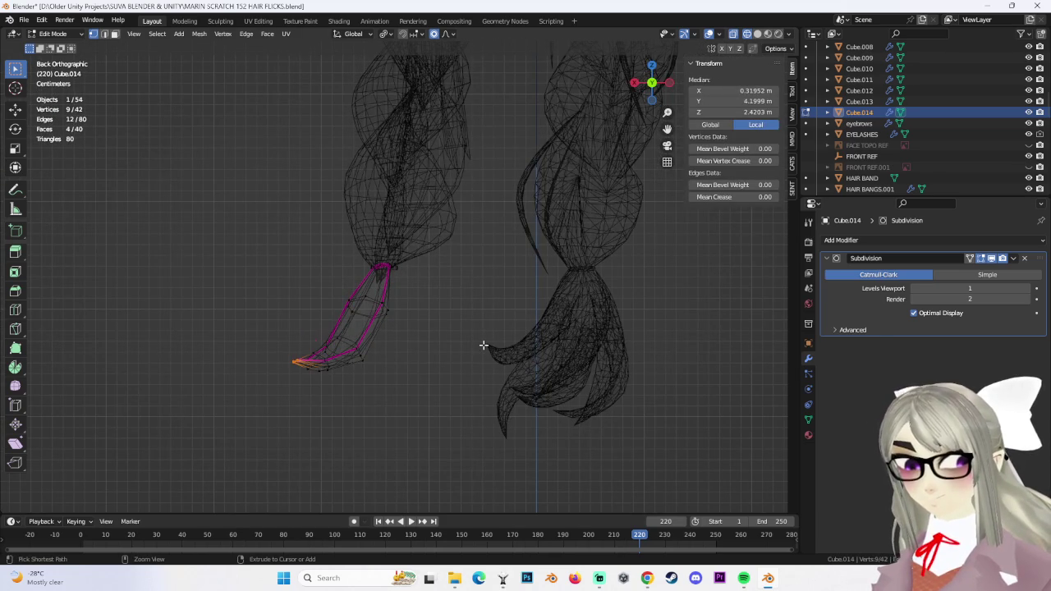
pyautogui.press('a')
# Duplicate the whole strand and move the copy lower and to the right
pyautogui.click(568, 484)
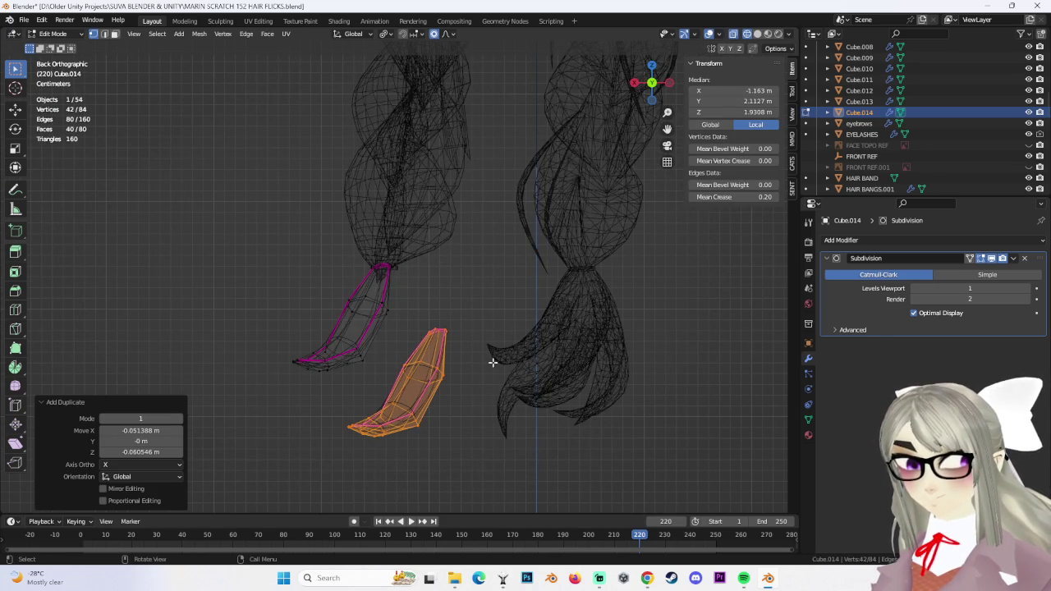
pyautogui.moveTo(656, 215)
pyautogui.mouseDown(button='middle')
pyautogui.moveTo(551, 359)
pyautogui.moveTo(476, 235)
pyautogui.moveTo(526, 206)
pyautogui.moveTo(511, 183)
pyautogui.moveTo(435, 243)
pyautogui.mouseUp(button='middle')
pyautogui.moveTo(525, 247)
pyautogui.mouseDown(button='middle')
pyautogui.moveTo(490, 266)
pyautogui.moveTo(433, 252)
pyautogui.moveTo(462, 241)
pyautogui.moveTo(513, 250)
pyautogui.moveTo(485, 242)
pyautogui.moveTo(481, 258)
pyautogui.moveTo(298, 228)
pyautogui.moveTo(368, 230)
pyautogui.moveTo(387, 216)
pyautogui.moveTo(389, 263)
pyautogui.moveTo(391, 235)
pyautogui.moveTo(356, 255)
pyautogui.moveTo(467, 262)
pyautogui.moveTo(488, 216)
pyautogui.moveTo(567, 219)
pyautogui.moveTo(546, 235)
pyautogui.mouseUp(button='middle')
pyautogui.click(759, 35)
pyautogui.scroll(3, 435, 254)
pyautogui.press('g')
pyautogui.click(495, 230)
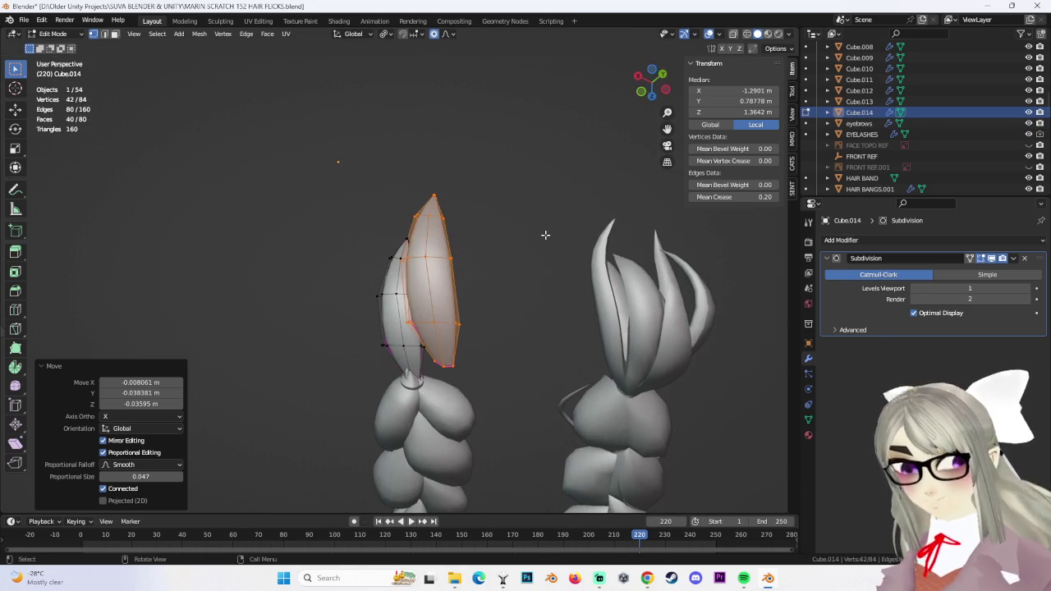
# Separate the copy into its own object, Cube.015, and select it in Object Mode
pyautogui.click(547, 237)
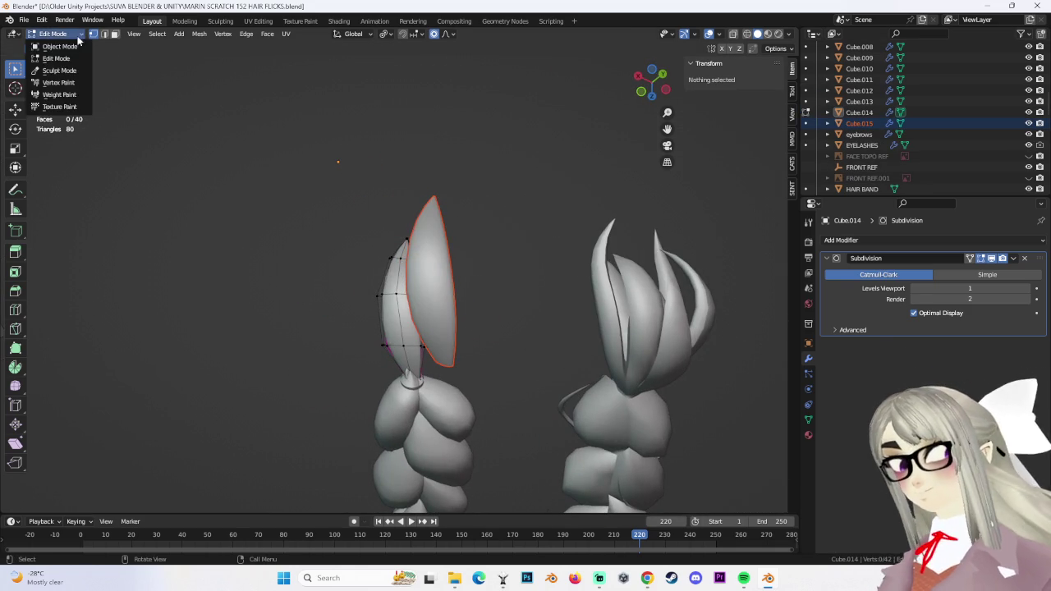
pyautogui.click(60, 46)
pyautogui.click(457, 283)
pyautogui.moveTo(457, 284)
pyautogui.mouseDown(button='middle')
pyautogui.moveTo(504, 253)
pyautogui.moveTo(467, 291)
pyautogui.moveTo(488, 282)
pyautogui.moveTo(486, 332)
pyautogui.moveTo(523, 245)
pyautogui.moveTo(477, 323)
pyautogui.moveTo(441, 329)
pyautogui.moveTo(469, 347)
pyautogui.moveTo(445, 308)
pyautogui.moveTo(445, 320)
pyautogui.moveTo(454, 292)
pyautogui.moveTo(544, 345)
pyautogui.moveTo(375, 367)
pyautogui.moveTo(402, 421)
pyautogui.moveTo(500, 366)
pyautogui.moveTo(512, 371)
pyautogui.moveTo(511, 336)
pyautogui.moveTo(539, 358)
pyautogui.moveTo(565, 358)
pyautogui.mouseUp(button='middle')
# Raise Cube.015 along Z in several moves toward the braid's end
pyautogui.click(569, 316)
pyautogui.press('g')
pyautogui.press('z')
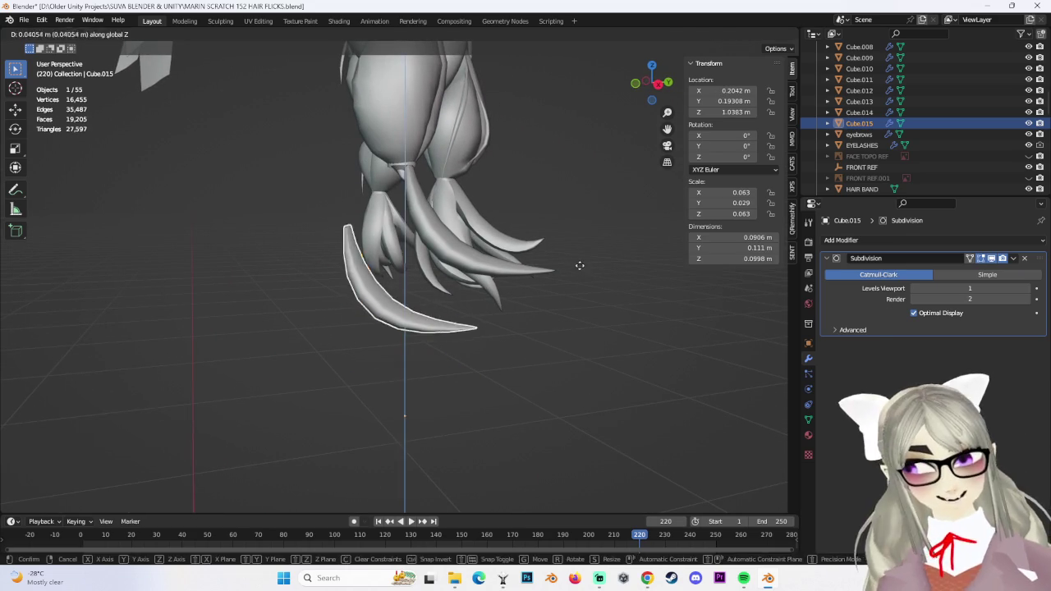
pyautogui.click(534, 257)
pyautogui.moveTo(443, 229); pyautogui.dragTo(422, 288, button='middle')
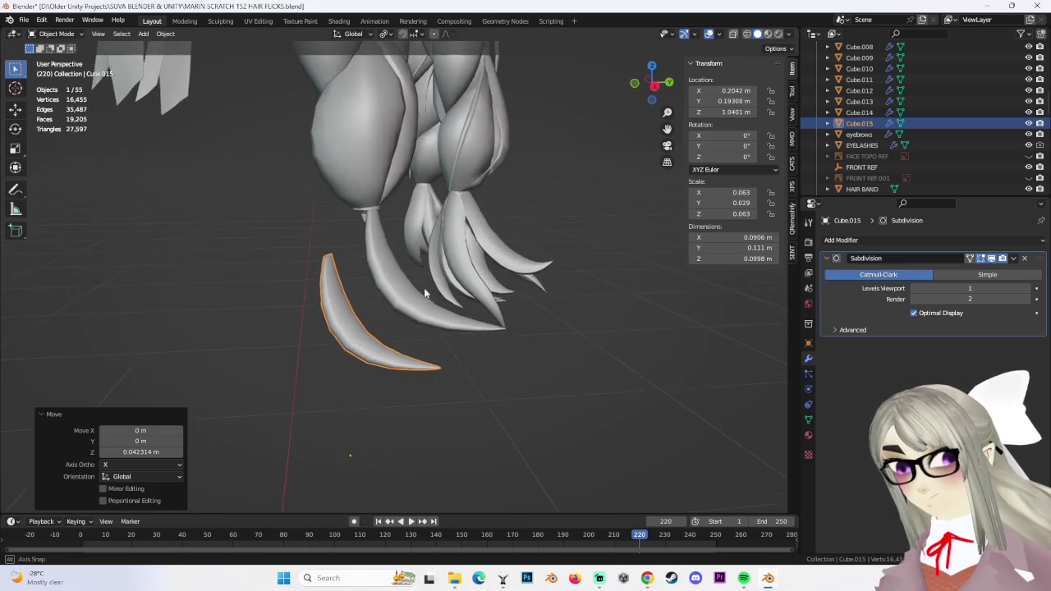
pyautogui.press('g')
pyautogui.press('z')
pyautogui.click(446, 249)
pyautogui.moveTo(446, 249); pyautogui.dragTo(459, 246, button='middle')
# Rotate the strand about 20.3° and shift it along X to tuck it under the braid
pyautogui.press('g')
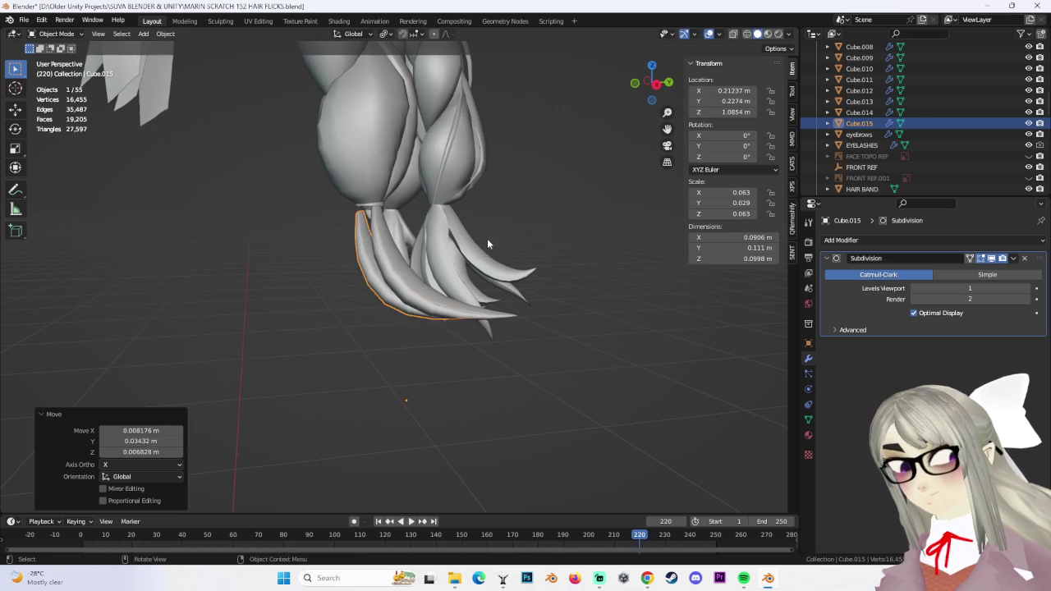
pyautogui.click(496, 316)
pyautogui.press('g')
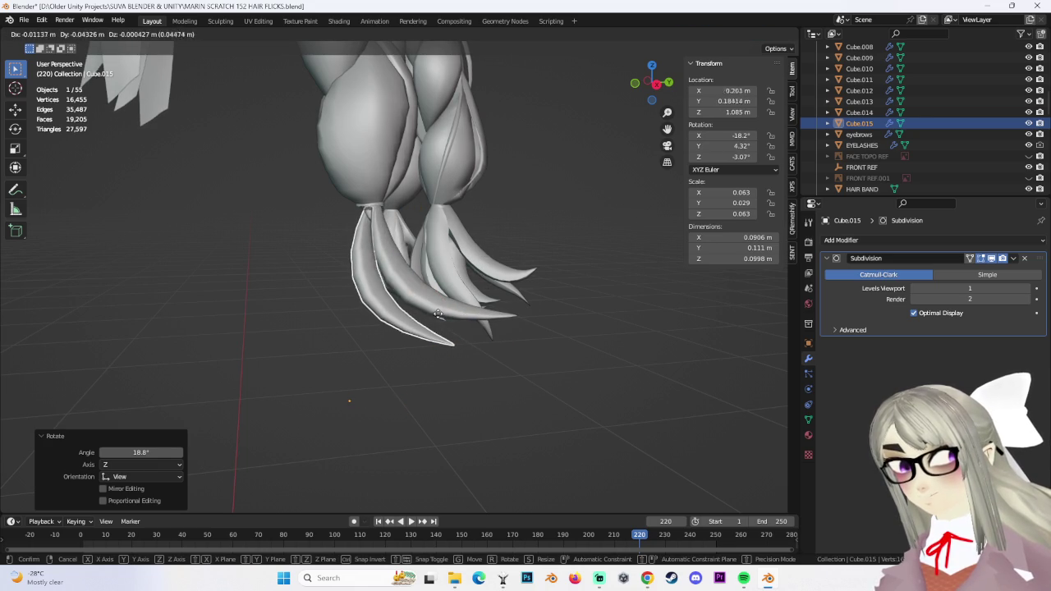
pyautogui.click(437, 313)
pyautogui.moveTo(298, 265); pyautogui.dragTo(441, 251, button='middle')
pyautogui.press('g')
pyautogui.press('x')
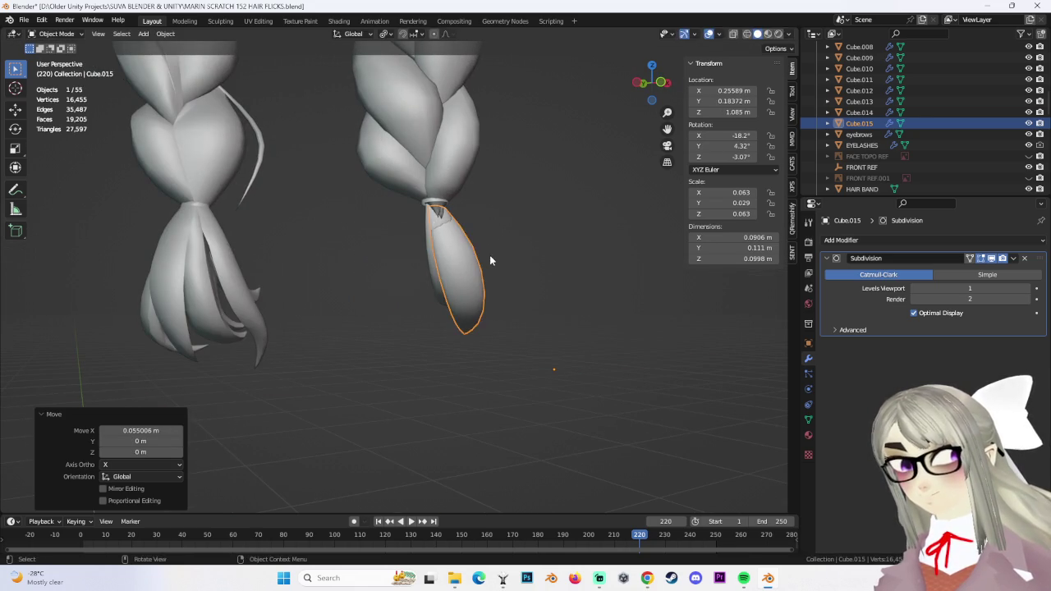
pyautogui.click(557, 255)
# Rotate and move the strand again to refine its fit under the braid
pyautogui.press('g')
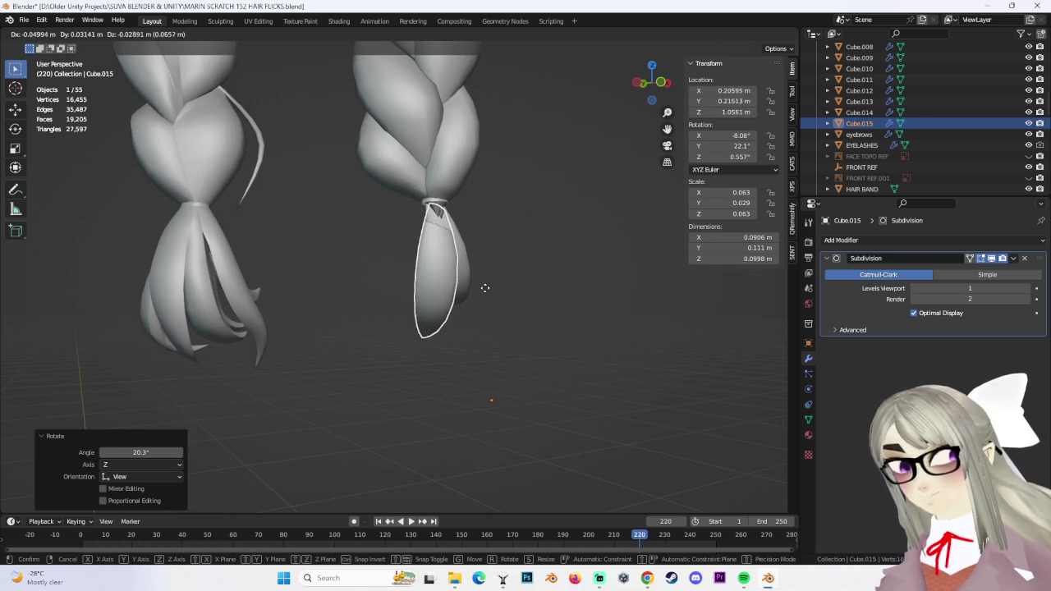
pyautogui.click(486, 287)
pyautogui.press('r')
pyautogui.click(468, 289)
pyautogui.press('g')
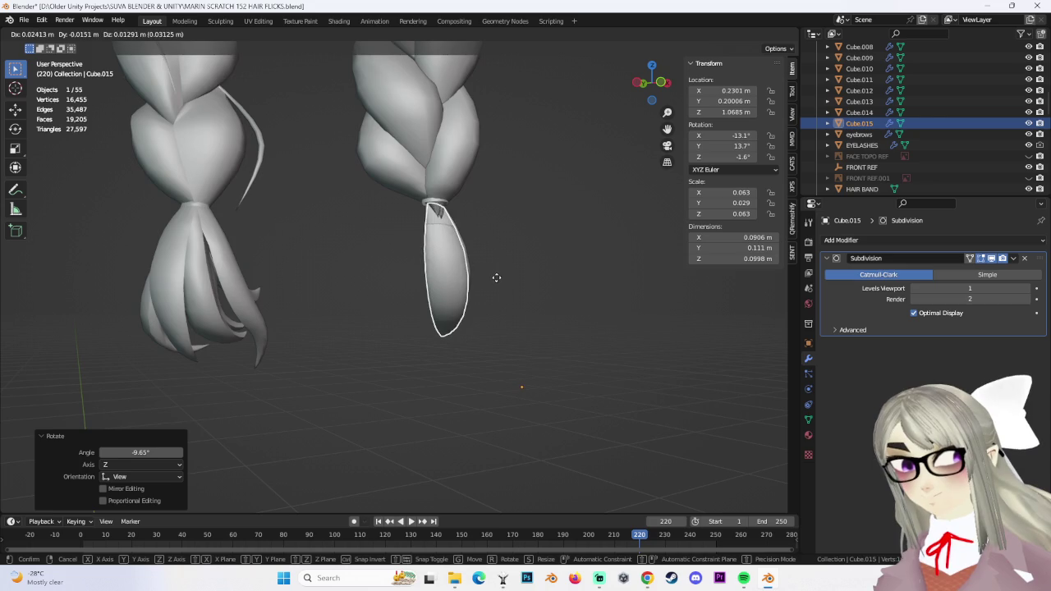
pyautogui.click(496, 278)
# Nudge the strand along Y, cancelling an extra move and dismissing a popup
pyautogui.moveTo(495, 275)
pyautogui.mouseDown(button='middle')
pyautogui.moveTo(441, 274)
pyautogui.moveTo(460, 247)
pyautogui.moveTo(410, 188)
pyautogui.mouseUp(button='middle')
pyautogui.press('g')
pyautogui.press('x')
pyautogui.press('g')
pyautogui.press('y')
pyautogui.click(444, 238)
pyautogui.press('g')
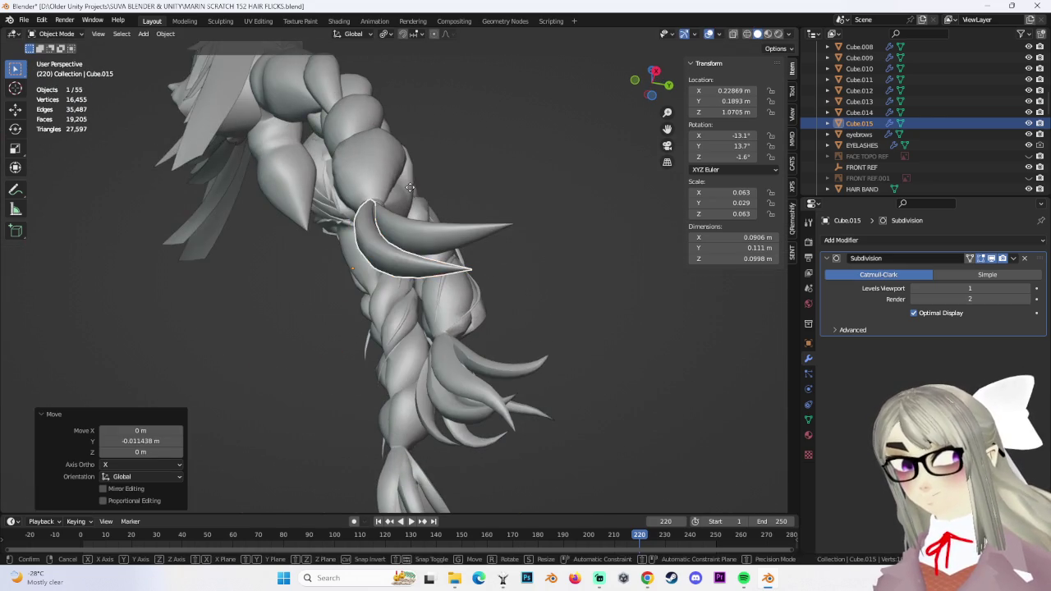
pyautogui.press('Escape')
pyautogui.rightClick(515, 136)
# Make a final 0.003022 m X nudge and check the strand in side view
pyautogui.moveTo(492, 165)
pyautogui.mouseDown(button='middle')
pyautogui.moveTo(342, 187)
pyautogui.moveTo(407, 202)
pyautogui.moveTo(382, 204)
pyautogui.moveTo(425, 246)
pyautogui.moveTo(493, 227)
pyautogui.moveTo(461, 291)
pyautogui.moveTo(485, 247)
pyautogui.mouseUp(button='middle')
pyautogui.press('g')
pyautogui.press('x')
pyautogui.click(380, 205)
pyautogui.press('g')
pyautogui.click(497, 224)
pyautogui.click(645, 105)
pyautogui.keyDown('shift'); pyautogui.moveTo(484, 321); pyautogui.dragTo(475, 296, button='middle'); pyautogui.keyUp('shift')
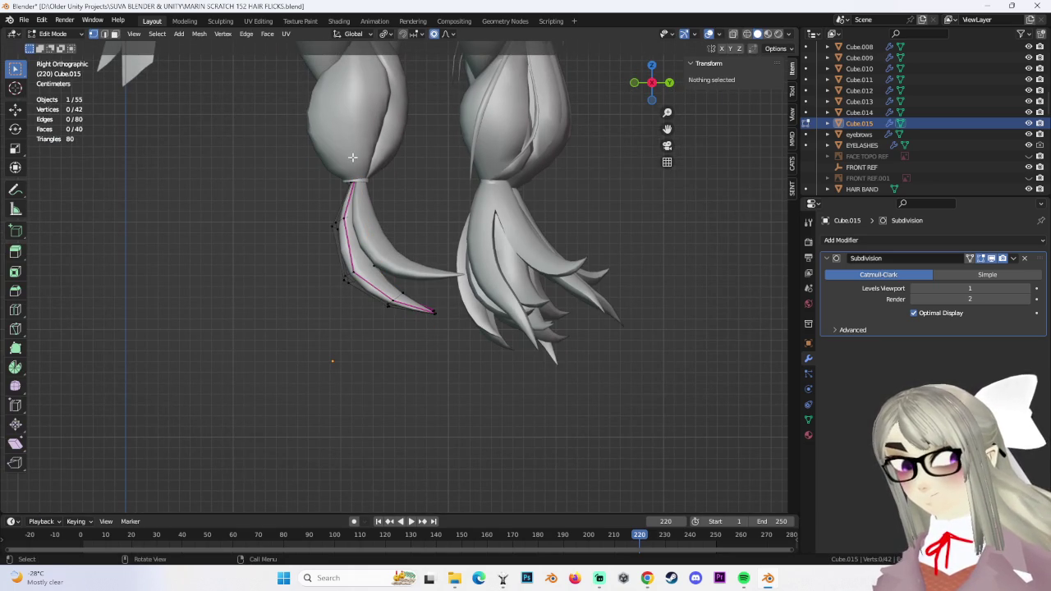
# Lower the strand's tip vertices with a wide proportional-falloff move
pyautogui.click(432, 310)
pyautogui.press('g')
pyautogui.scroll(-9, 466, 331)
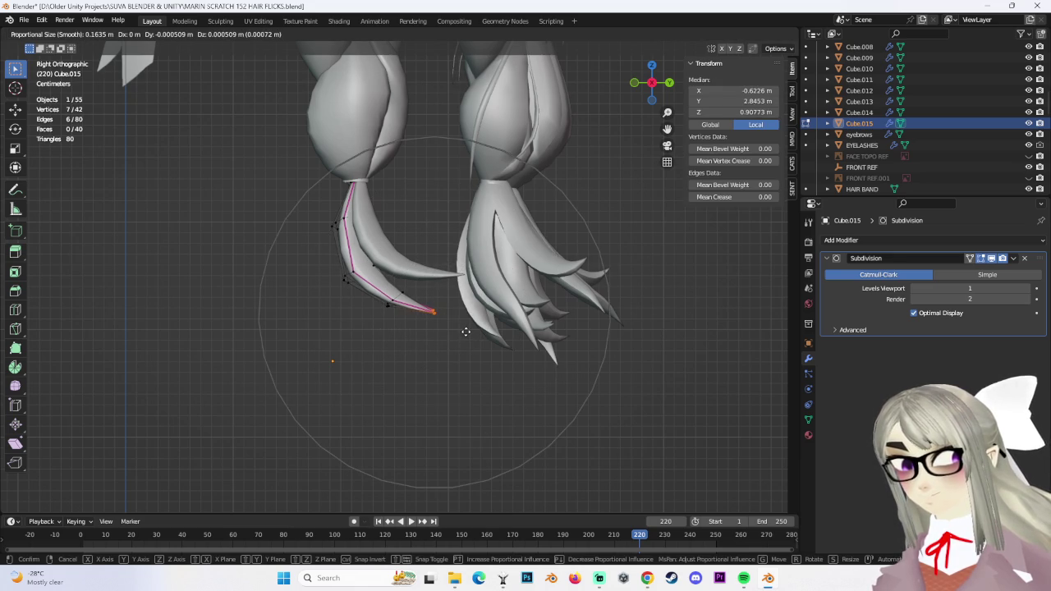
pyautogui.click(465, 361)
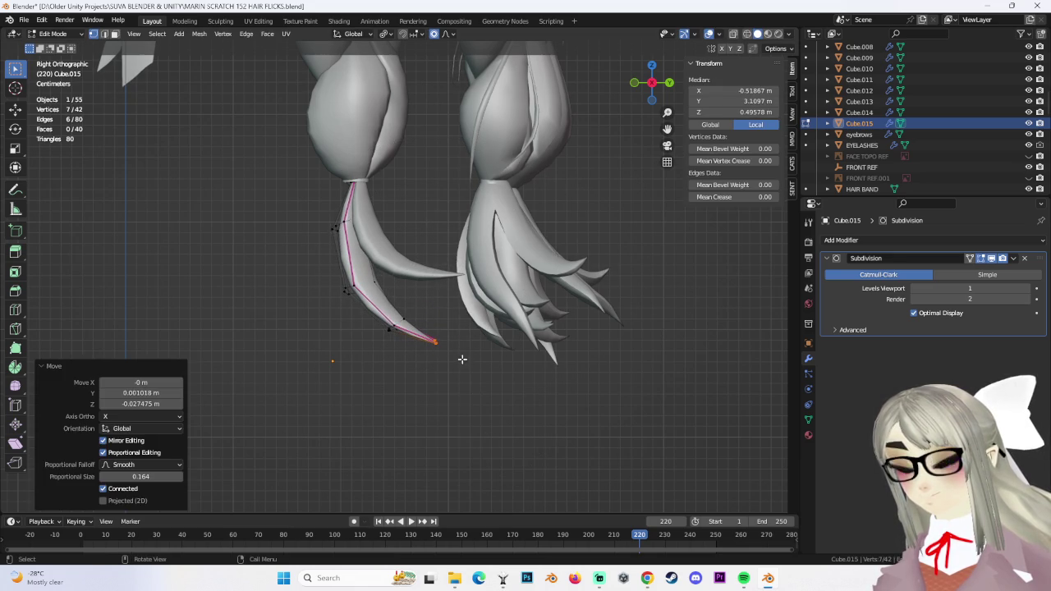
# Edge-slide the tip edge along the strand, then nudge it twice to hook downward
pyautogui.click(394, 331)
pyautogui.press('g')
pyautogui.press('g')
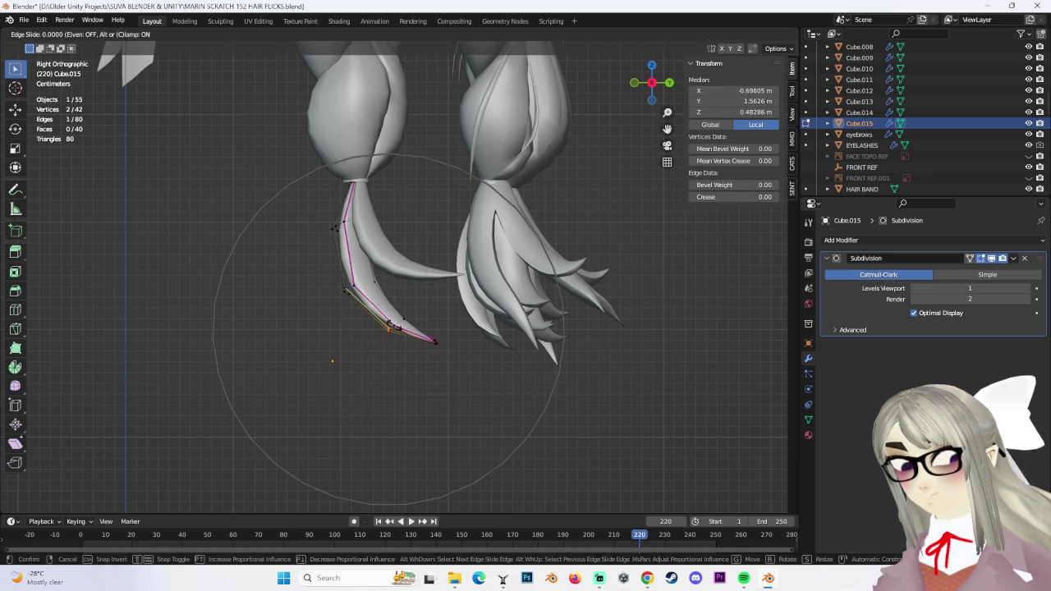
pyautogui.click(394, 326)
pyautogui.press('g')
pyautogui.scroll(1, 405, 317)
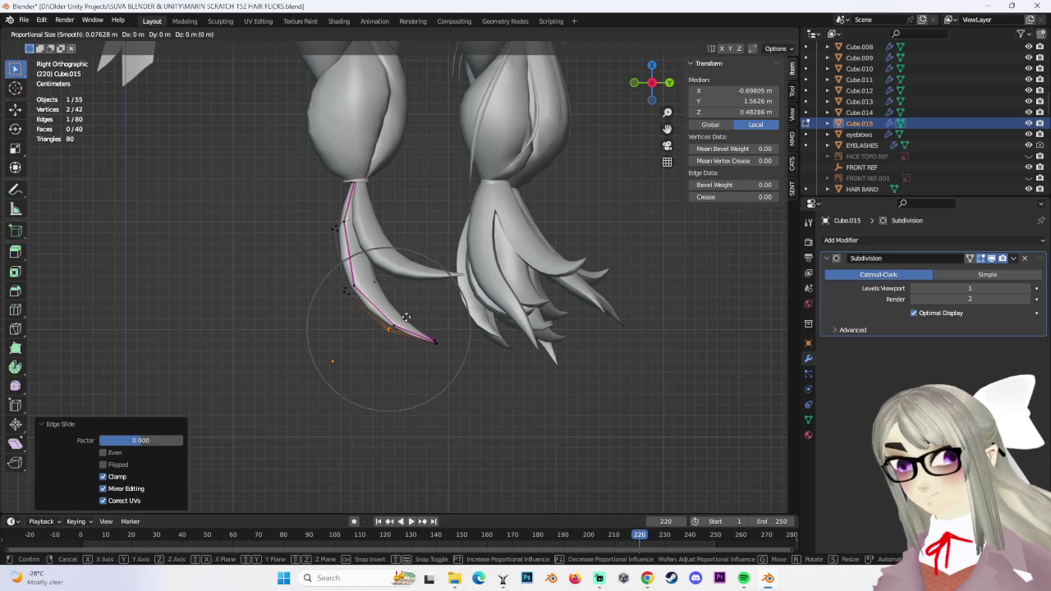
pyautogui.scroll(2, 419, 308)
pyautogui.click(438, 328)
pyautogui.press('g')
pyautogui.click(465, 370)
# Shift the vertex loop along the strand and reposition its lower vertices
pyautogui.keyDown('alt'); pyautogui.click(476, 349); pyautogui.keyUp('alt')
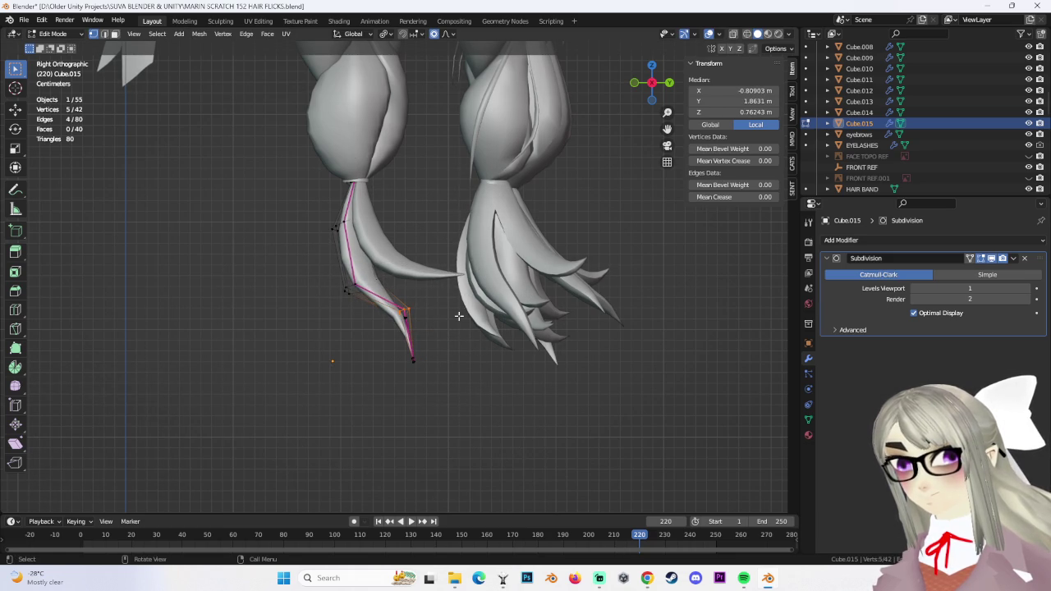
pyautogui.press('g')
pyautogui.click(466, 313)
pyautogui.moveTo(322, 269); pyautogui.dragTo(376, 317)
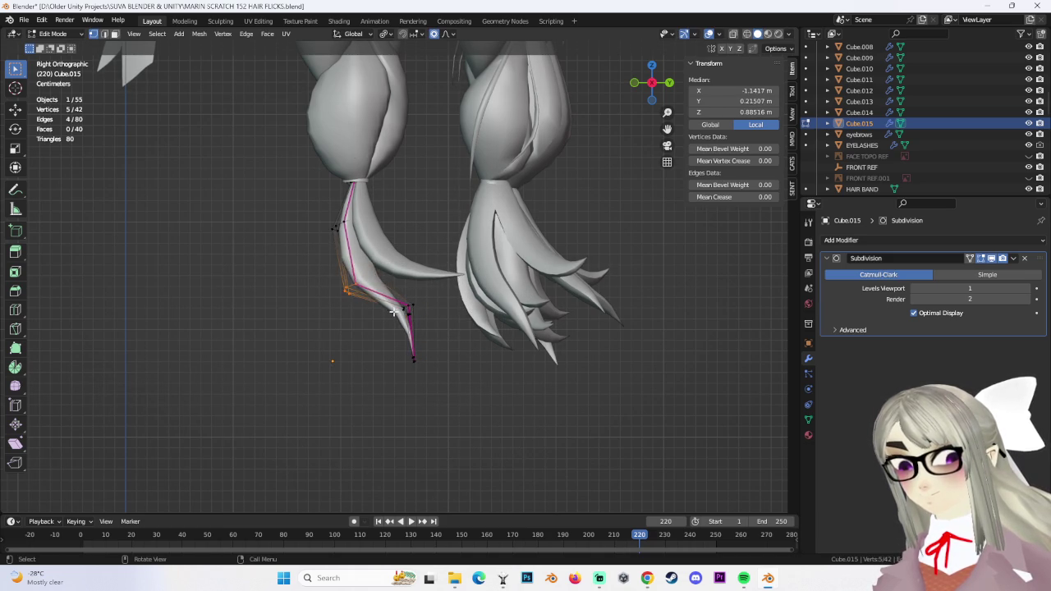
pyautogui.press('g')
pyautogui.click(302, 223)
# Refine the bend vertices with repeated proportional moves, ending 0.005955 m along Z
pyautogui.moveTo(302, 223); pyautogui.dragTo(374, 258)
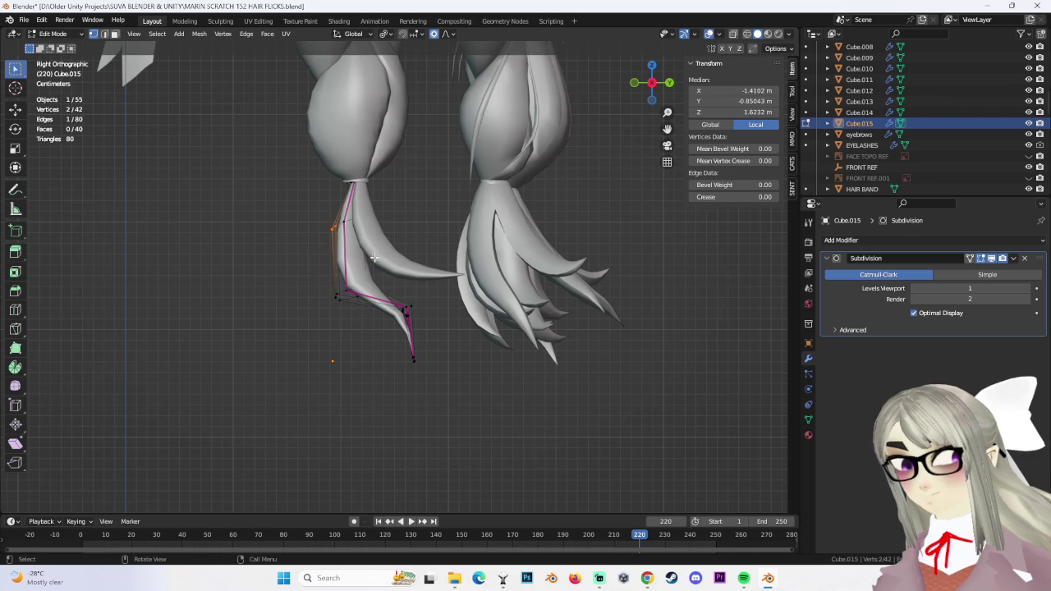
pyautogui.press('g')
pyautogui.click(346, 204)
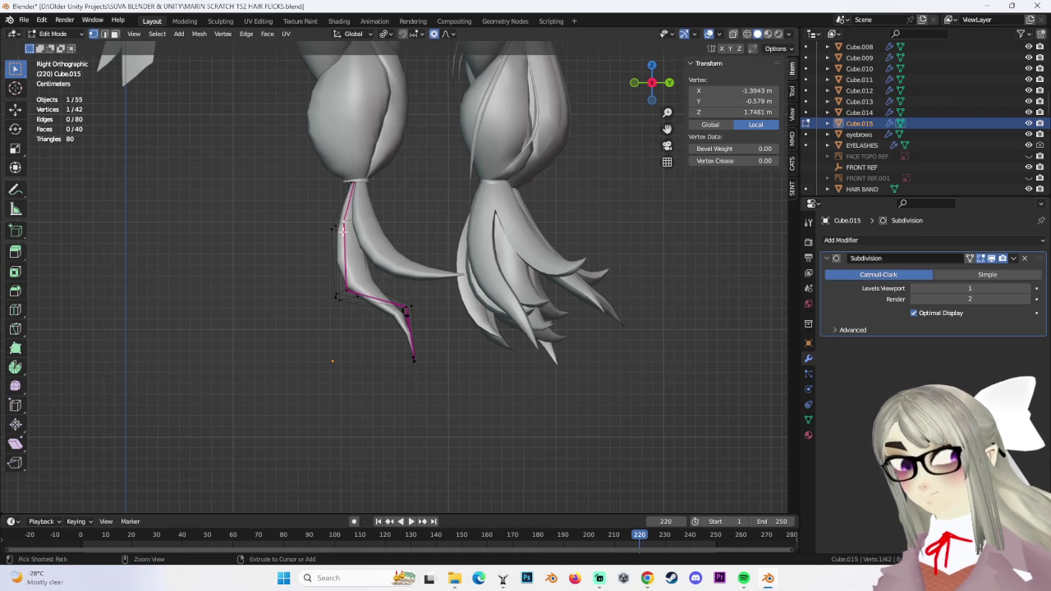
pyautogui.press('g')
pyautogui.click(332, 231)
pyautogui.press('g')
pyautogui.click(325, 236)
pyautogui.moveTo(325, 235)
pyautogui.mouseDown(button='middle')
pyautogui.moveTo(481, 238)
pyautogui.moveTo(540, 221)
pyautogui.moveTo(476, 225)
pyautogui.moveTo(508, 246)
pyautogui.moveTo(491, 270)
pyautogui.moveTo(430, 234)
pyautogui.moveTo(402, 234)
pyautogui.mouseUp(button='middle')
pyautogui.press('g')
pyautogui.click(469, 222)
pyautogui.moveTo(440, 258); pyautogui.dragTo(422, 230)
# Reposition the strand's upper vertices with two proportional moves
pyautogui.press('g')
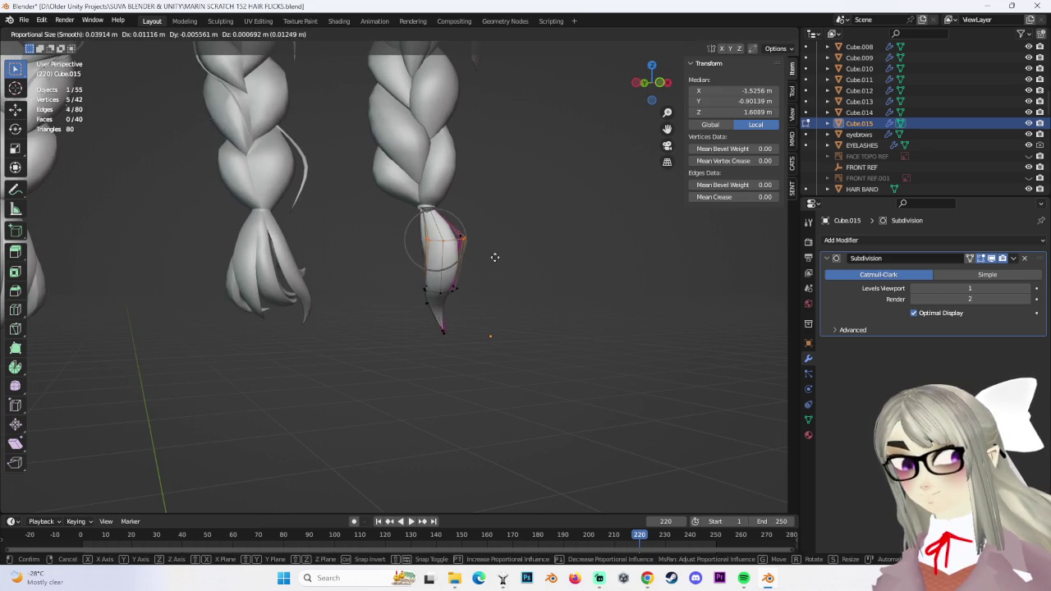
pyautogui.click(490, 259)
pyautogui.press('g')
pyautogui.click(488, 261)
# Turn on X-ray and scale the selected vertices to 0.733 along X, then reposition them
pyautogui.hotkey('alt', 'z')
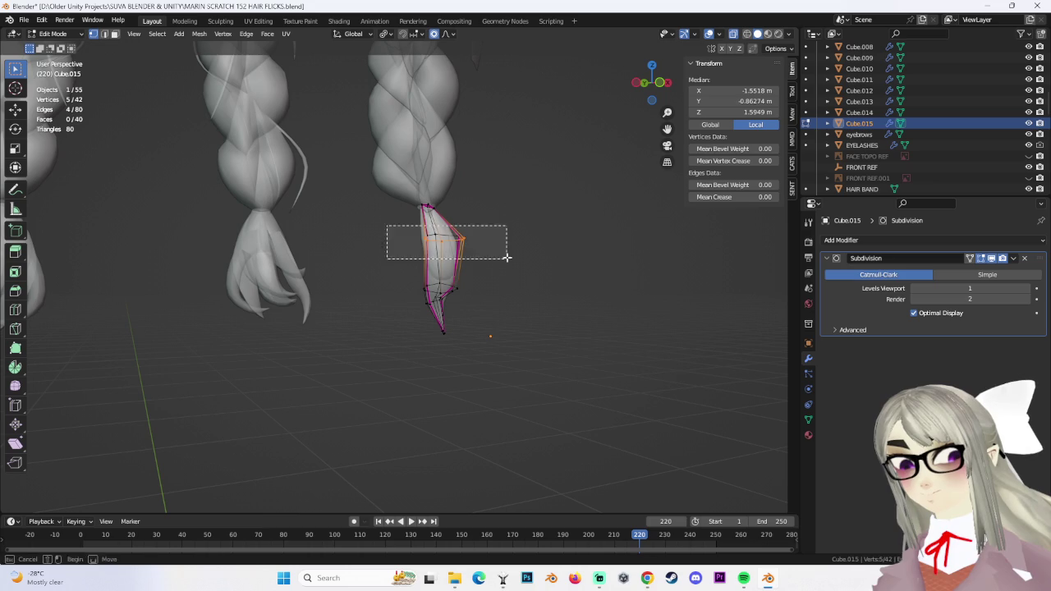
pyautogui.press('s')
pyautogui.press('x')
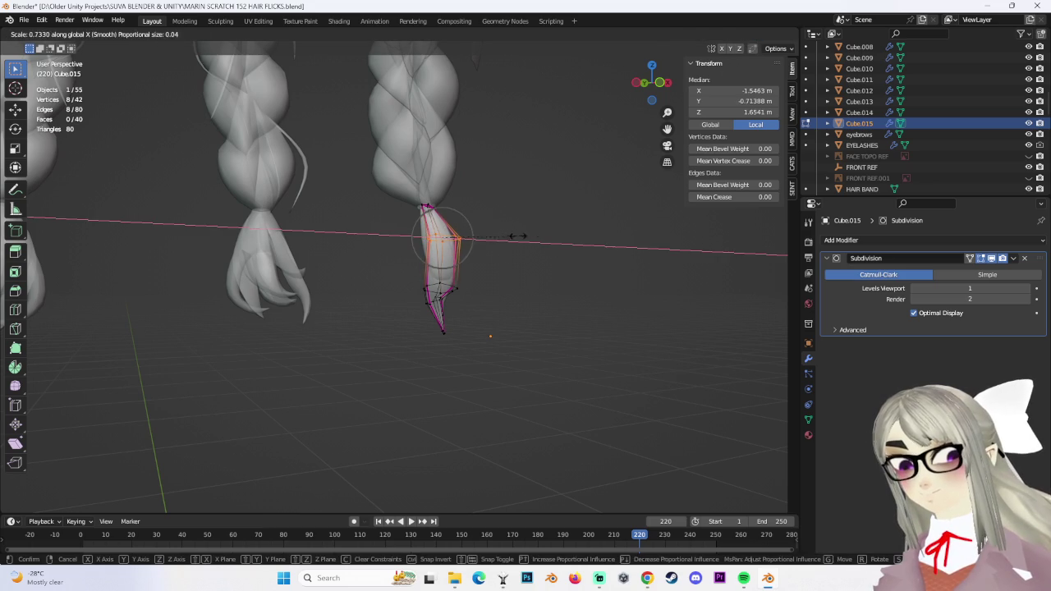
pyautogui.click(546, 242)
pyautogui.press('g')
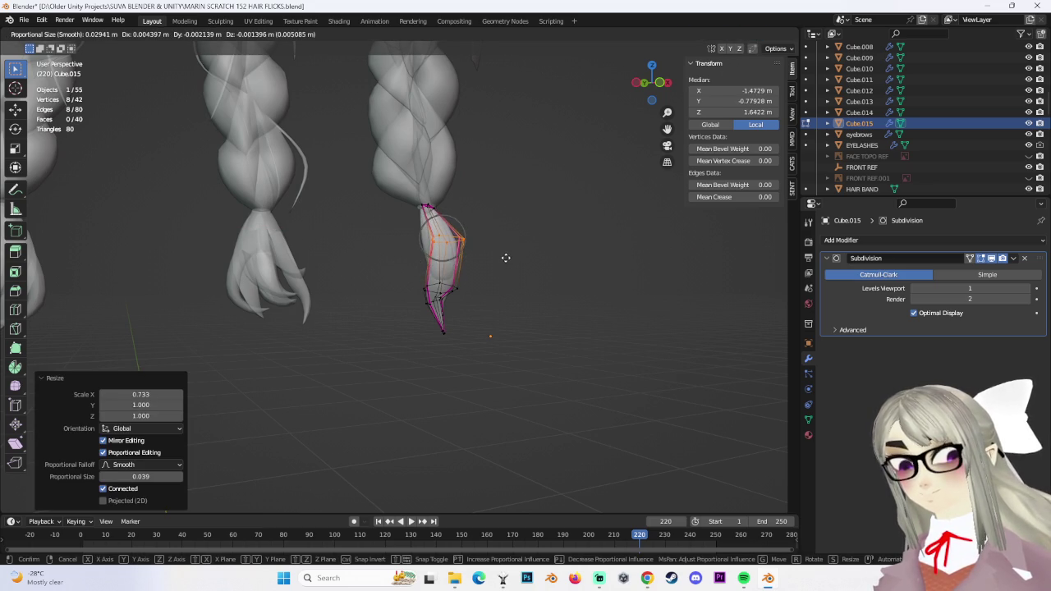
pyautogui.click(497, 246)
pyautogui.press('g')
pyautogui.click(480, 278)
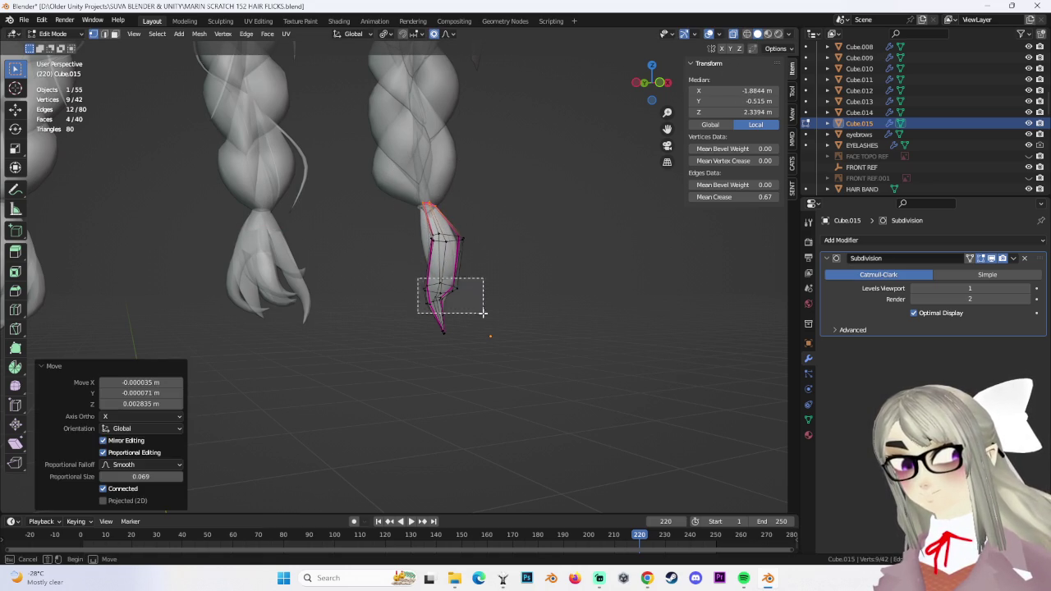
# Move the lower middle vertices of the strand twice, cancelling a third move
pyautogui.moveTo(483, 313); pyautogui.dragTo(484, 313)
pyautogui.press('g')
pyautogui.click(496, 314)
pyautogui.press('g')
pyautogui.click(534, 359)
pyautogui.press('g')
pyautogui.rightClick(506, 324)
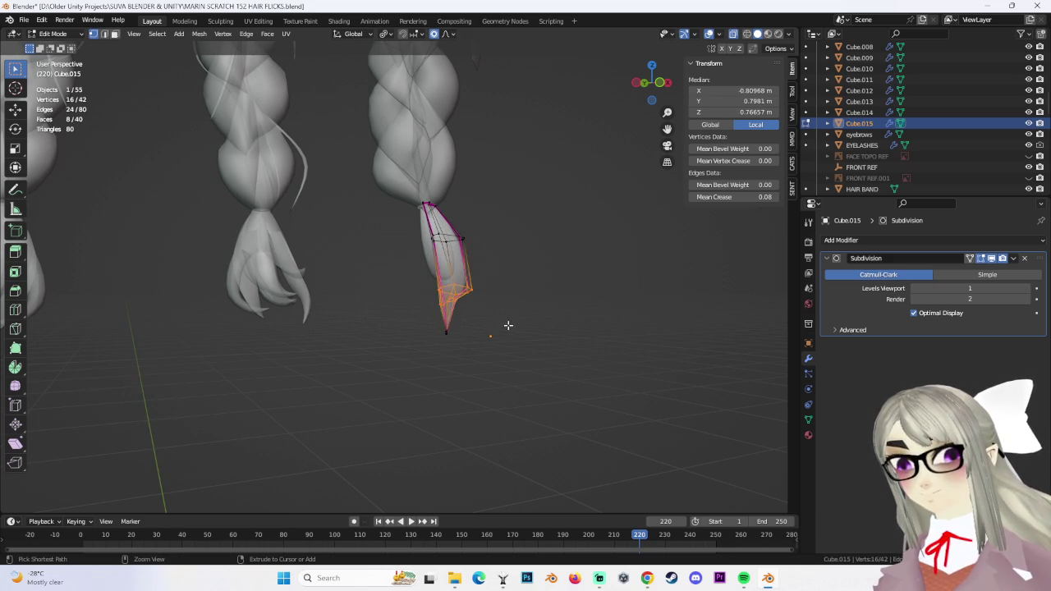
# Shift the lower strand section and adjust the tip vertex and a neighbouring vertex
pyautogui.moveTo(497, 300); pyautogui.dragTo(493, 298)
pyautogui.press('g')
pyautogui.click(476, 298)
pyautogui.moveTo(476, 298)
pyautogui.mouseDown(button='middle')
pyautogui.moveTo(523, 313)
pyautogui.moveTo(516, 277)
pyautogui.moveTo(593, 293)
pyautogui.mouseUp(button='middle')
pyautogui.click(517, 277)
pyautogui.press('g')
pyautogui.click(538, 263)
pyautogui.click(491, 319)
pyautogui.press('g')
pyautogui.click(484, 316)
# Try moving the strand's vertex loop, undo it, and switch to Front view
pyautogui.moveTo(485, 316); pyautogui.dragTo(484, 375, button='middle')
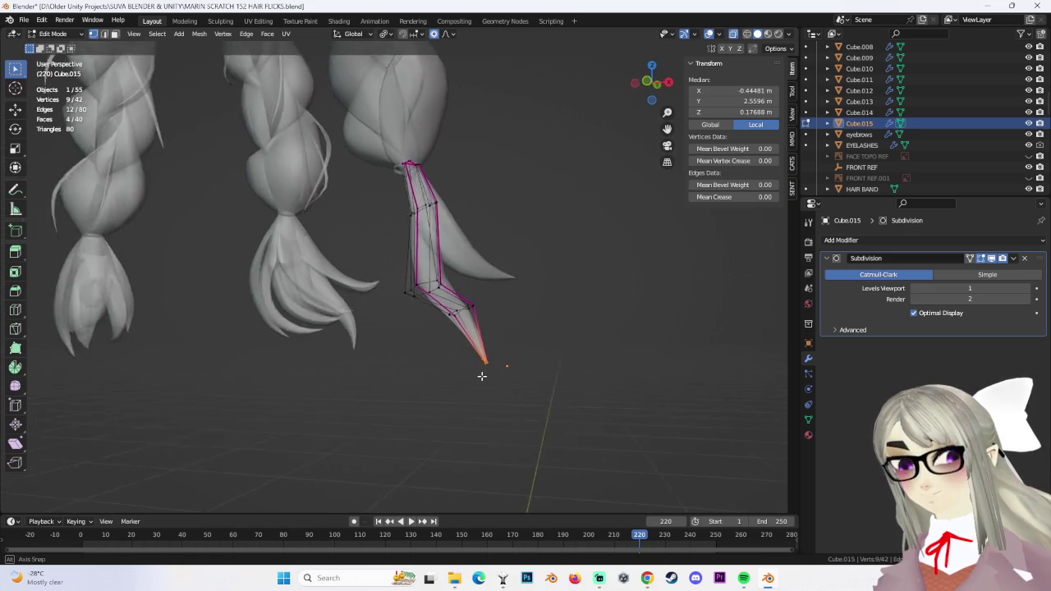
pyautogui.keyDown('ctrl'); pyautogui.click(511, 382); pyautogui.keyUp('ctrl')
pyautogui.press('g')
pyautogui.click(517, 332)
pyautogui.hotkey('ctrl', 'z')
pyautogui.moveTo(518, 332); pyautogui.dragTo(523, 315, button='middle')
pyautogui.click(661, 79)
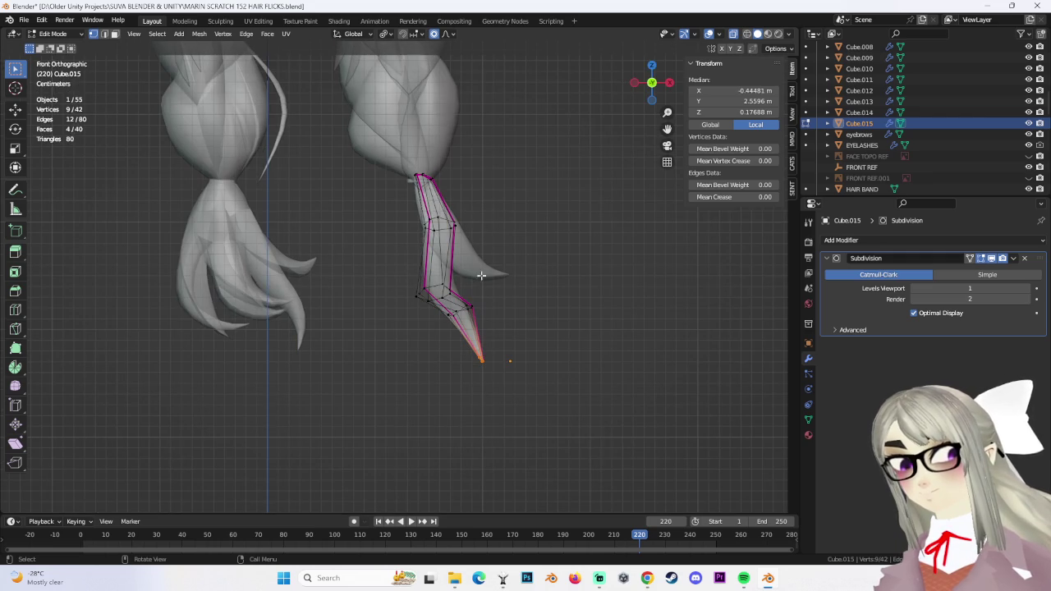
# Curve the strand with a proportional move and nudge a single vertex into place
pyautogui.scroll(-2, 527, 378)
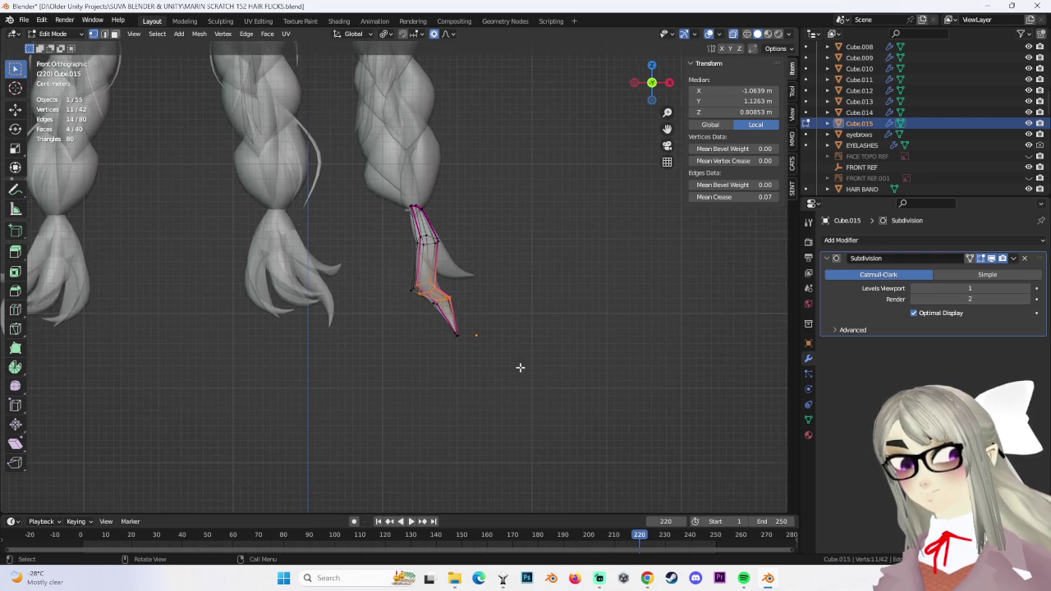
pyautogui.press('g')
pyautogui.scroll(3, 507, 353)
pyautogui.scroll(-2, 506, 347)
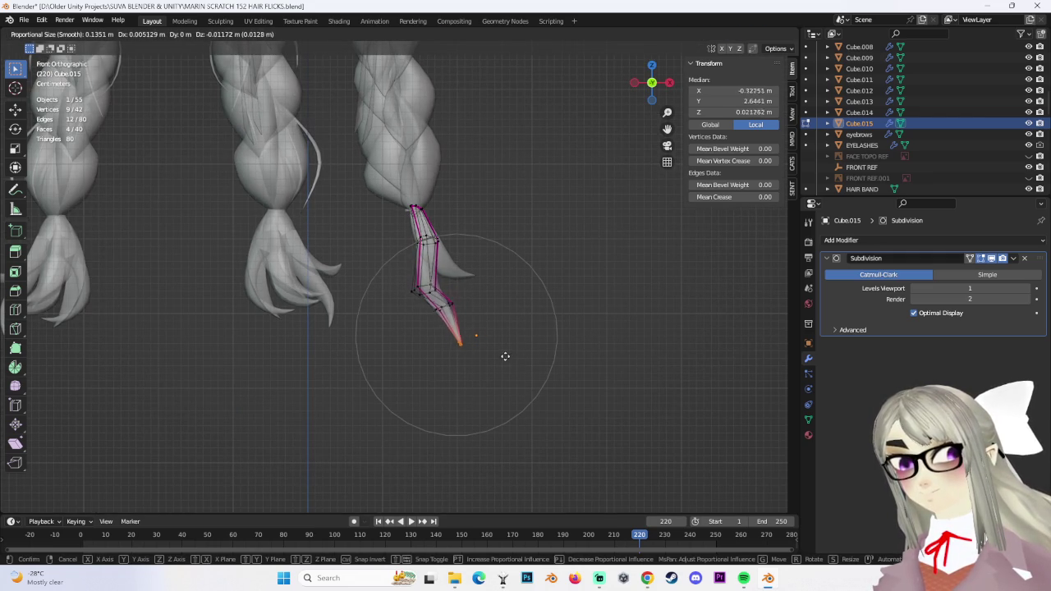
pyautogui.click(512, 354)
pyautogui.click(483, 297)
pyautogui.press('g')
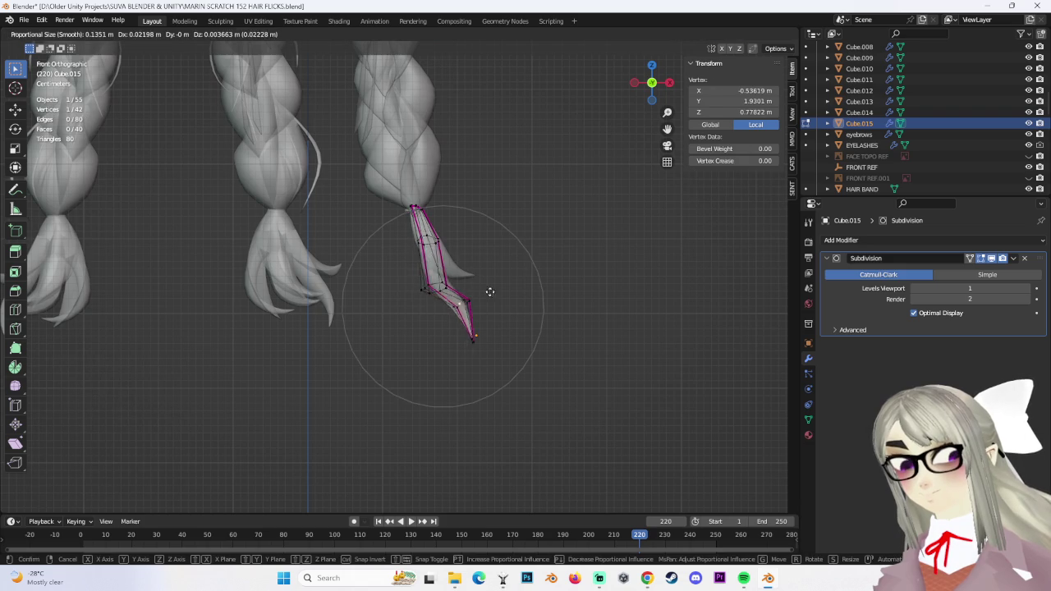
pyautogui.click(484, 292)
pyautogui.moveTo(484, 293); pyautogui.dragTo(383, 258, button='middle')
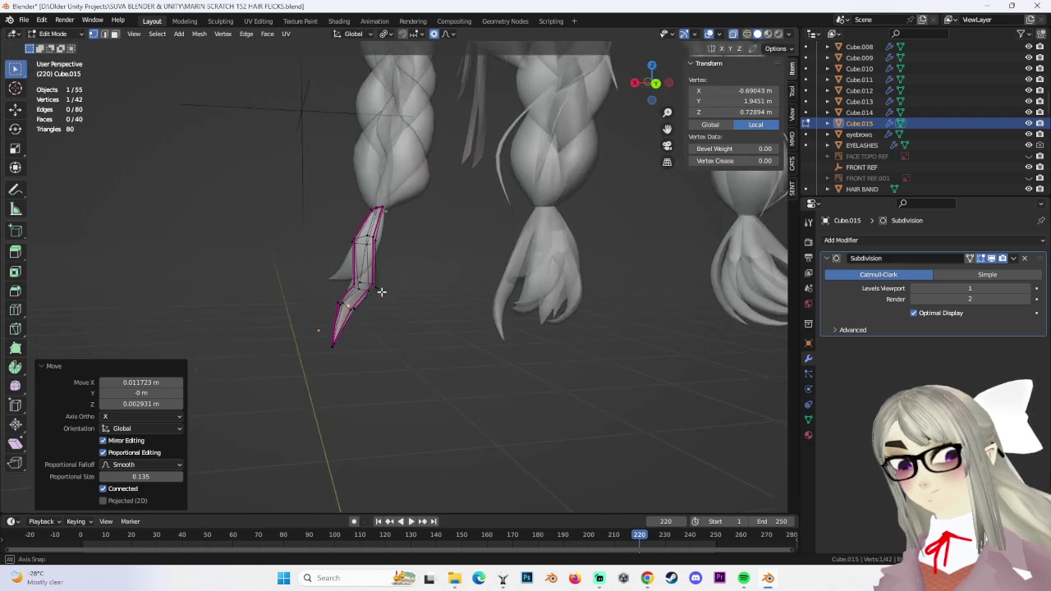
pyautogui.scroll(3, 384, 258)
pyautogui.press('g')
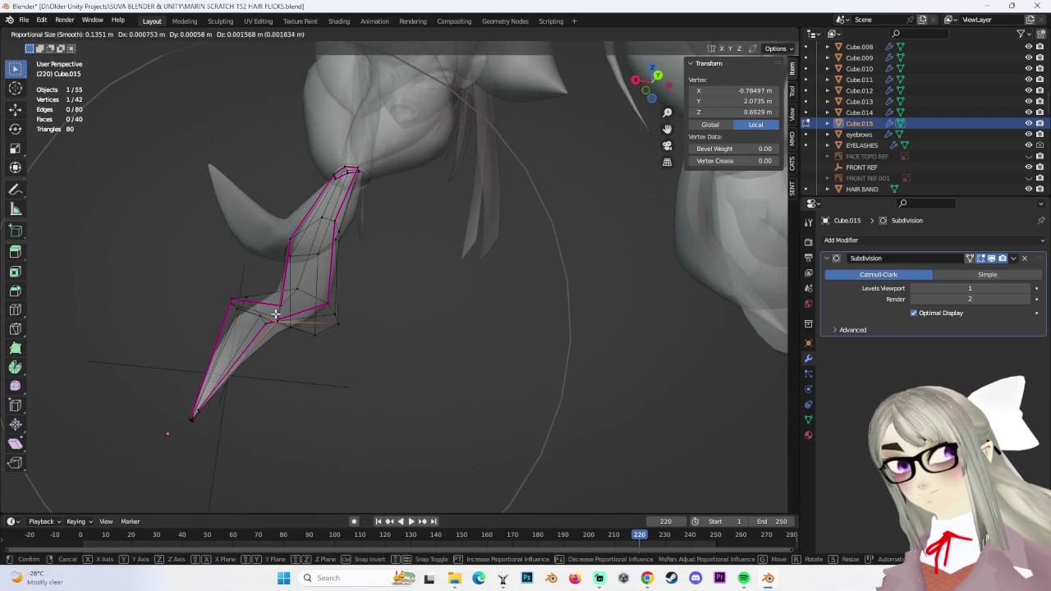
pyautogui.press('Escape')
# Adjust another vertex, grow the selection around the top, disable X-ray, and move the top
pyautogui.moveTo(398, 312); pyautogui.dragTo(339, 242, button='middle')
pyautogui.click(340, 241)
pyautogui.press('g')
pyautogui.click(340, 241)
pyautogui.moveTo(340, 242)
pyautogui.mouseDown(button='middle')
pyautogui.moveTo(305, 140)
pyautogui.moveTo(442, 107)
pyautogui.mouseUp(button='middle')
pyautogui.press('ctrl+KP_Add')
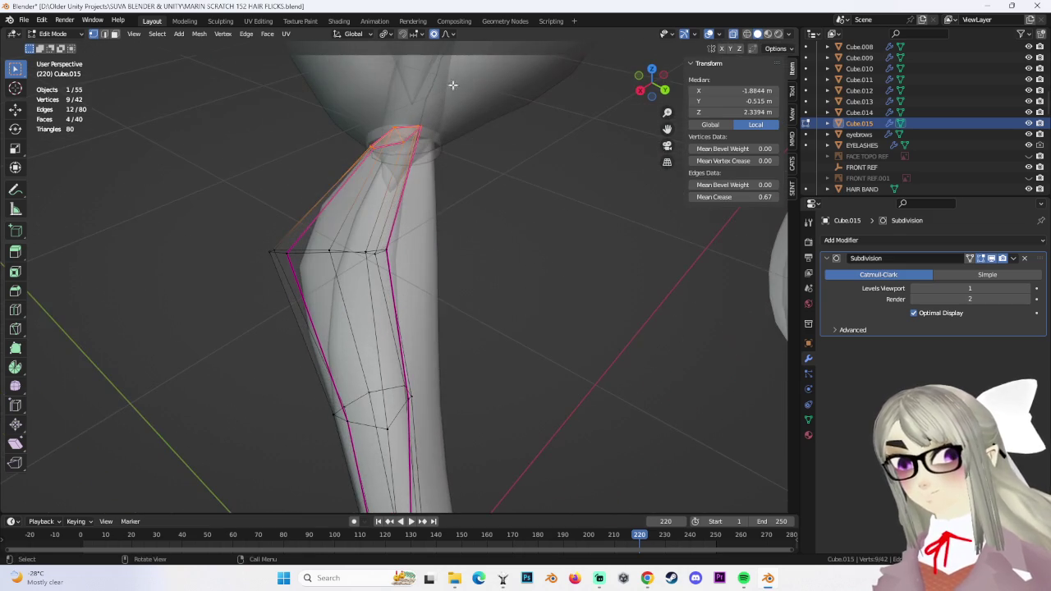
pyautogui.click(733, 34)
pyautogui.moveTo(574, 124)
pyautogui.mouseDown(button='middle')
pyautogui.moveTo(492, 140)
pyautogui.moveTo(457, 218)
pyautogui.moveTo(602, 288)
pyautogui.mouseUp(button='middle')
pyautogui.press('g')
pyautogui.click(489, 145)
# Bend the strand tip into place with several successive proportional moves
pyautogui.moveTo(559, 367)
pyautogui.mouseDown(button='middle')
pyautogui.moveTo(387, 356)
pyautogui.moveTo(403, 430)
pyautogui.mouseUp(button='middle')
pyautogui.press('g')
pyautogui.click(417, 387)
pyautogui.press('g')
pyautogui.scroll(6, 335, 371)
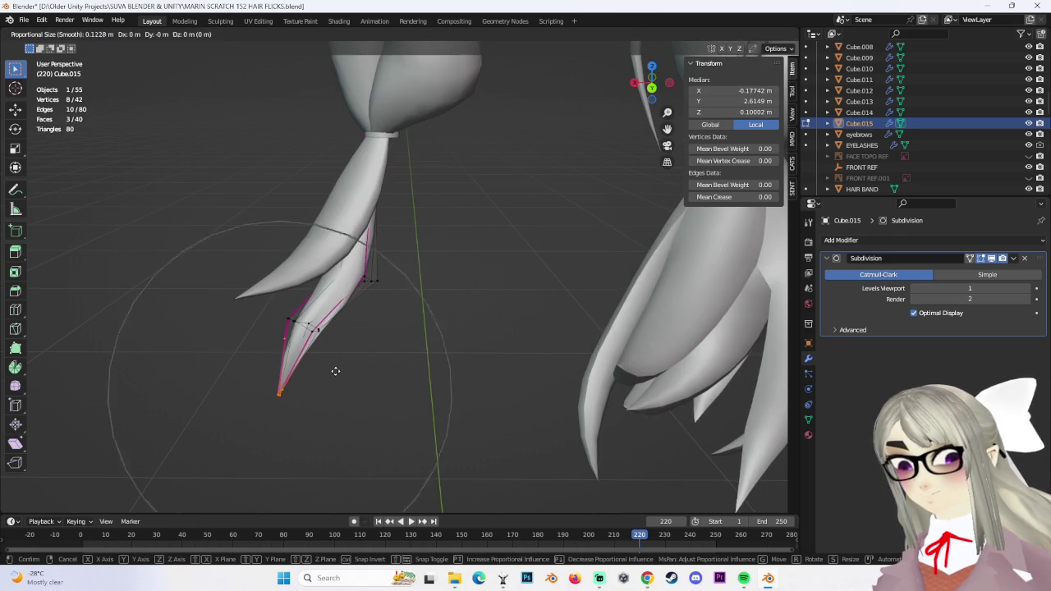
pyautogui.click(344, 351)
pyautogui.moveTo(344, 351)
pyautogui.mouseDown(button='middle')
pyautogui.moveTo(534, 326)
pyautogui.moveTo(480, 332)
pyautogui.moveTo(603, 342)
pyautogui.moveTo(561, 354)
pyautogui.moveTo(415, 225)
pyautogui.moveTo(486, 157)
pyautogui.moveTo(463, 190)
pyautogui.mouseUp(button='middle')
pyautogui.press('g')
pyautogui.click(522, 341)
# Reposition the vertices near the strand root with repeated moves
pyautogui.click(415, 225)
pyautogui.press('g')
pyautogui.click(415, 226)
pyautogui.moveTo(420, 218)
pyautogui.mouseDown(button='middle')
pyautogui.moveTo(406, 192)
pyautogui.moveTo(402, 215)
pyautogui.mouseUp(button='middle')
pyautogui.press('g')
pyautogui.click(406, 195)
pyautogui.press('g')
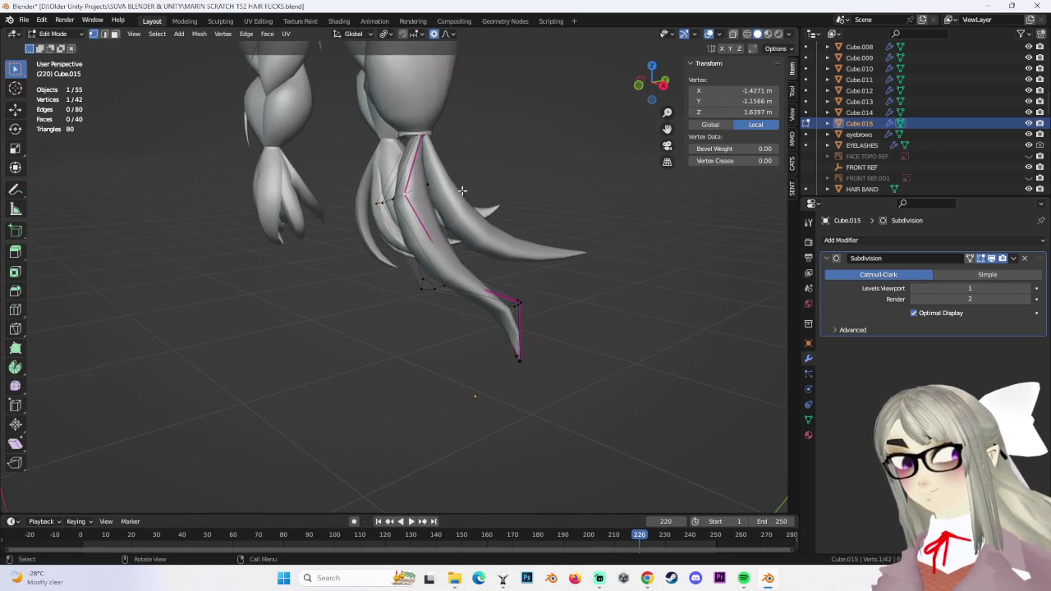
pyautogui.click(474, 210)
# Shift the vertices along the strand's edge with soft falloff, then clear the selection
pyautogui.moveTo(474, 210); pyautogui.dragTo(494, 201, button='middle')
pyautogui.moveTo(414, 124); pyautogui.dragTo(421, 108, button='middle')
pyautogui.moveTo(420, 108); pyautogui.dragTo(485, 155)
pyautogui.press('g')
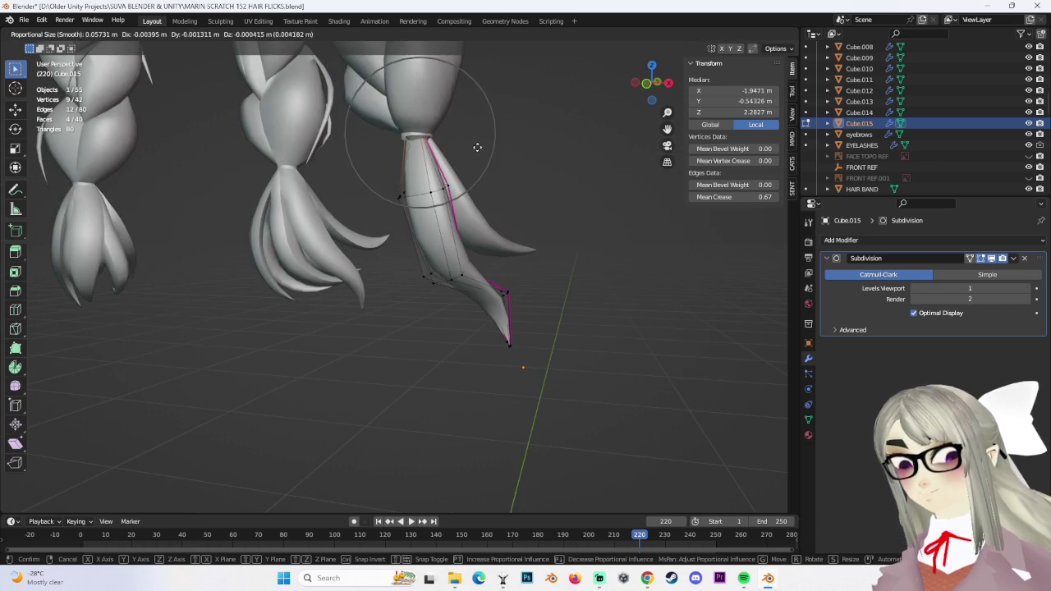
pyautogui.click(482, 149)
pyautogui.moveTo(482, 149)
pyautogui.mouseDown(button='middle')
pyautogui.moveTo(603, 338)
pyautogui.moveTo(559, 353)
pyautogui.moveTo(459, 334)
pyautogui.moveTo(438, 319)
pyautogui.moveTo(484, 303)
pyautogui.moveTo(425, 305)
pyautogui.moveTo(321, 279)
pyautogui.mouseUp(button='middle')
pyautogui.click(616, 336)
# Move the two tip vertices, then add a third and move them again to taper the point
pyautogui.moveTo(321, 279); pyautogui.dragTo(350, 294)
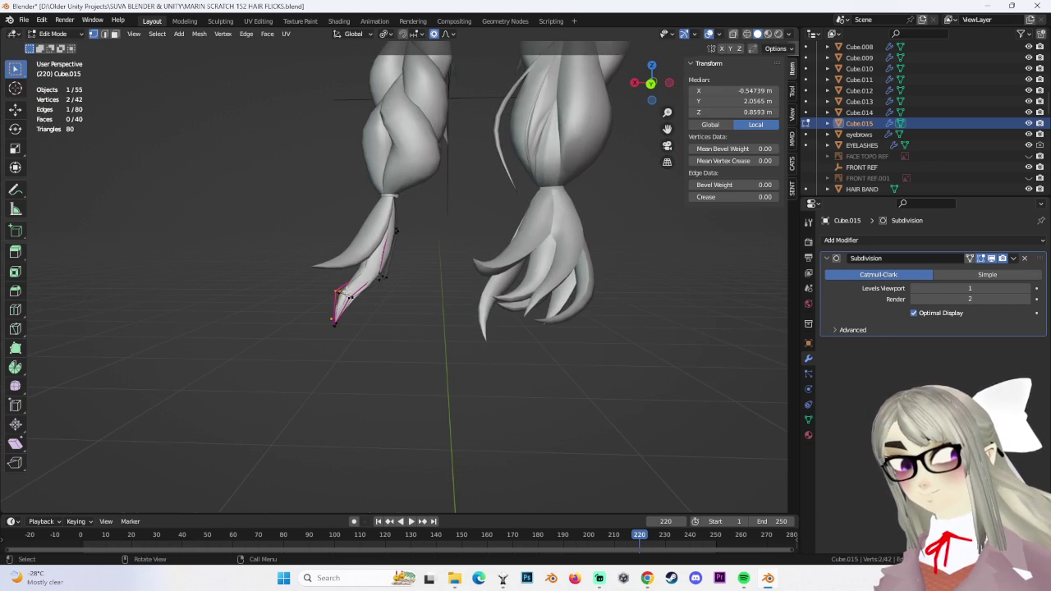
pyautogui.press('g')
pyautogui.click(339, 282)
pyautogui.moveTo(338, 282)
pyautogui.mouseDown(button='middle')
pyautogui.moveTo(361, 284)
pyautogui.moveTo(446, 342)
pyautogui.mouseUp(button='middle')
pyautogui.keyDown('shift'); pyautogui.click(353, 283); pyautogui.keyUp('shift')
pyautogui.press('g')
pyautogui.click(364, 282)
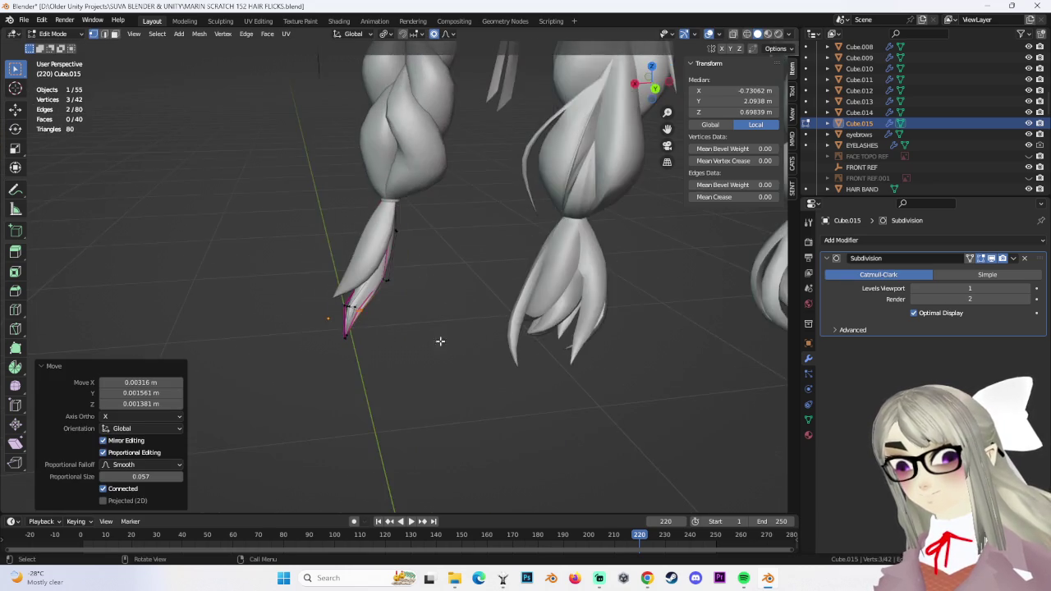
# Sharpen the pointed tip with two more vertex moves, then start Save As for a new version
pyautogui.moveTo(315, 316); pyautogui.dragTo(364, 356)
pyautogui.press('g')
pyautogui.click(364, 304)
pyautogui.press('g')
pyautogui.click(353, 301)
pyautogui.moveTo(353, 300)
pyautogui.mouseDown(button='middle')
pyautogui.moveTo(429, 293)
pyautogui.moveTo(394, 283)
pyautogui.mouseUp(button='middle')
pyautogui.click(399, 294)
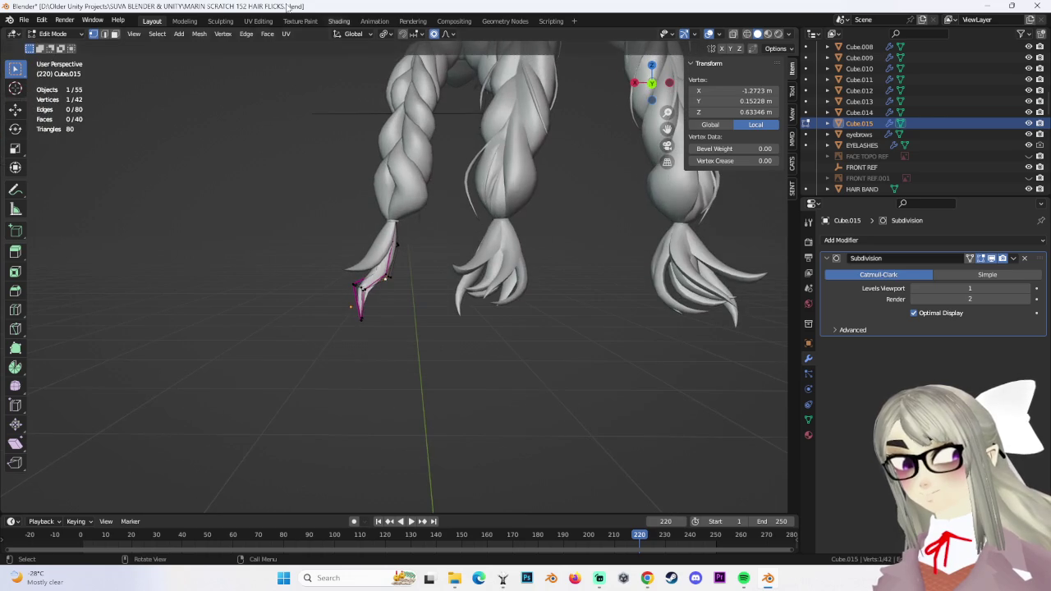
pyautogui.click(23, 21)
pyautogui.click(65, 103)
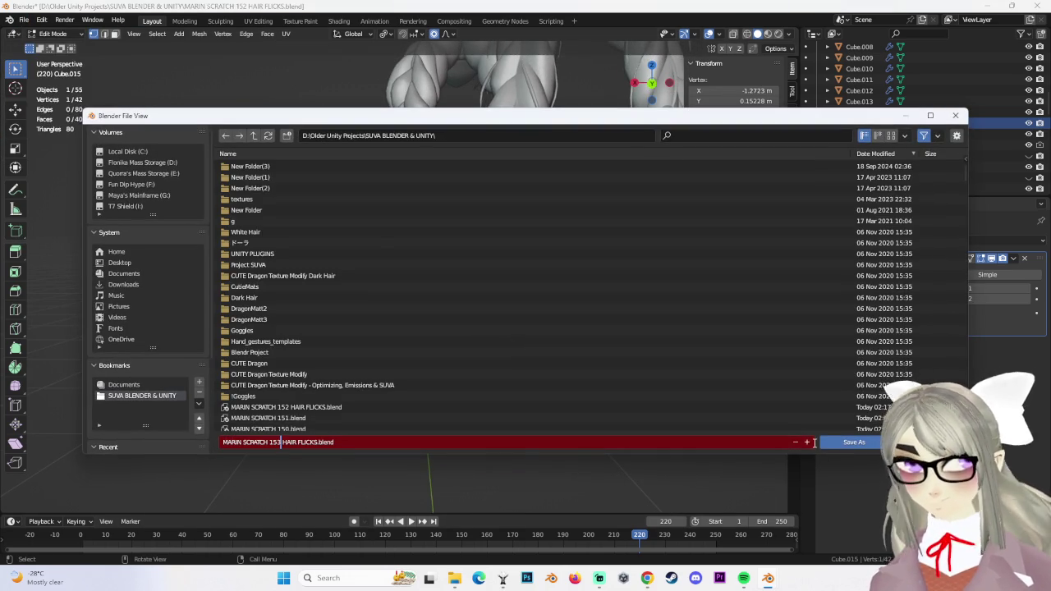
# Save the scene as MARIN SCRATCH 153 HAIR FLICKS.blend
pyautogui.click(854, 442)
pyautogui.scroll(3, 448, 256)
pyautogui.moveTo(435, 261)
pyautogui.mouseDown(button='middle')
pyautogui.moveTo(408, 273)
pyautogui.moveTo(432, 280)
pyautogui.mouseUp(button='middle')
# In Object Mode, duplicate the Cube.014 hair strand into Cube.016 and place it
pyautogui.click(53, 33)
pyautogui.click(58, 47)
pyautogui.click(382, 255)
pyautogui.hotkey('shift', 'd')
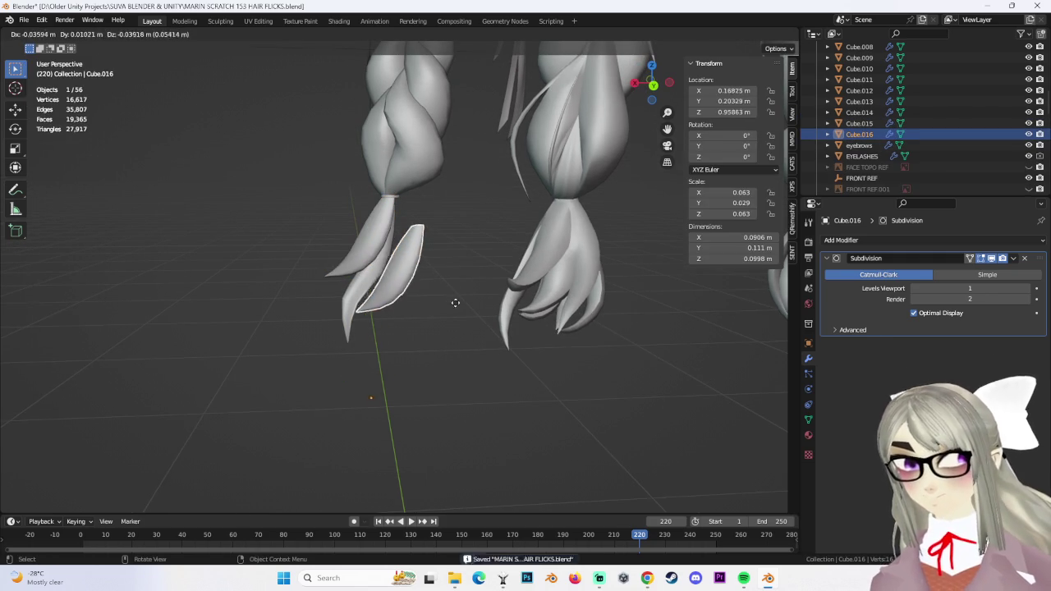
pyautogui.click(463, 307)
# Enter Edit Mode on Cube.016 and select all the strand's vertices using X-ray view
pyautogui.moveTo(510, 291); pyautogui.dragTo(488, 277, button='middle')
pyautogui.click(53, 34)
pyautogui.click(65, 58)
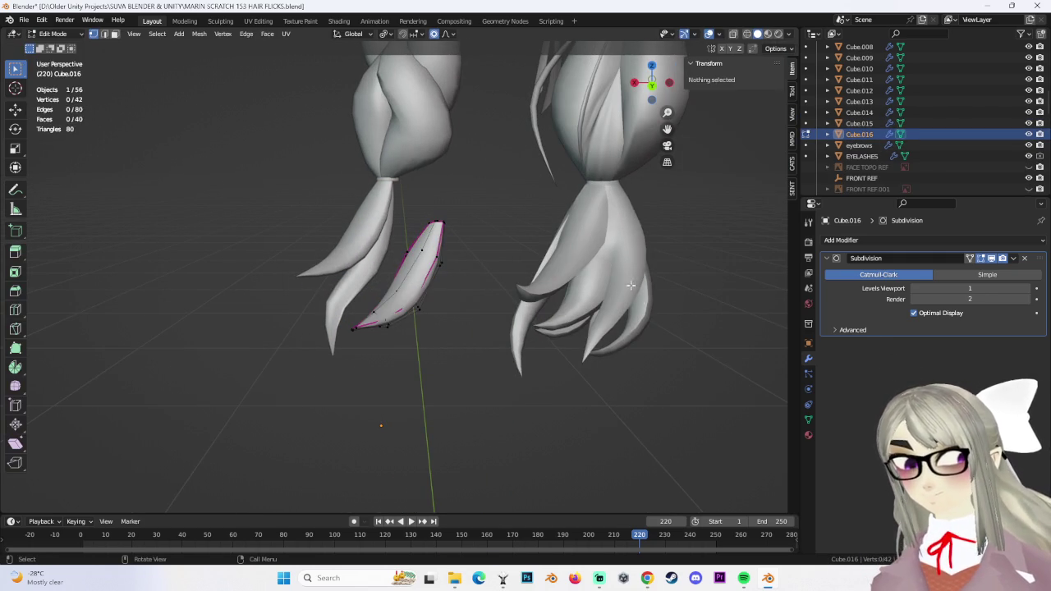
pyautogui.click(746, 33)
pyautogui.moveTo(345, 205); pyautogui.dragTo(573, 405)
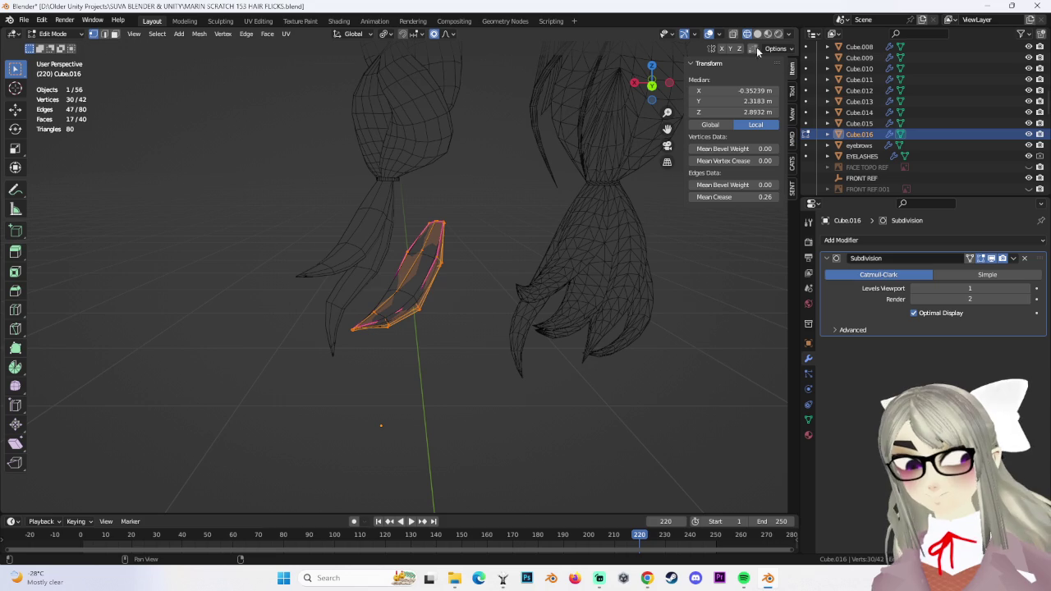
pyautogui.moveTo(253, 176); pyautogui.dragTo(375, 321)
pyautogui.moveTo(375, 321); pyautogui.dragTo(521, 351, button='middle')
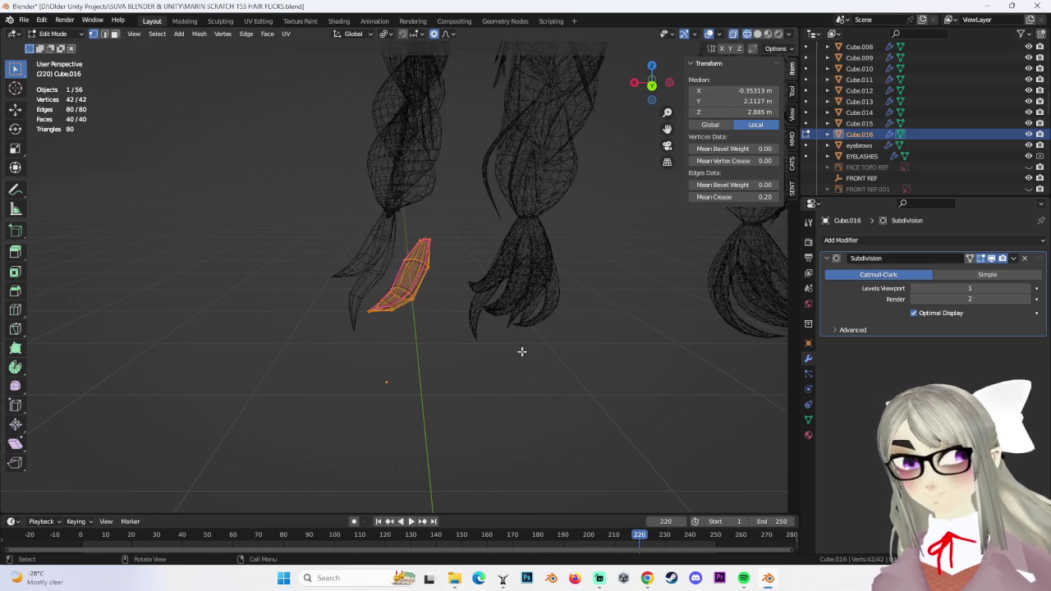
pyautogui.moveTo(496, 298); pyautogui.dragTo(542, 312, button='middle')
pyautogui.click(757, 34)
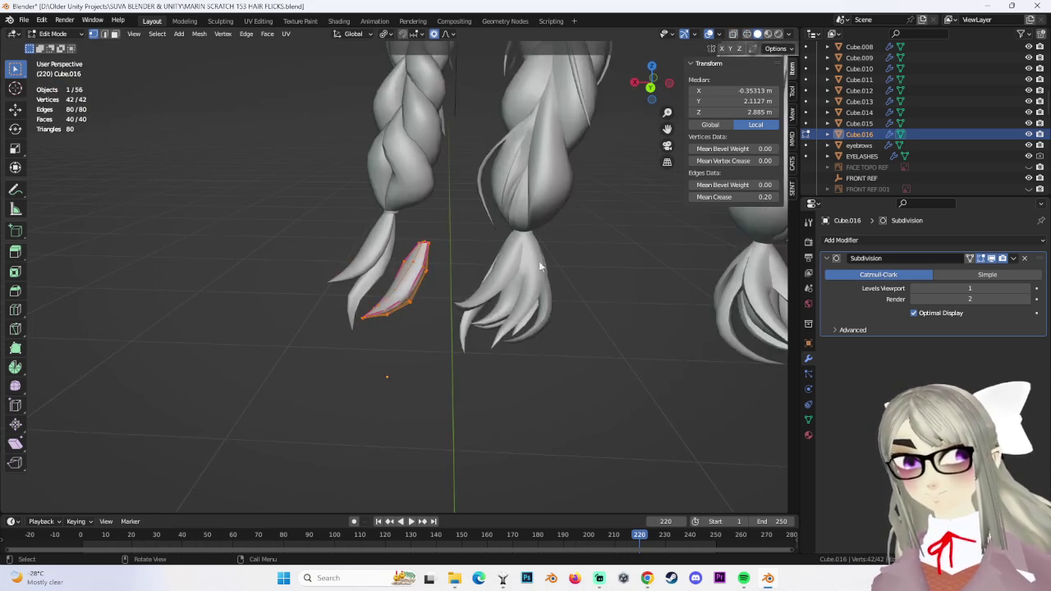
# Rotate the whole strand and raise it along the Z axis
pyautogui.press('r')
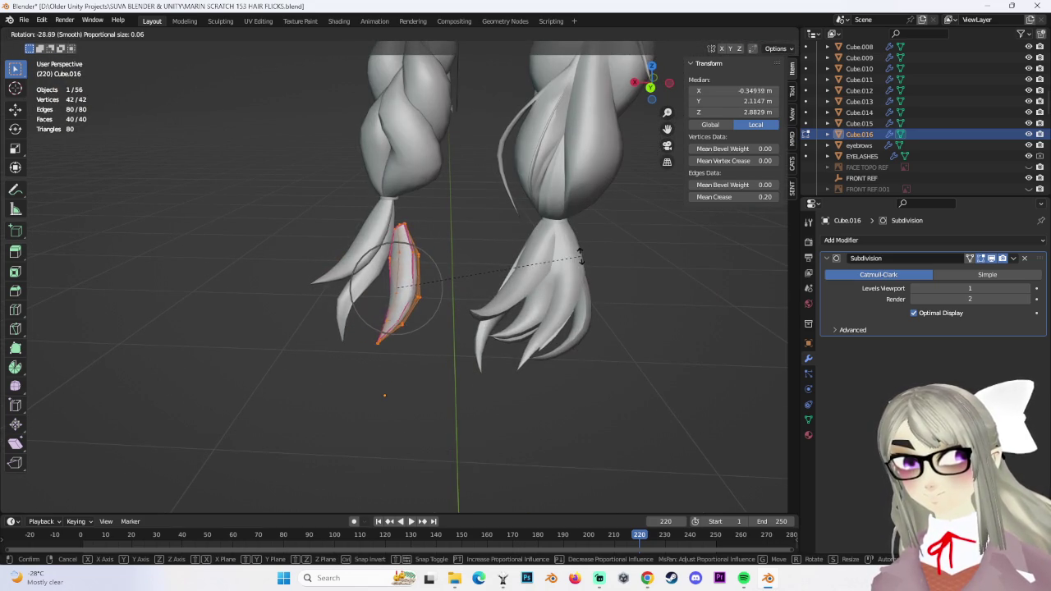
pyautogui.click(568, 240)
pyautogui.press('g')
pyautogui.press('z')
pyautogui.click(526, 263)
pyautogui.moveTo(525, 263)
pyautogui.mouseDown(button='middle')
pyautogui.moveTo(456, 238)
pyautogui.moveTo(424, 211)
pyautogui.moveTo(473, 215)
pyautogui.moveTo(417, 224)
pyautogui.moveTo(550, 266)
pyautogui.moveTo(547, 290)
pyautogui.moveTo(518, 229)
pyautogui.moveTo(477, 261)
pyautogui.moveTo(409, 207)
pyautogui.moveTo(411, 252)
pyautogui.moveTo(382, 238)
pyautogui.mouseUp(button='middle')
# Scale the strand, then narrow it along X to 0.797
pyautogui.press('s')
pyautogui.click(538, 278)
pyautogui.press('s')
pyautogui.press('x')
pyautogui.click(534, 238)
pyautogui.press('s')
pyautogui.press('x')
pyautogui.click(535, 233)
# Shift the strand along Z, tilt it slightly, and scale it longer
pyautogui.press('g')
pyautogui.press('z')
pyautogui.click(544, 303)
pyautogui.press('r')
pyautogui.click(488, 230)
pyautogui.click(482, 235)
pyautogui.press('s')
pyautogui.click(433, 255)
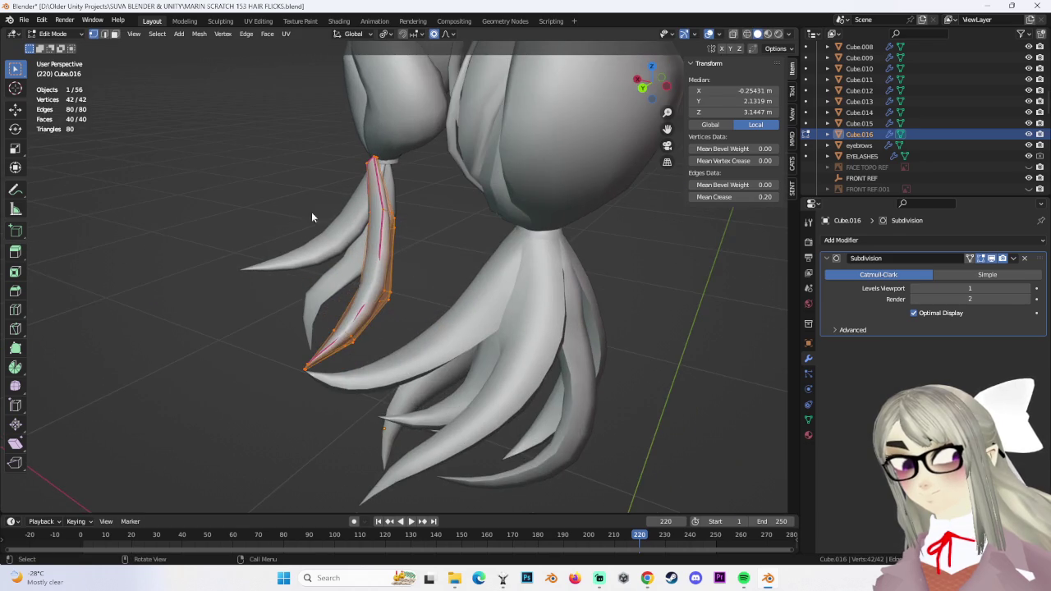
# Select a vertex loop along the strand and widen it along X to 1.812
pyautogui.keyDown('alt'); pyautogui.click(405, 300); pyautogui.keyUp('alt')
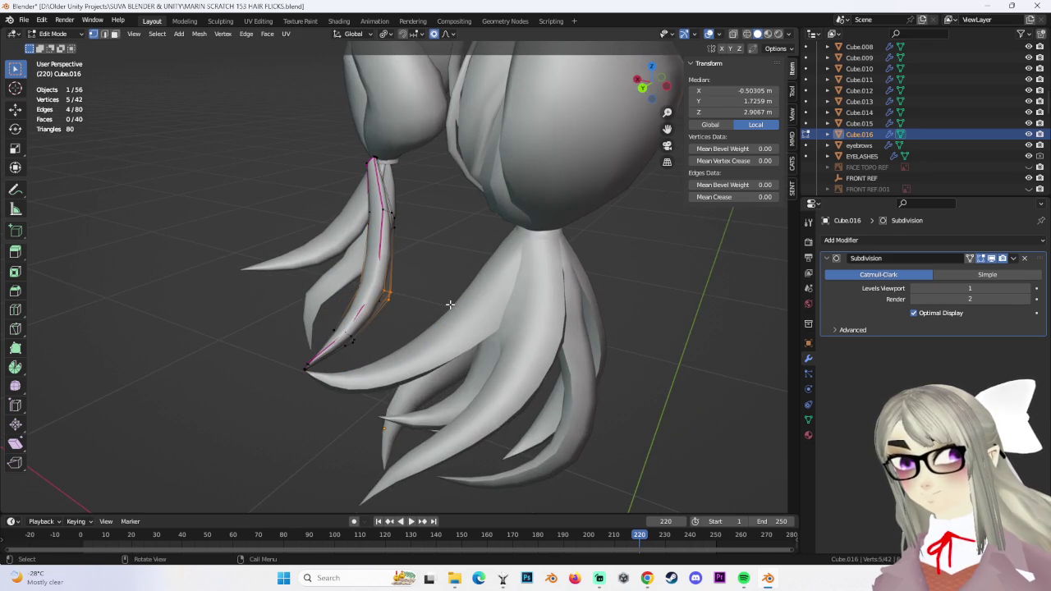
pyautogui.press('s')
pyautogui.press('x')
pyautogui.click(519, 318)
pyautogui.press('s')
pyautogui.press('x')
pyautogui.click(496, 263)
pyautogui.moveTo(496, 263); pyautogui.dragTo(377, 165, button='middle')
pyautogui.scroll(2, 429, 157)
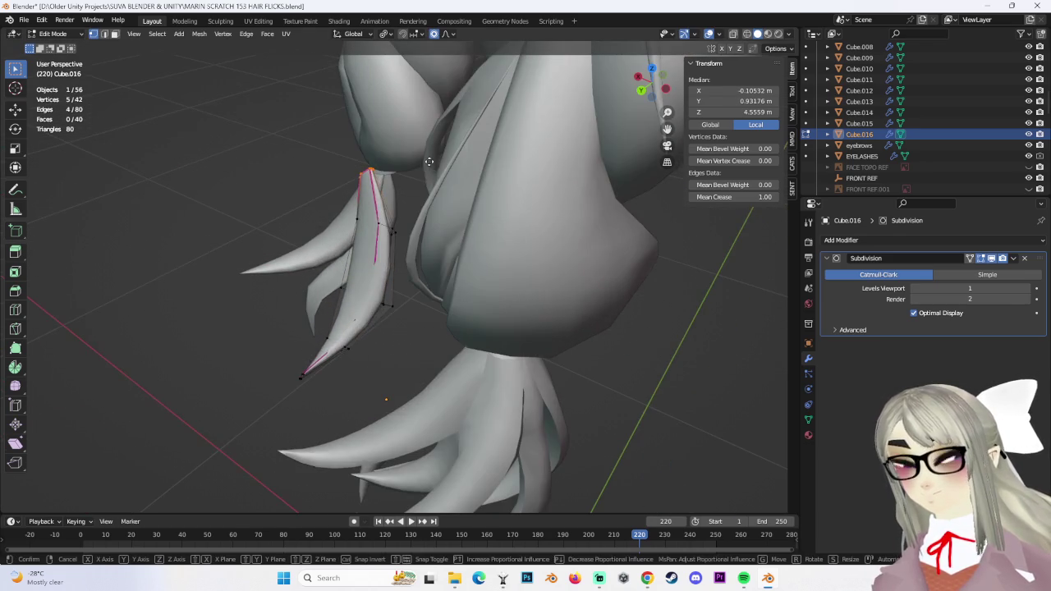
# Move the selected vertices along Y, then reposition them freely
pyautogui.press('g')
pyautogui.press('y')
pyautogui.click(446, 161)
pyautogui.moveTo(446, 161)
pyautogui.mouseDown(button='middle')
pyautogui.moveTo(432, 183)
pyautogui.moveTo(520, 195)
pyautogui.moveTo(473, 245)
pyautogui.moveTo(487, 238)
pyautogui.mouseUp(button='middle')
pyautogui.press('g')
pyautogui.click(469, 211)
# In X-ray, shrink the selection to 0.738 and apply a soft-falloff move
pyautogui.click(735, 34)
pyautogui.press('s')
pyautogui.click(472, 236)
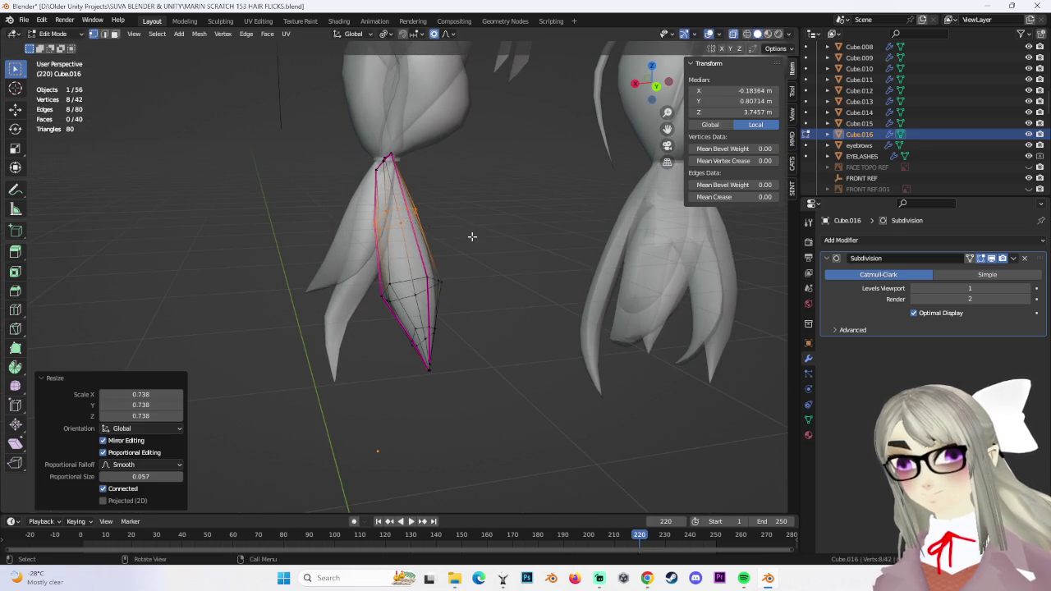
pyautogui.press('s')
pyautogui.click(486, 234)
pyautogui.hotkey('ctrl', 'z')
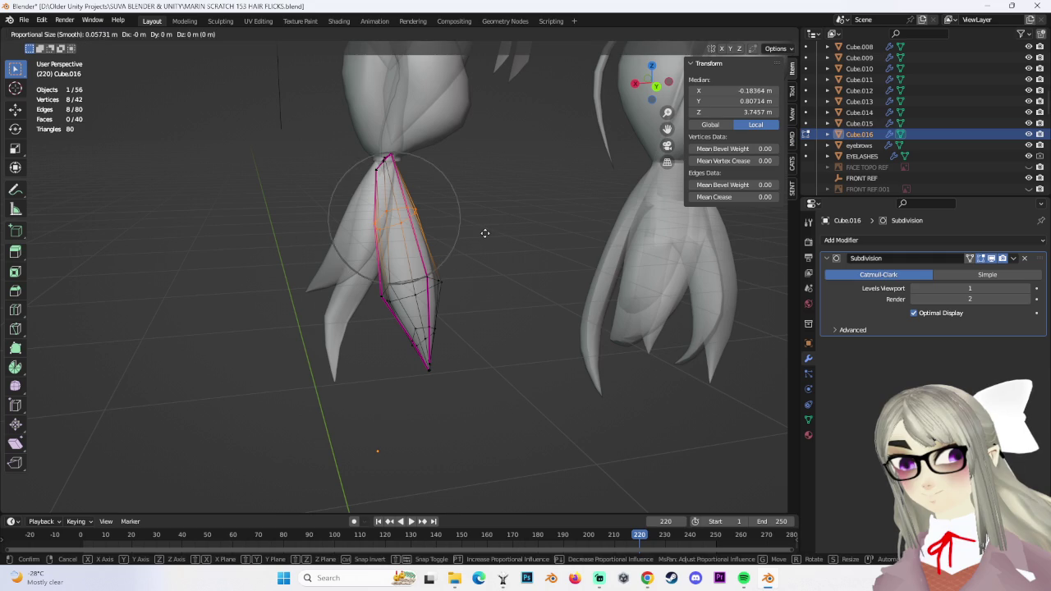
pyautogui.scroll(-5, 488, 233)
pyautogui.click(499, 232)
# Shrink the selected vertices to 0.705 and raise the tip vertices
pyautogui.moveTo(454, 178)
pyautogui.mouseDown(button='middle')
pyautogui.moveTo(462, 170)
pyautogui.moveTo(504, 227)
pyautogui.mouseUp(button='middle')
pyautogui.press('s')
pyautogui.click(504, 228)
pyautogui.press('g')
pyautogui.click(506, 216)
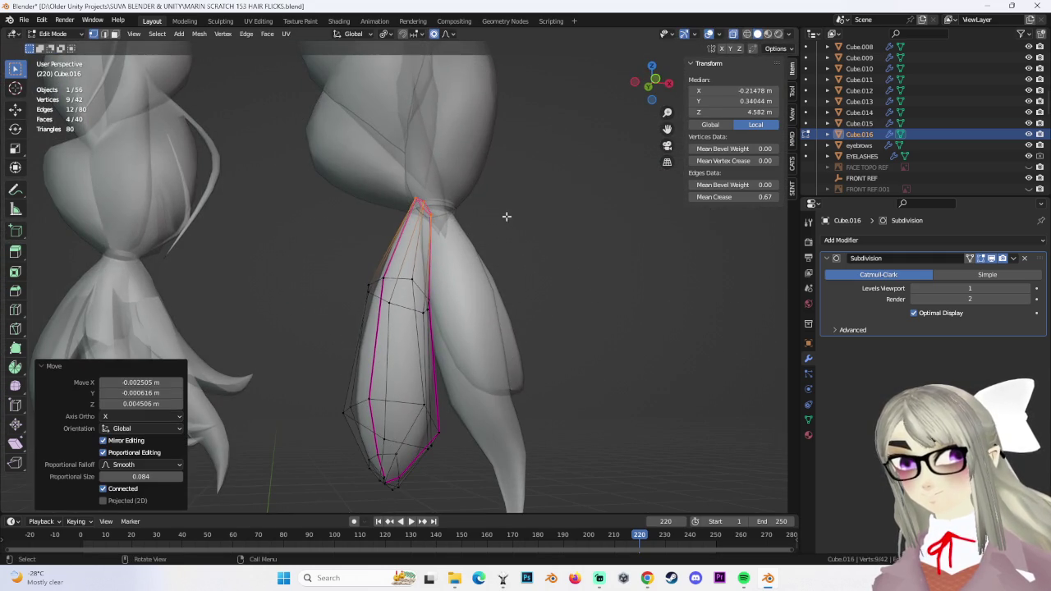
# Move an upper and a lower edge loop to bend the strand
pyautogui.keyDown('alt'); pyautogui.click(380, 304); pyautogui.keyUp('alt')
pyautogui.press('g')
pyautogui.click(493, 440)
pyautogui.moveTo(496, 427)
pyautogui.mouseDown(button='middle')
pyautogui.moveTo(698, 461)
pyautogui.moveTo(512, 361)
pyautogui.mouseUp(button='middle')
pyautogui.keyDown('alt'); pyautogui.click(402, 386); pyautogui.keyUp('alt')
pyautogui.press('g')
pyautogui.click(569, 392)
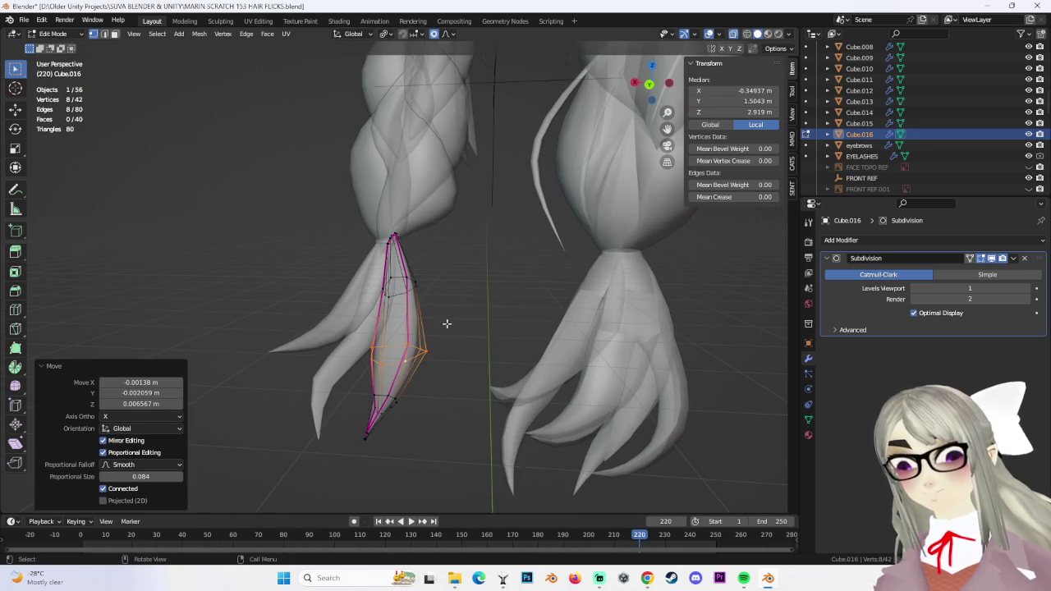
# In solid view, move the selection and pull the hair-tip vertex into place
pyautogui.click(732, 34)
pyautogui.moveTo(491, 351)
pyautogui.mouseDown(button='middle')
pyautogui.moveTo(460, 352)
pyautogui.moveTo(515, 357)
pyautogui.moveTo(364, 357)
pyautogui.mouseUp(button='middle')
pyautogui.press('g')
pyautogui.click(483, 353)
pyautogui.click(360, 355)
pyautogui.press('g')
pyautogui.click(353, 384)
# Move the six vertices near the tip to refine the flick
pyautogui.keyDown('alt'); pyautogui.click(399, 340); pyautogui.keyUp('alt')
pyautogui.press('g')
pyautogui.click(392, 329)
pyautogui.moveTo(399, 322); pyautogui.dragTo(406, 304, button='middle')
# Select a face's vertices on the strand and adjust them with a soft-falloff move
pyautogui.moveTo(493, 313); pyautogui.dragTo(423, 399, button='middle')
pyautogui.hotkey('ctrl', 'z')
pyautogui.click(429, 333)
pyautogui.moveTo(430, 333)
pyautogui.mouseDown(button='middle')
pyautogui.moveTo(434, 247)
pyautogui.moveTo(433, 330)
pyautogui.moveTo(523, 347)
pyautogui.moveTo(489, 305)
pyautogui.mouseUp(button='middle')
pyautogui.moveTo(522, 337)
pyautogui.mouseDown(button='middle')
pyautogui.moveTo(501, 340)
pyautogui.moveTo(545, 345)
pyautogui.moveTo(449, 365)
pyautogui.moveTo(456, 359)
pyautogui.moveTo(412, 318)
pyautogui.mouseUp(button='middle')
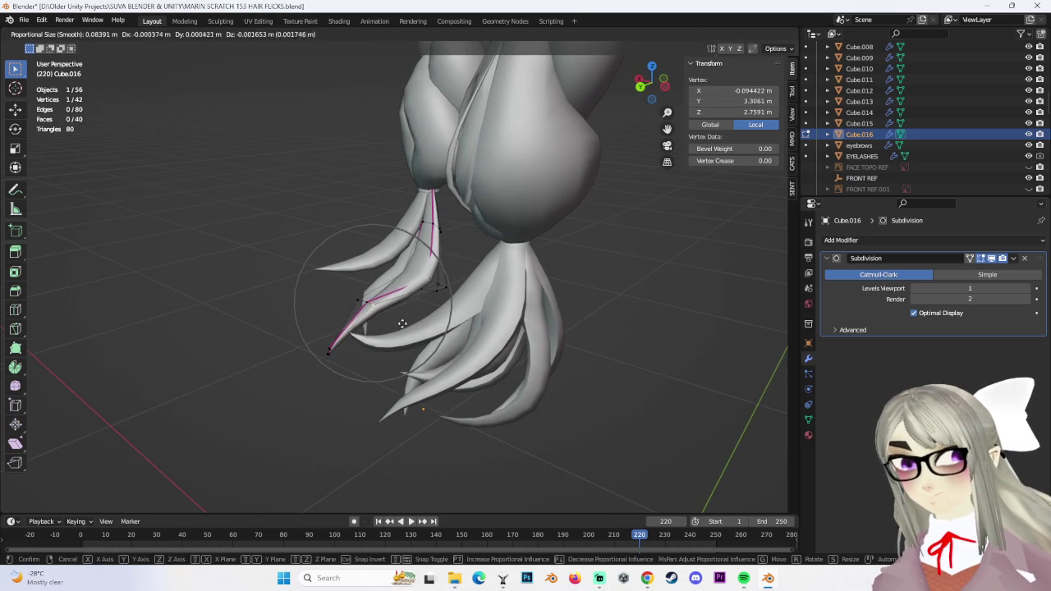
pyautogui.click(402, 323)
# Extend the vertex selection and move it to further curve the strand
pyautogui.moveTo(478, 322); pyautogui.dragTo(489, 287, button='middle')
pyautogui.keyDown('ctrl'); pyautogui.click(467, 289); pyautogui.keyUp('ctrl')
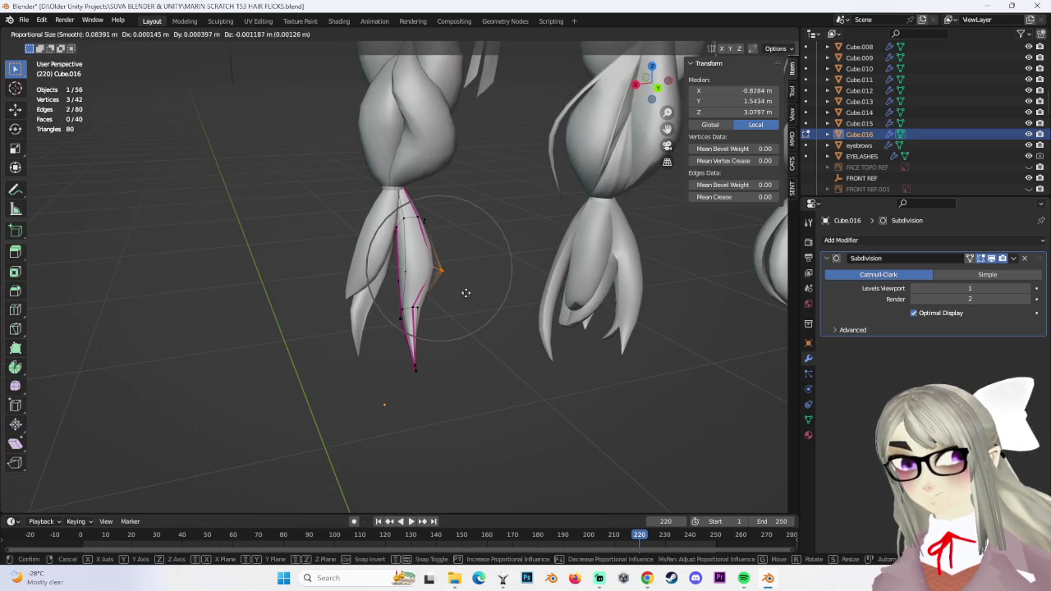
pyautogui.keyDown('shift'); pyautogui.click(405, 316); pyautogui.keyUp('shift')
pyautogui.click(491, 320)
pyautogui.moveTo(486, 321); pyautogui.dragTo(411, 345, button='middle')
pyautogui.moveTo(439, 383); pyautogui.dragTo(432, 382, button='middle')
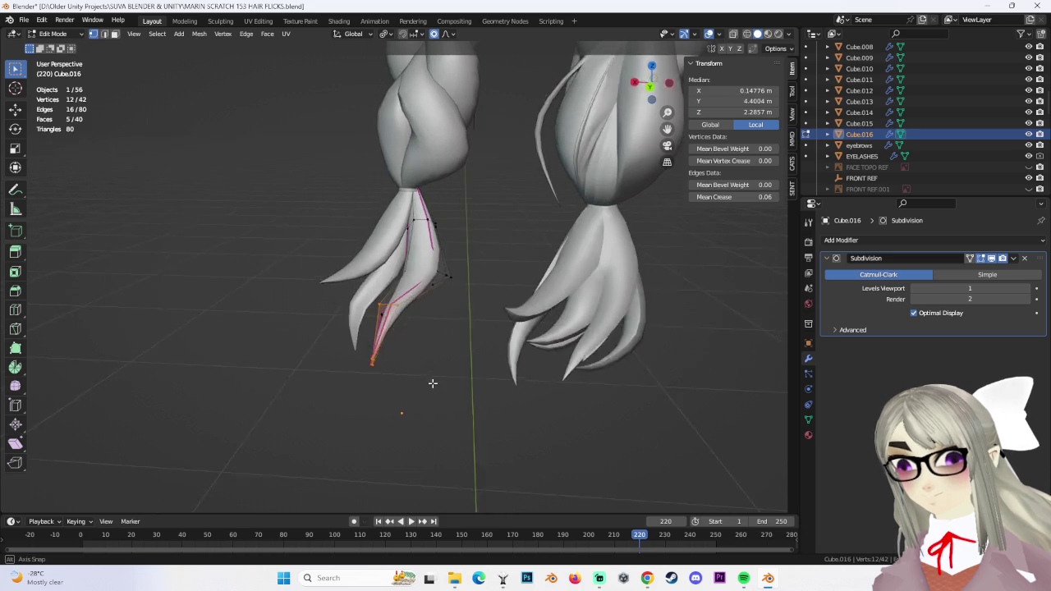
pyautogui.press('g')
pyautogui.click(443, 328)
# Circle-select vertices along the strand, move them with soft falloff, then deselect all
pyautogui.moveTo(444, 329)
pyautogui.mouseDown(button='middle')
pyautogui.moveTo(483, 331)
pyautogui.moveTo(345, 348)
pyautogui.moveTo(441, 345)
pyautogui.moveTo(418, 267)
pyautogui.moveTo(481, 305)
pyautogui.moveTo(448, 296)
pyautogui.moveTo(442, 273)
pyautogui.moveTo(394, 403)
pyautogui.moveTo(474, 162)
pyautogui.moveTo(387, 193)
pyautogui.moveTo(441, 189)
pyautogui.moveTo(493, 321)
pyautogui.moveTo(481, 279)
pyautogui.moveTo(460, 312)
pyautogui.moveTo(496, 312)
pyautogui.moveTo(506, 282)
pyautogui.moveTo(463, 322)
pyautogui.moveTo(537, 322)
pyautogui.mouseUp(button='middle')
pyautogui.press('c')
pyautogui.click(481, 312)
pyautogui.click(454, 307)
pyautogui.keyDown('ctrl'); pyautogui.click(443, 273); pyautogui.keyUp('ctrl')
pyautogui.click(472, 165)
pyautogui.press('g')
pyautogui.hotkey('alt', 'a')
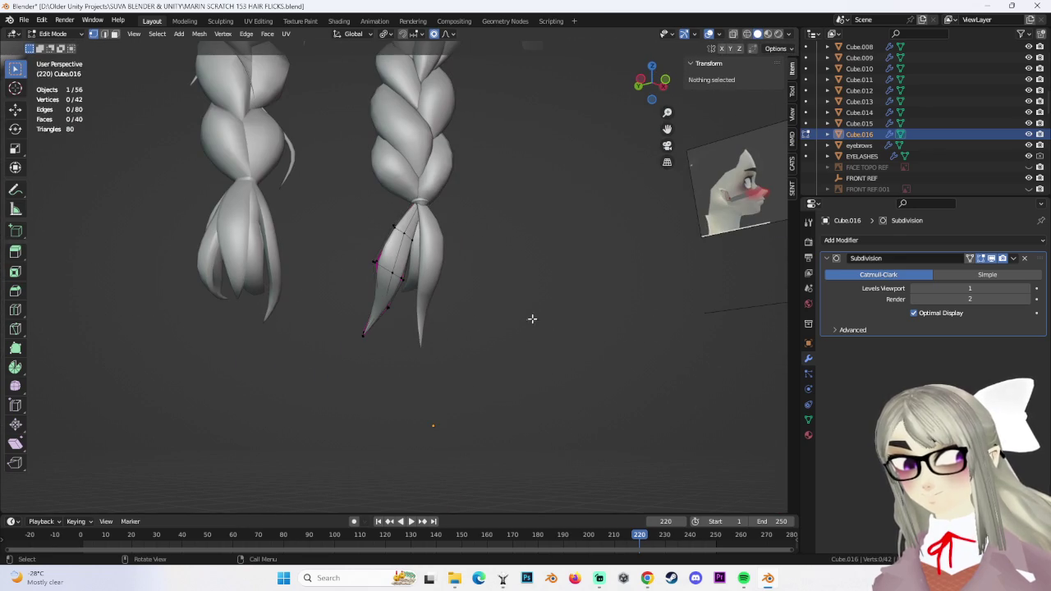
# Move the duplicate Cube.017 toward the next braid and select its top vertices
pyautogui.press('g')
pyautogui.click(511, 176)
pyautogui.moveTo(511, 176)
pyautogui.mouseDown(button='middle')
pyautogui.moveTo(511, 211)
pyautogui.moveTo(452, 185)
pyautogui.moveTo(434, 191)
pyautogui.mouseUp(button='middle')
# Box-select vertices near the top of Cube.017, then scale and move them with soft falloff
pyautogui.moveTo(340, 173); pyautogui.dragTo(372, 218)
pyautogui.moveTo(371, 218)
pyautogui.mouseDown(button='middle')
pyautogui.moveTo(477, 215)
pyautogui.moveTo(510, 236)
pyautogui.moveTo(549, 165)
pyautogui.moveTo(539, 198)
pyautogui.moveTo(589, 251)
pyautogui.moveTo(570, 262)
pyautogui.moveTo(514, 181)
pyautogui.moveTo(550, 167)
pyautogui.mouseUp(button='middle')
pyautogui.click(504, 208)
pyautogui.press('s')
pyautogui.click(544, 191)
pyautogui.press('g')
pyautogui.moveTo(567, 212)
pyautogui.mouseDown(button='middle')
pyautogui.moveTo(571, 196)
pyautogui.moveTo(622, 274)
pyautogui.moveTo(493, 293)
pyautogui.moveTo(570, 258)
pyautogui.moveTo(588, 304)
pyautogui.moveTo(537, 293)
pyautogui.moveTo(474, 383)
pyautogui.moveTo(451, 352)
pyautogui.mouseUp(button='middle')
# Select edges and single vertices near the strand tip and move them with proportional falloff
pyautogui.click(371, 325)
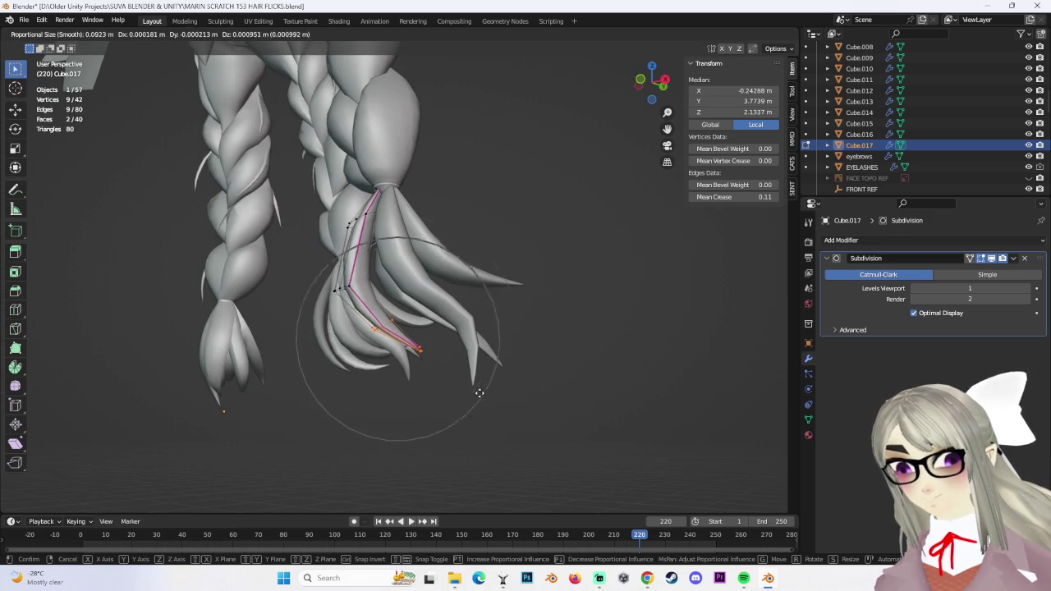
pyautogui.click(494, 390)
pyautogui.moveTo(493, 389)
pyautogui.mouseDown(button='middle')
pyautogui.moveTo(389, 288)
pyautogui.moveTo(527, 229)
pyautogui.mouseUp(button='middle')
pyautogui.click(526, 229)
pyautogui.click(557, 247)
pyautogui.moveTo(556, 268)
pyautogui.mouseDown(button='middle')
pyautogui.moveTo(497, 305)
pyautogui.moveTo(353, 281)
pyautogui.moveTo(460, 310)
pyautogui.mouseUp(button='middle')
pyautogui.click(420, 327)
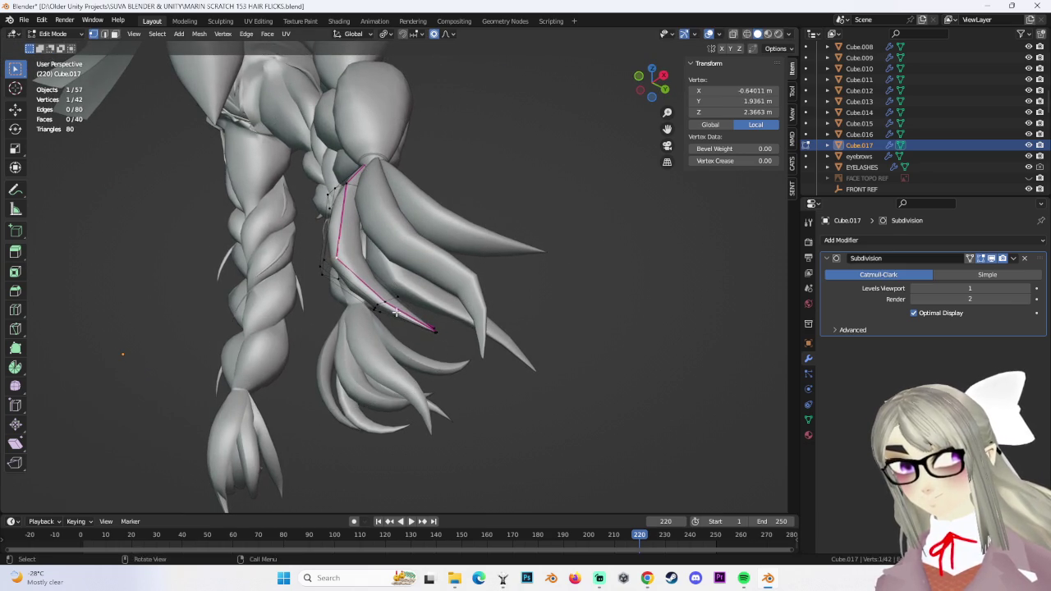
pyautogui.click(537, 372)
pyautogui.moveTo(534, 364)
pyautogui.mouseDown(button='middle')
pyautogui.moveTo(514, 298)
pyautogui.moveTo(460, 220)
pyautogui.mouseUp(button='middle')
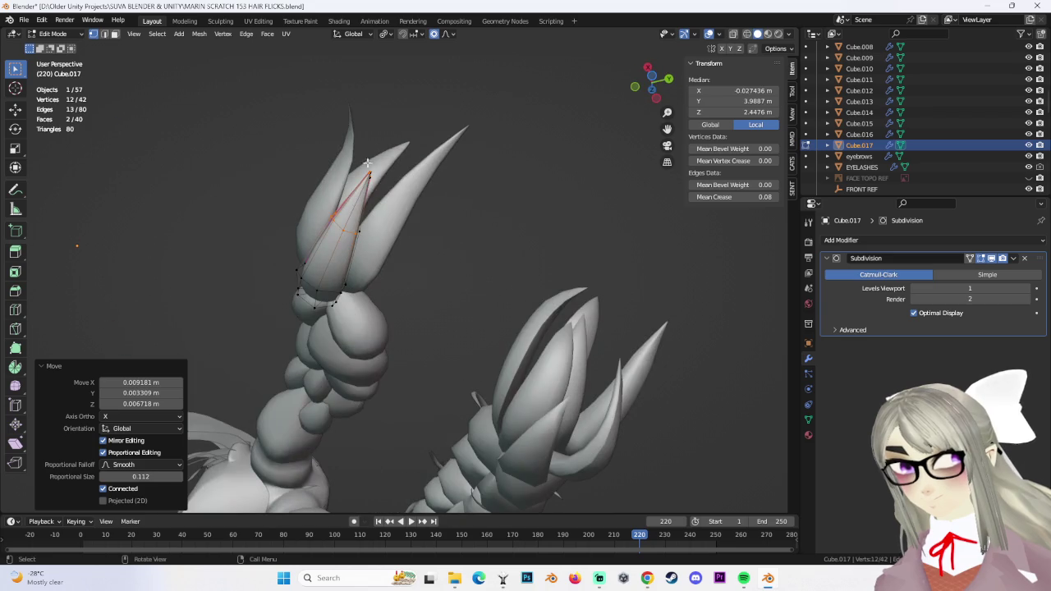
pyautogui.click(452, 217)
# Select the strand-tip vertices and an edge loop, and move them to bend the flick
pyautogui.moveTo(464, 296)
pyautogui.mouseDown(button='middle')
pyautogui.moveTo(493, 179)
pyautogui.moveTo(554, 176)
pyautogui.moveTo(428, 232)
pyautogui.mouseUp(button='middle')
pyautogui.keyDown('shift'); pyautogui.click(493, 179); pyautogui.keyUp('shift')
pyautogui.click(519, 193)
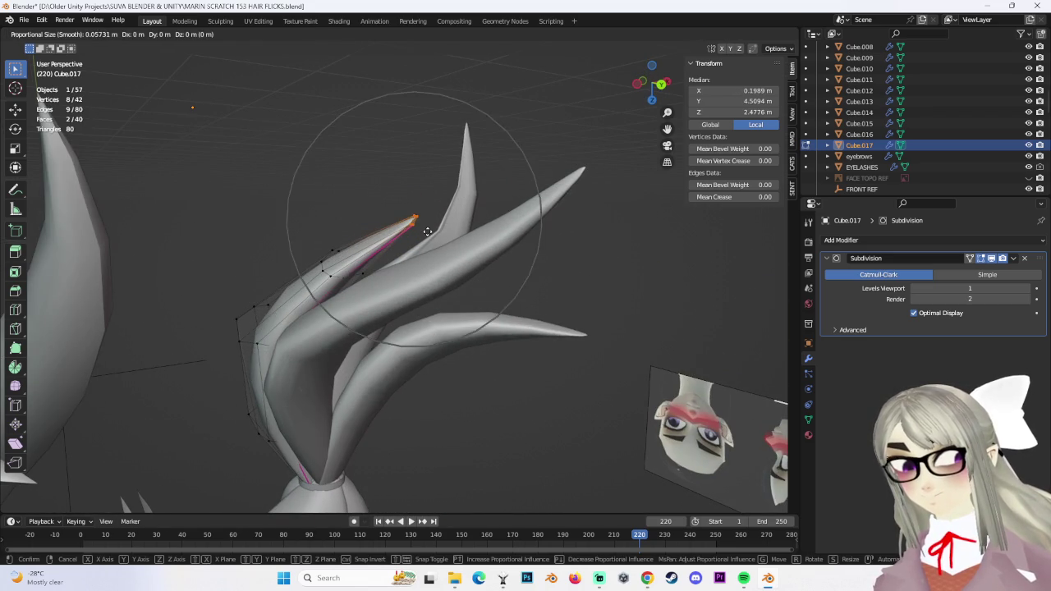
pyautogui.click(387, 205)
pyautogui.keyDown('alt'); pyautogui.click(422, 305); pyautogui.keyUp('alt')
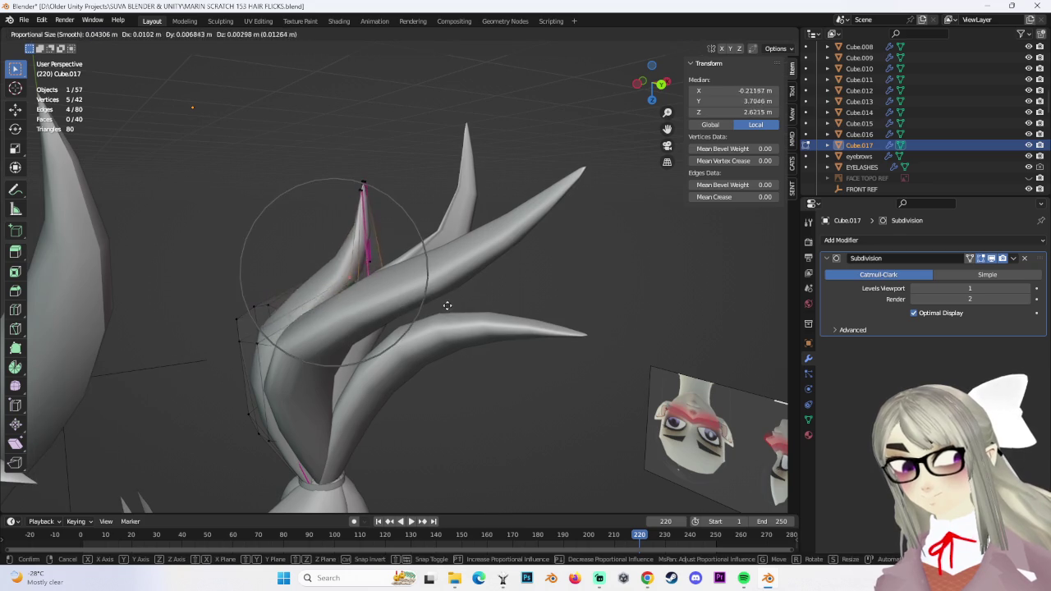
pyautogui.click(448, 308)
# Narrow the selection to four vertices, add more, move them, then deselect everything
pyautogui.moveTo(449, 309)
pyautogui.mouseDown(button='middle')
pyautogui.moveTo(464, 265)
pyautogui.moveTo(446, 288)
pyautogui.moveTo(384, 298)
pyautogui.moveTo(436, 282)
pyautogui.moveTo(295, 181)
pyautogui.moveTo(451, 264)
pyautogui.moveTo(334, 246)
pyautogui.mouseUp(button='middle')
pyautogui.keyDown('shift'); pyautogui.click(384, 298); pyautogui.keyUp('shift')
pyautogui.click(368, 302)
pyautogui.keyDown('shift'); pyautogui.click(450, 264); pyautogui.keyUp('shift')
pyautogui.click(408, 298)
pyautogui.moveTo(408, 298)
pyautogui.mouseDown(button='middle')
pyautogui.moveTo(577, 298)
pyautogui.moveTo(537, 241)
pyautogui.moveTo(509, 344)
pyautogui.moveTo(579, 331)
pyautogui.moveTo(478, 324)
pyautogui.mouseUp(button='middle')
pyautogui.click(577, 298)
# Move another group of flick vertices, undo a bad move, redo it with soft falloff, and deselect
pyautogui.moveTo(433, 260)
pyautogui.mouseDown(button='middle')
pyautogui.moveTo(410, 270)
pyautogui.moveTo(331, 115)
pyautogui.moveTo(343, 199)
pyautogui.moveTo(370, 169)
pyautogui.moveTo(410, 205)
pyautogui.moveTo(468, 197)
pyautogui.moveTo(502, 156)
pyautogui.mouseUp(button='middle')
pyautogui.press('g')
pyautogui.click(431, 220)
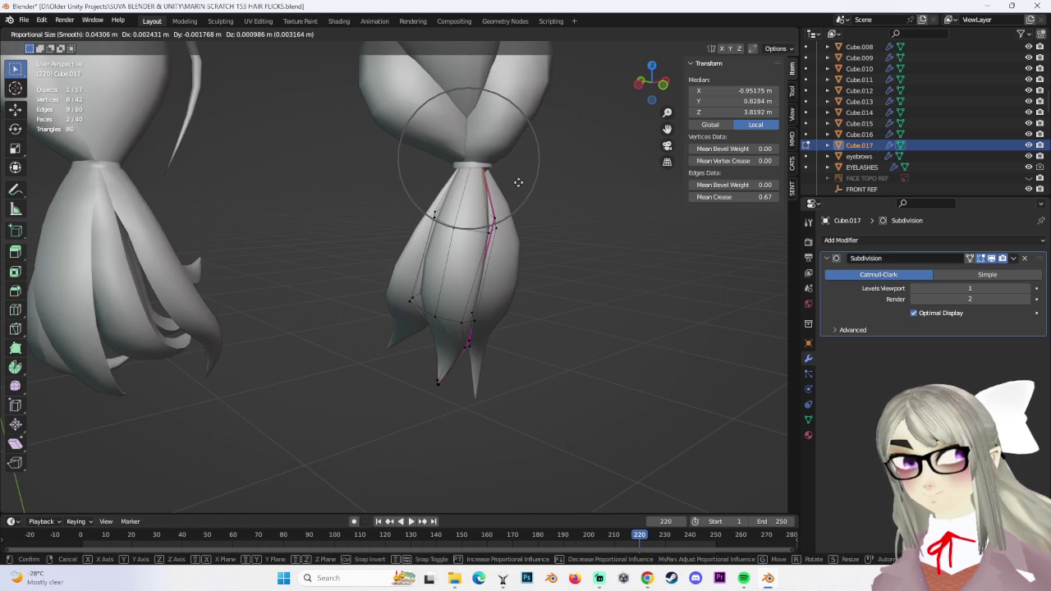
pyautogui.click(519, 183)
pyautogui.hotkey('ctrl', 'z')
pyautogui.moveTo(556, 227)
pyautogui.mouseDown(button='middle')
pyautogui.moveTo(533, 215)
pyautogui.moveTo(584, 303)
pyautogui.moveTo(600, 305)
pyautogui.moveTo(462, 279)
pyautogui.moveTo(523, 292)
pyautogui.mouseUp(button='middle')
pyautogui.click(538, 217)
pyautogui.click(600, 305)
# Select a strand vertex, scale the selection to 0.965, then move it along X and freely
pyautogui.click(483, 265)
pyautogui.click(538, 296)
pyautogui.moveTo(598, 299)
pyautogui.mouseDown(button='middle')
pyautogui.moveTo(602, 228)
pyautogui.moveTo(537, 279)
pyautogui.moveTo(430, 162)
pyautogui.mouseUp(button='middle')
pyautogui.press('s')
pyautogui.click(527, 206)
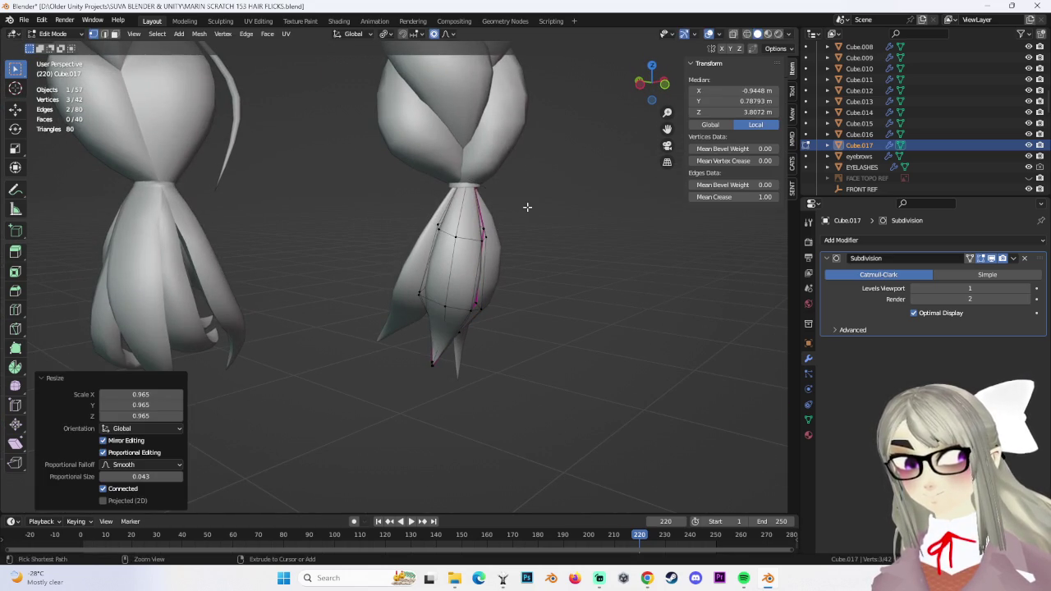
pyautogui.click(524, 210)
pyautogui.moveTo(524, 209)
pyautogui.mouseDown(button='middle')
pyautogui.moveTo(517, 145)
pyautogui.moveTo(452, 182)
pyautogui.mouseUp(button='middle')
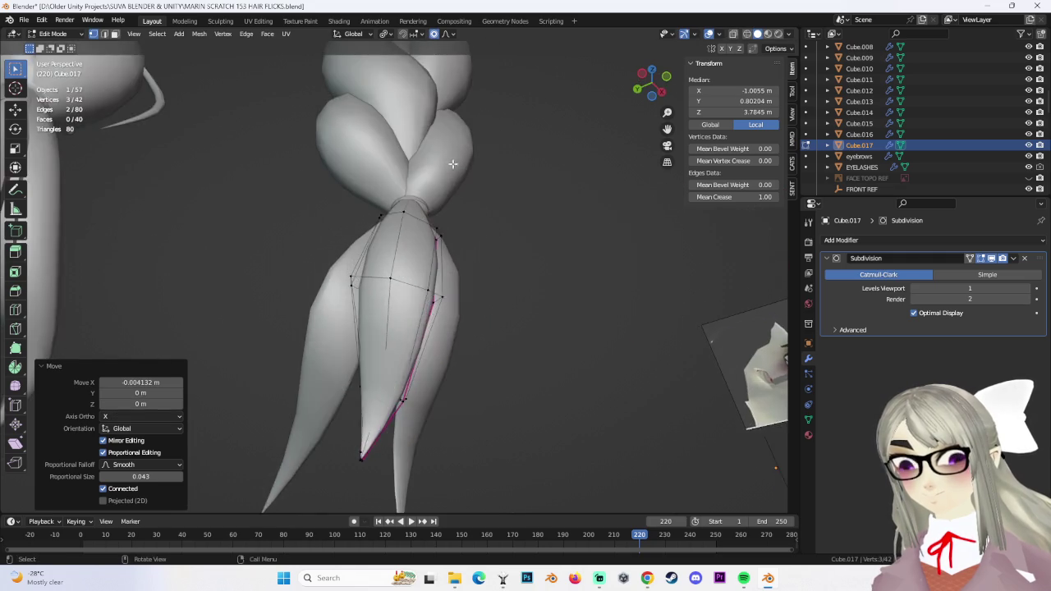
pyautogui.scroll(2, 451, 181)
pyautogui.press('g')
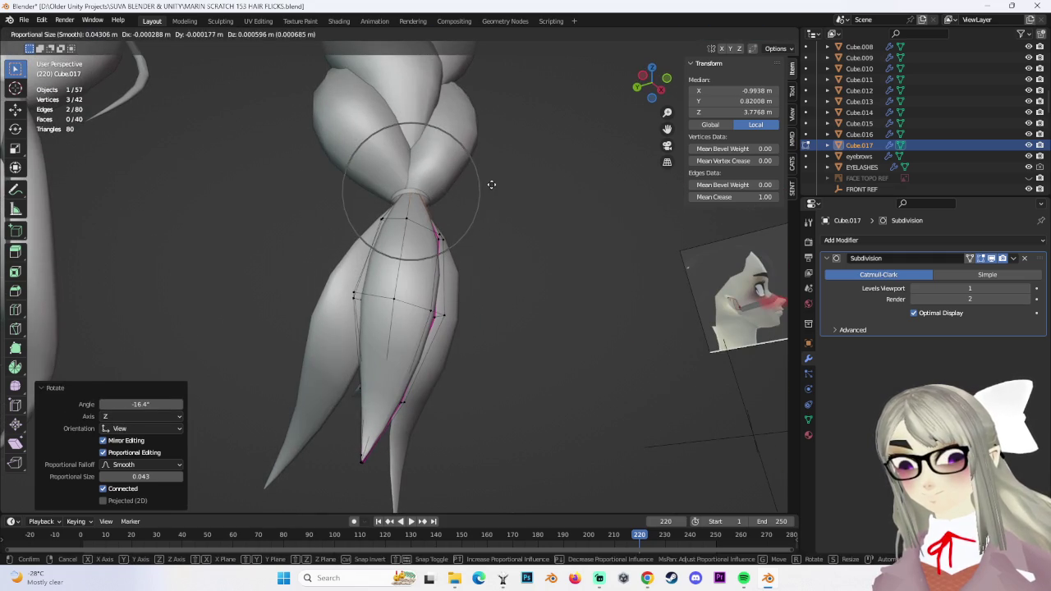
pyautogui.click(491, 184)
pyautogui.scroll(-2, 517, 260)
pyautogui.moveTo(517, 261)
pyautogui.mouseDown(button='middle')
pyautogui.moveTo(564, 345)
pyautogui.moveTo(460, 318)
pyautogui.moveTo(353, 316)
pyautogui.mouseUp(button='middle')
# Nudge single vertices along the flick's edge, grow the selection over the tip, move it, then deselect all
pyautogui.click(353, 316)
pyautogui.press('g')
pyautogui.click(357, 314)
pyautogui.scroll(1, 396, 324)
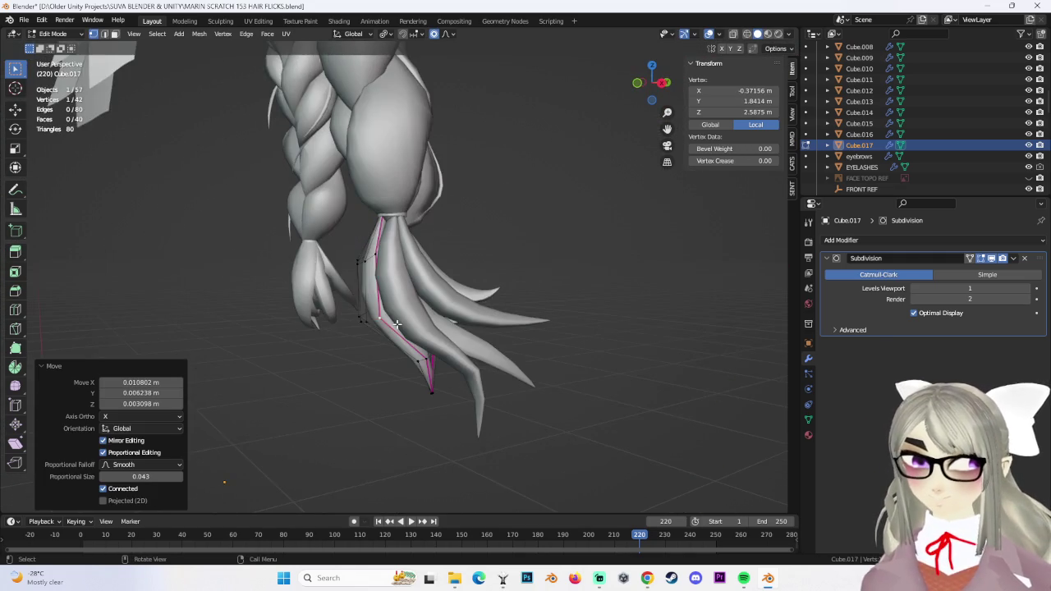
pyautogui.click(374, 258)
pyautogui.press('g')
pyautogui.click(374, 258)
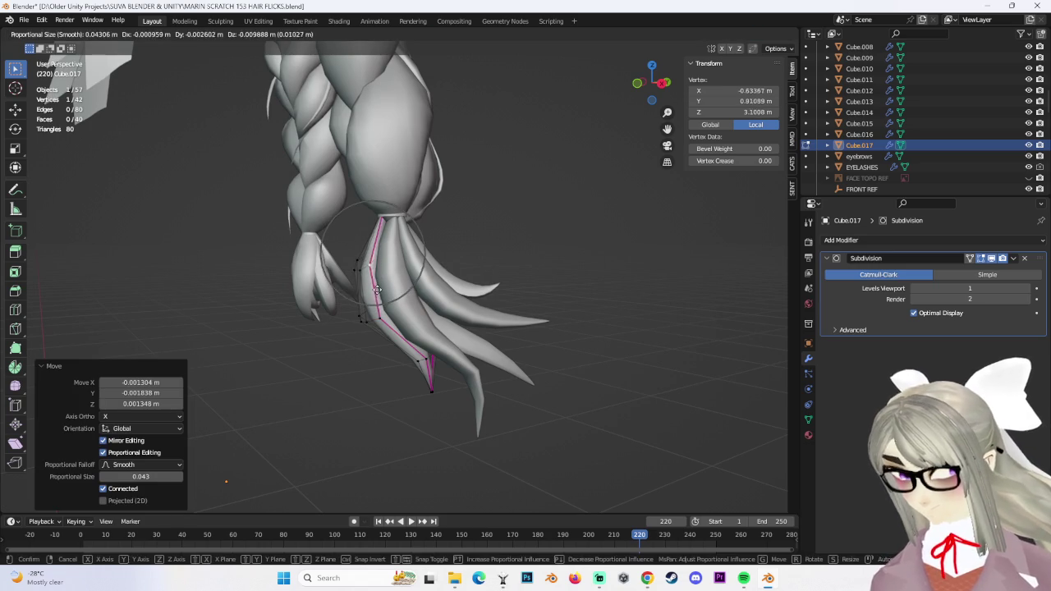
pyautogui.moveTo(423, 219); pyautogui.dragTo(517, 240, button='middle')
pyautogui.press('ctrl+KP_Add')
pyautogui.click(472, 255)
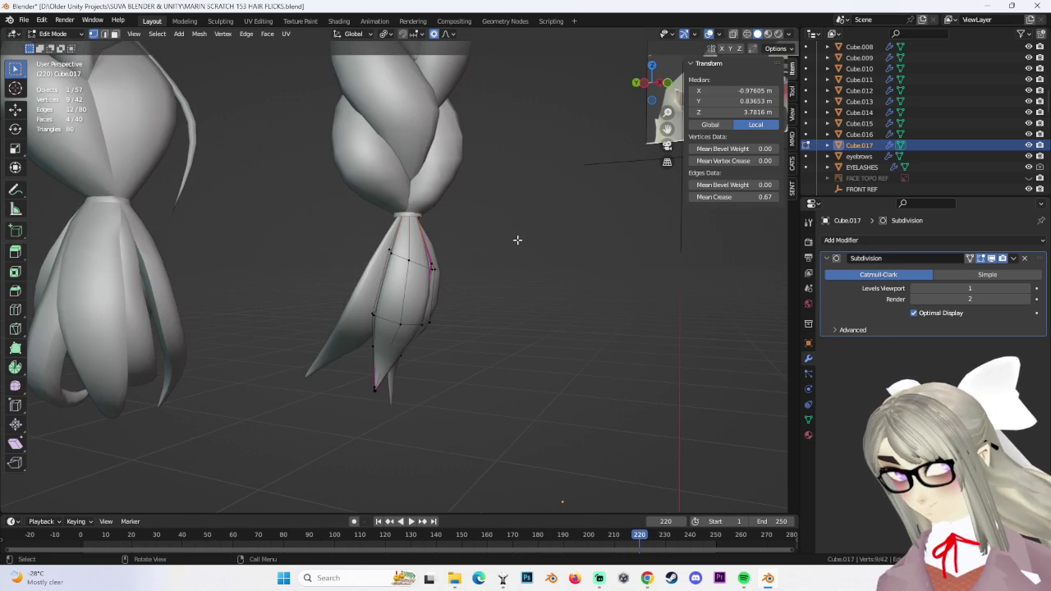
pyautogui.moveTo(517, 240)
pyautogui.mouseDown(button='middle')
pyautogui.moveTo(325, 277)
pyautogui.moveTo(477, 317)
pyautogui.moveTo(504, 302)
pyautogui.moveTo(461, 294)
pyautogui.moveTo(481, 288)
pyautogui.moveTo(88, 64)
pyautogui.mouseUp(button='middle')
pyautogui.hotkey('alt', 'a')
# Return to Object Mode and save the file
pyautogui.click(70, 46)
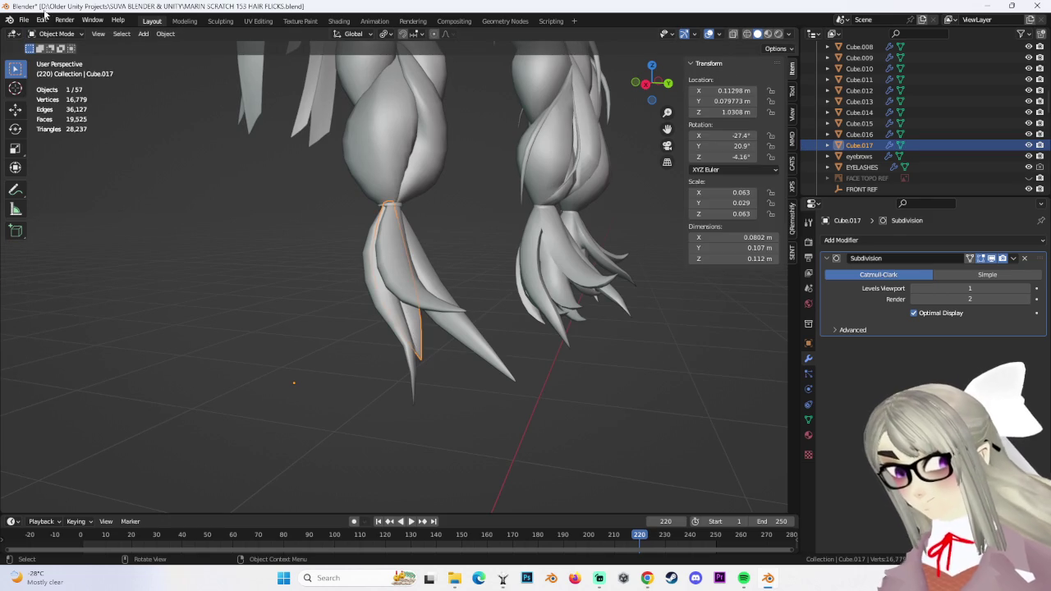
pyautogui.click(24, 19)
pyautogui.click(41, 95)
# Select Cube.014 and duplicate it into Cube.018, placing the copy under the braid tie
pyautogui.moveTo(317, 180)
pyautogui.mouseDown(button='middle')
pyautogui.moveTo(526, 316)
pyautogui.moveTo(379, 279)
pyautogui.moveTo(453, 295)
pyautogui.mouseUp(button='middle')
pyautogui.click(378, 275)
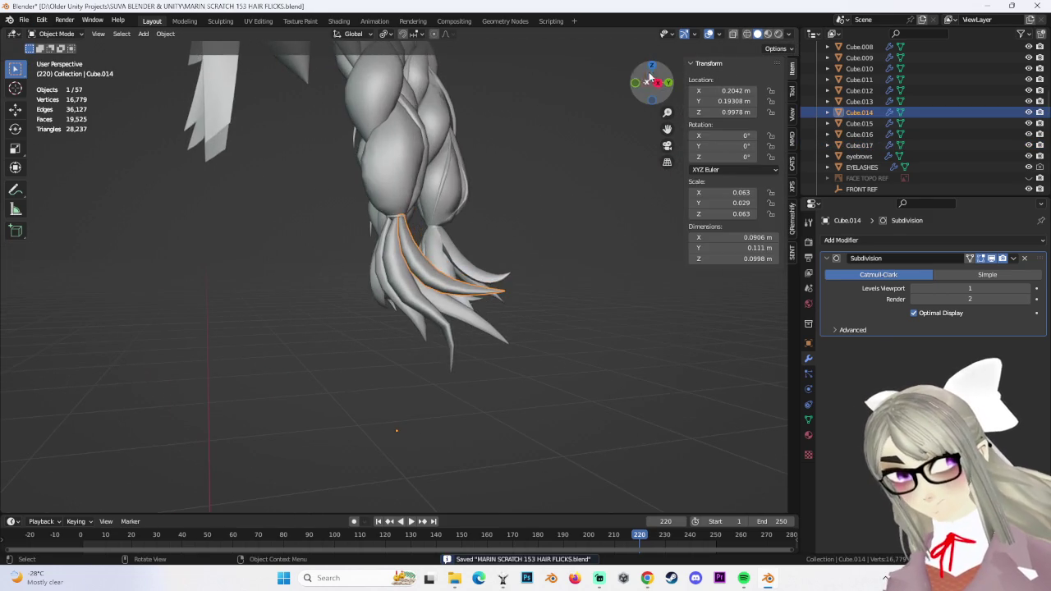
pyautogui.click(658, 84)
pyautogui.scroll(1, 531, 234)
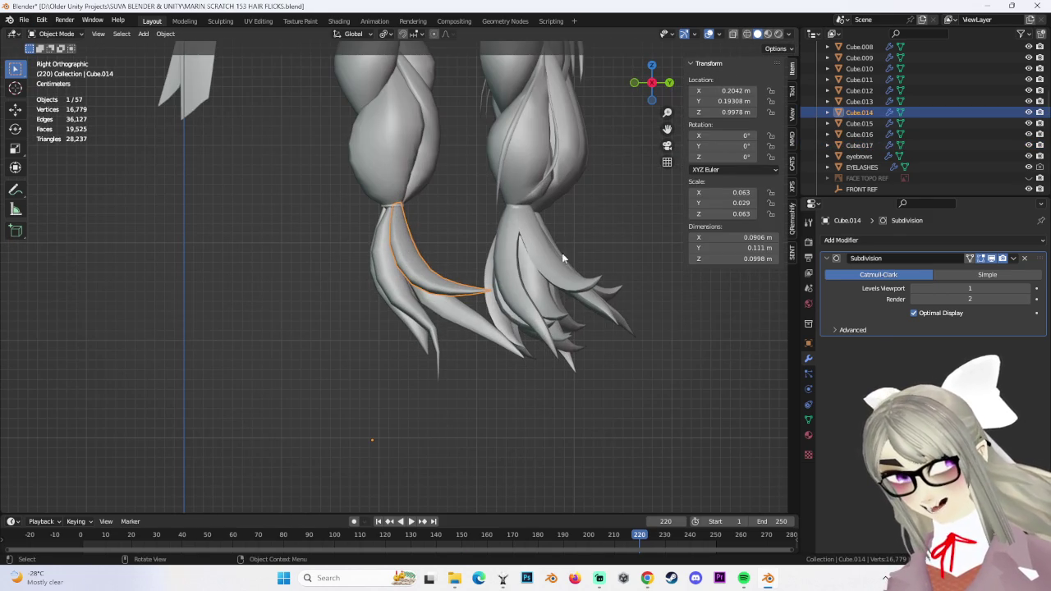
pyautogui.moveTo(558, 331)
pyautogui.mouseDown(button='middle')
pyautogui.moveTo(471, 312)
pyautogui.moveTo(468, 299)
pyautogui.moveTo(462, 320)
pyautogui.moveTo(454, 310)
pyautogui.moveTo(470, 290)
pyautogui.moveTo(484, 293)
pyautogui.mouseUp(button='middle')
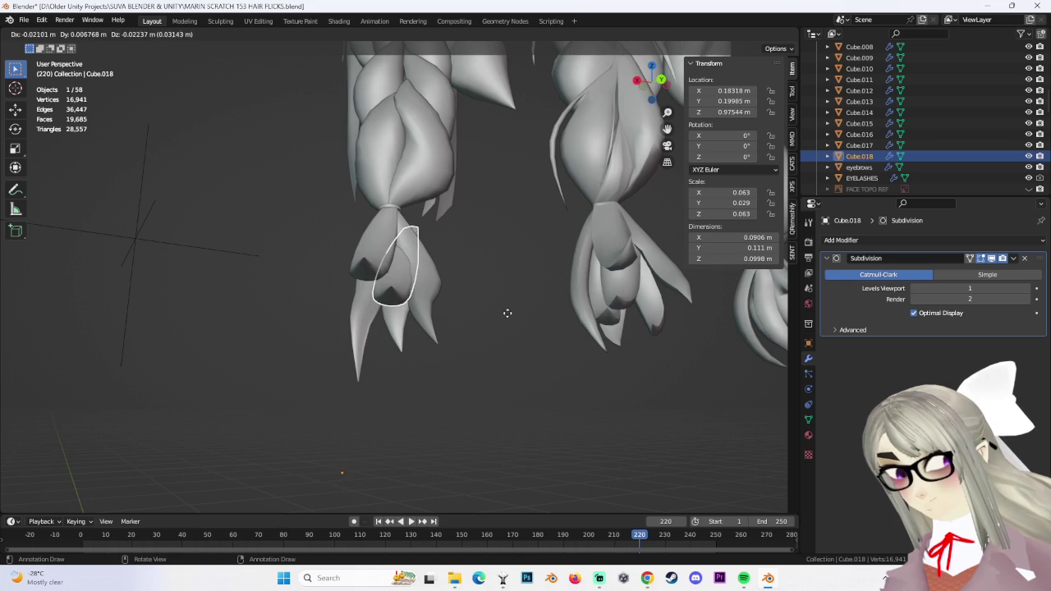
pyautogui.click(507, 313)
pyautogui.moveTo(536, 284)
pyautogui.mouseDown(button='middle')
pyautogui.moveTo(504, 317)
pyautogui.moveTo(525, 313)
pyautogui.mouseUp(button='middle')
# Enter Edit Mode on Cube.018 and rotate its selected vertices by -11.9°
pyautogui.press('r')
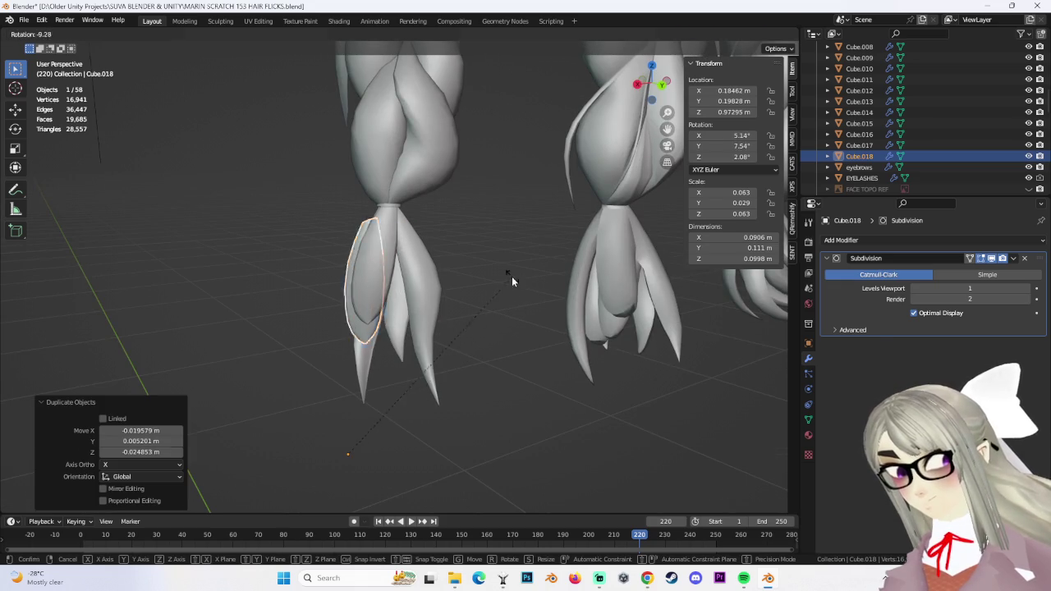
pyautogui.press('Escape')
pyautogui.click(74, 60)
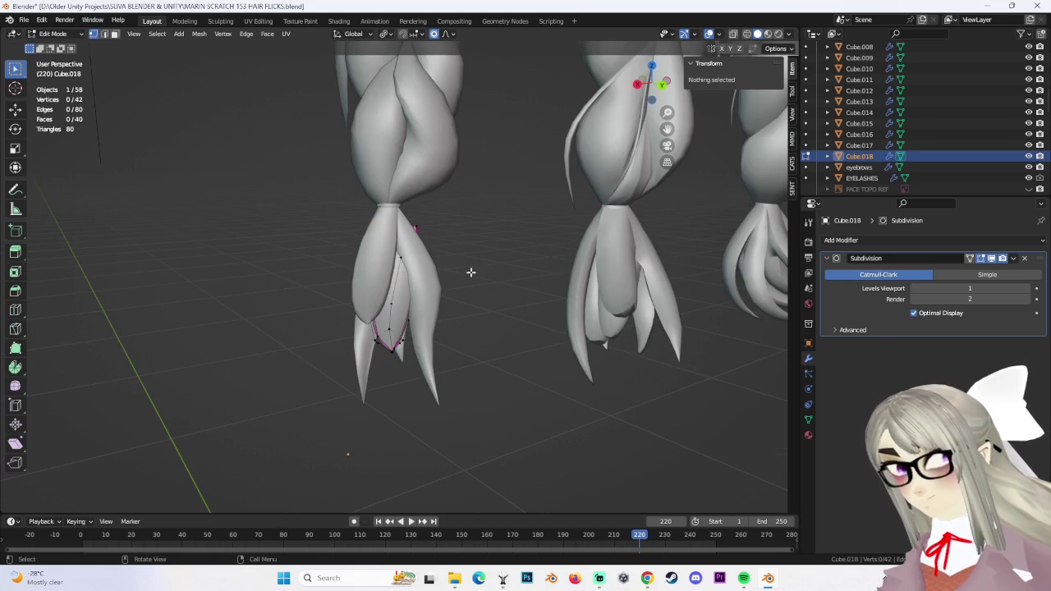
pyautogui.click(496, 257)
pyautogui.moveTo(495, 257)
pyautogui.mouseDown(button='middle')
pyautogui.moveTo(479, 270)
pyautogui.moveTo(488, 244)
pyautogui.moveTo(464, 288)
pyautogui.moveTo(474, 293)
pyautogui.moveTo(459, 269)
pyautogui.moveTo(545, 282)
pyautogui.moveTo(539, 272)
pyautogui.mouseUp(button='middle')
# Scale and move the strand's vertices with proportional falloff, expanding the selection over the strand
pyautogui.press('s')
pyautogui.press('g')
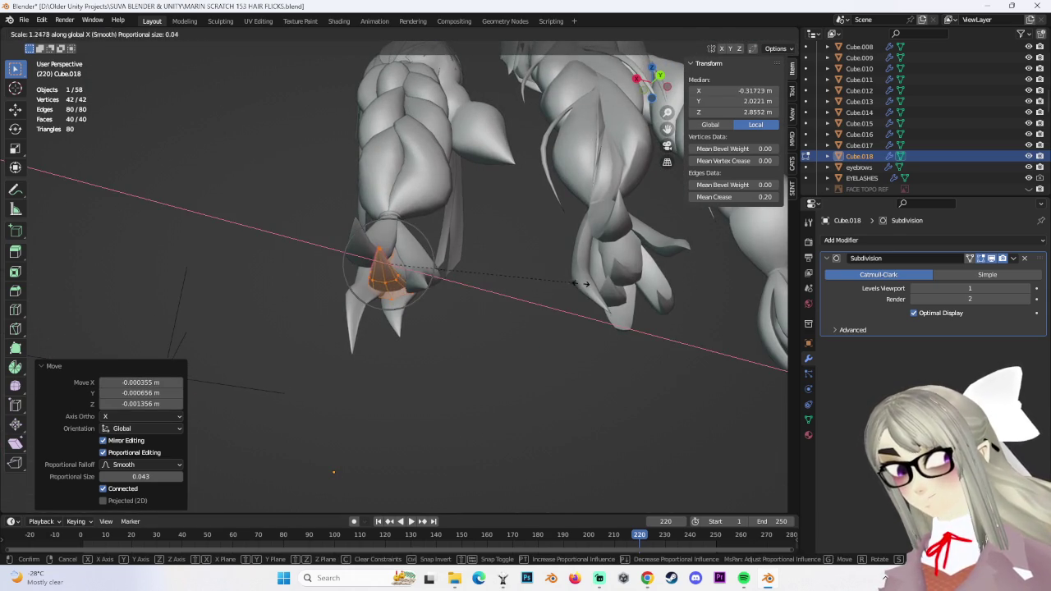
pyautogui.moveTo(473, 278); pyautogui.dragTo(481, 293, button='middle')
pyautogui.rightClick(518, 267)
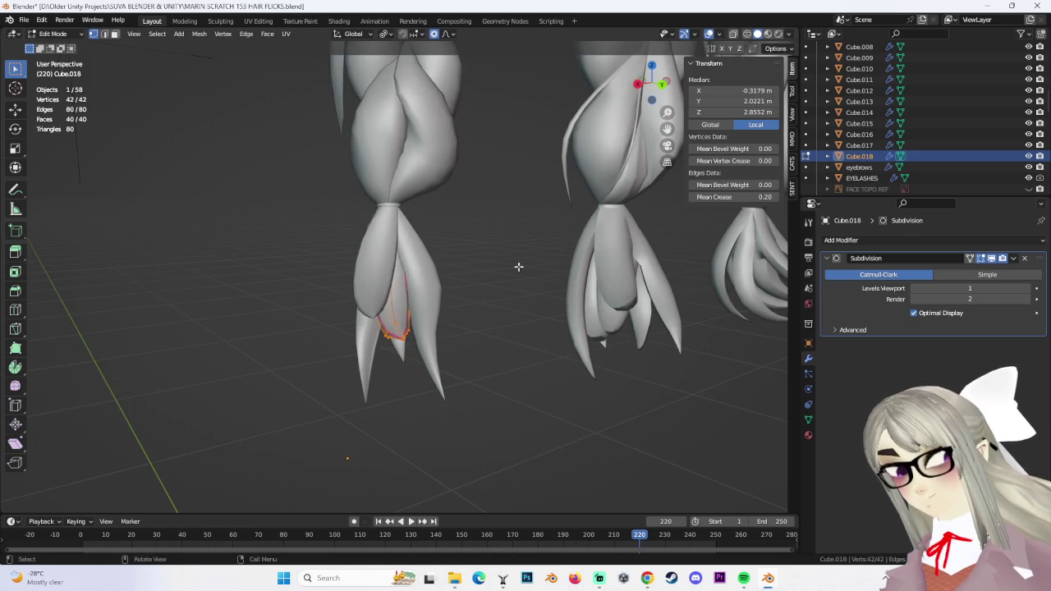
pyautogui.click(422, 271)
pyautogui.moveTo(422, 271); pyautogui.dragTo(262, 293, button='middle')
pyautogui.press('s')
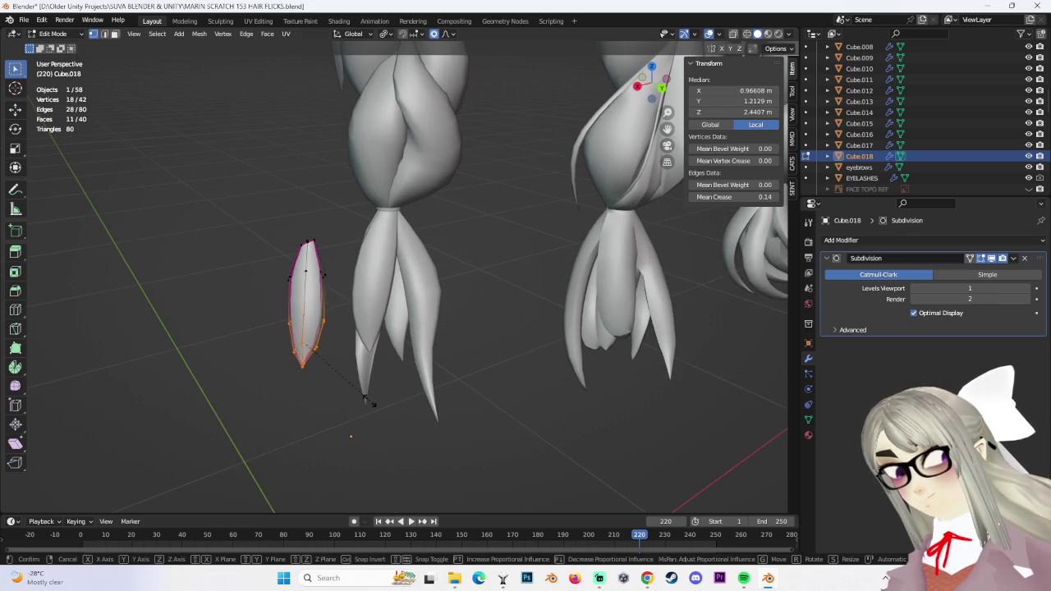
pyautogui.press('ctrl+KP_Add')
pyautogui.click(436, 374)
pyautogui.moveTo(435, 374)
pyautogui.mouseDown(button='middle')
pyautogui.moveTo(385, 249)
pyautogui.moveTo(433, 307)
pyautogui.moveTo(467, 291)
pyautogui.moveTo(402, 279)
pyautogui.moveTo(473, 296)
pyautogui.moveTo(452, 246)
pyautogui.moveTo(460, 287)
pyautogui.moveTo(429, 312)
pyautogui.moveTo(449, 307)
pyautogui.moveTo(410, 288)
pyautogui.mouseUp(button='middle')
pyautogui.click(386, 246)
# Select the tip vertices and make proportional moves on the flick, undoing the last one
pyautogui.click(402, 279)
pyautogui.click(410, 285)
pyautogui.click(460, 319)
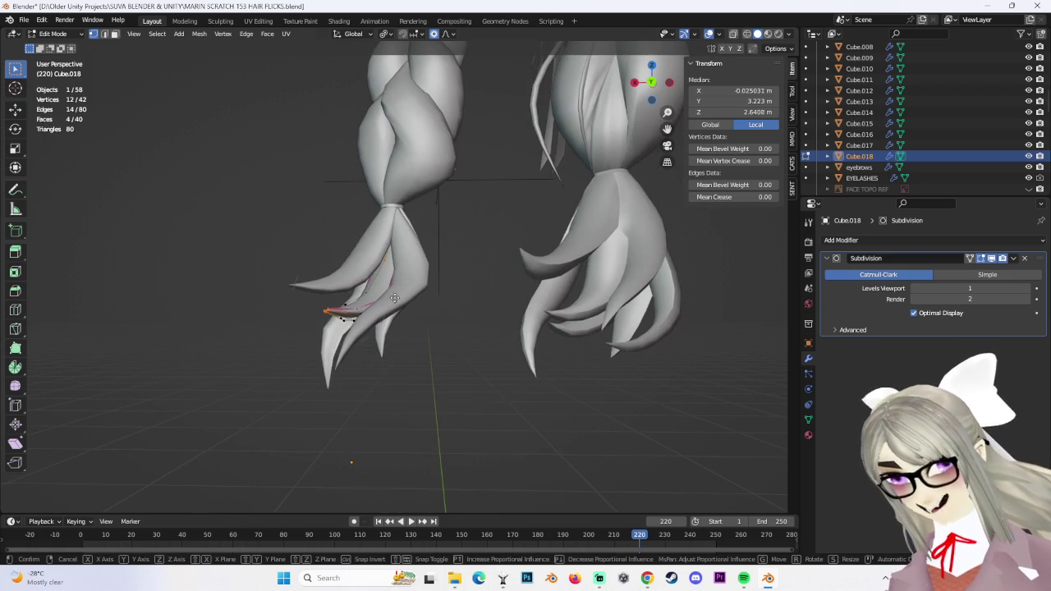
pyautogui.press('g')
pyautogui.click(397, 280)
pyautogui.hotkey('ctrl', 'z')
# In wireframe, raise the flick's tip edges 0.017563 m in Z, clear the selection, and switch to the browser
pyautogui.hotkey('shift', 'z')
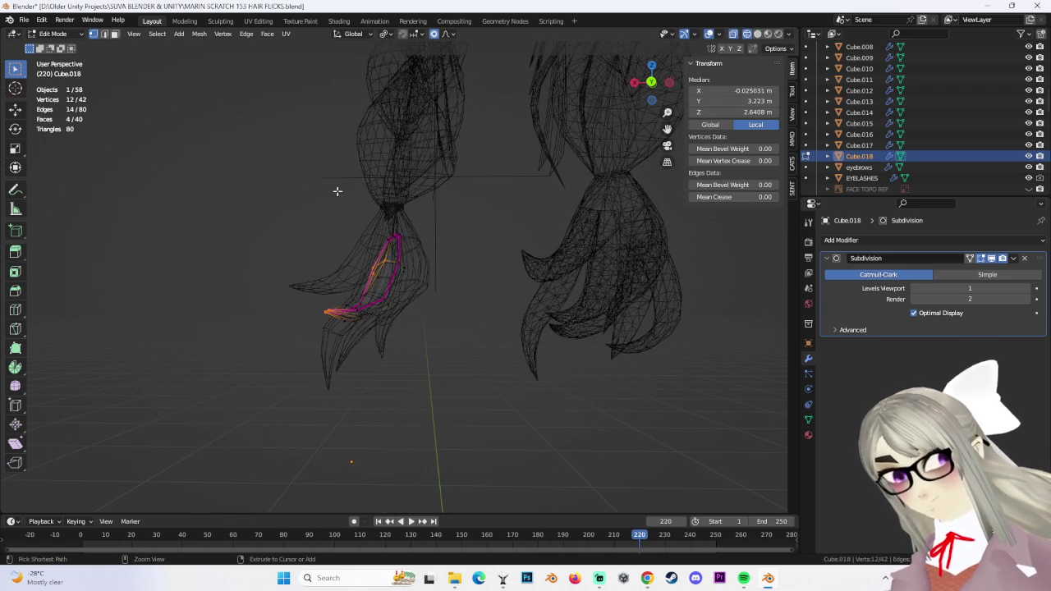
pyautogui.click(757, 34)
pyautogui.scroll(2, 422, 214)
pyautogui.press('g')
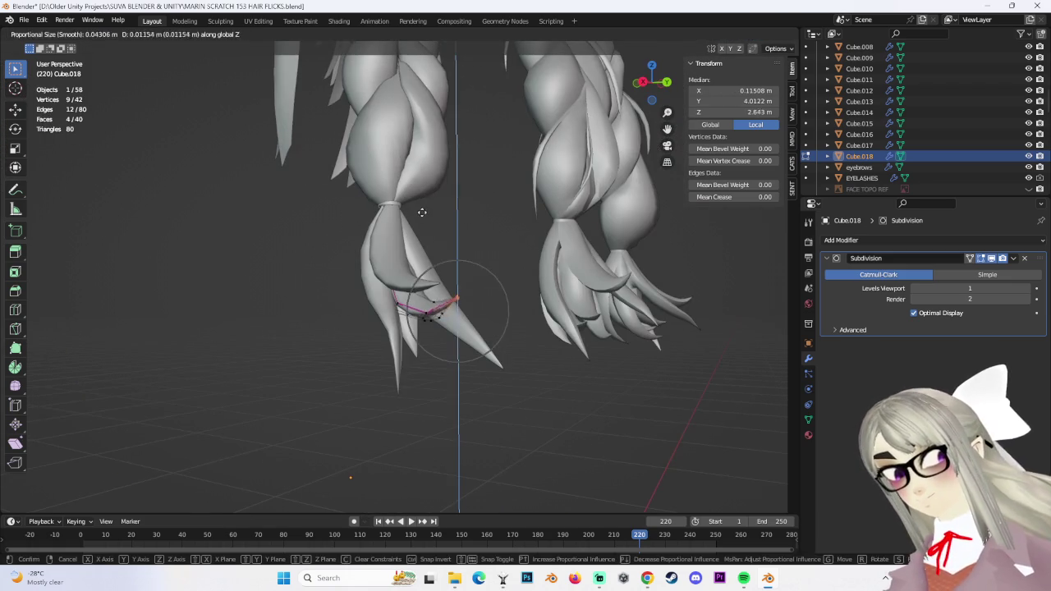
pyautogui.click(422, 212)
pyautogui.moveTo(422, 212)
pyautogui.mouseDown(button='middle')
pyautogui.moveTo(480, 237)
pyautogui.moveTo(435, 270)
pyautogui.mouseUp(button='middle')
pyautogui.press('g')
pyautogui.click(488, 240)
pyautogui.click(429, 371)
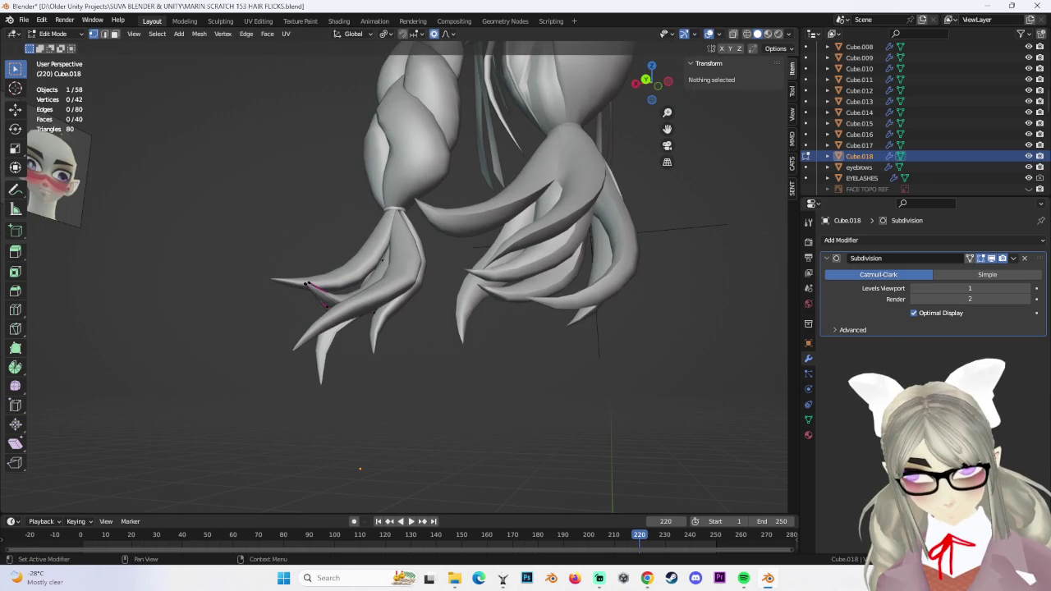
pyautogui.hotkey('alt', 'Tab')
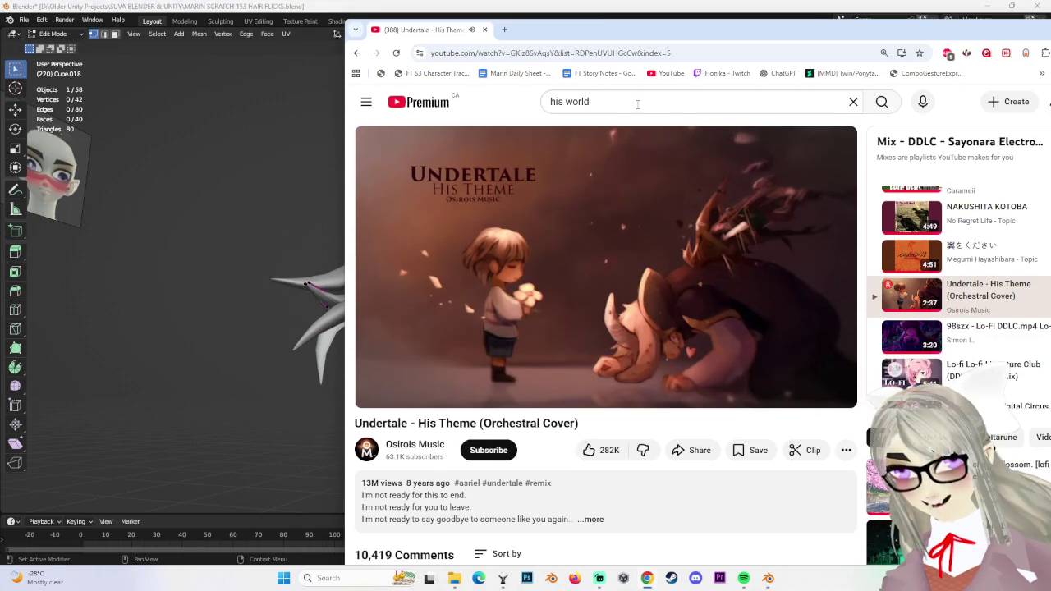
# Search YouTube for the Casino Royale Le Chiffre clip, play it, rewind to about 1:22, then return to Blender
pyautogui.click(603, 101)
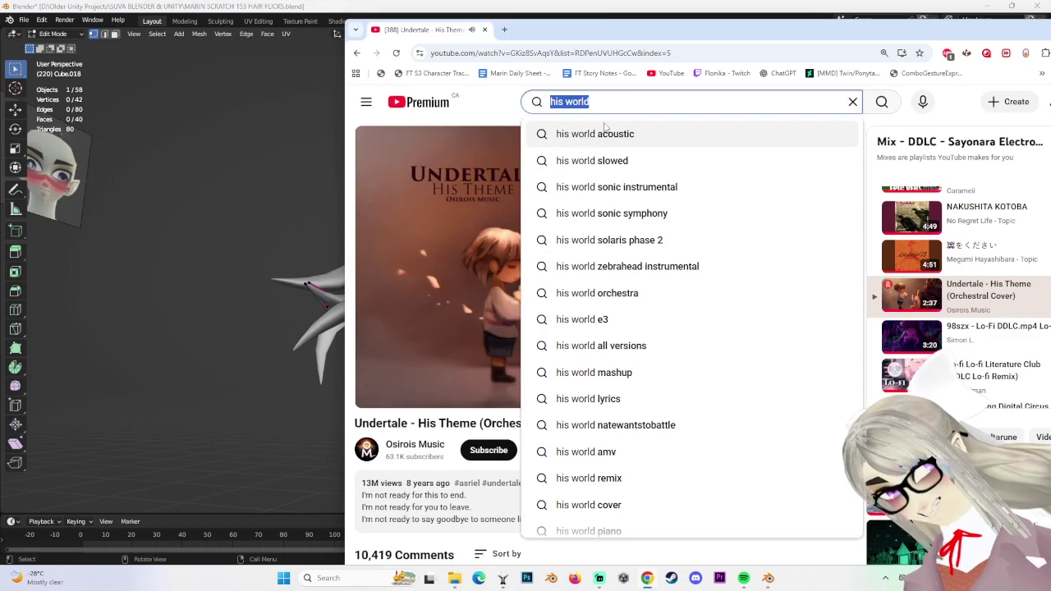
pyautogui.write('james')
pyautogui.click(605, 134)
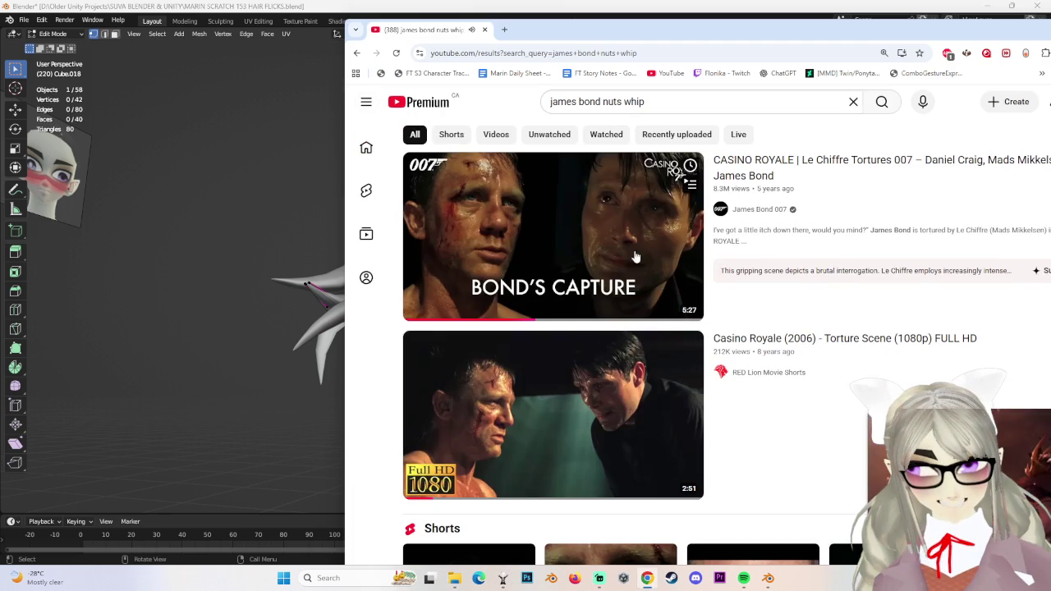
pyautogui.click(635, 257)
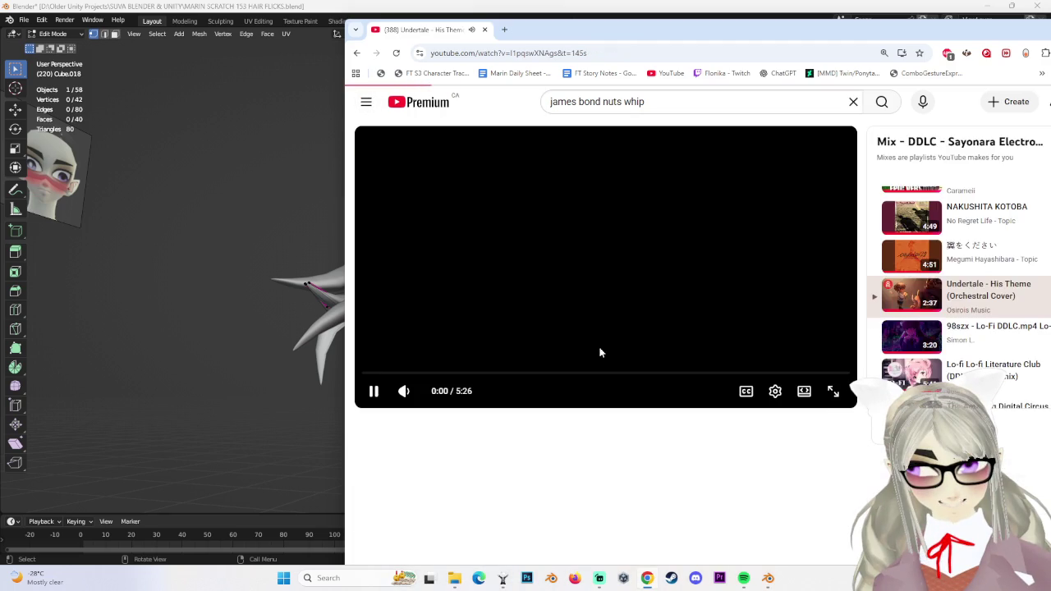
pyautogui.click(528, 375)
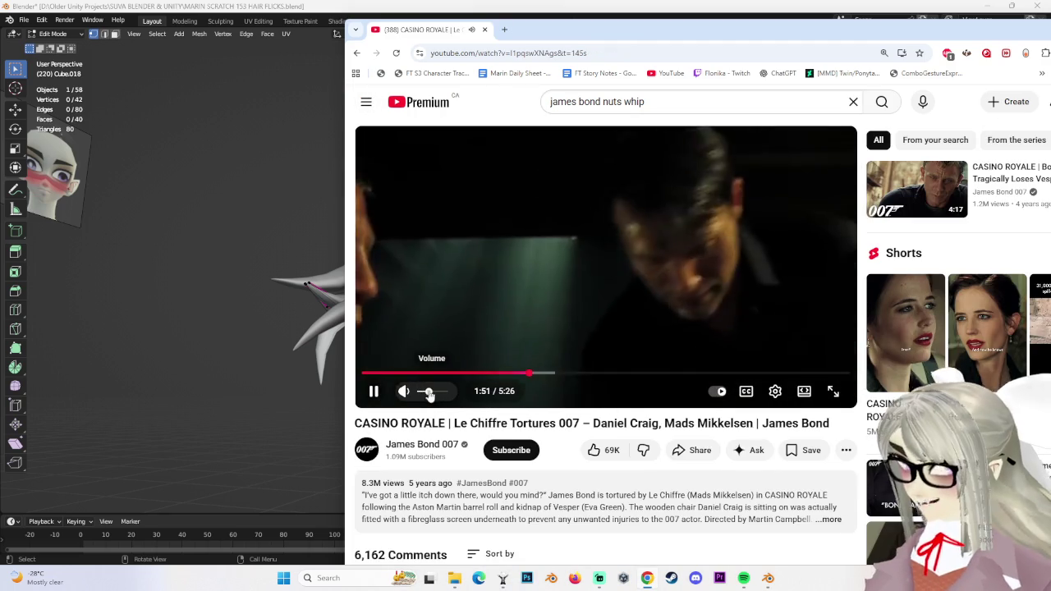
pyautogui.click(504, 372)
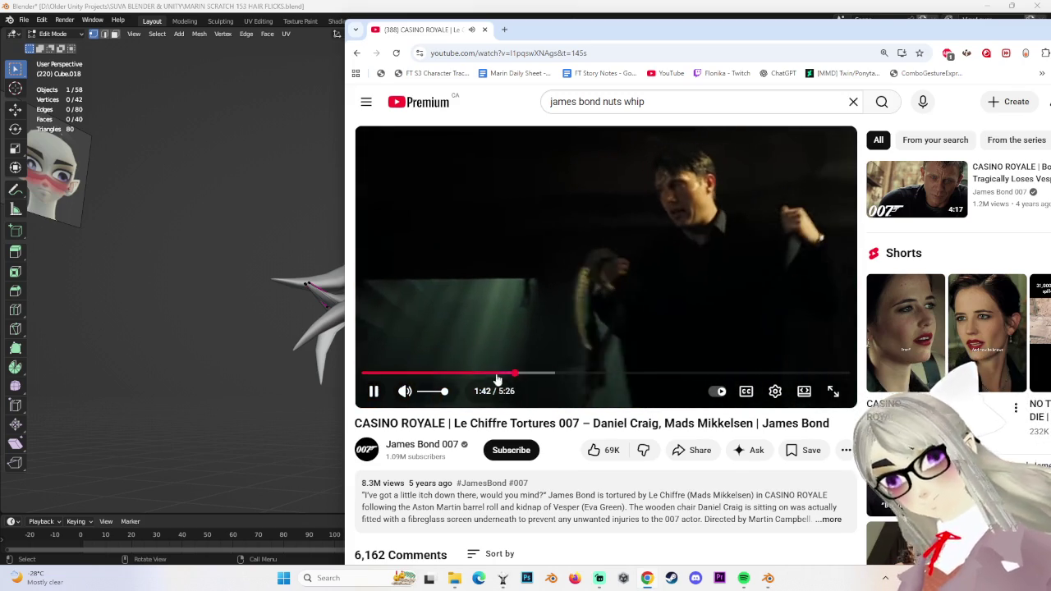
pyautogui.moveTo(495, 375); pyautogui.dragTo(483, 371)
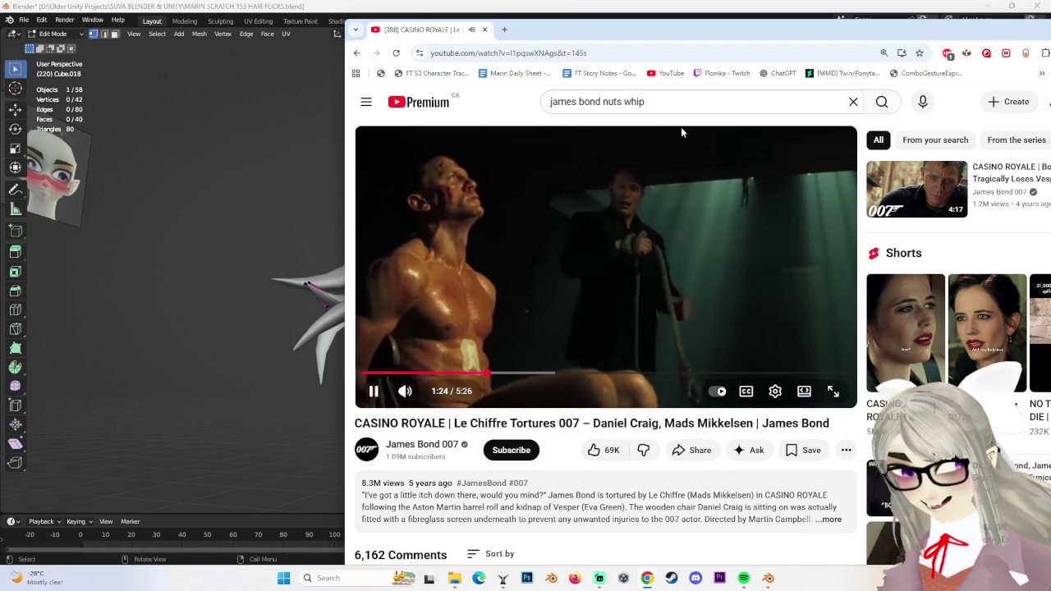
pyautogui.click(665, 73)
pyautogui.hotkey('alt', 'Tab')
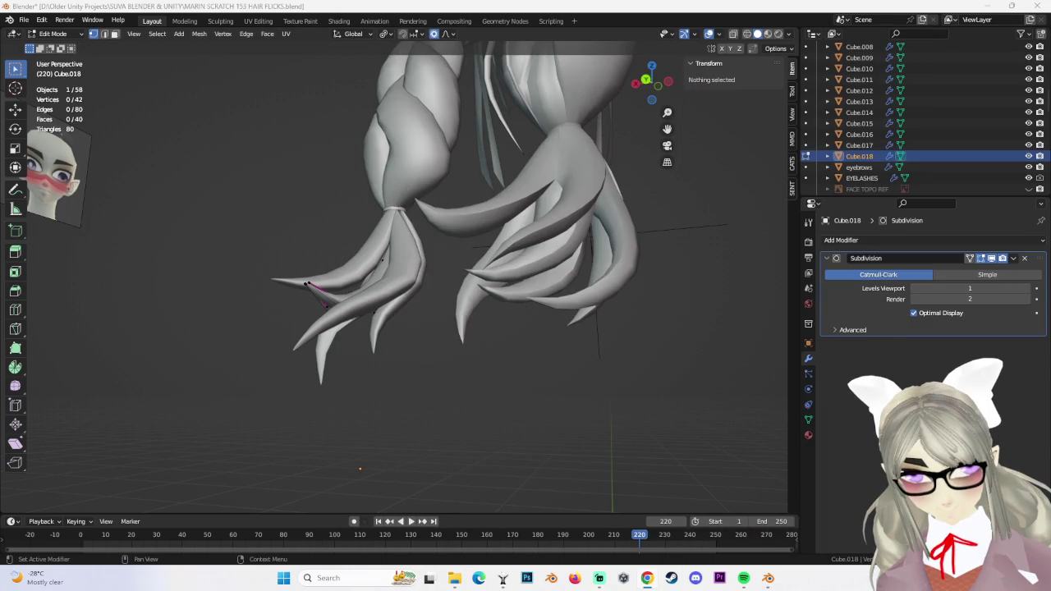
# Shift Cube.018's tip vertices 0.008988 m in X and 0.006985 m in Z with proportional falloff, then deselect
pyautogui.moveTo(371, 271)
pyautogui.mouseDown(button='middle')
pyautogui.moveTo(536, 286)
pyautogui.moveTo(561, 378)
pyautogui.moveTo(535, 354)
pyautogui.moveTo(534, 307)
pyautogui.moveTo(487, 309)
pyautogui.moveTo(443, 292)
pyautogui.moveTo(476, 260)
pyautogui.moveTo(473, 246)
pyautogui.moveTo(463, 223)
pyautogui.moveTo(446, 279)
pyautogui.moveTo(411, 181)
pyautogui.moveTo(481, 345)
pyautogui.moveTo(495, 319)
pyautogui.moveTo(537, 336)
pyautogui.moveTo(246, 293)
pyautogui.mouseUp(button='middle')
pyautogui.keyDown('alt'); pyautogui.click(336, 345); pyautogui.keyUp('alt')
pyautogui.click(326, 341)
pyautogui.press('g')
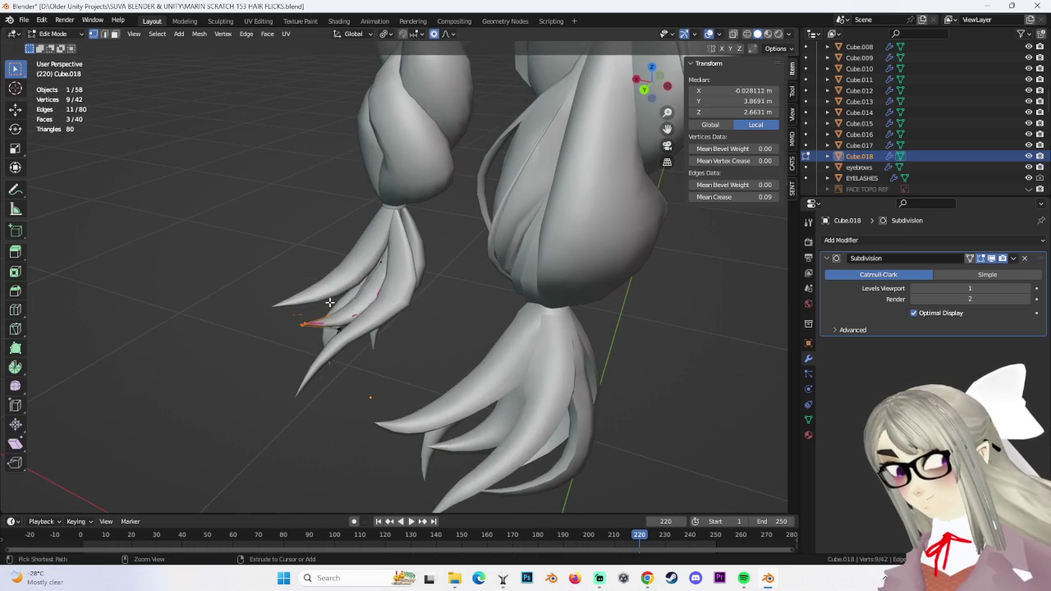
pyautogui.press('Escape')
pyautogui.click(290, 313)
pyautogui.moveTo(289, 313)
pyautogui.mouseDown(button='middle')
pyautogui.moveTo(474, 286)
pyautogui.moveTo(465, 286)
pyautogui.moveTo(464, 250)
pyautogui.moveTo(463, 353)
pyautogui.moveTo(537, 342)
pyautogui.mouseUp(button='middle')
pyautogui.click(537, 342)
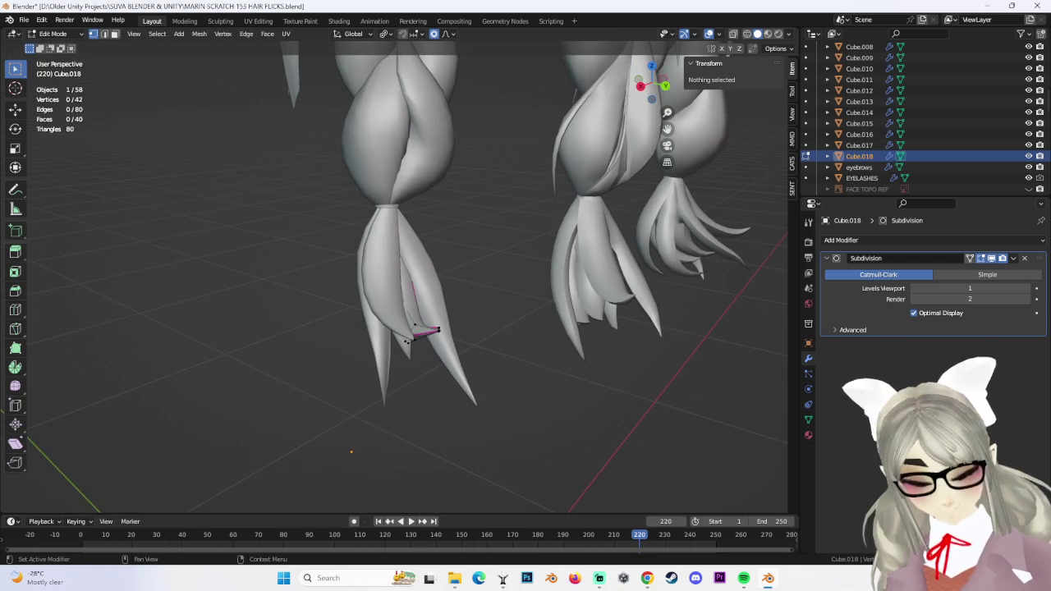
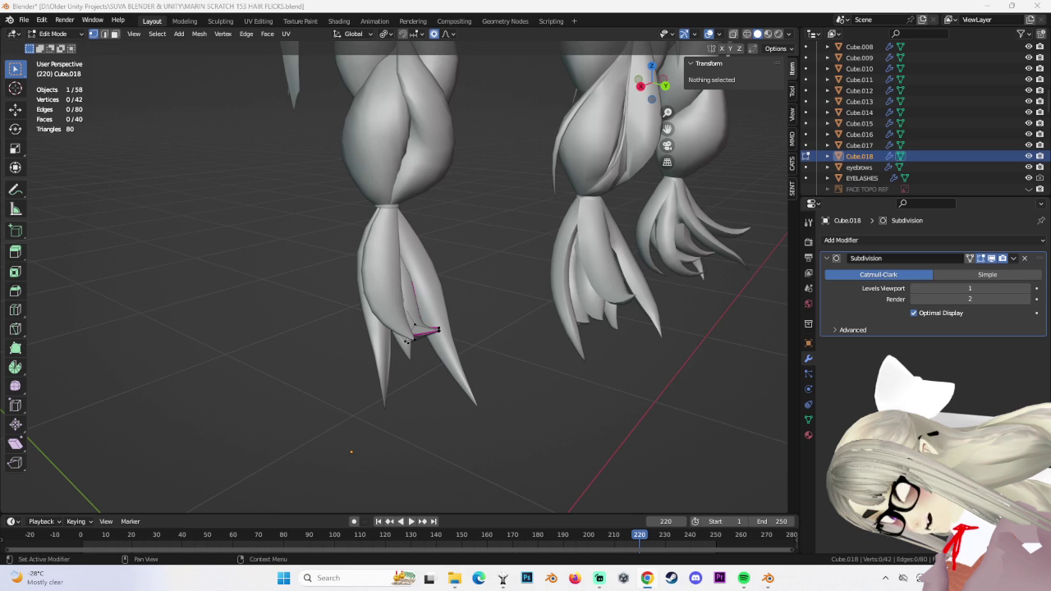
# Move two tip vertices of the left pigtail's flick strand to a new position
pyautogui.moveTo(454, 343); pyautogui.dragTo(567, 359, button='middle')
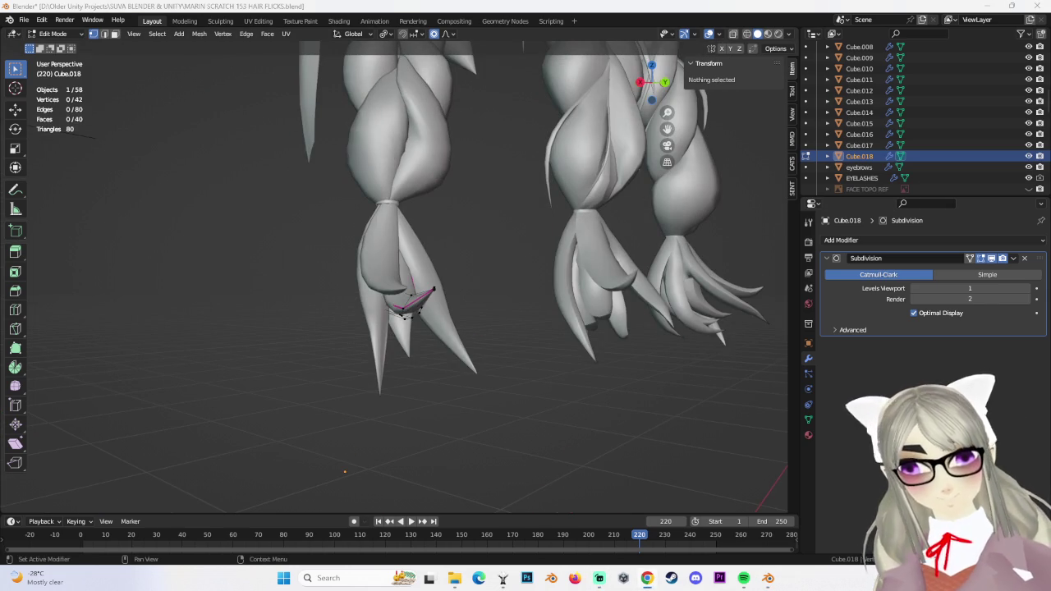
pyautogui.moveTo(574, 328)
pyautogui.mouseDown(button='middle')
pyautogui.moveTo(630, 311)
pyautogui.moveTo(464, 344)
pyautogui.mouseUp(button='middle')
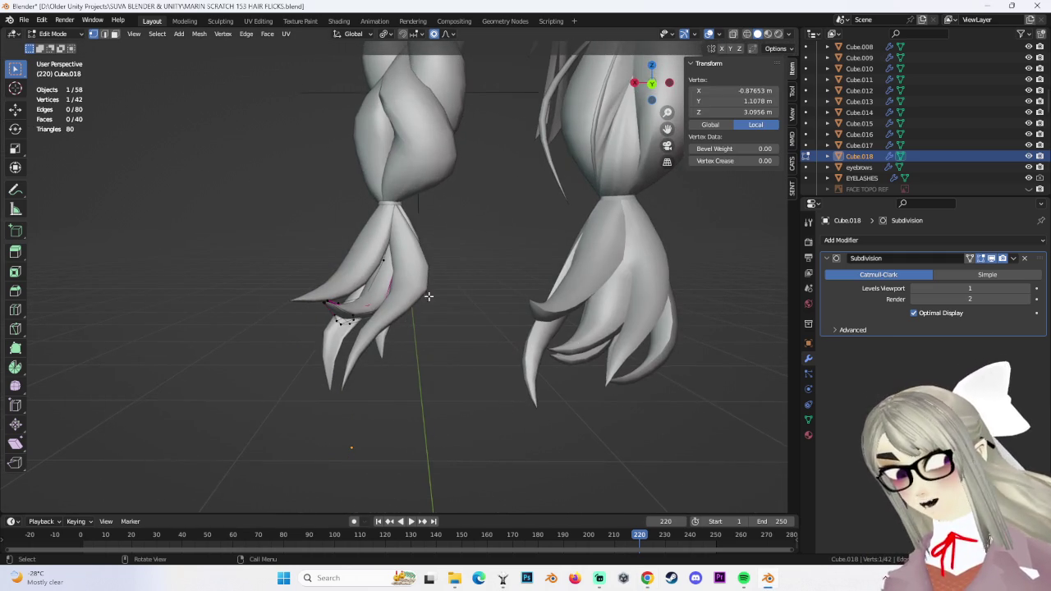
pyautogui.moveTo(420, 294); pyautogui.dragTo(120, 51, button='middle')
pyautogui.click(71, 47)
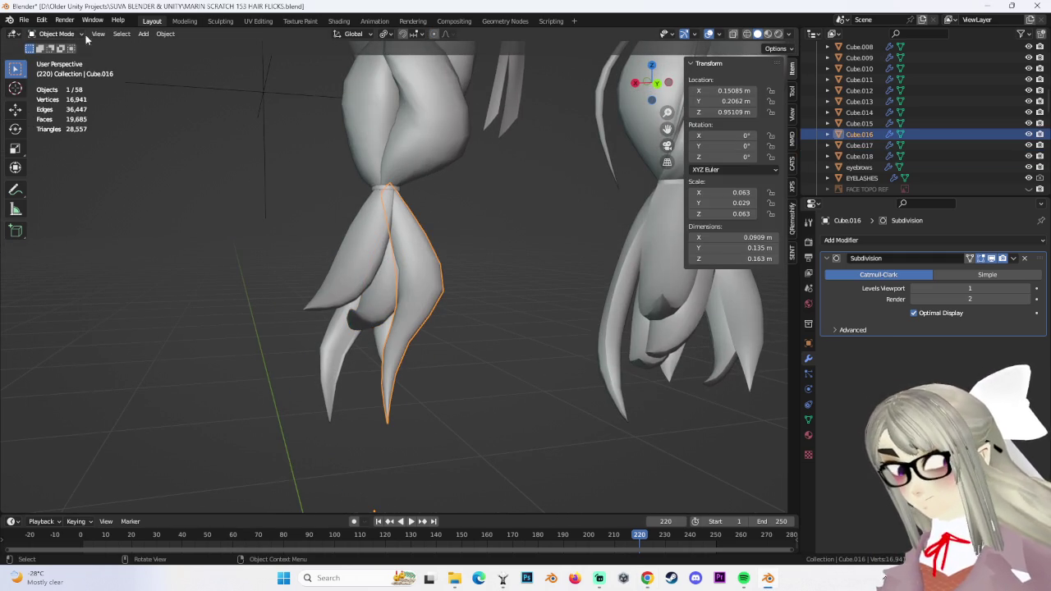
pyautogui.click(56, 58)
pyautogui.click(399, 320)
pyautogui.press('g')
pyautogui.click(465, 364)
# Bend the flick strand's tip further with proportional-editing moves of its tip vertices
pyautogui.moveTo(457, 343); pyautogui.dragTo(478, 321, button='middle')
pyautogui.press('g')
pyautogui.rightClick(358, 325)
pyautogui.press('g')
pyautogui.click(434, 351)
pyautogui.moveTo(433, 351)
pyautogui.mouseDown(button='middle')
pyautogui.moveTo(494, 315)
pyautogui.moveTo(461, 315)
pyautogui.mouseUp(button='middle')
pyautogui.click(481, 313)
pyautogui.press('g')
pyautogui.click(474, 380)
pyautogui.moveTo(474, 380)
pyautogui.mouseDown(button='middle')
pyautogui.moveTo(447, 370)
pyautogui.moveTo(515, 370)
pyautogui.moveTo(418, 370)
pyautogui.moveTo(427, 414)
pyautogui.mouseUp(button='middle')
pyautogui.press('g')
pyautogui.click(427, 345)
# Select the whole strand's linked vertices with L and shift them into place
pyautogui.click(481, 366)
pyautogui.press('l')
pyautogui.press('g')
pyautogui.click(397, 375)
pyautogui.hotkey('alt', 'a')
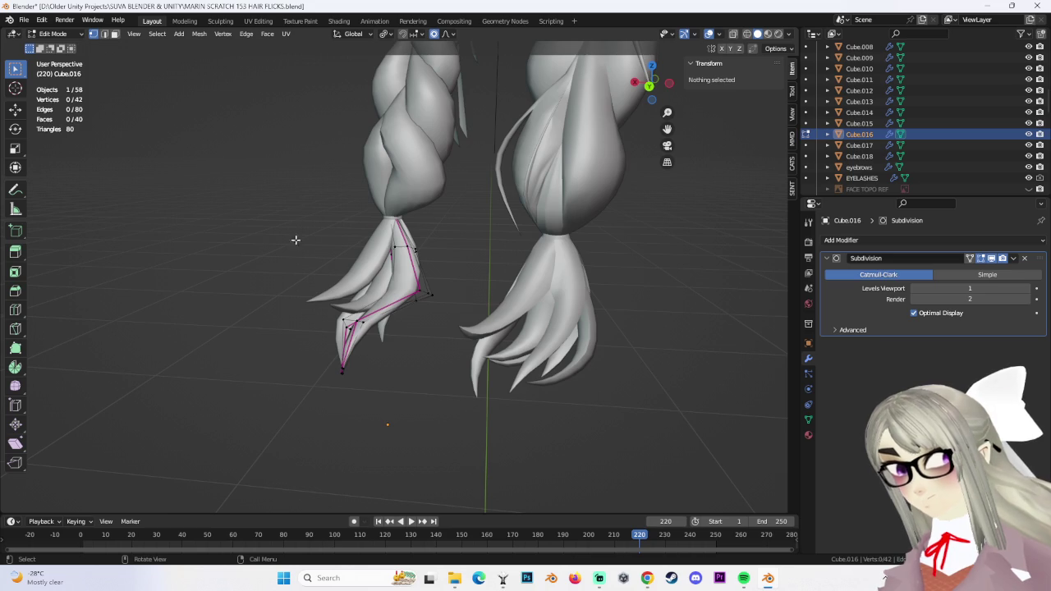
# Back in Object Mode, duplicate the flick strand Cube.014 and place the copy beside the tuft
pyautogui.click(71, 46)
pyautogui.moveTo(329, 271); pyautogui.dragTo(369, 301, button='middle')
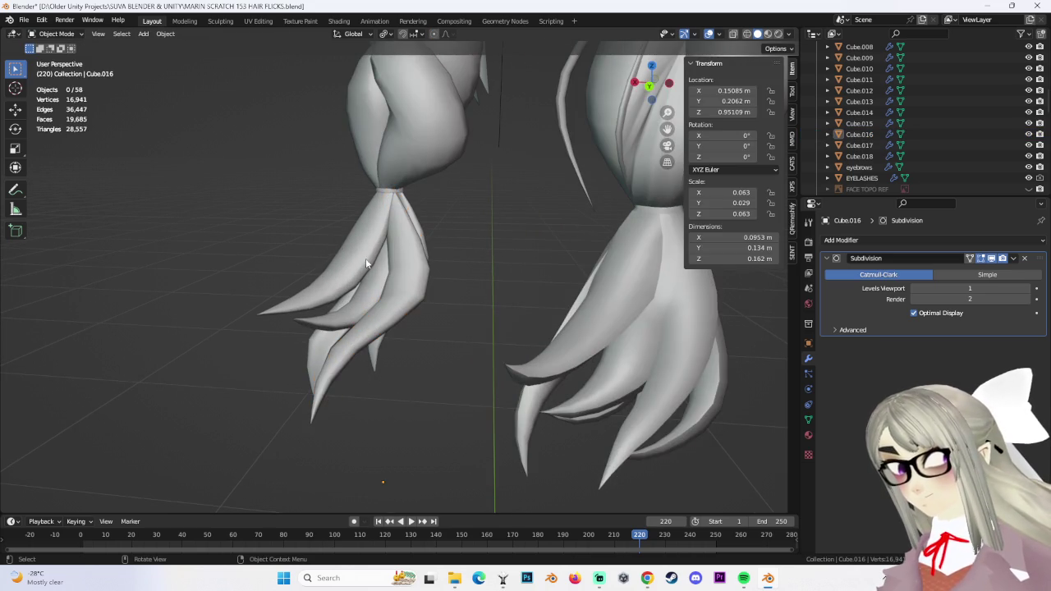
pyautogui.click(366, 263)
pyautogui.moveTo(430, 237); pyautogui.dragTo(428, 263, button='middle')
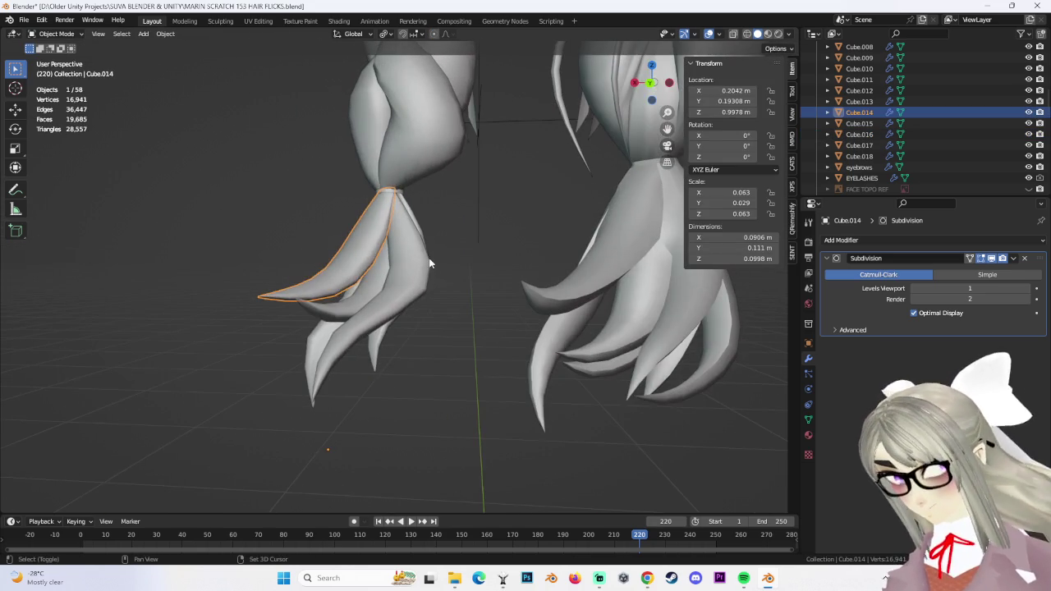
pyautogui.hotkey('shift', 'd')
pyautogui.click(519, 325)
# Scale the duplicated strand's vertices thinner in Edit Mode
pyautogui.moveTo(504, 276); pyautogui.dragTo(549, 307, button='middle')
pyautogui.press('s')
pyautogui.click(515, 300)
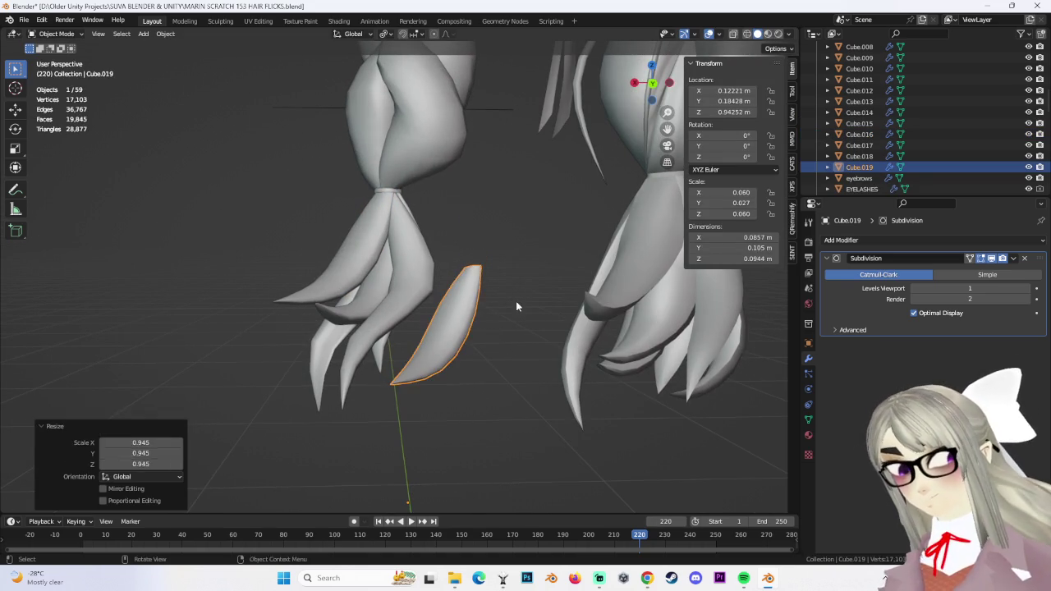
pyautogui.hotkey('ctrl', 'z')
pyautogui.click(68, 60)
pyautogui.press('s')
pyautogui.click(470, 322)
pyautogui.scroll(2, 469, 322)
pyautogui.moveTo(470, 322)
pyautogui.mouseDown(button='middle')
pyautogui.moveTo(491, 356)
pyautogui.moveTo(394, 312)
pyautogui.moveTo(453, 316)
pyautogui.mouseUp(button='middle')
pyautogui.click(437, 315)
# Scale the strand's lower edge loop and soft-move its top tip
pyautogui.keyDown('alt'); pyautogui.click(345, 361); pyautogui.keyUp('alt')
pyautogui.press('s')
pyautogui.click(407, 375)
pyautogui.moveTo(406, 376)
pyautogui.mouseDown(button='middle')
pyautogui.moveTo(550, 380)
pyautogui.moveTo(534, 418)
pyautogui.moveTo(497, 363)
pyautogui.moveTo(523, 345)
pyautogui.mouseUp(button='middle')
pyautogui.keyDown('alt'); pyautogui.keyDown('shift'); pyautogui.click(430, 244); pyautogui.keyUp('shift'); pyautogui.keyUp('alt')
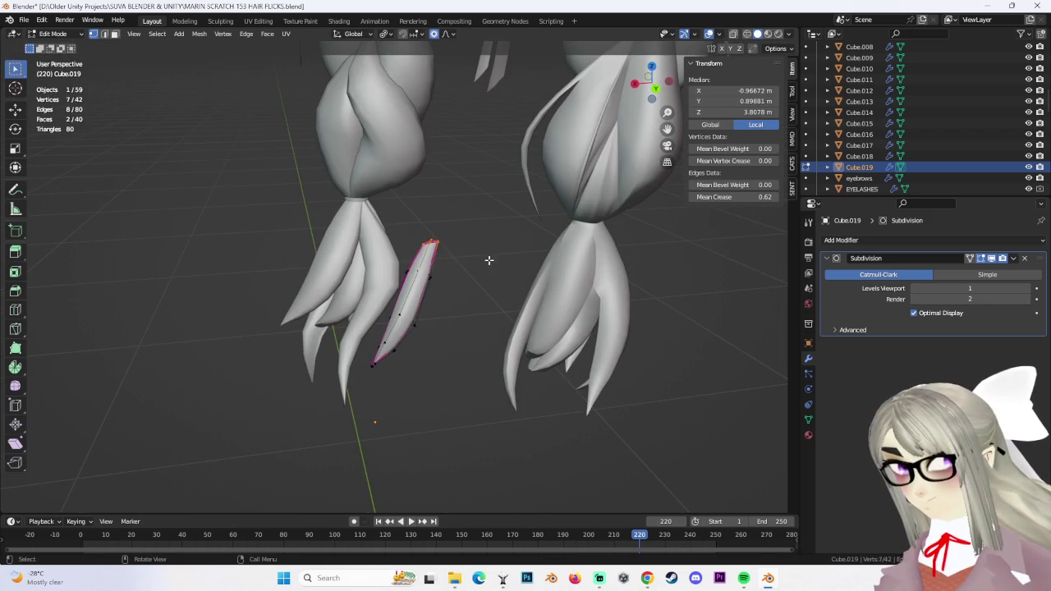
pyautogui.click(487, 255)
pyautogui.moveTo(484, 230)
pyautogui.mouseDown(button='middle')
pyautogui.moveTo(504, 303)
pyautogui.moveTo(462, 258)
pyautogui.moveTo(488, 276)
pyautogui.moveTo(460, 329)
pyautogui.moveTo(492, 312)
pyautogui.mouseUp(button='middle')
pyautogui.click(458, 258)
# In wireframe from the back view, rotate the whole strand and move two tip vertices
pyautogui.click(757, 34)
pyautogui.moveTo(258, 178); pyautogui.dragTo(547, 469)
pyautogui.click(655, 85)
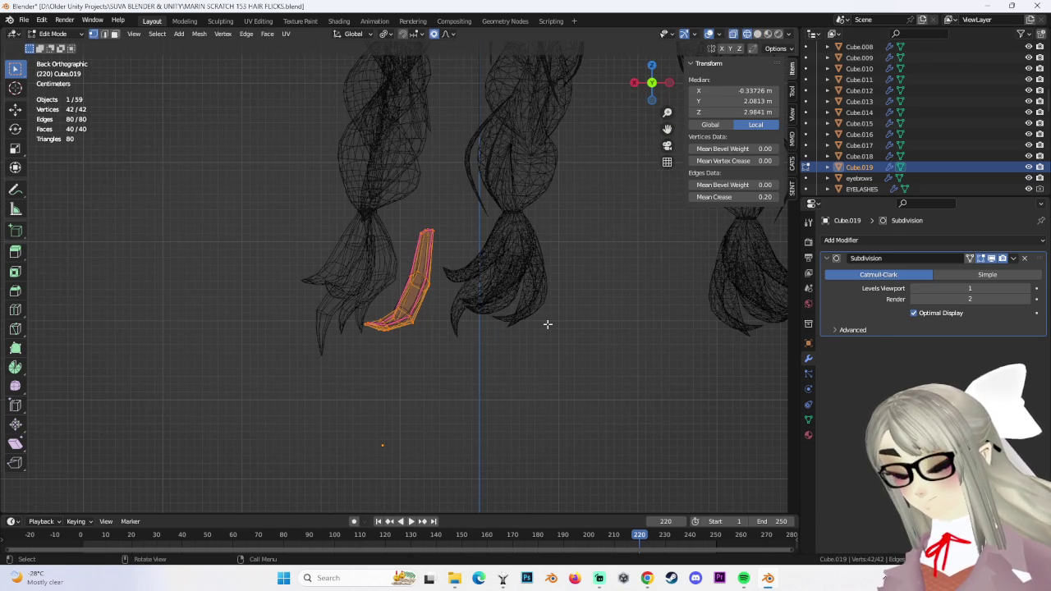
pyautogui.click(404, 300)
pyautogui.click(414, 313)
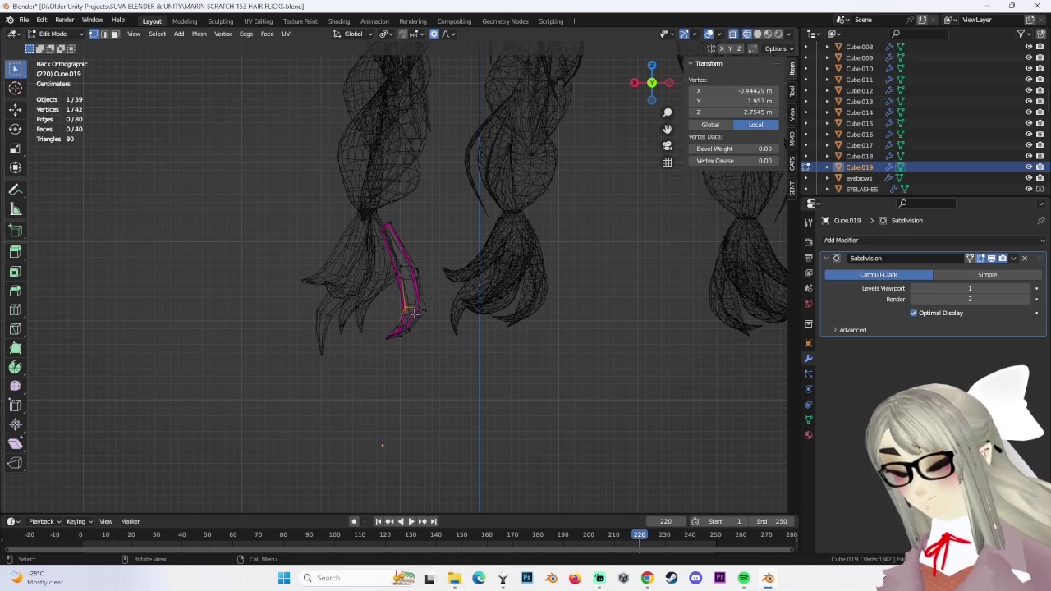
pyautogui.click(427, 314)
pyautogui.keyDown('shift'); pyautogui.click(415, 279); pyautogui.keyUp('shift')
pyautogui.press('g')
pyautogui.click(398, 271)
pyautogui.press('g')
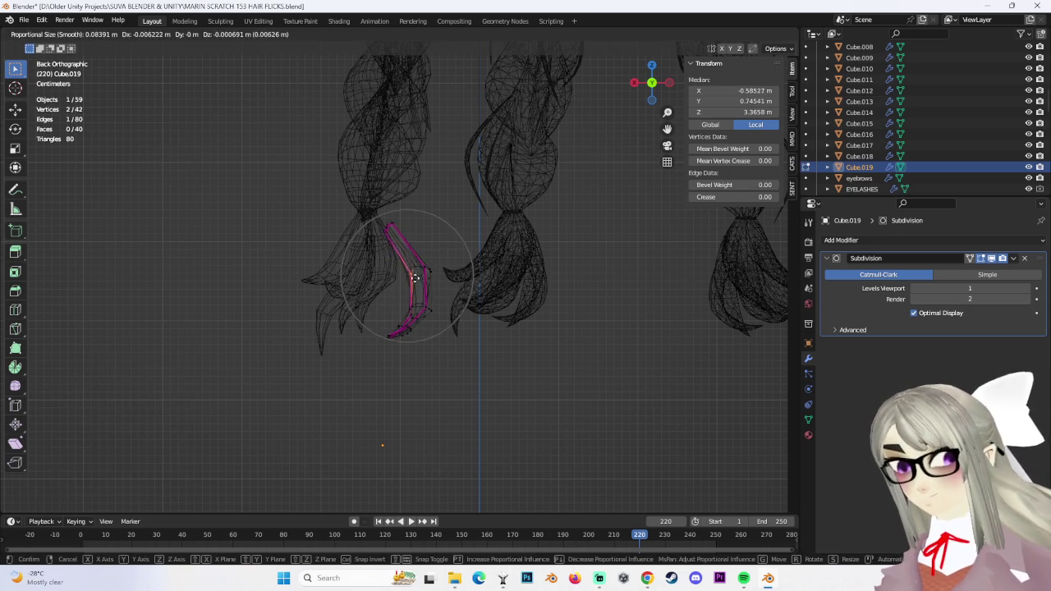
pyautogui.click(417, 279)
# Reposition the strand's tip with soft falloff and return to solid shading
pyautogui.moveTo(476, 317)
pyautogui.mouseDown(button='middle')
pyautogui.moveTo(493, 342)
pyautogui.moveTo(540, 327)
pyautogui.mouseUp(button='middle')
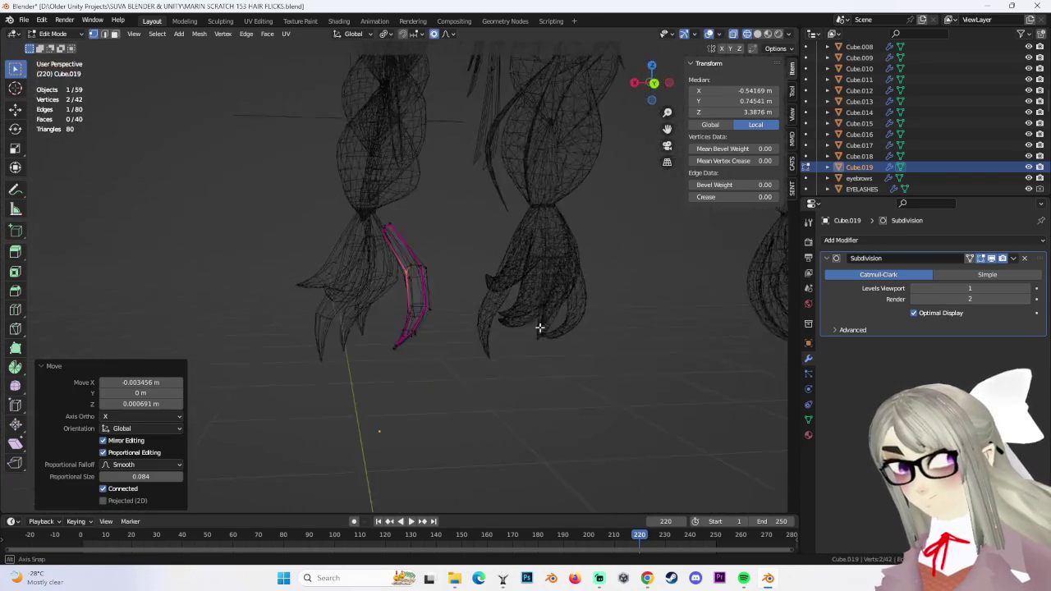
pyautogui.press('c')
pyautogui.moveTo(410, 336); pyautogui.dragTo(453, 369)
pyautogui.press('Escape')
pyautogui.moveTo(564, 328)
pyautogui.mouseDown(button='middle')
pyautogui.moveTo(482, 319)
pyautogui.moveTo(431, 280)
pyautogui.moveTo(486, 285)
pyautogui.moveTo(488, 265)
pyautogui.moveTo(493, 308)
pyautogui.mouseUp(button='middle')
pyautogui.click(491, 232)
pyautogui.click(757, 33)
# Reshape the flick's curve by soft-moving a single vertex
pyautogui.keyDown('shift'); pyautogui.click(402, 344); pyautogui.keyUp('shift')
pyautogui.moveTo(438, 345)
pyautogui.mouseDown(button='middle')
pyautogui.moveTo(479, 298)
pyautogui.moveTo(432, 375)
pyautogui.mouseUp(button='middle')
pyautogui.press('b')
pyautogui.moveTo(309, 197); pyautogui.dragTo(443, 361)
pyautogui.moveTo(443, 361)
pyautogui.keyDown('shift'); pyautogui.mouseDown(button='middle')
pyautogui.moveTo(523, 387)
pyautogui.moveTo(743, 38)
pyautogui.mouseUp(button='middle'); pyautogui.keyUp('shift')
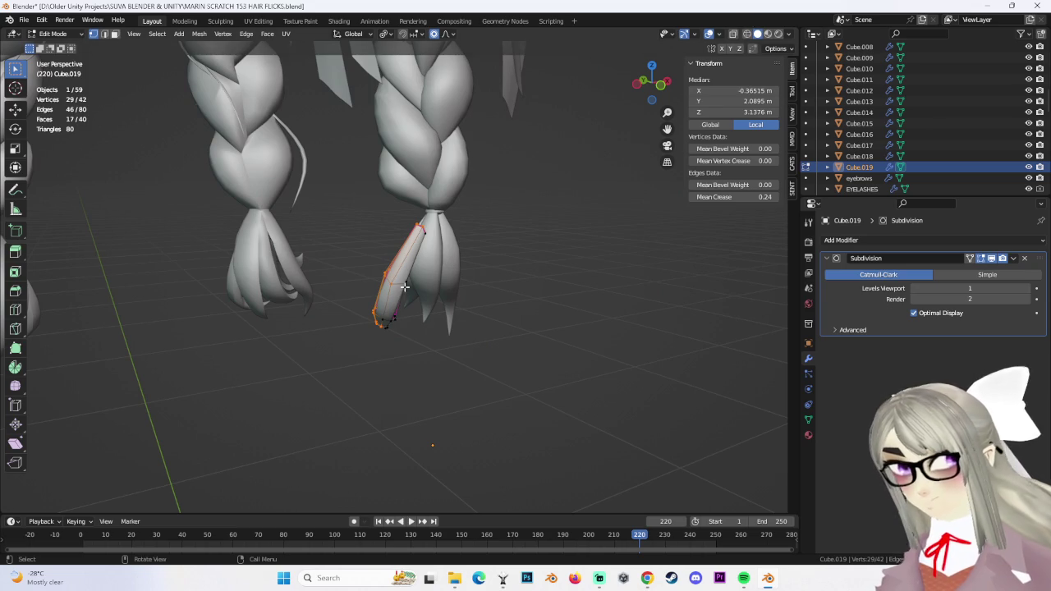
pyautogui.click(406, 280)
pyautogui.moveTo(405, 280); pyautogui.dragTo(399, 271, button='middle')
pyautogui.press('g')
pyautogui.click(504, 315)
pyautogui.moveTo(504, 314)
pyautogui.mouseDown(button='middle')
pyautogui.moveTo(394, 318)
pyautogui.moveTo(456, 326)
pyautogui.moveTo(509, 271)
pyautogui.mouseUp(button='middle')
pyautogui.click(377, 309)
# Select the whole flick and move it along the pigtail's tail
pyautogui.click(746, 34)
pyautogui.moveTo(304, 161); pyautogui.dragTo(551, 418)
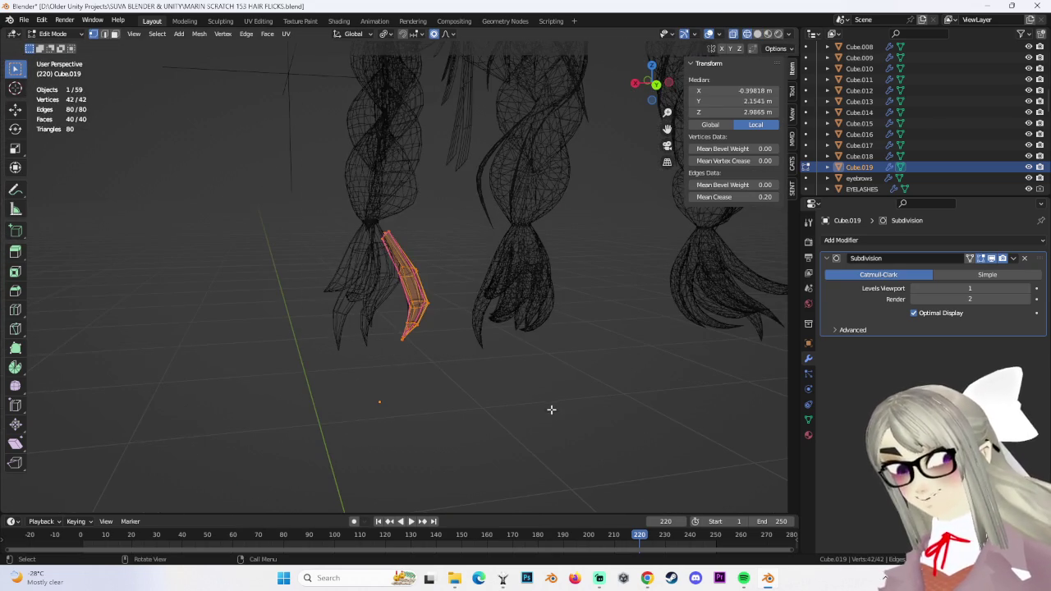
pyautogui.click(757, 34)
pyautogui.moveTo(568, 251); pyautogui.dragTo(543, 262, button='middle')
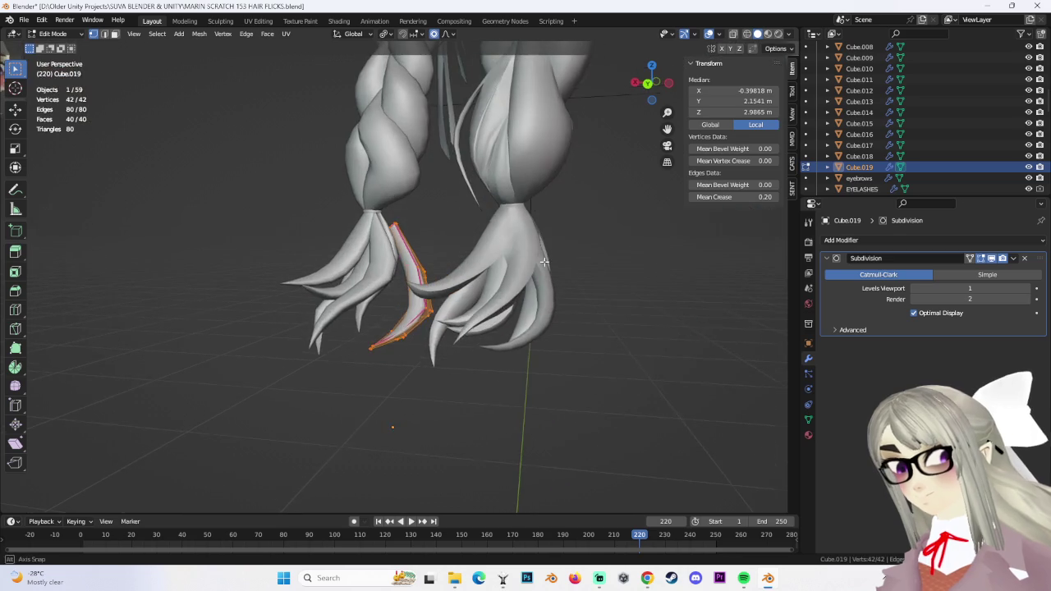
pyautogui.moveTo(484, 291)
pyautogui.mouseDown(button='middle')
pyautogui.moveTo(539, 269)
pyautogui.moveTo(489, 258)
pyautogui.moveTo(565, 256)
pyautogui.moveTo(467, 247)
pyautogui.moveTo(465, 223)
pyautogui.moveTo(468, 248)
pyautogui.moveTo(457, 240)
pyautogui.moveTo(491, 210)
pyautogui.mouseUp(button='middle')
pyautogui.press('g')
pyautogui.click(509, 279)
pyautogui.press('g')
pyautogui.click(473, 259)
pyautogui.click(553, 255)
# Fine-tune the strand's tip with axis-locked moves along Y, Z and X
pyautogui.scroll(5, 493, 254)
pyautogui.scroll(-5, 465, 222)
pyautogui.press('g')
pyautogui.click(430, 227)
pyautogui.scroll(3, 467, 249)
pyautogui.press('g')
pyautogui.press('z')
pyautogui.scroll(-5, 507, 236)
pyautogui.scroll(3, 474, 244)
pyautogui.press('g')
pyautogui.press('y')
pyautogui.click(487, 220)
pyautogui.scroll(2, 491, 209)
pyautogui.press('g')
pyautogui.press('x')
pyautogui.click(493, 212)
pyautogui.scroll(-4, 552, 235)
# Clear the vertex selection, return to Object Mode and deselect all objects
pyautogui.moveTo(552, 236)
pyautogui.mouseDown(button='middle')
pyautogui.moveTo(605, 305)
pyautogui.moveTo(514, 375)
pyautogui.mouseUp(button='middle')
pyautogui.click(605, 305)
pyautogui.moveTo(427, 288)
pyautogui.mouseDown(button='middle')
pyautogui.moveTo(474, 368)
pyautogui.moveTo(512, 354)
pyautogui.moveTo(474, 294)
pyautogui.moveTo(537, 333)
pyautogui.moveTo(442, 360)
pyautogui.mouseUp(button='middle')
pyautogui.click(444, 366)
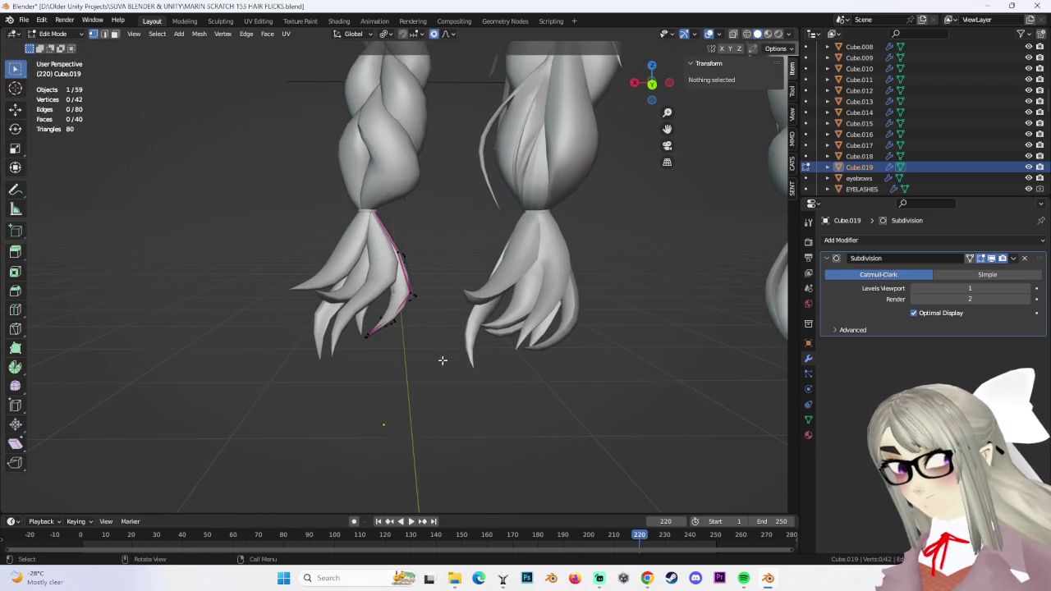
pyautogui.click(57, 34)
pyautogui.click(54, 42)
pyautogui.moveTo(499, 290)
pyautogui.mouseDown(button='middle')
pyautogui.moveTo(391, 394)
pyautogui.moveTo(425, 369)
pyautogui.mouseUp(button='middle')
pyautogui.click(426, 374)
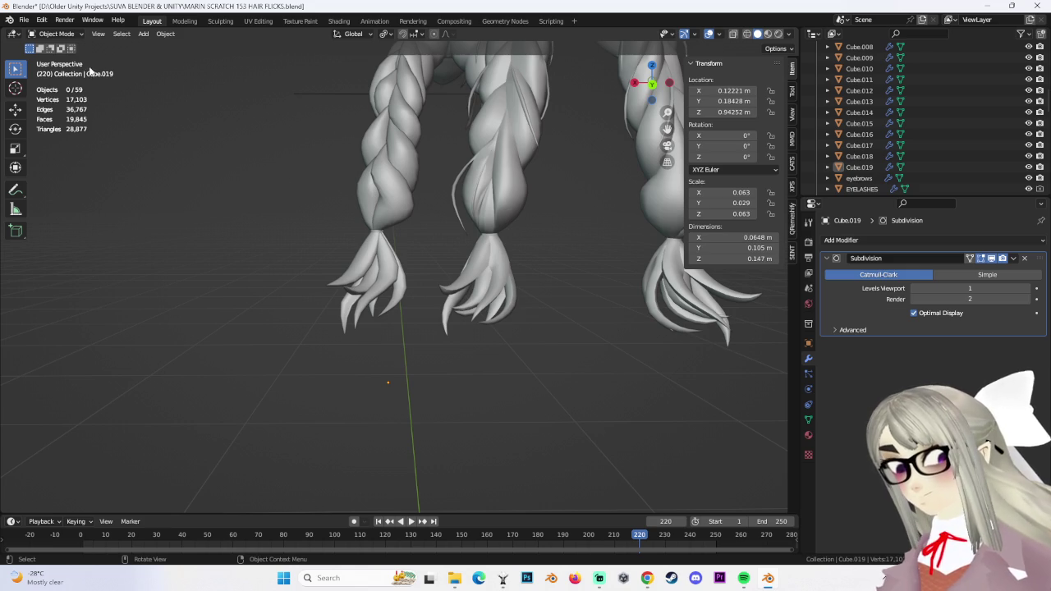
# Save MARIN SCRATCH 153 HAIR FLICKS.blend and duplicate Cube.014 again
pyautogui.click(26, 19)
pyautogui.click(55, 95)
pyautogui.scroll(2, 372, 267)
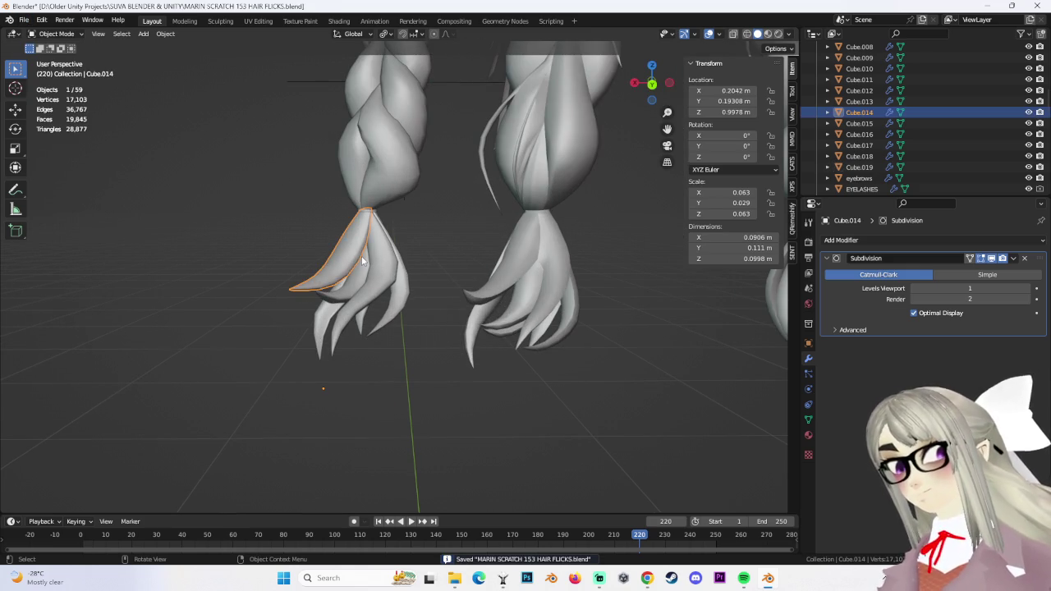
pyautogui.hotkey('shift', 'd')
# Drop the strand copy left of the braids and select all its vertices in Edit Mode, with solid display
pyautogui.click(218, 235)
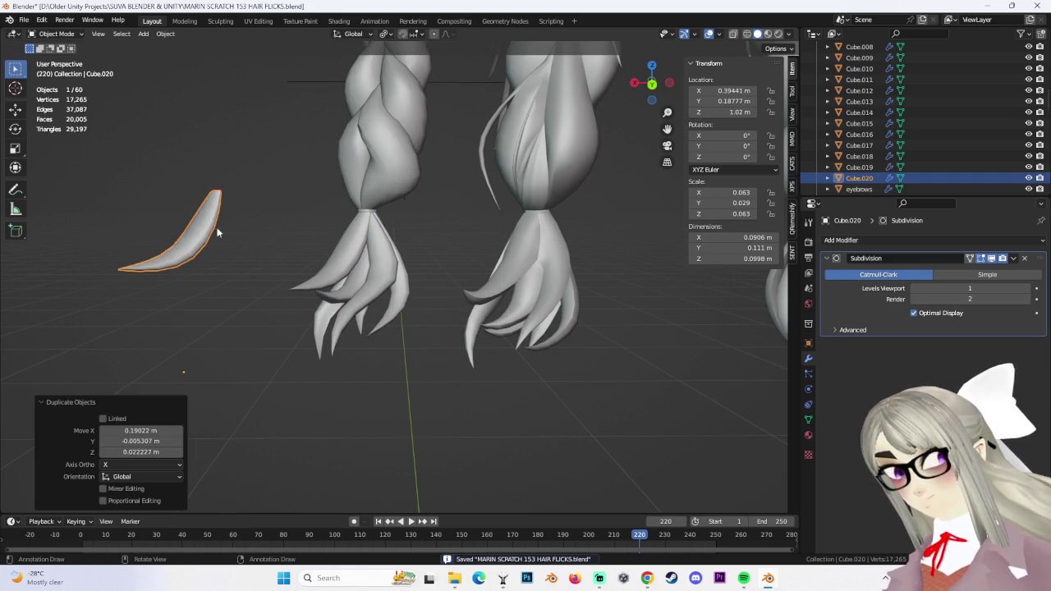
pyautogui.click(57, 59)
pyautogui.moveTo(271, 235)
pyautogui.mouseDown(button='middle')
pyautogui.moveTo(349, 247)
pyautogui.moveTo(670, 60)
pyautogui.mouseUp(button='middle')
pyautogui.press('a')
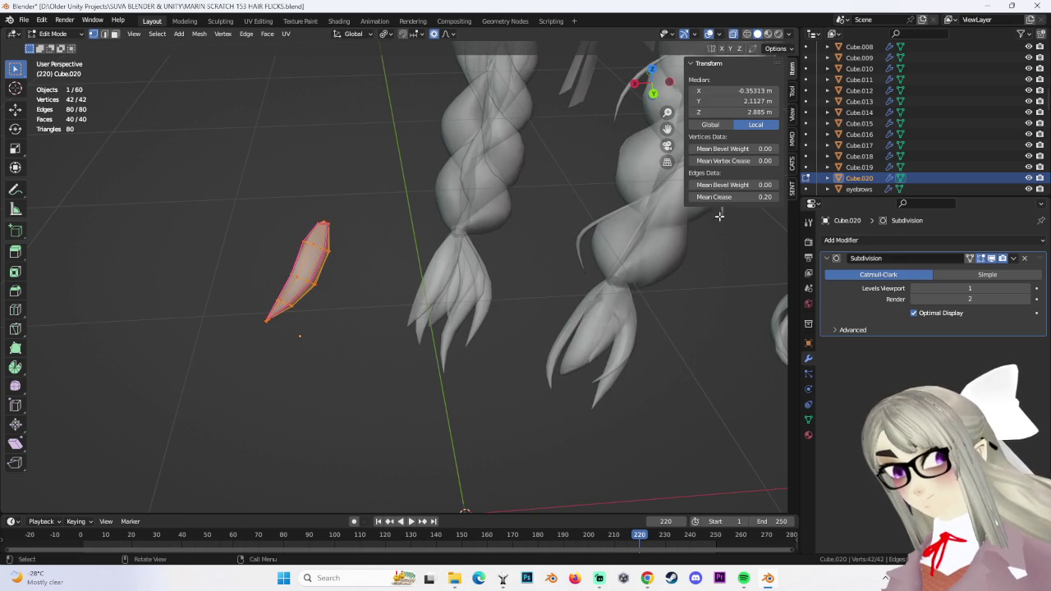
pyautogui.click(734, 34)
pyautogui.moveTo(343, 185)
pyautogui.mouseDown(button='middle')
pyautogui.moveTo(361, 272)
pyautogui.moveTo(485, 304)
pyautogui.mouseUp(button='middle')
# Rotate the copied strand and move it beside the right braid, refining with a soft-falloff move
pyautogui.press('r')
pyautogui.click(253, 165)
pyautogui.moveTo(253, 165)
pyautogui.mouseDown(button='middle')
pyautogui.moveTo(369, 261)
pyautogui.moveTo(345, 247)
pyautogui.mouseUp(button='middle')
pyautogui.press('g')
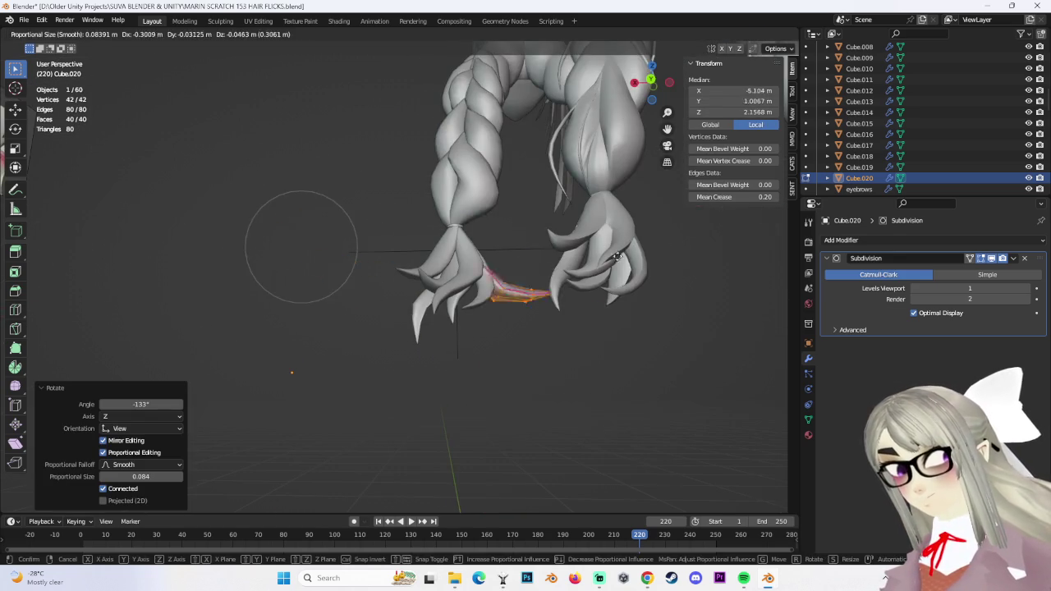
pyautogui.click(572, 274)
pyautogui.scroll(3, 572, 274)
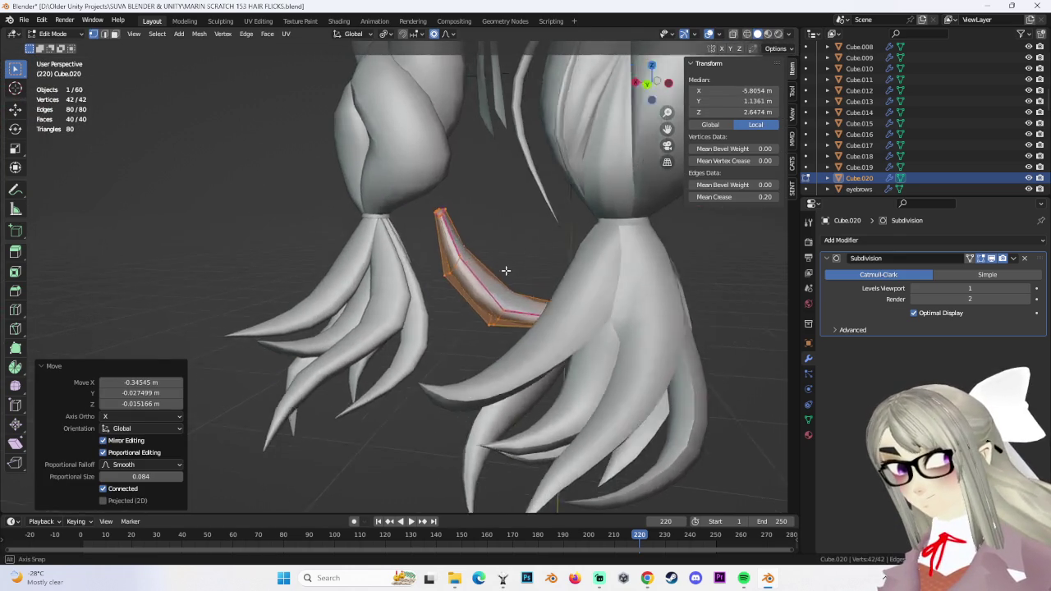
pyautogui.moveTo(515, 264); pyautogui.dragTo(406, 282, button='middle')
pyautogui.press('g')
pyautogui.click(458, 276)
# Move the flick, rotate it slightly, and shift it along the X axis
pyautogui.moveTo(493, 367)
pyautogui.mouseDown(button='middle')
pyautogui.moveTo(462, 305)
pyautogui.moveTo(391, 248)
pyautogui.moveTo(418, 247)
pyautogui.moveTo(479, 211)
pyautogui.moveTo(556, 232)
pyautogui.moveTo(439, 227)
pyautogui.mouseUp(button='middle')
pyautogui.press('g')
pyautogui.press('r')
pyautogui.click(512, 234)
pyautogui.moveTo(512, 234)
pyautogui.mouseDown(button='middle')
pyautogui.moveTo(498, 249)
pyautogui.moveTo(481, 234)
pyautogui.moveTo(535, 233)
pyautogui.moveTo(507, 238)
pyautogui.moveTo(467, 281)
pyautogui.moveTo(457, 225)
pyautogui.moveTo(492, 267)
pyautogui.moveTo(464, 289)
pyautogui.moveTo(441, 282)
pyautogui.moveTo(481, 317)
pyautogui.moveTo(515, 297)
pyautogui.mouseUp(button='middle')
pyautogui.press('g')
pyautogui.press('x')
pyautogui.click(505, 239)
# Soft-move the flick, rotate it 16.8° with soft falloff, and resize it
pyautogui.press('g')
pyautogui.click(503, 233)
pyautogui.press('r')
pyautogui.click(474, 296)
pyautogui.scroll(-3, 441, 282)
pyautogui.scroll(3, 511, 308)
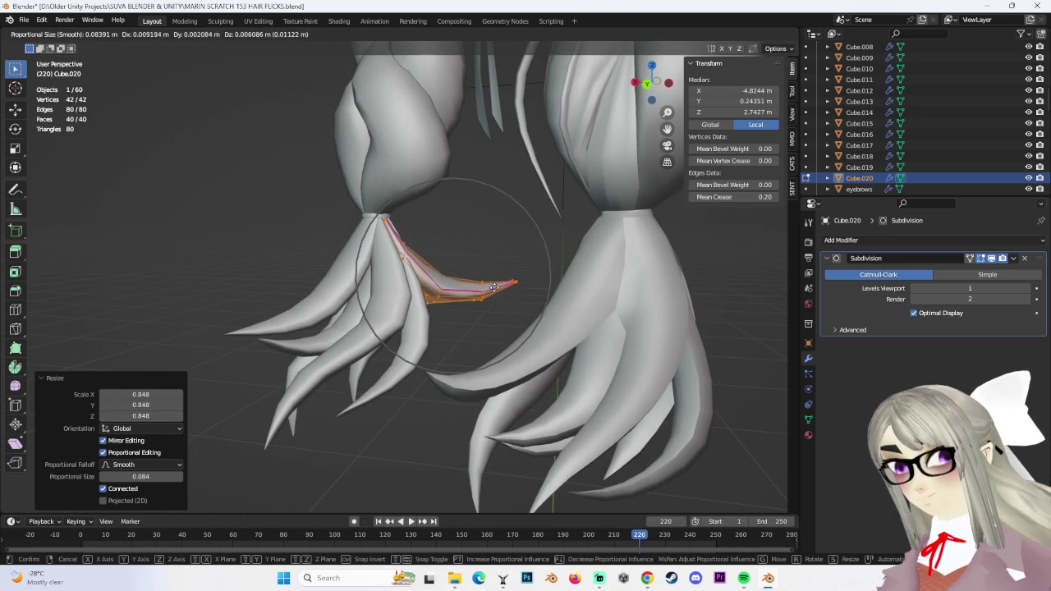
pyautogui.click(491, 284)
# Select the vertices at the flick's root and move them
pyautogui.hotkey('alt', 'a')
pyautogui.scroll(-4, 491, 312)
pyautogui.moveTo(485, 304)
pyautogui.mouseDown(button='middle')
pyautogui.moveTo(460, 325)
pyautogui.moveTo(479, 274)
pyautogui.moveTo(479, 300)
pyautogui.moveTo(460, 312)
pyautogui.moveTo(333, 309)
pyautogui.mouseUp(button='middle')
pyautogui.click(332, 310)
pyautogui.press('g')
pyautogui.click(331, 254)
# Grow the strand selection in see-through view and bend it left around the braid to follow the twist
pyautogui.moveTo(331, 254)
pyautogui.mouseDown(button='middle')
pyautogui.moveTo(389, 304)
pyautogui.moveTo(288, 254)
pyautogui.moveTo(353, 251)
pyautogui.moveTo(319, 256)
pyautogui.mouseUp(button='middle')
pyautogui.press('ctrl+KP_Add')
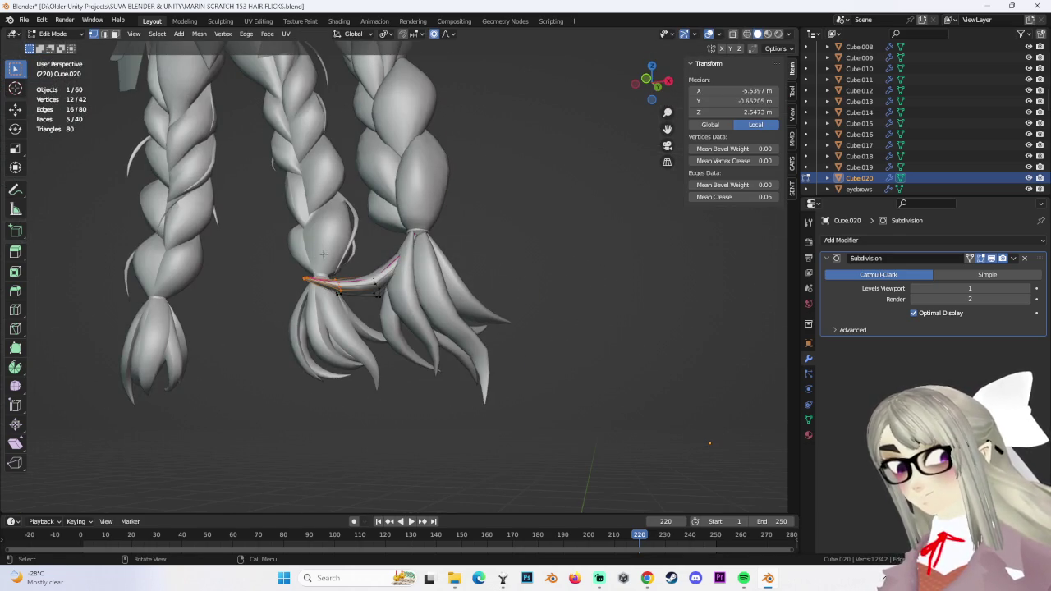
pyautogui.click(733, 34)
pyautogui.keyDown('shift'); pyautogui.moveTo(351, 337); pyautogui.dragTo(352, 337); pyautogui.keyUp('shift')
pyautogui.press('g')
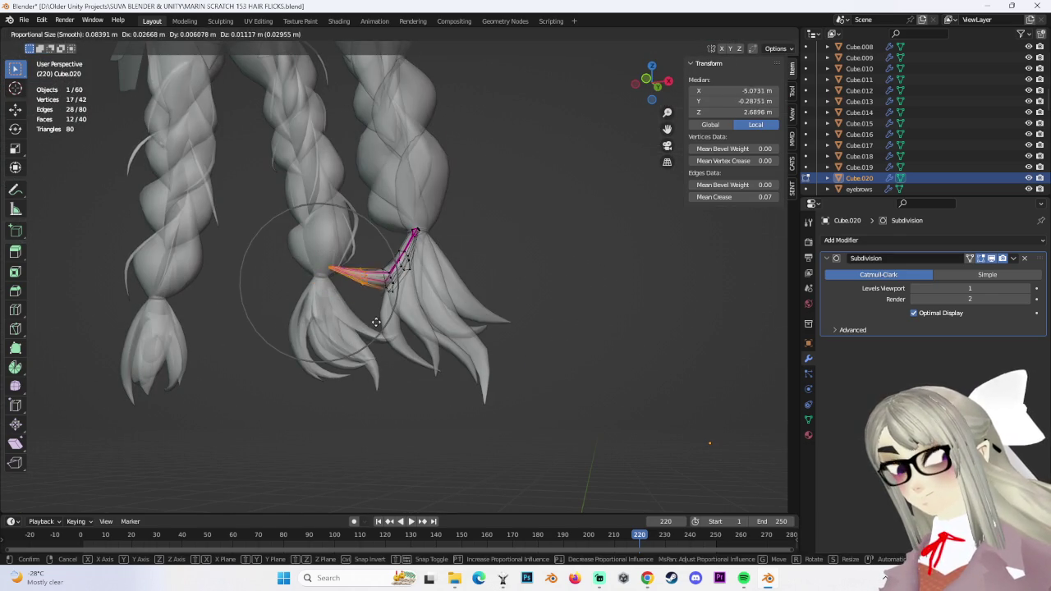
pyautogui.click(379, 220)
pyautogui.press('r')
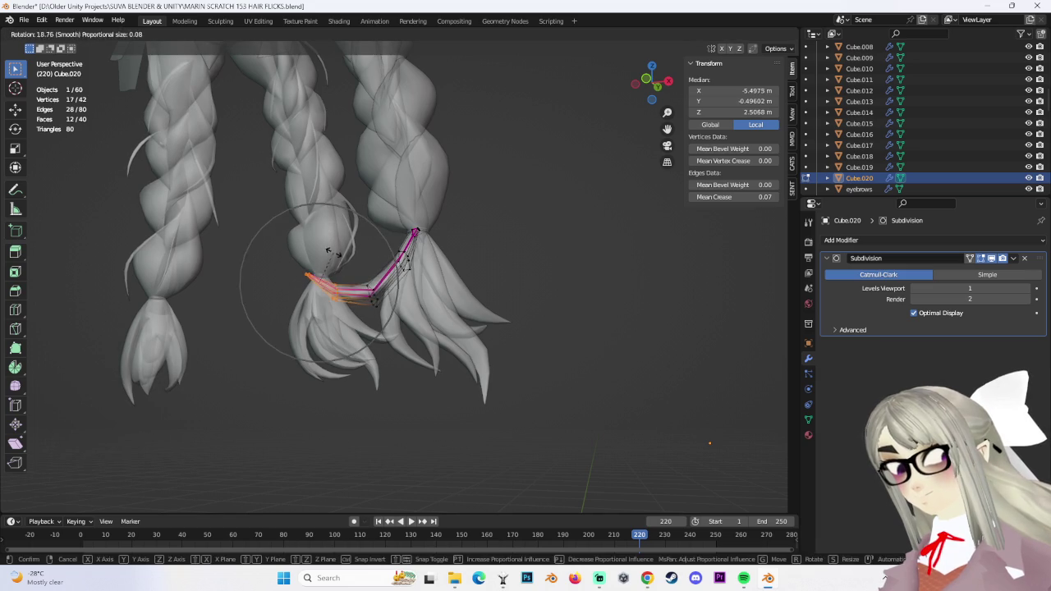
pyautogui.click(341, 246)
pyautogui.press('g')
pyautogui.click(353, 253)
# Scale and reposition the selected strand section, then enlarge part of it
pyautogui.press('s')
pyautogui.click(490, 274)
pyautogui.press('g')
pyautogui.click(494, 280)
pyautogui.moveTo(493, 281)
pyautogui.mouseDown(button='middle')
pyautogui.moveTo(481, 318)
pyautogui.moveTo(440, 48)
pyautogui.mouseUp(button='middle')
pyautogui.press('g')
pyautogui.click(498, 295)
pyautogui.scroll(3, 476, 282)
pyautogui.press('s')
pyautogui.click(447, 272)
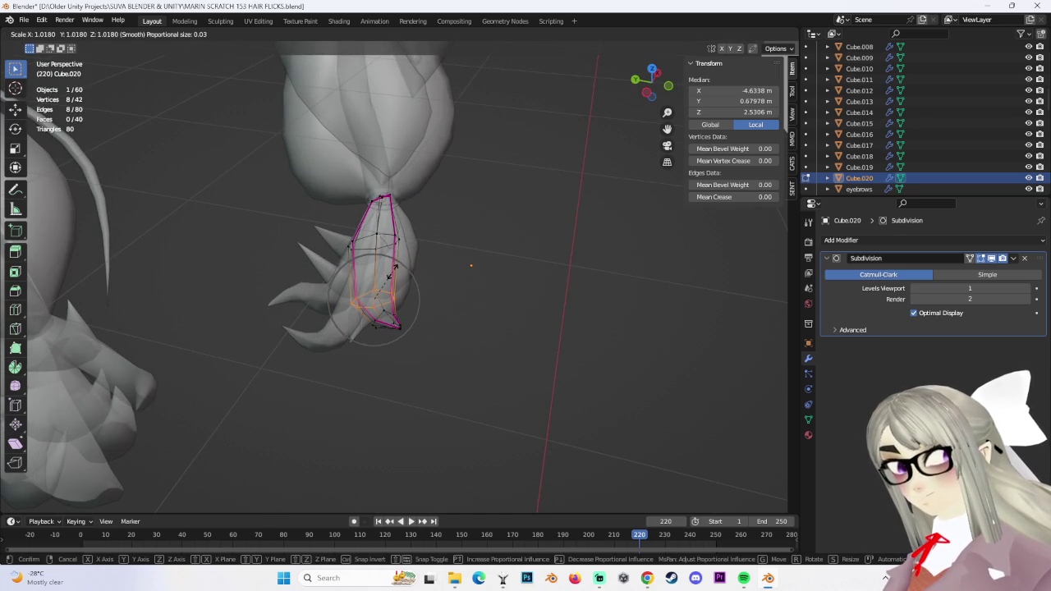
pyautogui.click(427, 269)
# Try a small move and a further scale on the strand, undoing both
pyautogui.moveTo(426, 269); pyautogui.dragTo(441, 286, button='middle')
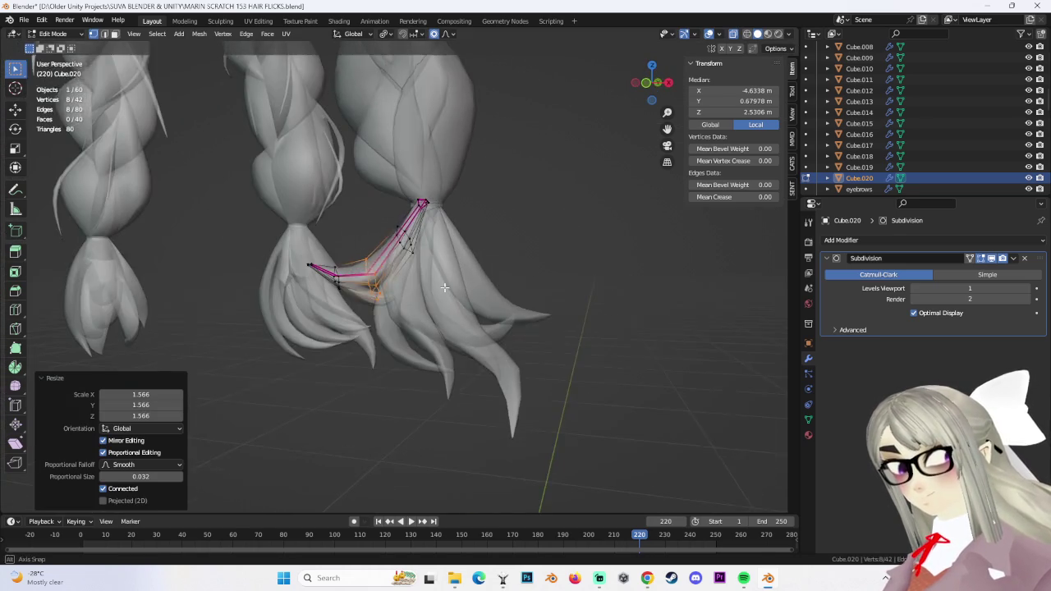
pyautogui.press('g')
pyautogui.click(441, 286)
pyautogui.hotkey('ctrl', 'z')
pyautogui.click(454, 285)
pyautogui.hotkey('ctrl', 'z')
# Clear the selection and select a ring of vertices on the strand near the braid
pyautogui.click(556, 266)
pyautogui.moveTo(556, 265)
pyautogui.mouseDown(button='middle')
pyautogui.moveTo(430, 205)
pyautogui.moveTo(563, 234)
pyautogui.mouseUp(button='middle')
pyautogui.click(430, 205)
pyautogui.click(630, 119)
pyautogui.moveTo(487, 220); pyautogui.dragTo(453, 312, button='middle')
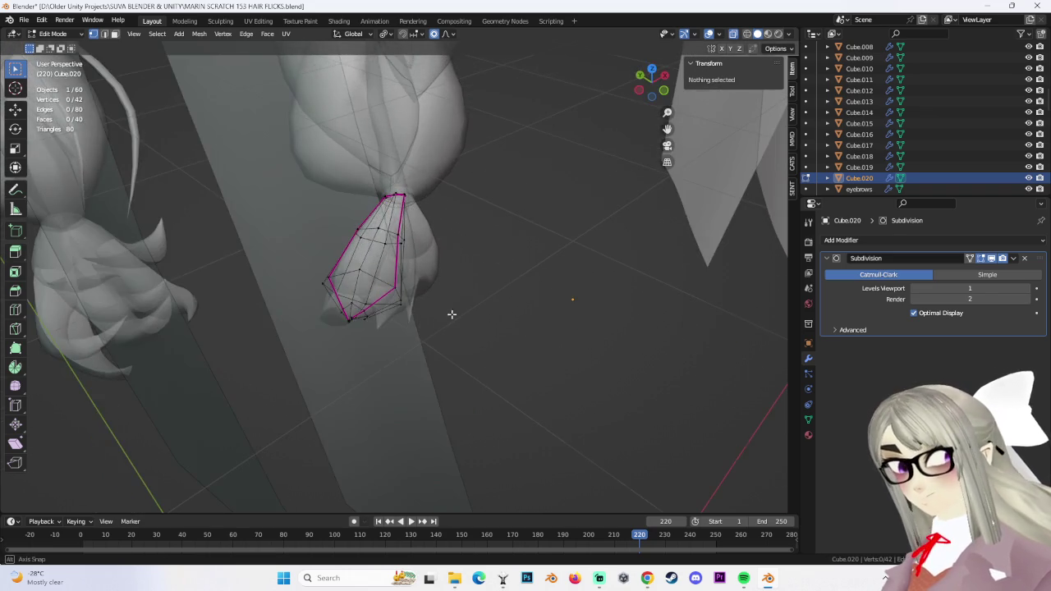
pyautogui.moveTo(324, 258); pyautogui.dragTo(532, 235, button='middle')
pyautogui.hotkey('ctrl', 'z')
# Shrink the vertex ring to taper the strand, edge-slide it twice, then deselect
pyautogui.press('s')
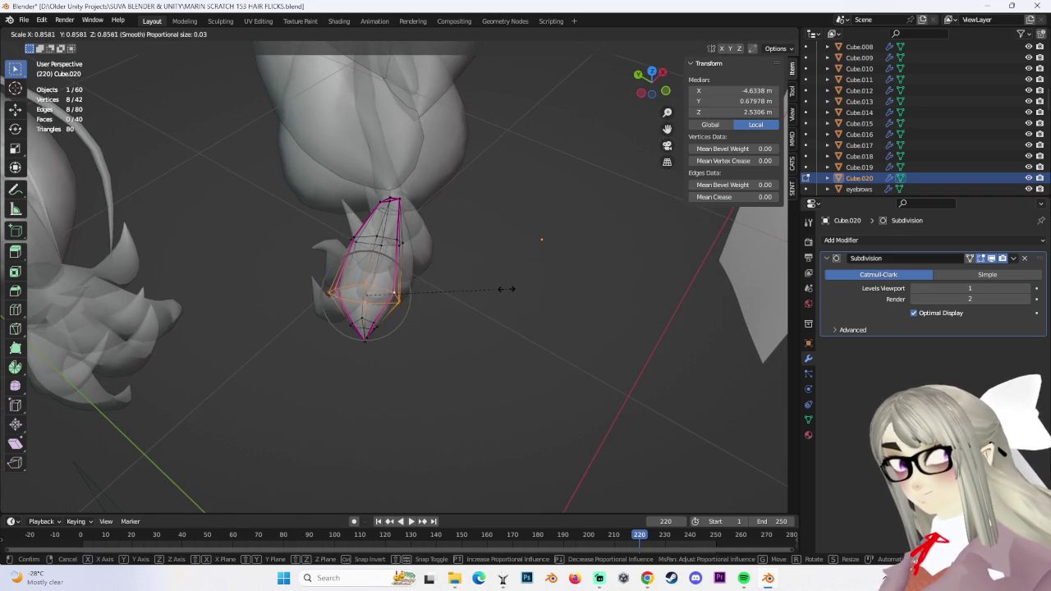
pyautogui.click(541, 294)
pyautogui.moveTo(556, 298)
pyautogui.mouseDown(button='middle')
pyautogui.moveTo(553, 232)
pyautogui.moveTo(418, 323)
pyautogui.moveTo(471, 331)
pyautogui.moveTo(545, 287)
pyautogui.moveTo(166, 126)
pyautogui.mouseUp(button='middle')
pyautogui.press('g')
pyautogui.press('g')
pyautogui.click(541, 246)
pyautogui.press('g')
pyautogui.press('g')
pyautogui.click(481, 345)
pyautogui.click(166, 125)
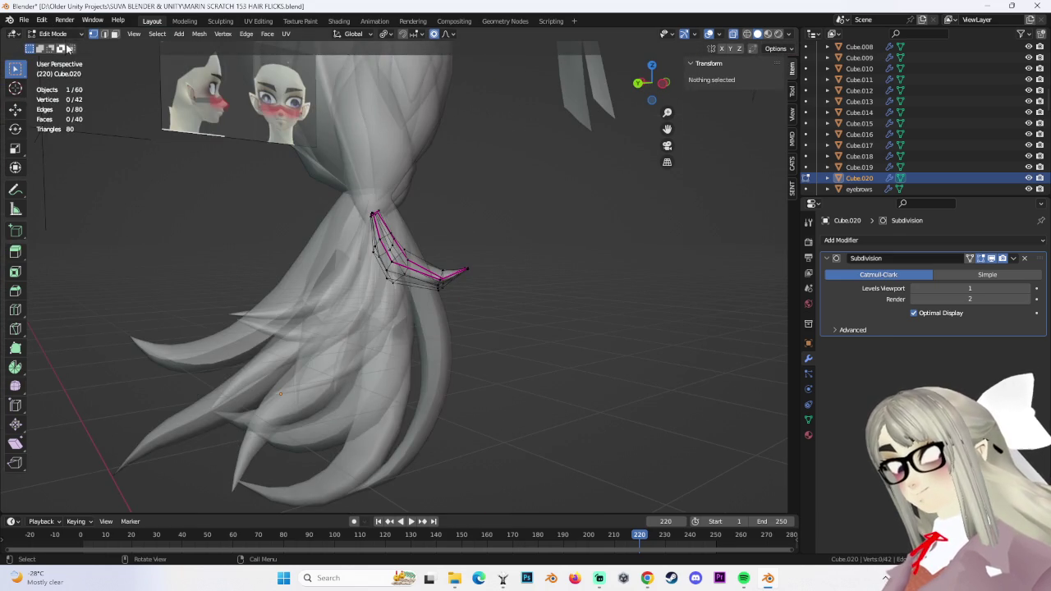
# Return to Object Mode and check the braided hair with overlays hidden and shown again
pyautogui.press('Tab')
pyautogui.moveTo(493, 370); pyautogui.dragTo(631, 405, button='middle')
pyautogui.click(631, 405)
pyautogui.click(708, 34)
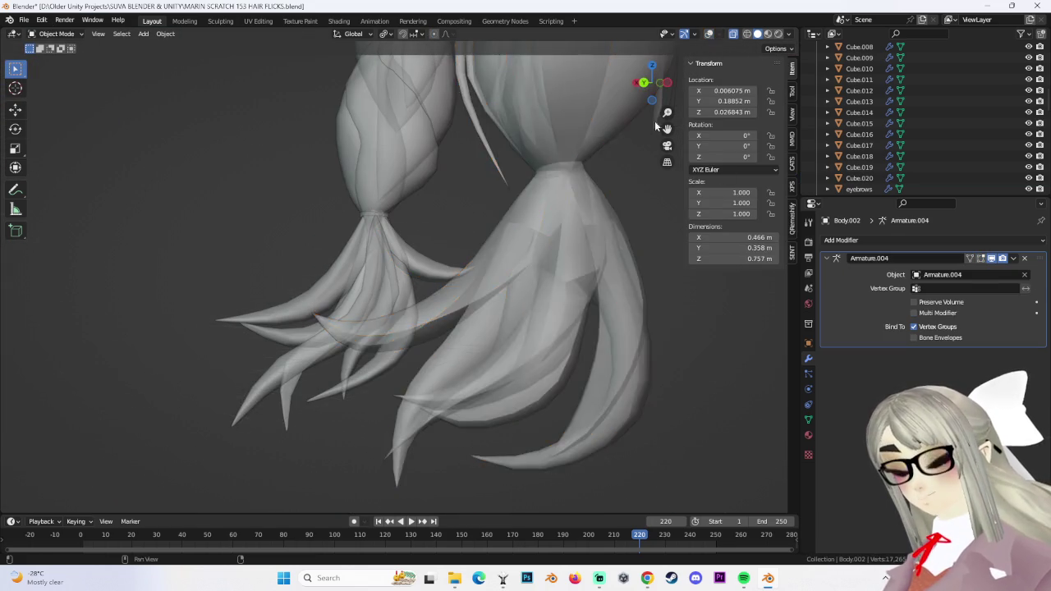
pyautogui.moveTo(657, 123); pyautogui.dragTo(597, 207, button='middle')
pyautogui.click(709, 33)
pyautogui.moveTo(574, 246)
pyautogui.mouseDown(button='middle')
pyautogui.moveTo(501, 324)
pyautogui.moveTo(576, 348)
pyautogui.mouseUp(button='middle')
# Select the small curved strand at the braid tie and duplicate it
pyautogui.click(575, 353)
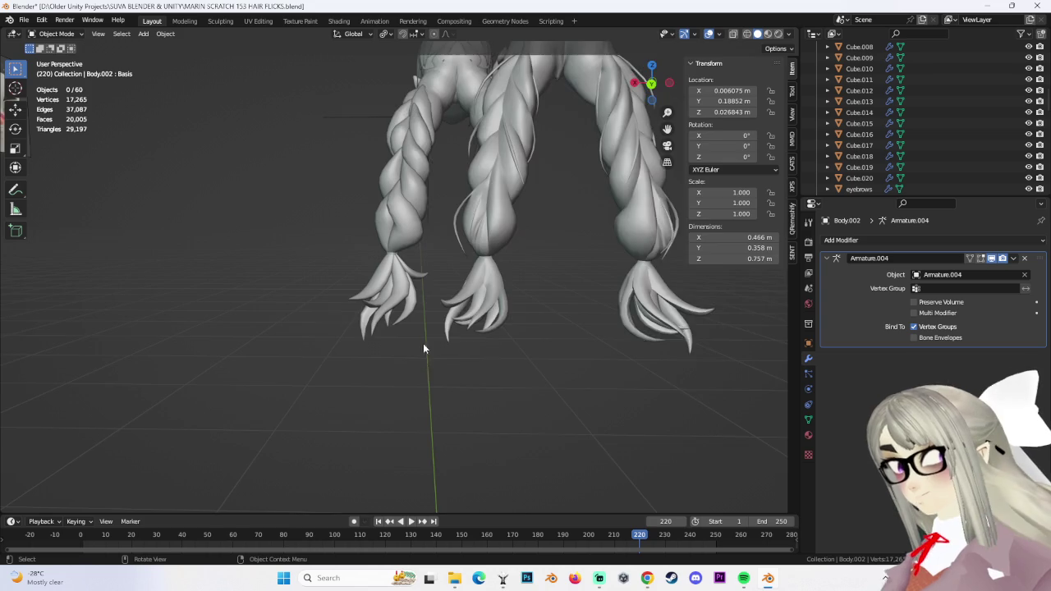
pyautogui.scroll(2, 414, 350)
pyautogui.click(410, 275)
pyautogui.click(434, 278)
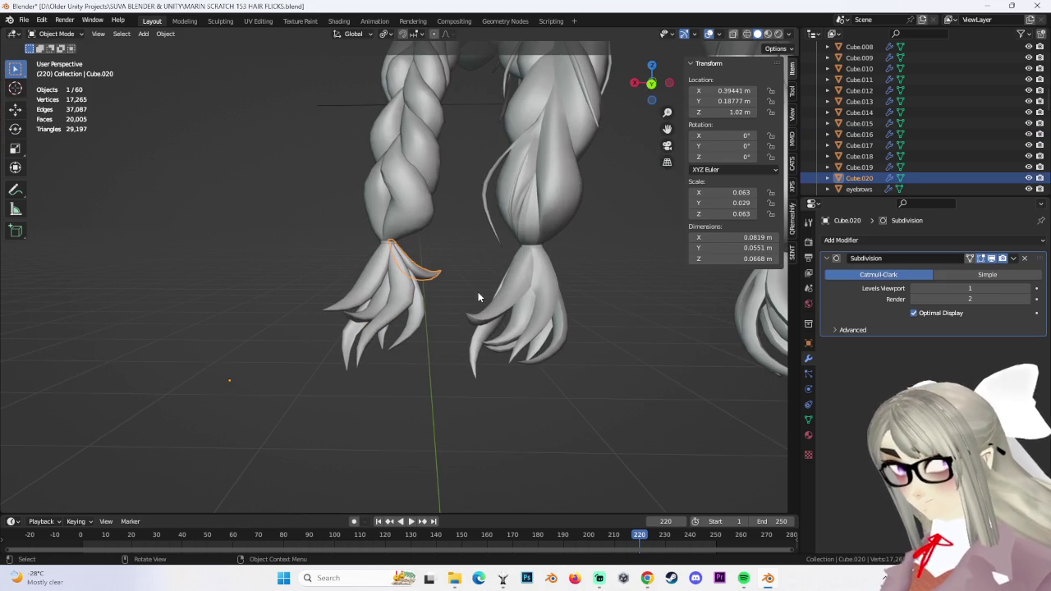
pyautogui.hotkey('shift', 'd')
# Drop the duplicate left of the braids and enter Edit Mode, trying then undoing a rotation and vertical stretch
pyautogui.click(402, 251)
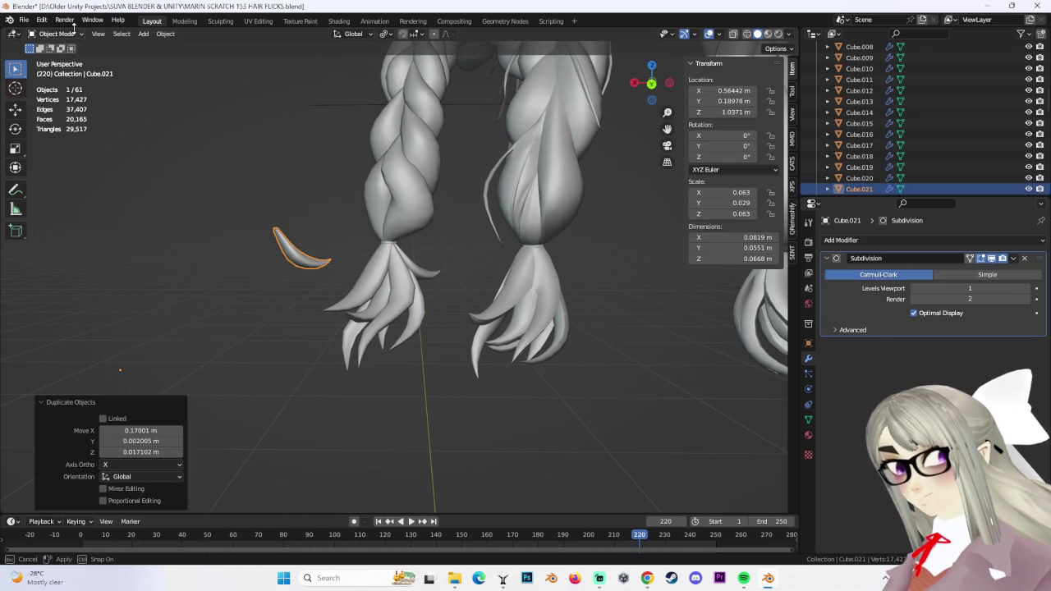
pyautogui.click(72, 60)
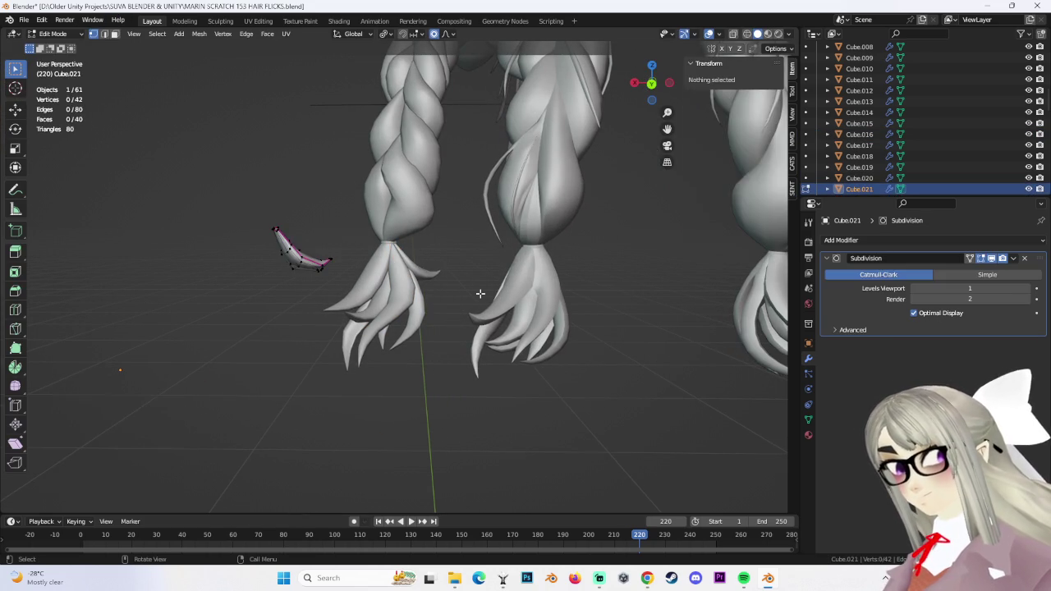
pyautogui.press('r')
pyautogui.click(317, 297)
pyautogui.hotkey('ctrl', 'z')
pyautogui.press('s')
pyautogui.press('z')
pyautogui.click(510, 301)
pyautogui.hotkey('ctrl', 'z')
# Rotate the strand -58.8° around Z and move it along X
pyautogui.press('r')
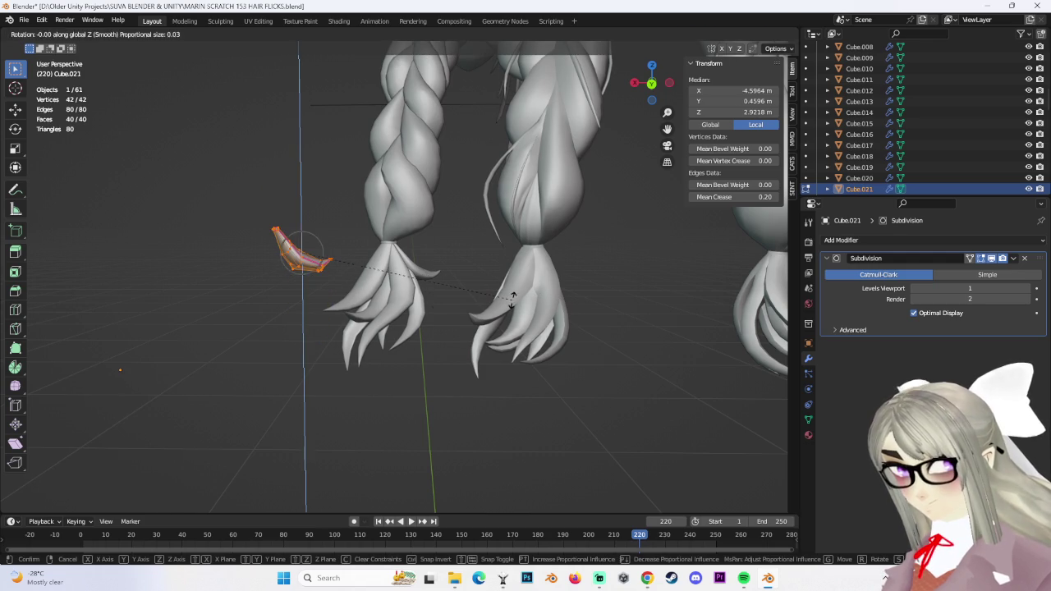
pyautogui.click(179, 300)
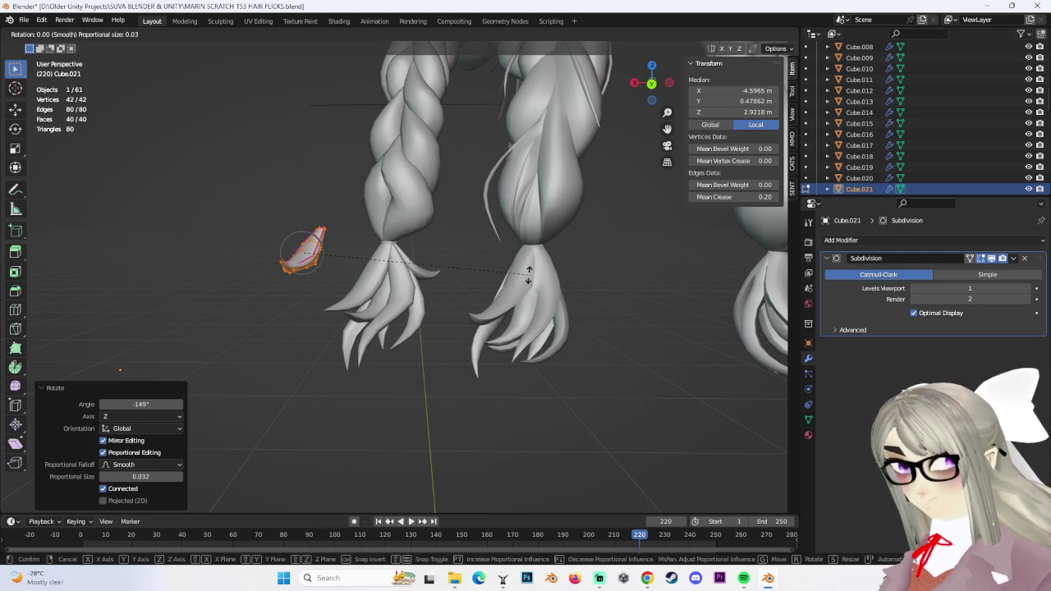
pyautogui.hotkey('shift', 'z')
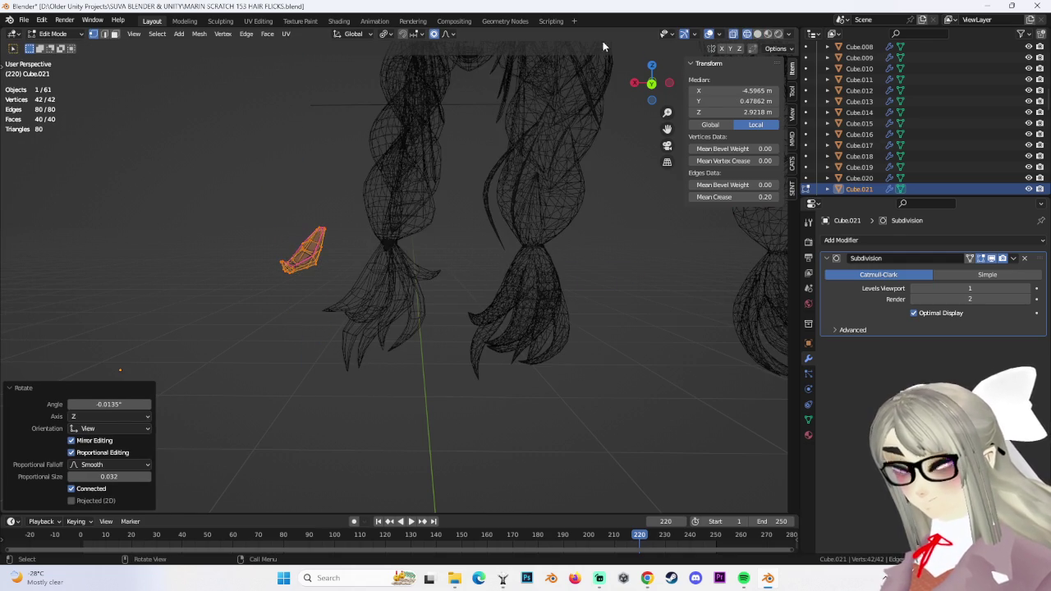
pyautogui.hotkey('shift', 'z')
pyautogui.scroll(2, 520, 270)
pyautogui.press('r')
pyautogui.press('z')
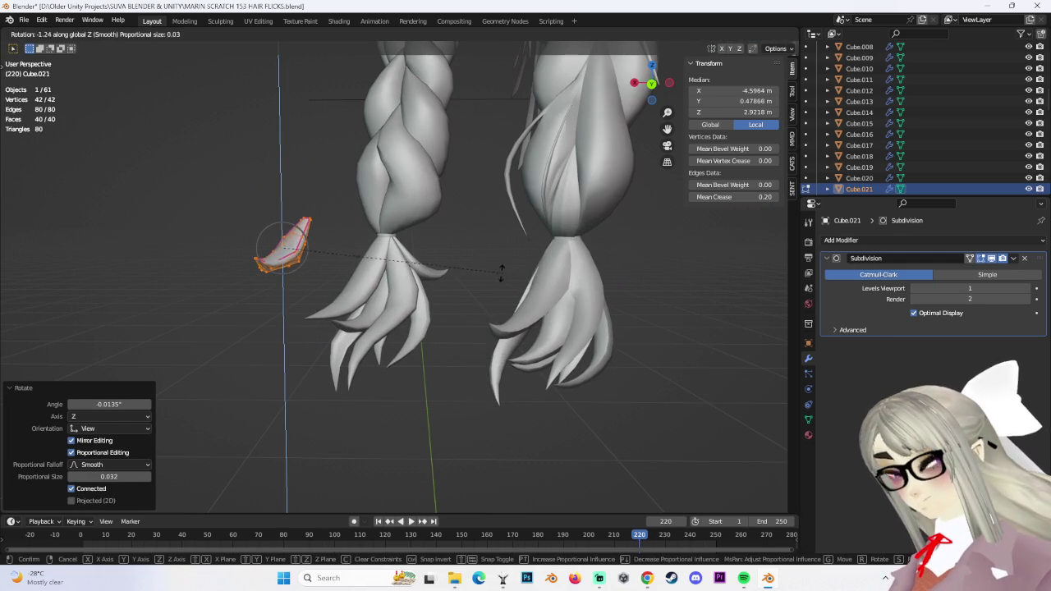
pyautogui.click(296, 282)
pyautogui.press('g')
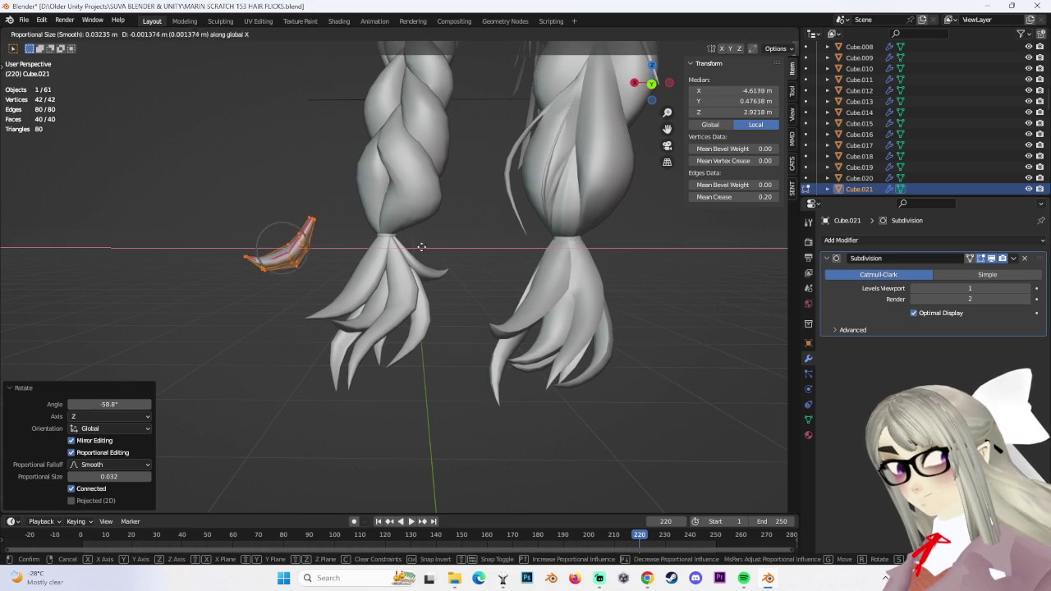
pyautogui.click(493, 257)
# Reposition the strand by the hair tuft, shifting it to the left
pyautogui.moveTo(502, 284)
pyautogui.mouseDown(button='middle')
pyautogui.moveTo(507, 362)
pyautogui.moveTo(518, 350)
pyautogui.mouseUp(button='middle')
pyautogui.press('g')
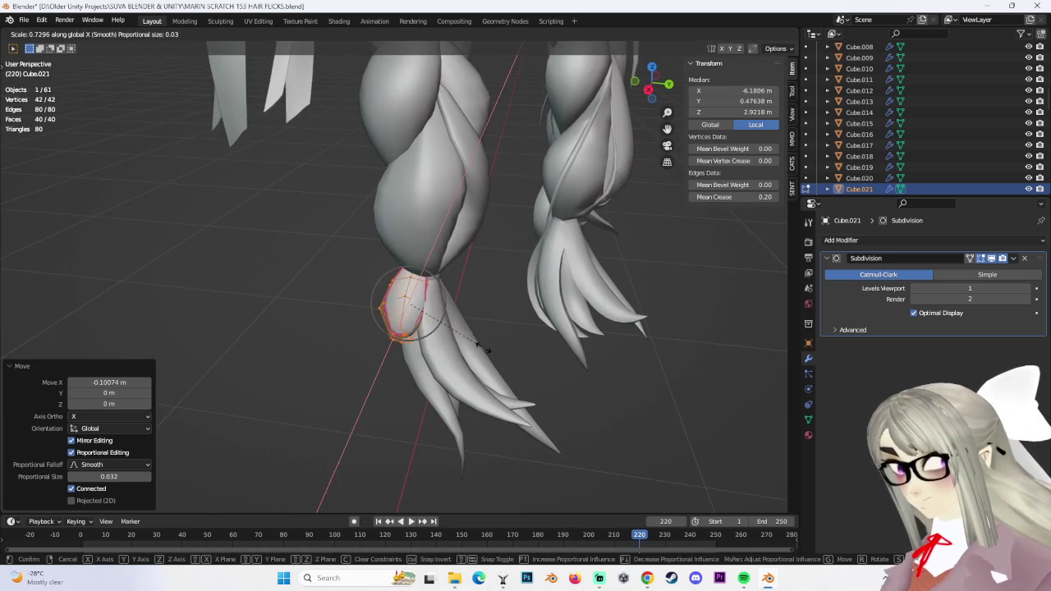
pyautogui.click(517, 349)
pyautogui.press('g')
pyautogui.click(325, 277)
# Select the strand's upper part and slim it along the Y axis in see-through view
pyautogui.moveTo(266, 286); pyautogui.dragTo(423, 349)
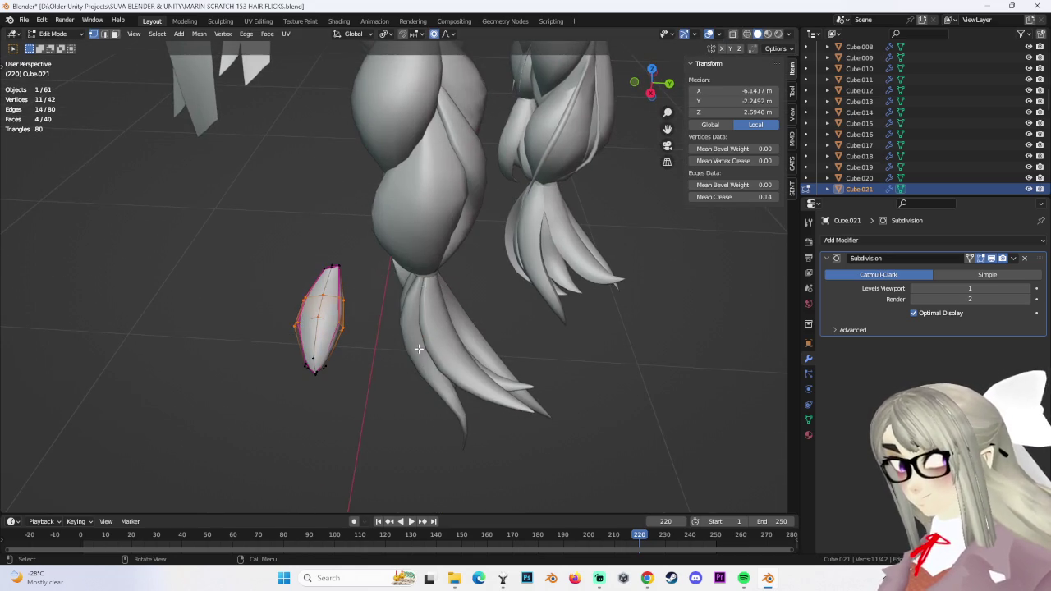
pyautogui.click(733, 34)
pyautogui.press('s')
pyautogui.press('y')
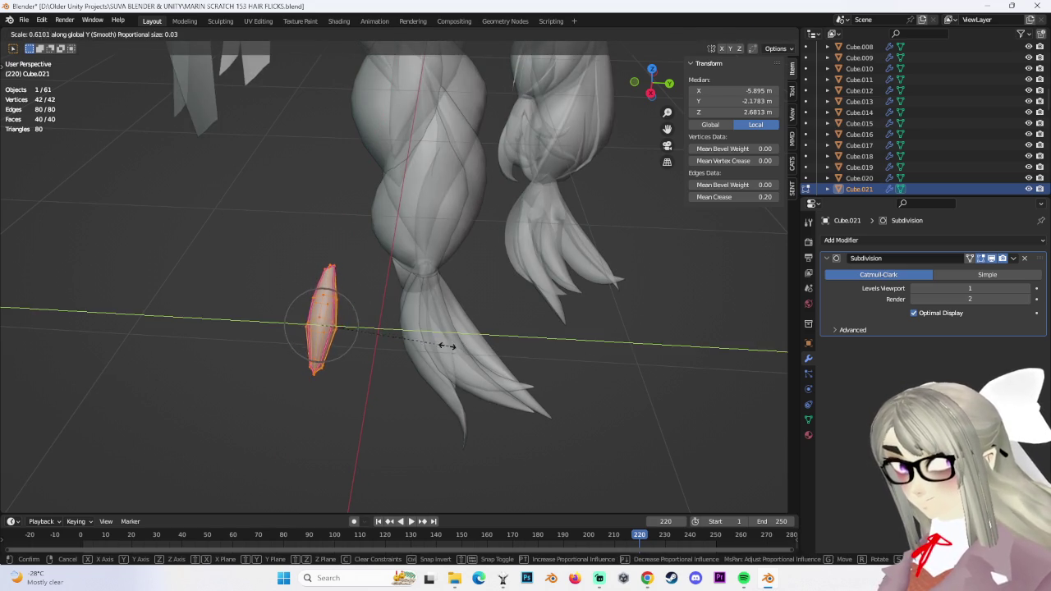
pyautogui.click(449, 346)
# Move the strand along Y to sit at the braid tie
pyautogui.moveTo(450, 346); pyautogui.dragTo(448, 460, button='middle')
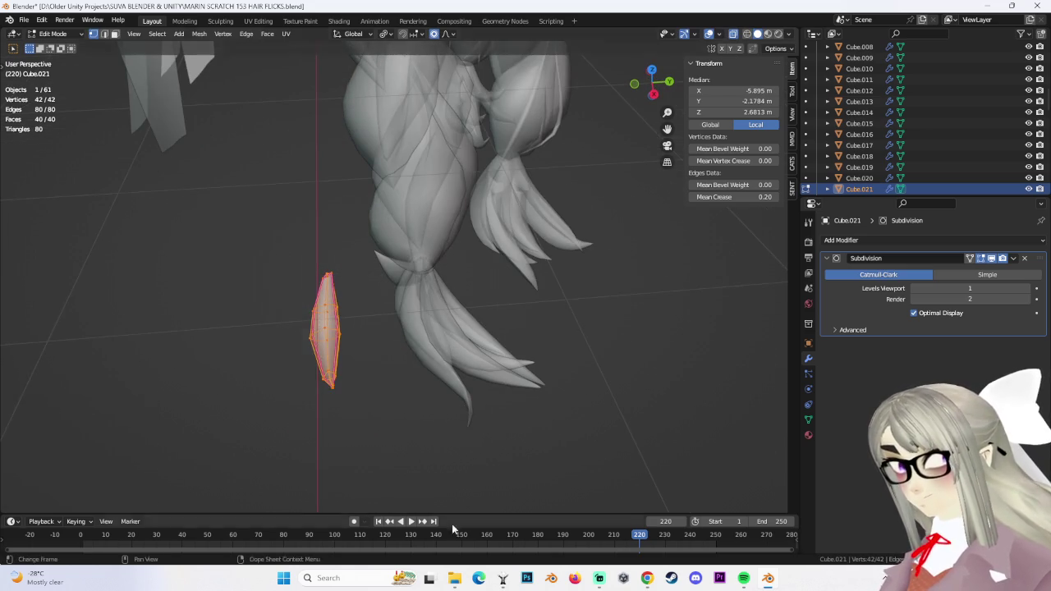
pyautogui.moveTo(445, 535); pyautogui.dragTo(458, 402, button='middle')
pyautogui.click(734, 36)
pyautogui.press('g')
pyautogui.moveTo(706, 164)
pyautogui.mouseDown(button='middle')
pyautogui.moveTo(678, 293)
pyautogui.moveTo(569, 319)
pyautogui.moveTo(391, 321)
pyautogui.moveTo(535, 343)
pyautogui.moveTo(521, 337)
pyautogui.mouseUp(button='middle')
pyautogui.press('y')
pyautogui.click(650, 290)
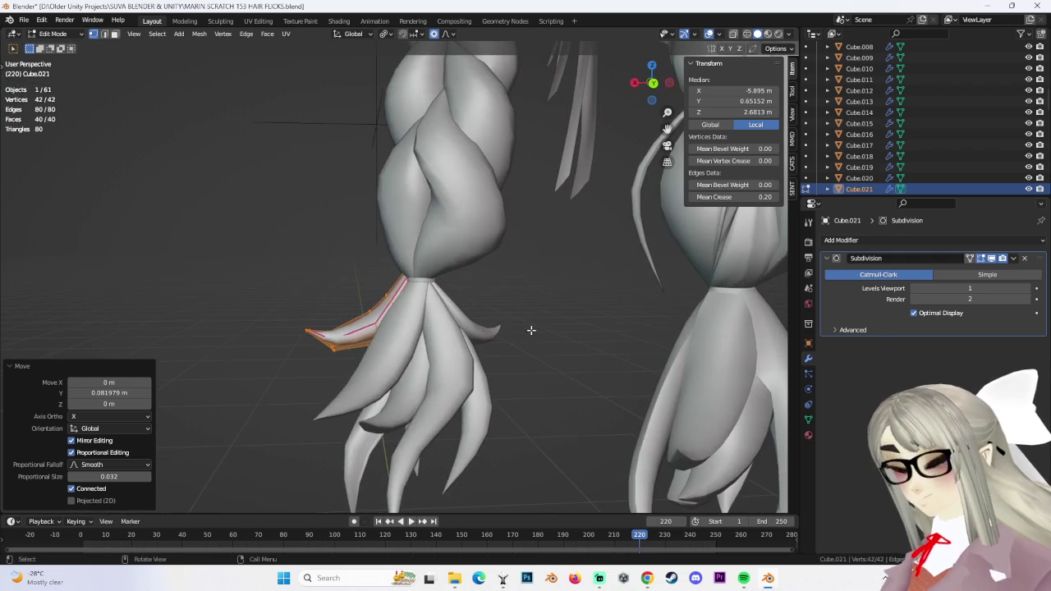
# Rotate the copied strand 8.43° and reposition it over the braid's hair tuft with several moves
pyautogui.press('r')
pyautogui.click(541, 354)
pyautogui.press('g')
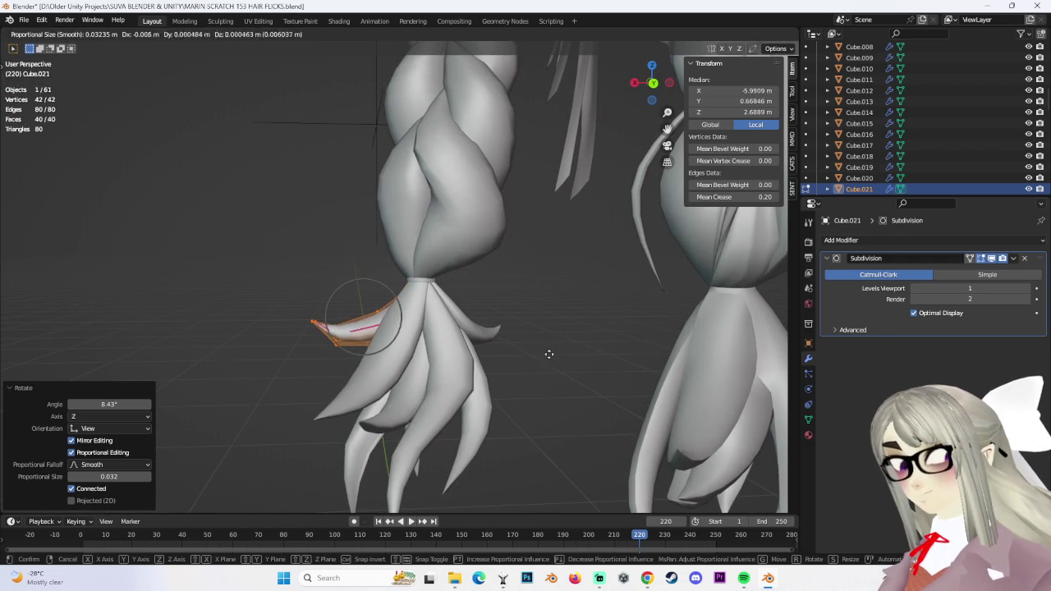
pyautogui.click(547, 353)
pyautogui.moveTo(514, 356)
pyautogui.mouseDown(button='middle')
pyautogui.moveTo(494, 345)
pyautogui.moveTo(571, 353)
pyautogui.moveTo(493, 306)
pyautogui.mouseUp(button='middle')
pyautogui.press('g')
pyautogui.click(489, 305)
pyautogui.press('g')
pyautogui.click(539, 303)
pyautogui.moveTo(539, 303)
pyautogui.mouseDown(button='middle')
pyautogui.moveTo(451, 348)
pyautogui.moveTo(540, 302)
pyautogui.moveTo(607, 336)
pyautogui.moveTo(528, 345)
pyautogui.moveTo(559, 358)
pyautogui.moveTo(476, 343)
pyautogui.moveTo(512, 358)
pyautogui.moveTo(427, 367)
pyautogui.moveTo(554, 351)
pyautogui.moveTo(543, 363)
pyautogui.moveTo(554, 435)
pyautogui.mouseUp(button='middle')
# Adjust the strand again with a 6.63° rotation and a move along X, then clear the selection
pyautogui.press('g')
pyautogui.click(607, 327)
pyautogui.click(525, 355)
pyautogui.press('g')
pyautogui.click(477, 341)
pyautogui.click(554, 352)
pyautogui.scroll(-3, 554, 352)
pyautogui.scroll(3, 543, 362)
pyautogui.hotkey('ctrl', 'z')
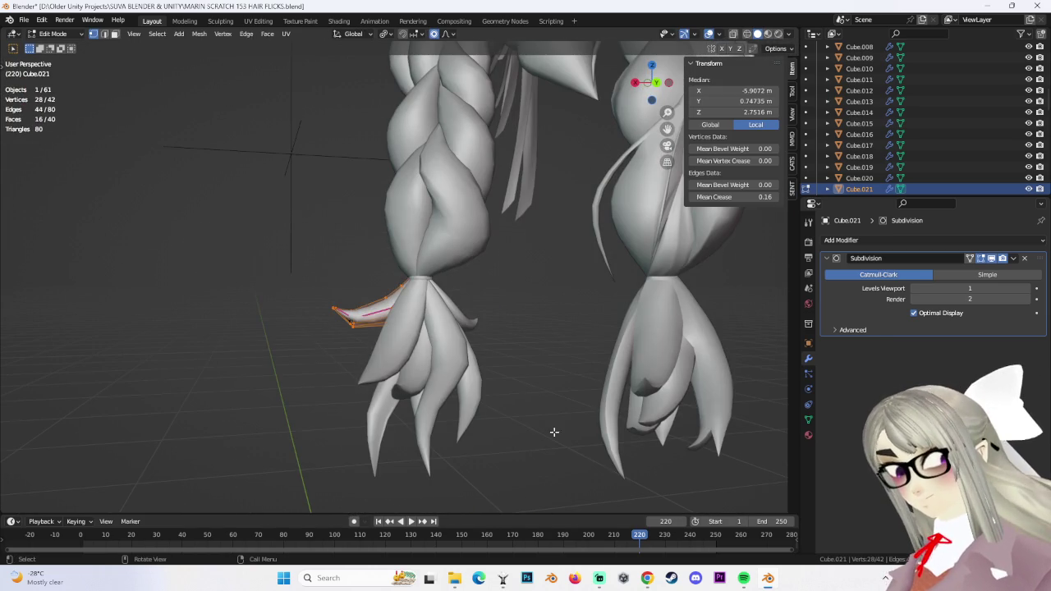
# Rotate the hair flick -18.7° and shift it, then undo the last move
pyautogui.press('r')
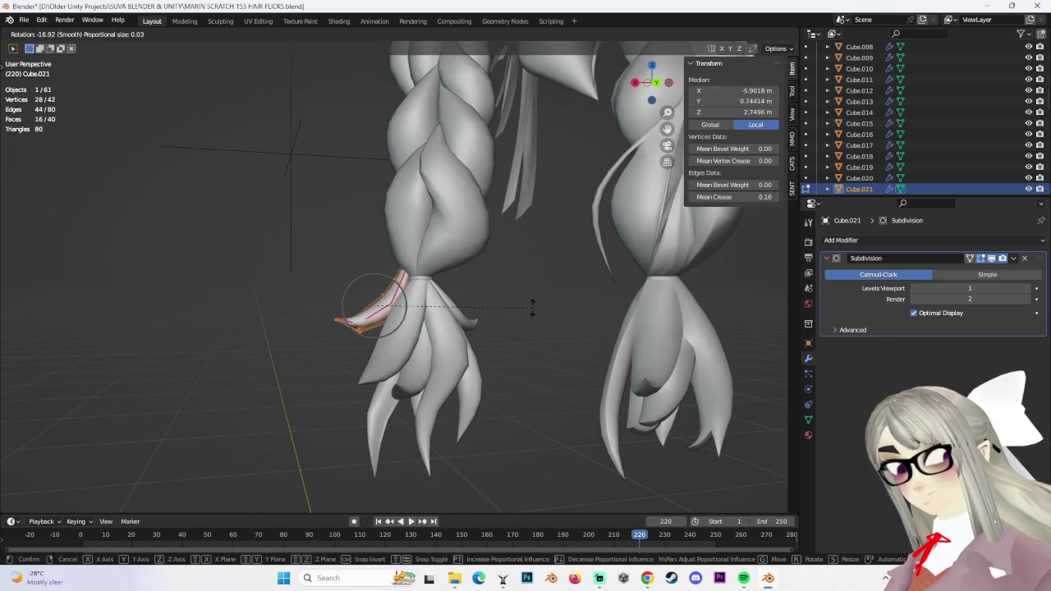
pyautogui.click(536, 308)
pyautogui.press('g')
pyautogui.click(540, 316)
pyautogui.scroll(-3, 539, 316)
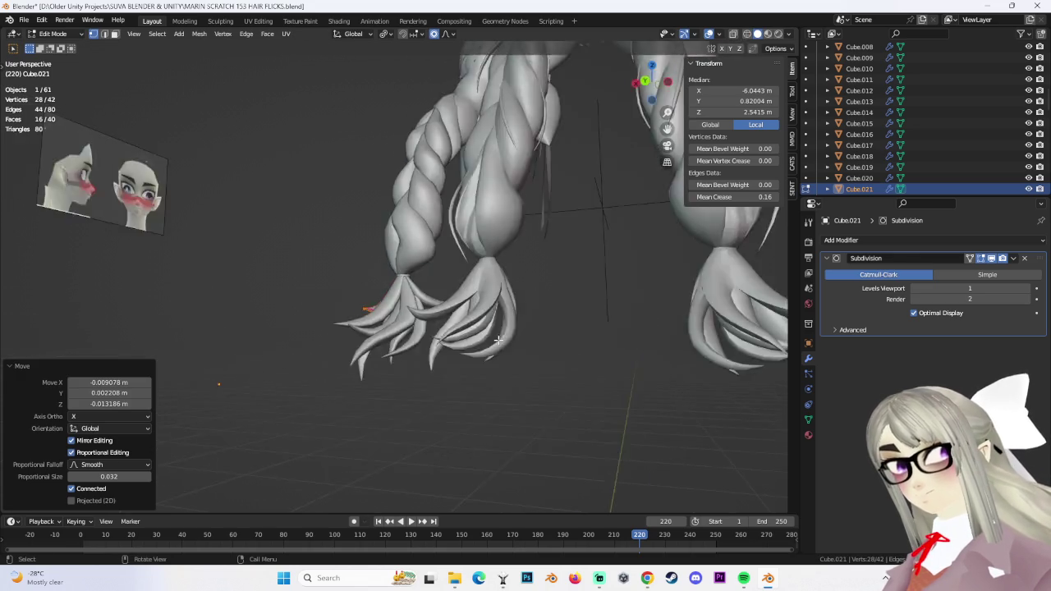
pyautogui.moveTo(539, 316)
pyautogui.mouseDown(button='middle')
pyautogui.moveTo(563, 340)
pyautogui.moveTo(525, 353)
pyautogui.mouseUp(button='middle')
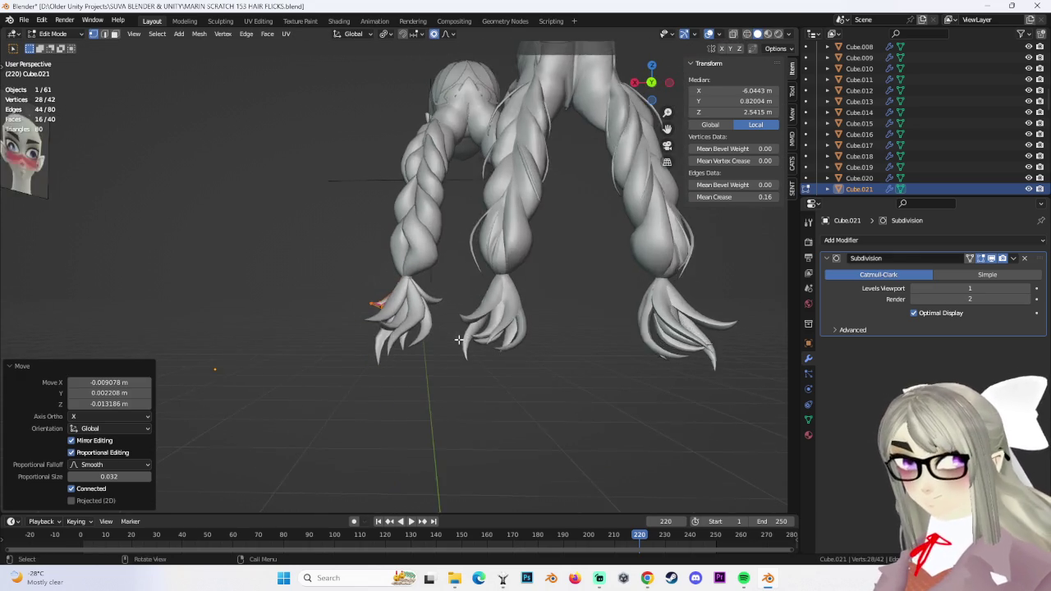
pyautogui.scroll(-2, 528, 352)
pyautogui.hotkey('ctrl', 'z')
# From a side view, move the strand's tip, then box-select just the tip vertices and move them
pyautogui.scroll(4, 445, 369)
pyautogui.moveTo(446, 369); pyautogui.dragTo(540, 343, button='middle')
pyautogui.scroll(3, 539, 343)
pyautogui.moveTo(537, 303); pyautogui.dragTo(395, 316, button='middle')
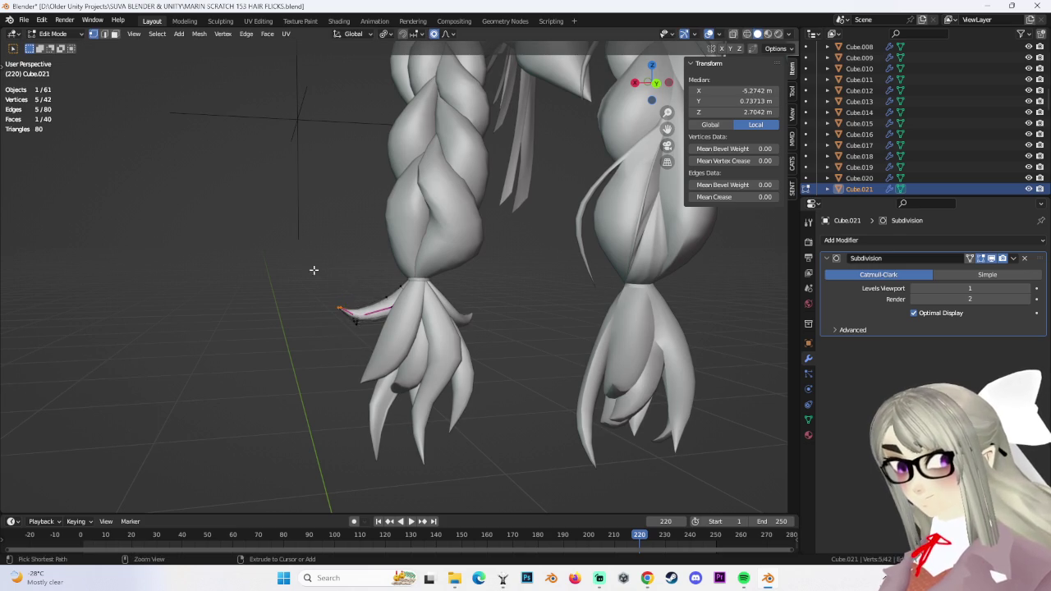
pyautogui.press('g')
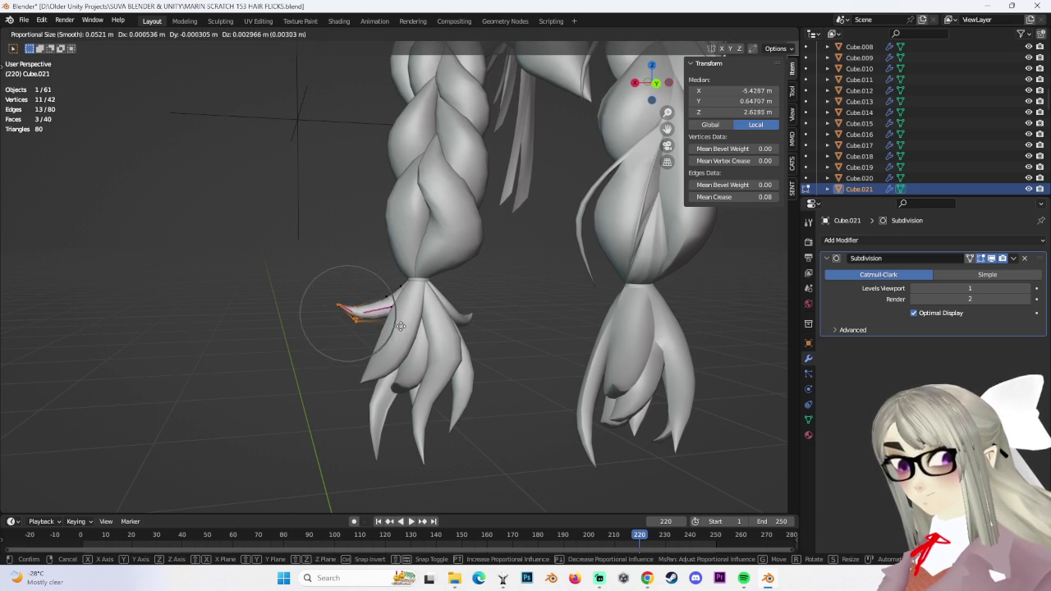
pyautogui.click(406, 351)
pyautogui.moveTo(406, 351); pyautogui.dragTo(482, 307, button='middle')
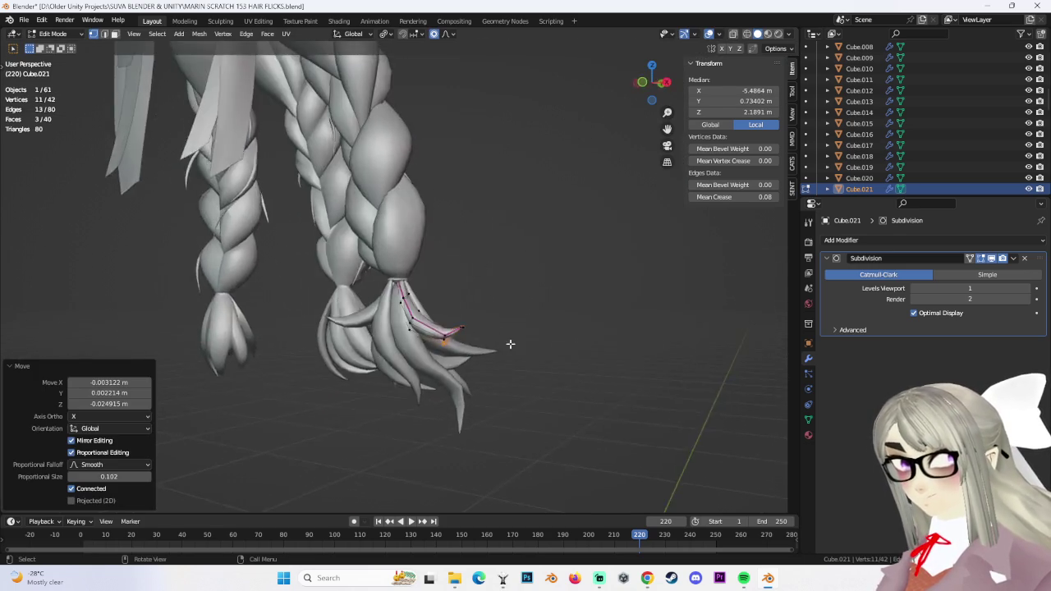
pyautogui.moveTo(556, 336)
pyautogui.mouseDown(button='middle')
pyautogui.moveTo(375, 375)
pyautogui.moveTo(329, 359)
pyautogui.mouseUp(button='middle')
pyautogui.press('g')
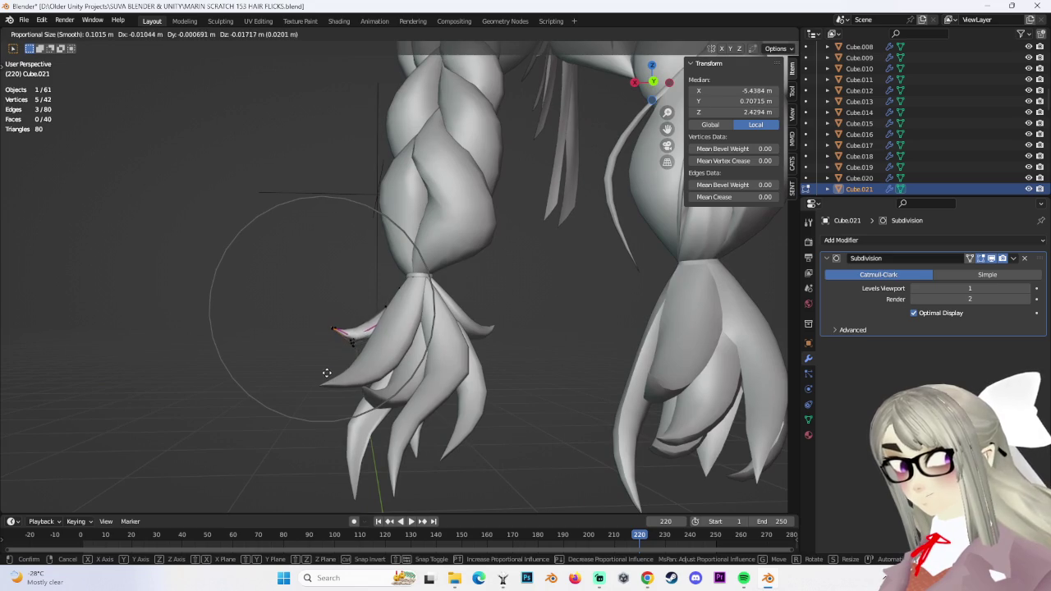
pyautogui.click(326, 372)
# Add a few more tip vertices to the selection and bend the tip further
pyautogui.scroll(2, 307, 338)
pyautogui.moveTo(274, 321); pyautogui.dragTo(327, 362)
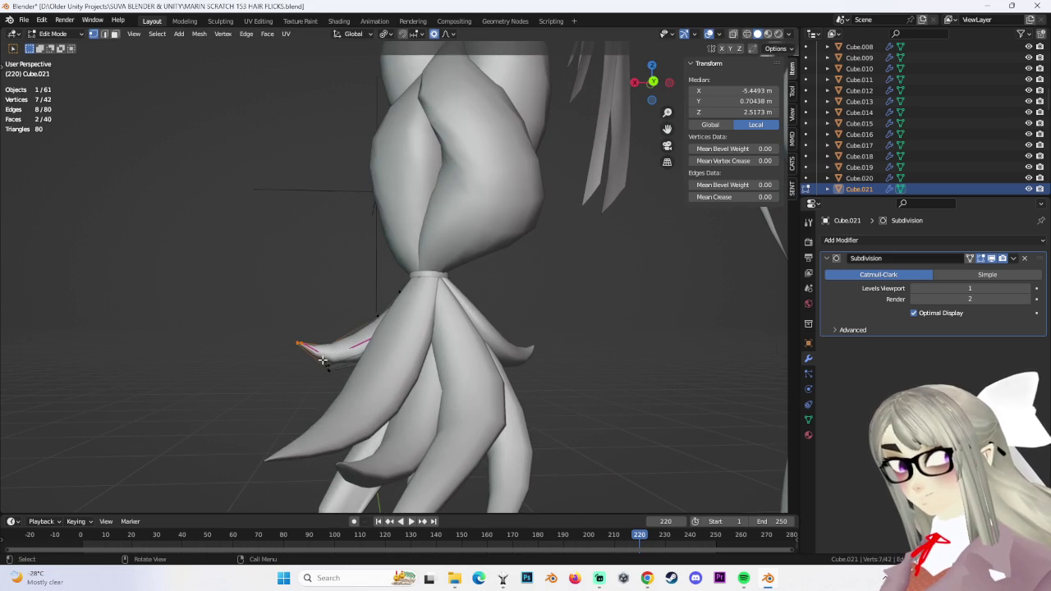
pyautogui.press('g')
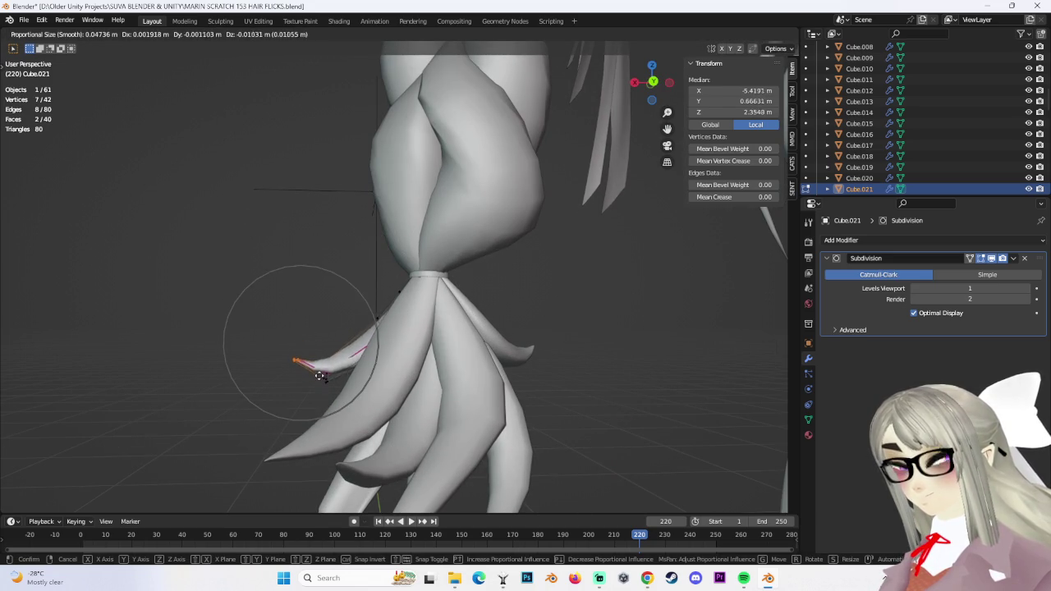
pyautogui.click(320, 376)
pyautogui.moveTo(320, 376)
pyautogui.mouseDown(button='middle')
pyautogui.moveTo(554, 356)
pyautogui.moveTo(539, 310)
pyautogui.mouseUp(button='middle')
pyautogui.scroll(3, 482, 290)
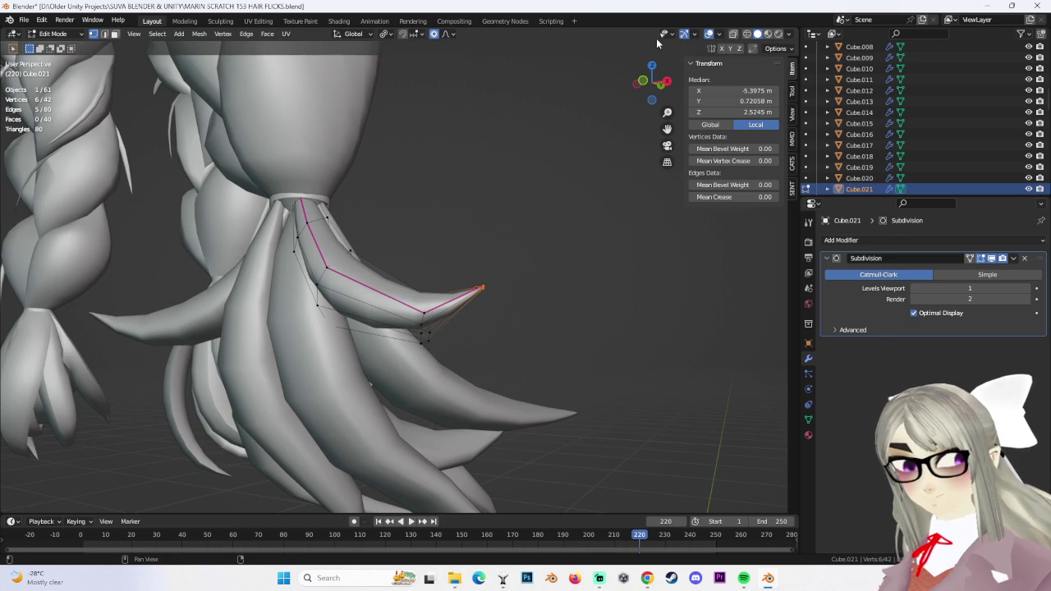
# In wireframe view, pull the strand tip further out and down with two soft-falloff moves
pyautogui.click(746, 33)
pyautogui.press('g')
pyautogui.click(591, 353)
pyautogui.press('g')
pyautogui.click(564, 371)
pyautogui.moveTo(564, 371)
pyautogui.mouseDown(button='middle')
pyautogui.moveTo(476, 342)
pyautogui.moveTo(392, 342)
pyautogui.moveTo(408, 328)
pyautogui.mouseUp(button='middle')
# Move the tip once more, scale the edge ring near the tip, then clear the selection
pyautogui.press('g')
pyautogui.click(408, 328)
pyautogui.keyDown('alt'); pyautogui.click(341, 316); pyautogui.keyUp('alt')
pyautogui.press('s')
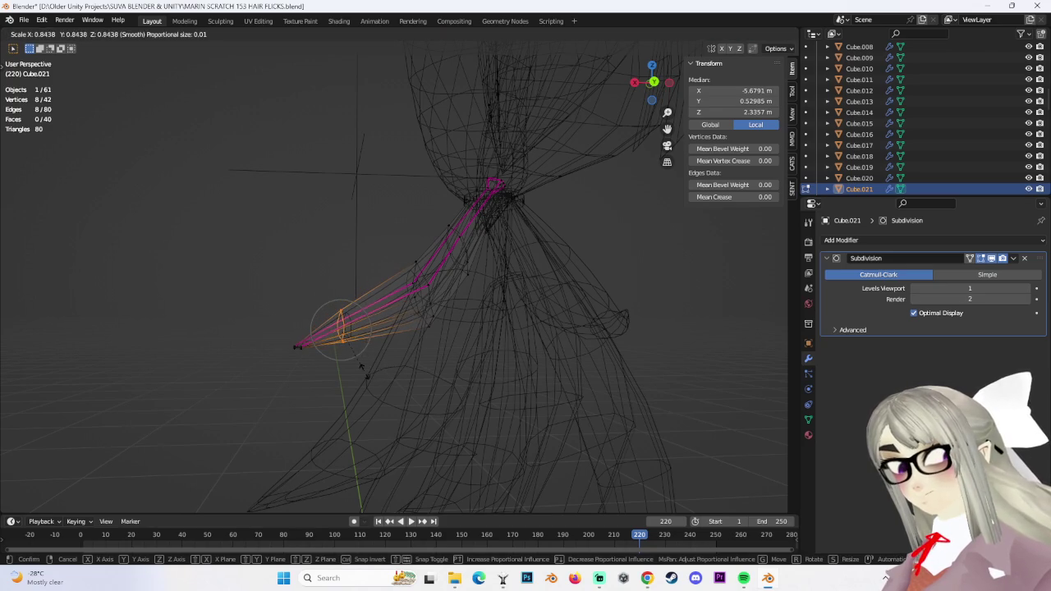
pyautogui.click(361, 368)
pyautogui.click(488, 342)
pyautogui.click(610, 321)
# Select a vertex ring on the strand and raise it, then lower it with proportional moves
pyautogui.moveTo(610, 321)
pyautogui.mouseDown(button='middle')
pyautogui.moveTo(560, 306)
pyautogui.moveTo(551, 353)
pyautogui.moveTo(340, 317)
pyautogui.mouseUp(button='middle')
pyautogui.keyDown('alt'); pyautogui.click(340, 317); pyautogui.keyUp('alt')
pyautogui.press('s')
pyautogui.click(407, 344)
pyautogui.moveTo(277, 233); pyautogui.dragTo(403, 290)
pyautogui.press('g')
pyautogui.click(424, 304)
pyautogui.press('g')
pyautogui.click(415, 232)
pyautogui.press('g')
pyautogui.click(385, 259)
# Undo the lowering and push the strand's lower vertices outward with two moves
pyautogui.hotkey('ctrl', 'z')
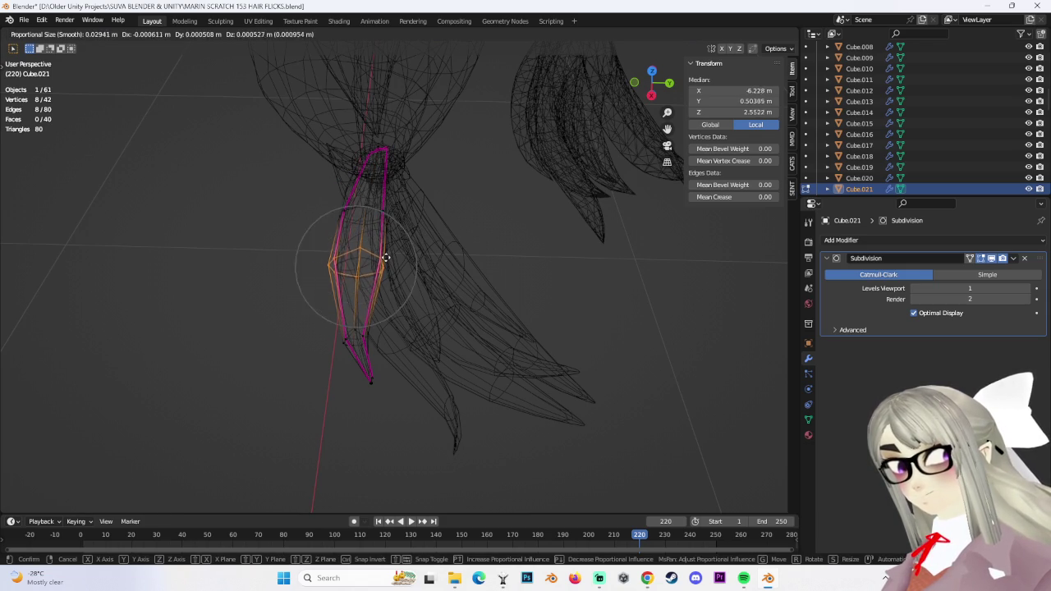
pyautogui.click(351, 261)
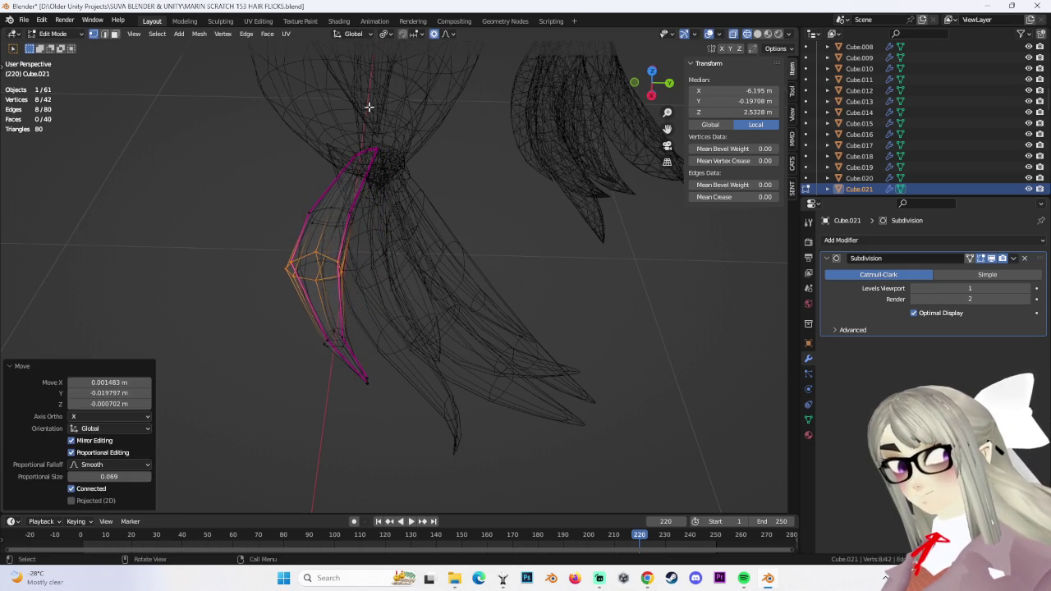
pyautogui.press('g')
pyautogui.click(439, 167)
pyautogui.moveTo(438, 167)
pyautogui.mouseDown(button='middle')
pyautogui.moveTo(431, 222)
pyautogui.moveTo(446, 263)
pyautogui.moveTo(439, 249)
pyautogui.moveTo(522, 280)
pyautogui.mouseUp(button='middle')
# Deselect all vertices, return to Object Mode, and view the hair in Solid shading
pyautogui.hotkey('alt', 'a')
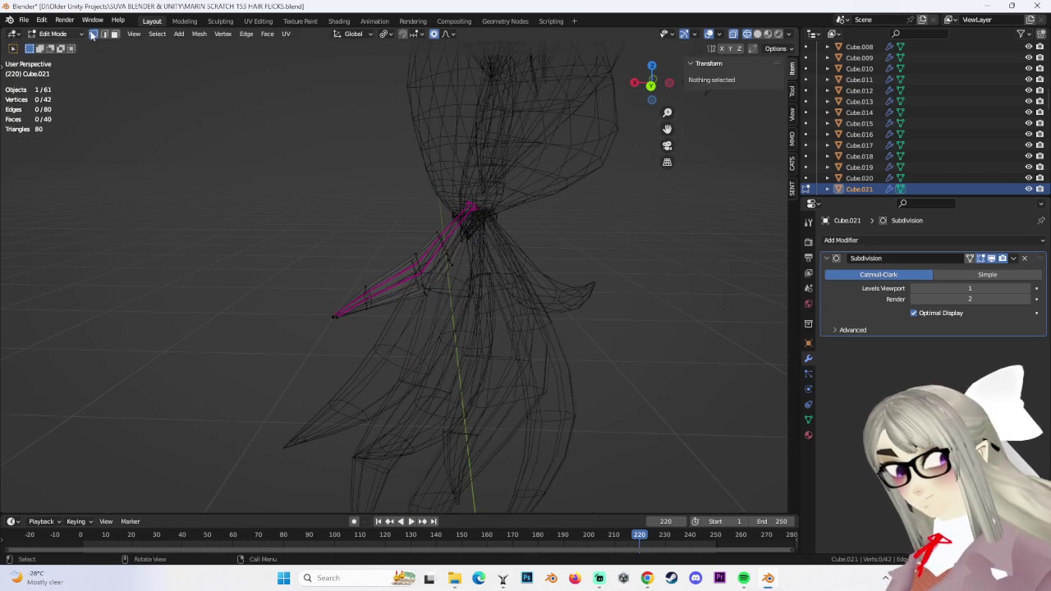
pyautogui.click(70, 48)
pyautogui.moveTo(460, 246); pyautogui.dragTo(568, 299, button='middle')
pyautogui.click(757, 34)
pyautogui.moveTo(509, 345)
pyautogui.mouseDown(button='middle')
pyautogui.moveTo(618, 311)
pyautogui.moveTo(406, 251)
pyautogui.moveTo(438, 236)
pyautogui.moveTo(347, 259)
pyautogui.mouseUp(button='middle')
pyautogui.scroll(3, 406, 256)
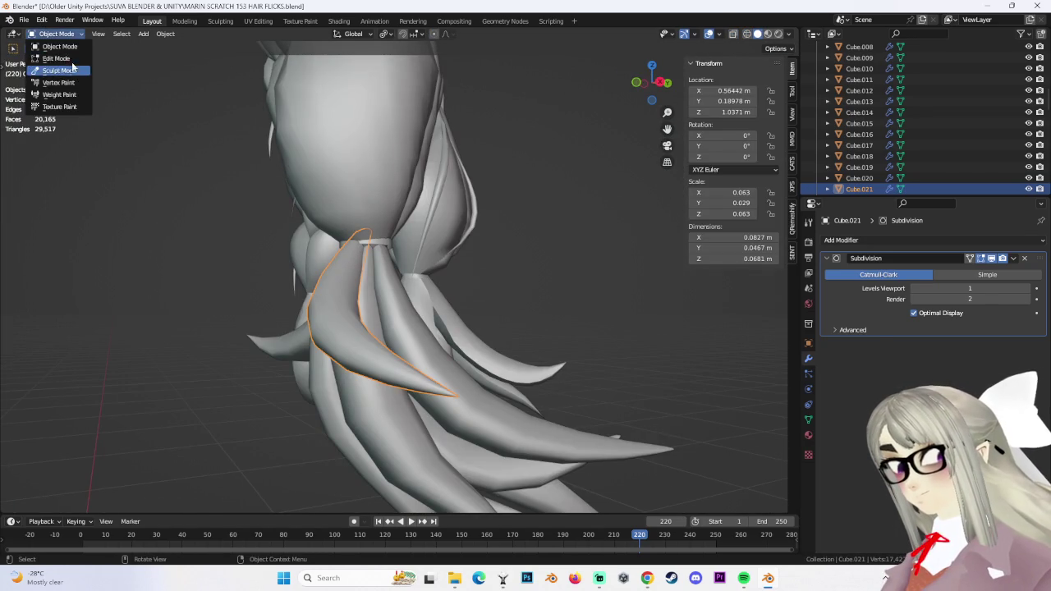
# In Edit Mode with wireframe, box-select the strand's root vertices and move them with smooth falloff
pyautogui.click(56, 58)
pyautogui.moveTo(184, 146)
pyautogui.mouseDown(button='middle')
pyautogui.moveTo(469, 227)
pyautogui.moveTo(290, 161)
pyautogui.mouseUp(button='middle')
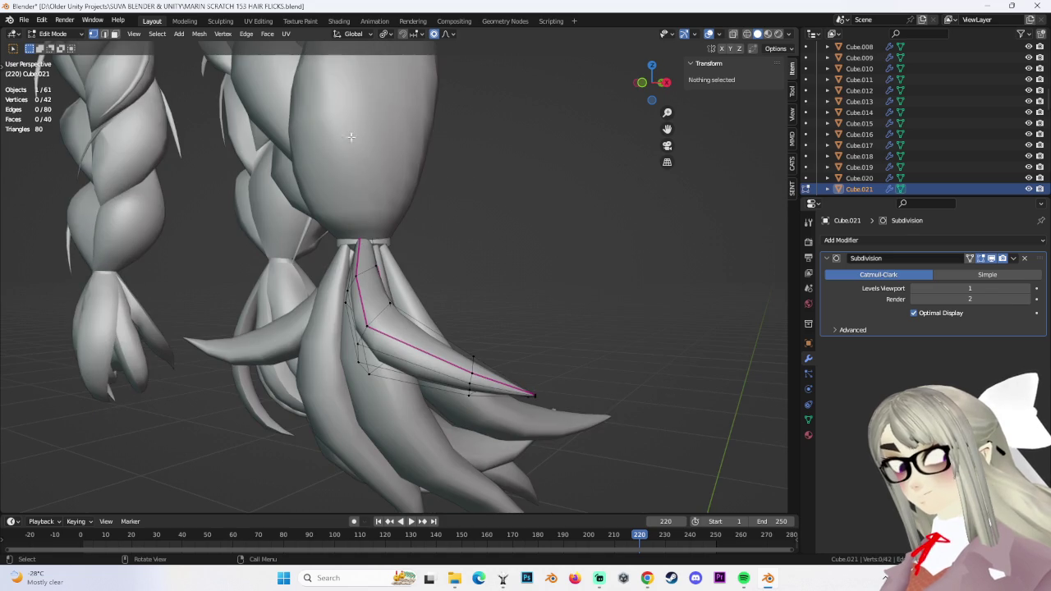
pyautogui.hotkey('shift', 'z')
pyautogui.moveTo(301, 179); pyautogui.dragTo(469, 253)
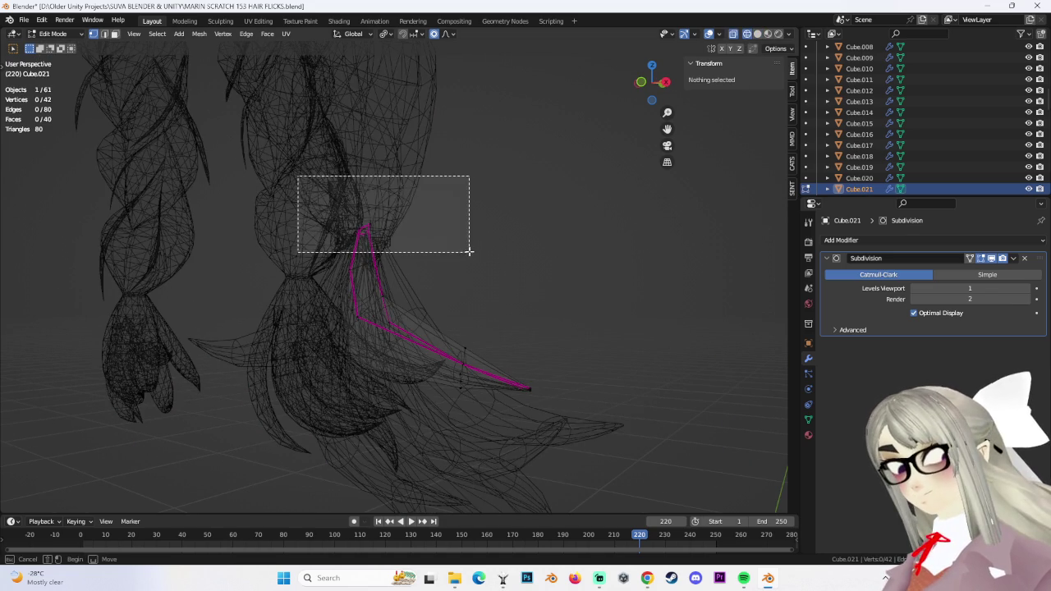
pyautogui.press('g')
pyautogui.click(469, 263)
pyautogui.hotkey('shift', 'z')
# Refine the root vertices with two more smooth moves, then deselect all
pyautogui.moveTo(469, 263)
pyautogui.mouseDown(button='middle')
pyautogui.moveTo(446, 233)
pyautogui.moveTo(463, 228)
pyautogui.moveTo(444, 236)
pyautogui.mouseUp(button='middle')
pyautogui.press('g')
pyautogui.click(439, 237)
pyautogui.press('g')
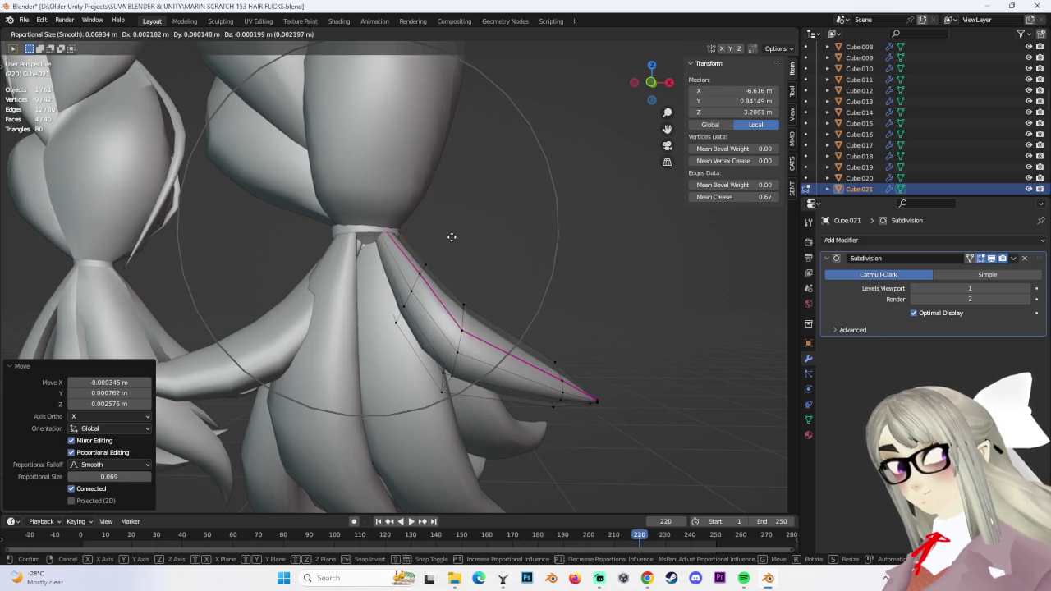
pyautogui.click(451, 237)
pyautogui.moveTo(504, 268); pyautogui.dragTo(524, 313, button='middle')
pyautogui.scroll(3, 524, 312)
pyautogui.hotkey('alt', 'a')
# Select the strand's lower vertex loop and move it to adjust the curve
pyautogui.scroll(-4, 626, 221)
pyautogui.moveTo(627, 221)
pyautogui.mouseDown(button='middle')
pyautogui.moveTo(669, 266)
pyautogui.moveTo(607, 277)
pyautogui.mouseUp(button='middle')
pyautogui.moveTo(512, 265); pyautogui.dragTo(460, 261, button='middle')
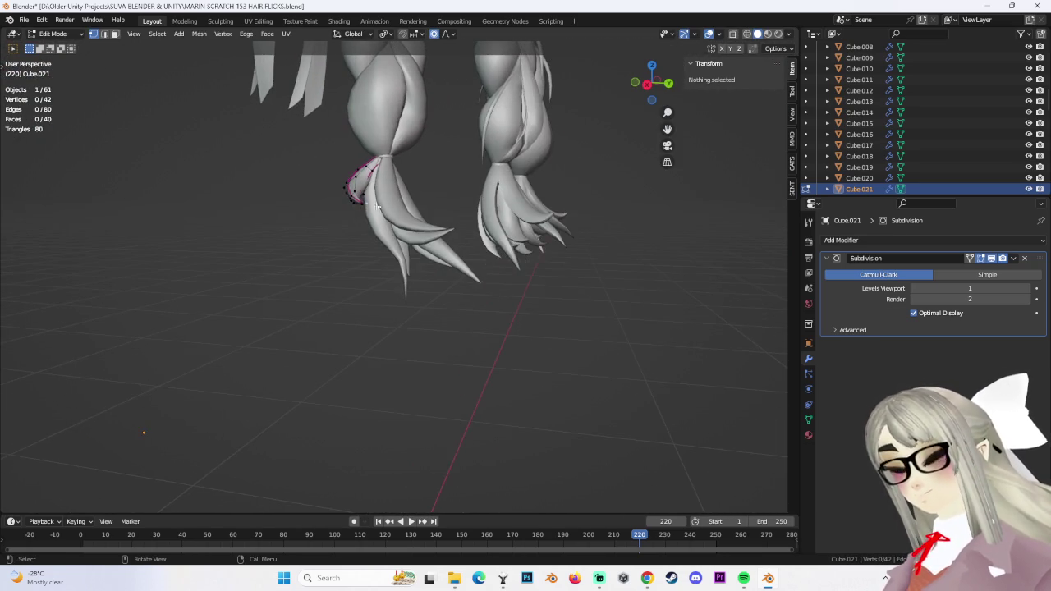
pyautogui.keyDown('alt'); pyautogui.click(361, 185); pyautogui.keyUp('alt')
pyautogui.press('g')
pyautogui.click(410, 256)
# Pull the strand's selected vertices closer to the braid tail with two falloff moves
pyautogui.scroll(2, 386, 239)
pyautogui.moveTo(386, 238); pyautogui.dragTo(349, 215, button='middle')
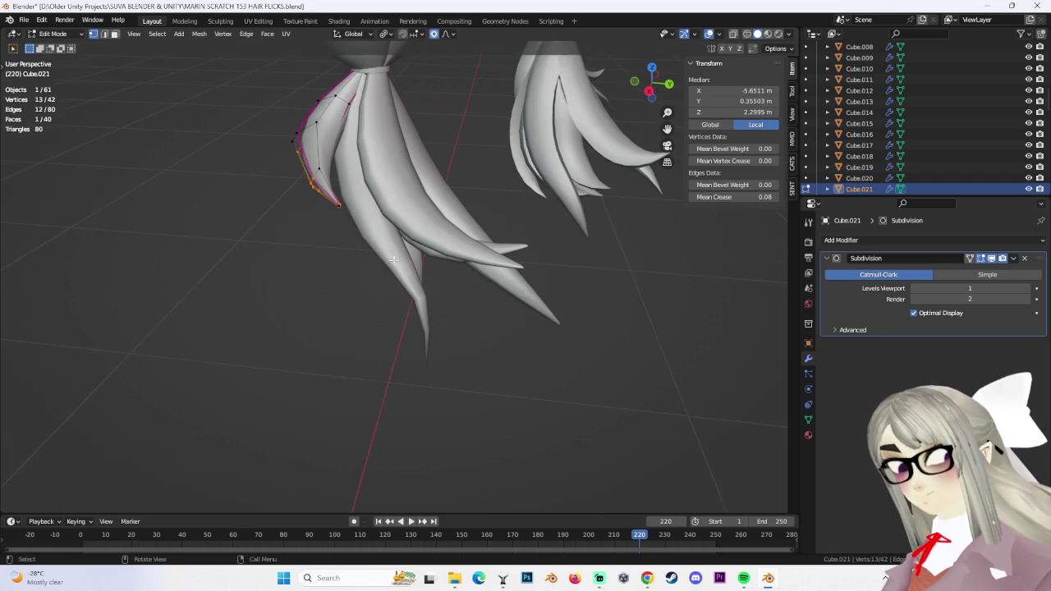
pyautogui.moveTo(317, 169); pyautogui.dragTo(331, 147, button='middle')
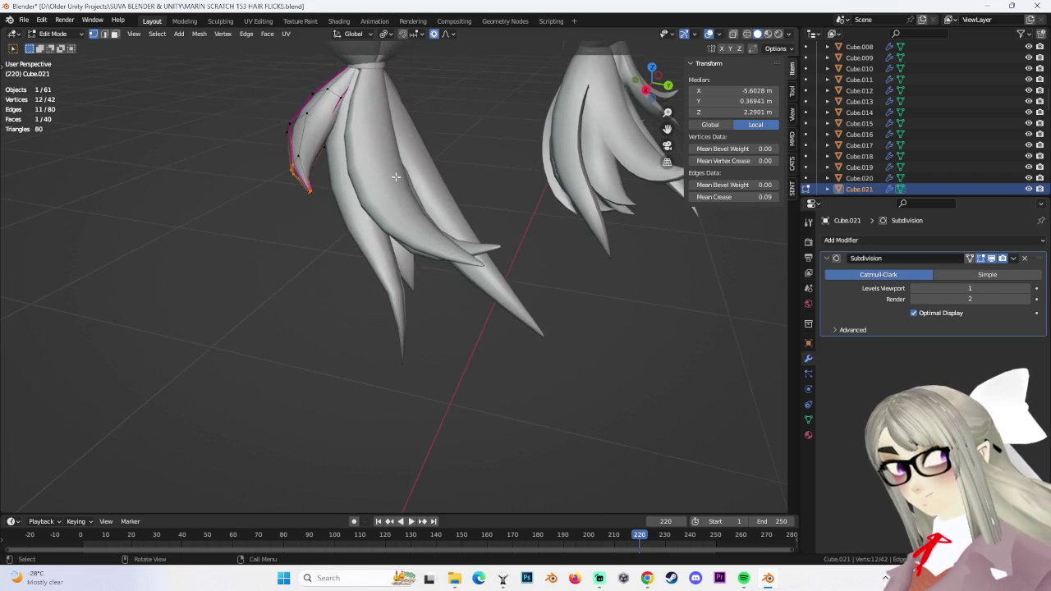
pyautogui.moveTo(391, 177); pyautogui.dragTo(430, 169, button='middle')
pyautogui.moveTo(366, 213); pyautogui.dragTo(362, 188, button='middle')
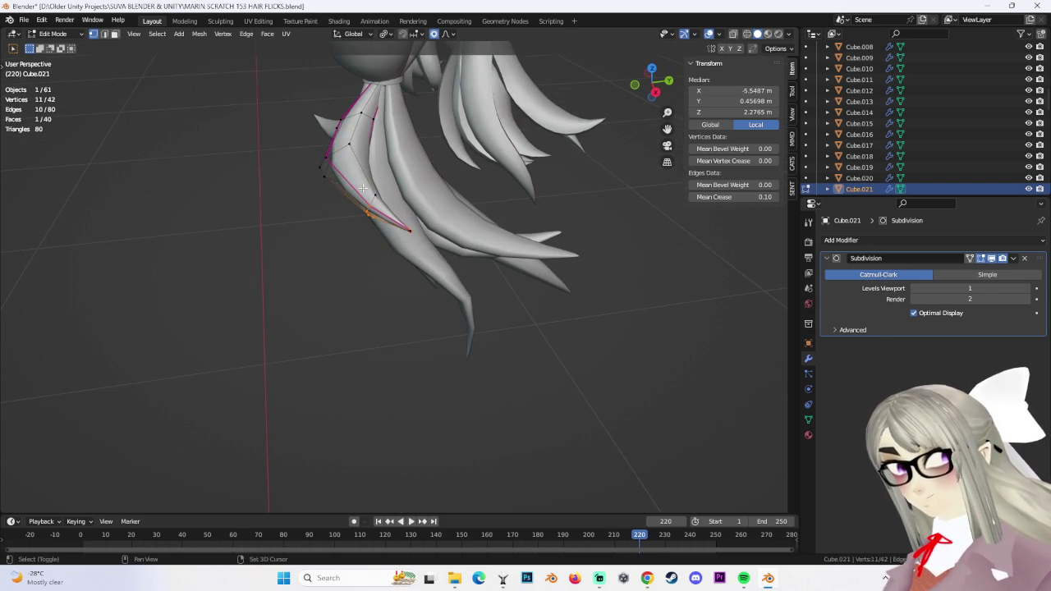
pyautogui.moveTo(468, 261)
pyautogui.mouseDown(button='middle')
pyautogui.moveTo(462, 288)
pyautogui.moveTo(434, 265)
pyautogui.mouseUp(button='middle')
pyautogui.press('g')
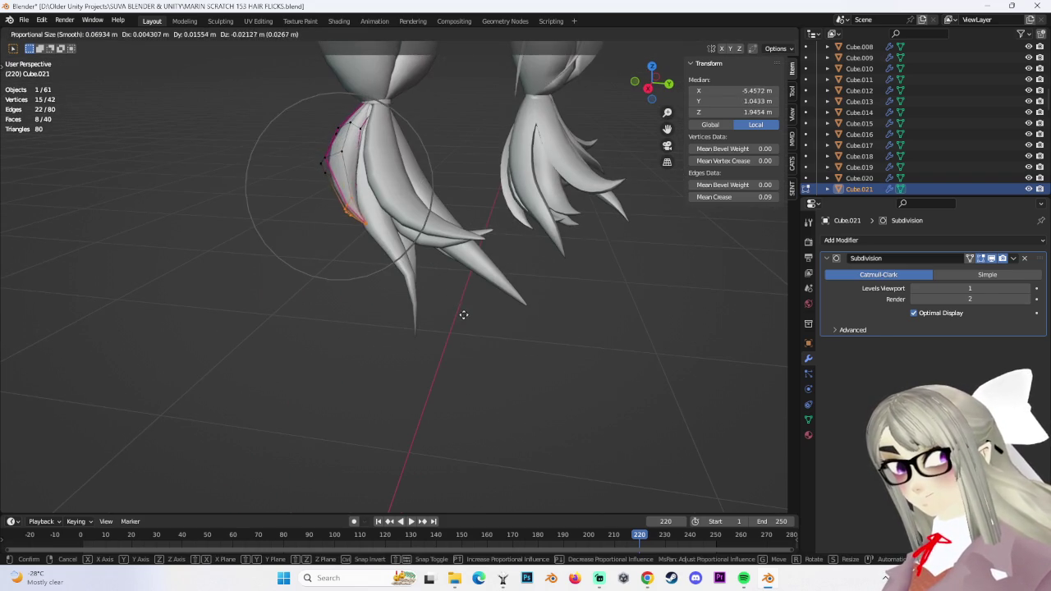
pyautogui.click(496, 298)
pyautogui.moveTo(496, 298)
pyautogui.mouseDown(button='middle')
pyautogui.moveTo(483, 298)
pyautogui.moveTo(501, 299)
pyautogui.mouseUp(button='middle')
pyautogui.press('g')
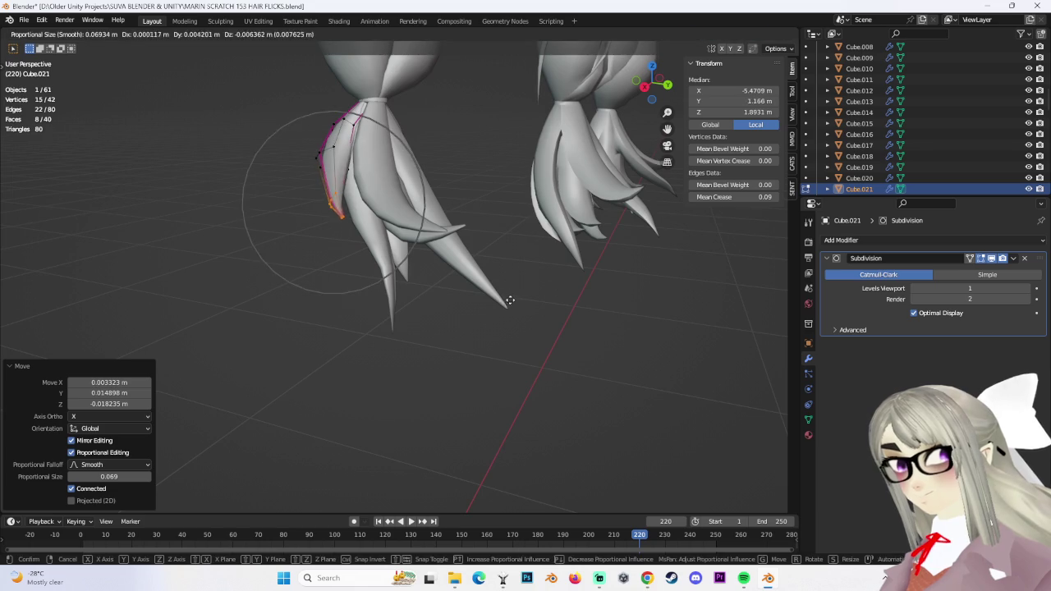
pyautogui.click(568, 314)
pyautogui.click(582, 324)
# Undo back to the selection and nudge the upper curve with a 0.069 falloff move
pyautogui.moveTo(581, 324)
pyautogui.mouseDown(button='middle')
pyautogui.moveTo(542, 300)
pyautogui.moveTo(427, 167)
pyautogui.moveTo(379, 157)
pyautogui.moveTo(505, 218)
pyautogui.moveTo(495, 244)
pyautogui.moveTo(471, 235)
pyautogui.moveTo(473, 208)
pyautogui.mouseUp(button='middle')
pyautogui.hotkey('ctrl', 'z')
pyautogui.press('g')
pyautogui.click(428, 167)
pyautogui.click(377, 160)
pyautogui.click(495, 244)
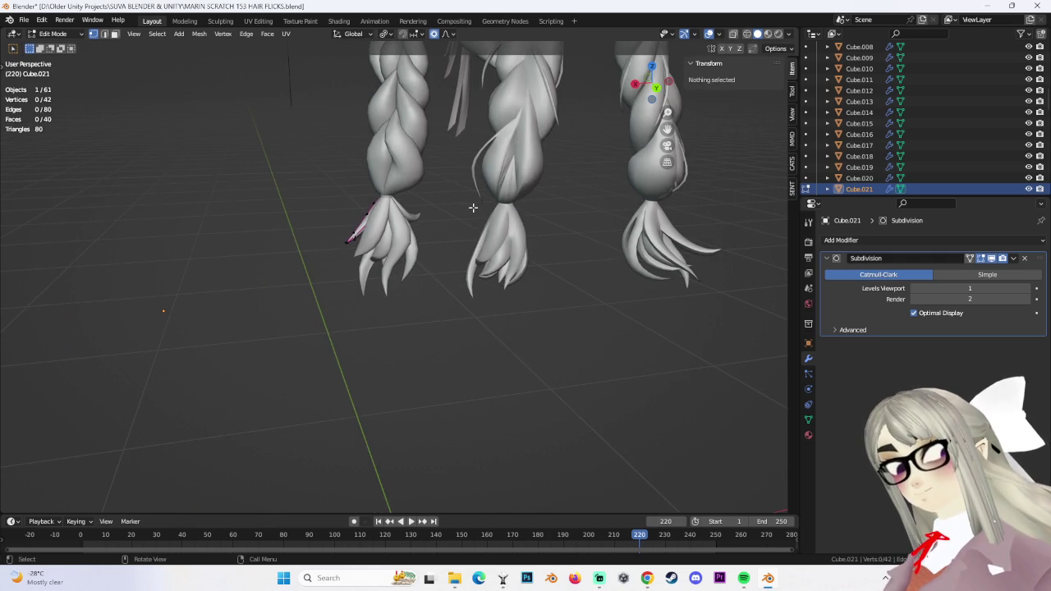
pyautogui.moveTo(238, 298); pyautogui.dragTo(445, 299, button='middle')
pyautogui.moveTo(392, 228)
pyautogui.mouseDown(button='middle')
pyautogui.moveTo(472, 248)
pyautogui.moveTo(369, 235)
pyautogui.moveTo(451, 238)
pyautogui.mouseUp(button='middle')
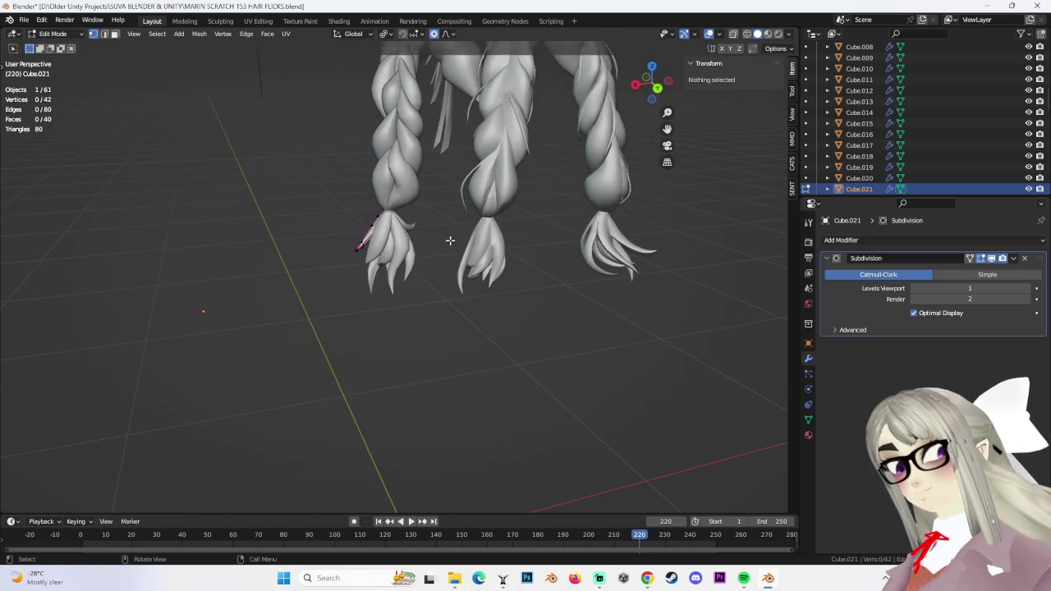
# Save the project as MARIN SCRATCH 154 HAIR FLICKS.blend, bumping the version from 153
pyautogui.click(24, 18)
pyautogui.click(62, 104)
pyautogui.click(278, 442)
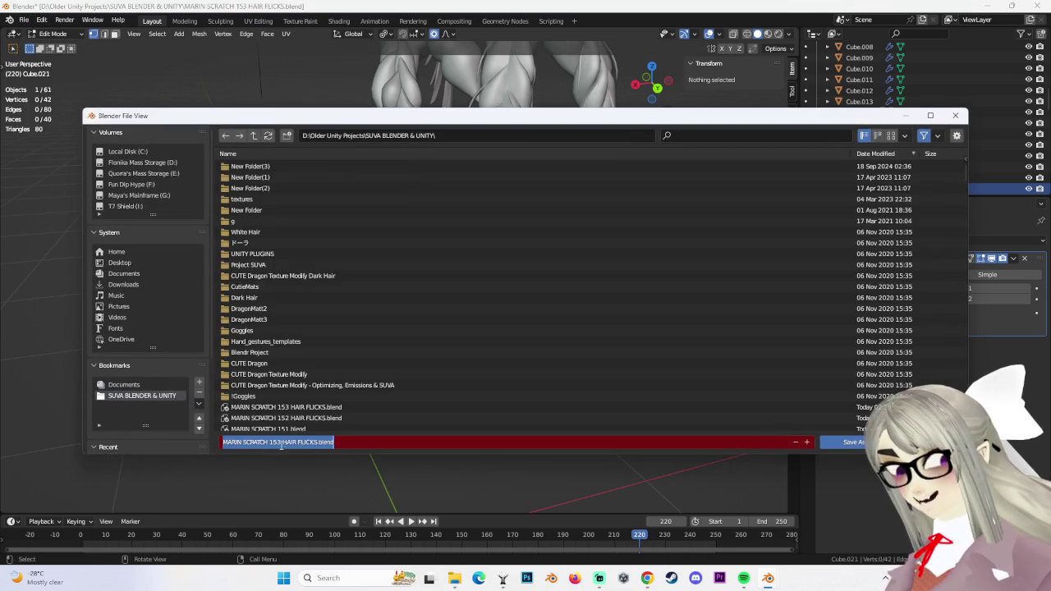
pyautogui.click(280, 441)
pyautogui.press('BackSpace')
pyautogui.write('4')
pyautogui.click(845, 442)
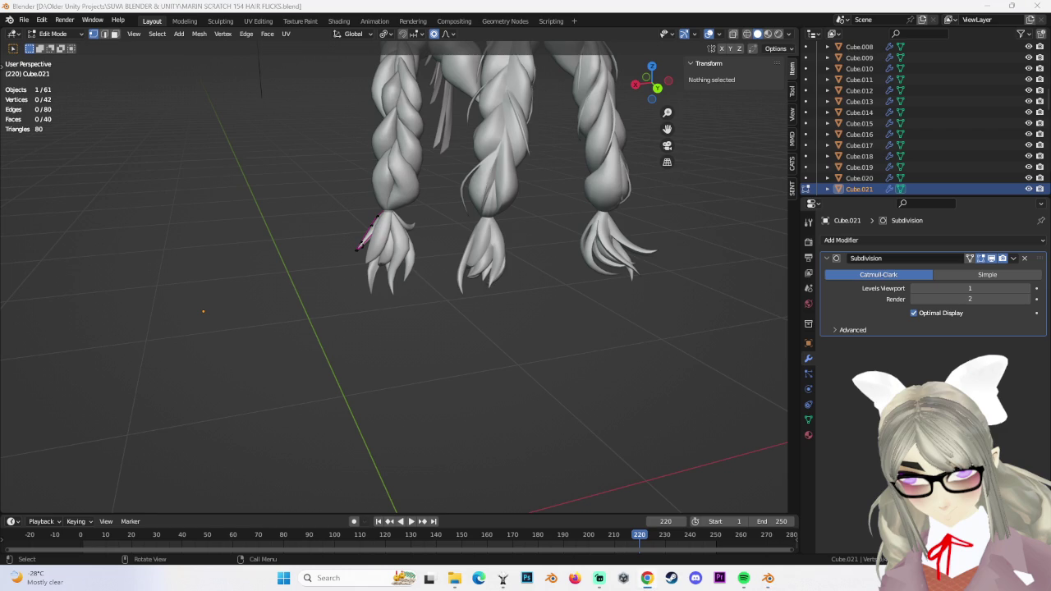
# Zoom in on the braids and switch back to Object Mode
pyautogui.moveTo(472, 361)
pyautogui.mouseDown(button='middle')
pyautogui.moveTo(505, 331)
pyautogui.moveTo(484, 301)
pyautogui.moveTo(511, 240)
pyautogui.moveTo(530, 312)
pyautogui.moveTo(500, 230)
pyautogui.mouseUp(button='middle')
pyautogui.scroll(3, 511, 240)
pyautogui.scroll(3, 500, 230)
pyautogui.scroll(2, 452, 291)
pyautogui.moveTo(452, 291); pyautogui.dragTo(435, 283, button='middle')
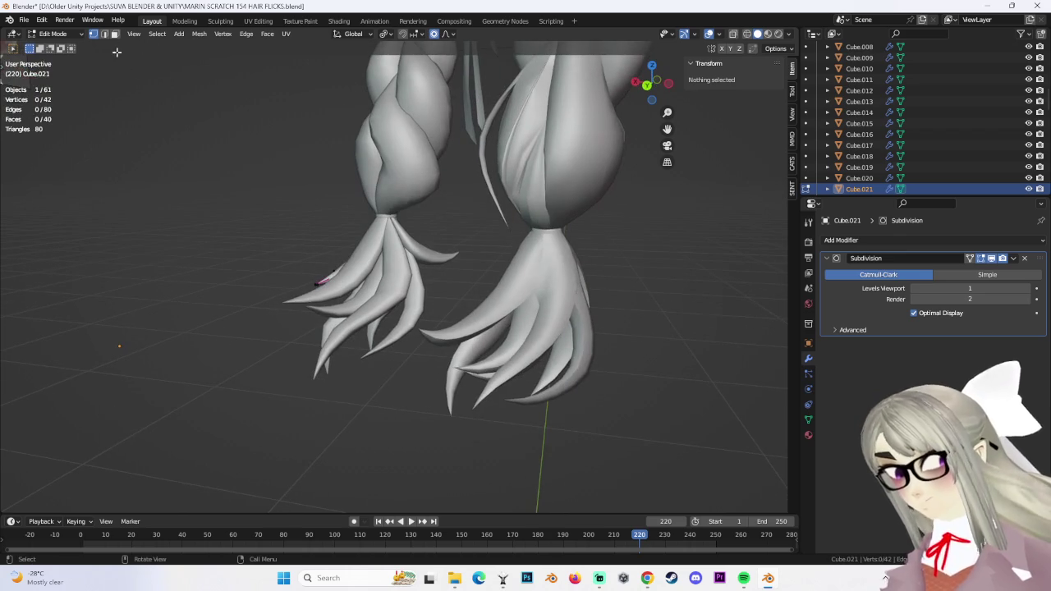
pyautogui.click(59, 46)
# Click through the braid strands until the thin strand Cube.018 on the left tail is selected
pyautogui.click(353, 296)
pyautogui.moveTo(353, 296)
pyautogui.mouseDown(button='middle')
pyautogui.moveTo(425, 266)
pyautogui.moveTo(454, 276)
pyautogui.moveTo(330, 287)
pyautogui.moveTo(251, 279)
pyautogui.mouseUp(button='middle')
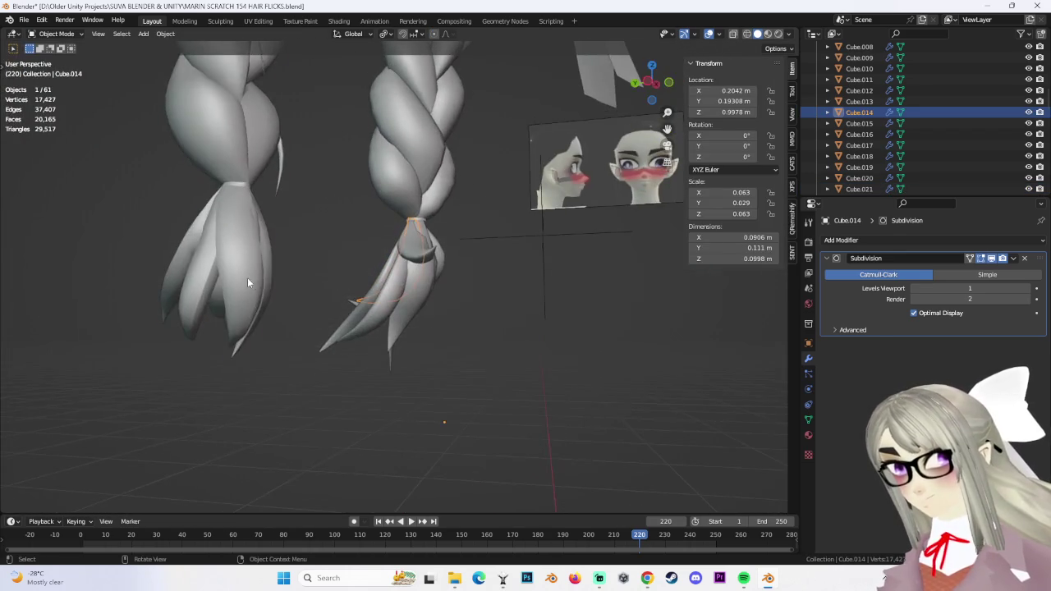
pyautogui.click(251, 278)
pyautogui.moveTo(411, 303)
pyautogui.mouseDown(button='middle')
pyautogui.moveTo(393, 286)
pyautogui.moveTo(433, 319)
pyautogui.mouseUp(button='middle')
pyautogui.click(401, 251)
pyautogui.moveTo(401, 251)
pyautogui.mouseDown(button='middle')
pyautogui.moveTo(496, 269)
pyautogui.moveTo(629, 257)
pyautogui.moveTo(425, 286)
pyautogui.moveTo(538, 298)
pyautogui.moveTo(404, 277)
pyautogui.moveTo(449, 300)
pyautogui.moveTo(376, 293)
pyautogui.moveTo(457, 287)
pyautogui.mouseUp(button='middle')
pyautogui.click(404, 278)
pyautogui.click(404, 278)
pyautogui.click(436, 290)
pyautogui.click(372, 296)
pyautogui.click(373, 296)
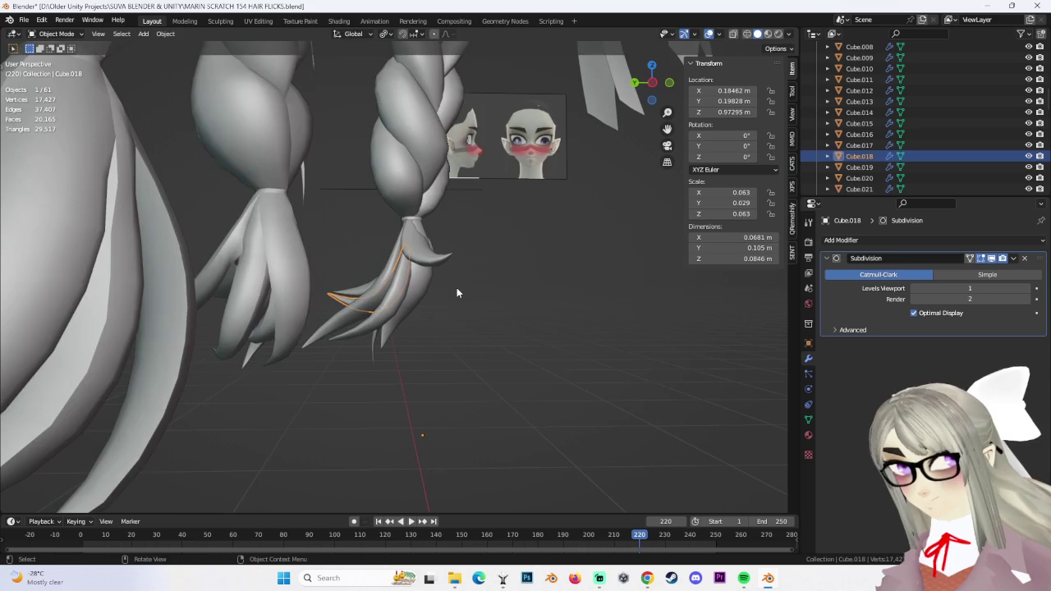
# Duplicate the strand and select all of the copy's vertices in Edit Mode
pyautogui.hotkey('shift', 'd')
pyautogui.click(609, 306)
pyautogui.moveTo(609, 306); pyautogui.dragTo(574, 287, button='middle')
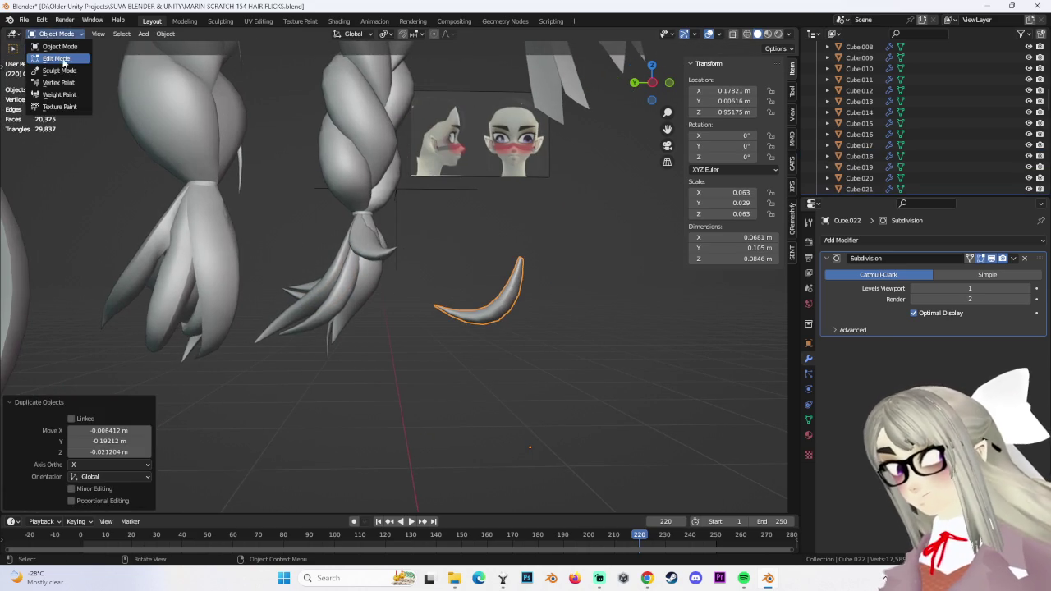
pyautogui.click(63, 62)
pyautogui.hotkey('ctrl', 'l')
pyautogui.press('s')
pyautogui.click(581, 293)
pyautogui.hotkey('ctrl', 'z')
# With X-ray on, rotate and stretch the copy, then scale its lower tip
pyautogui.click(734, 35)
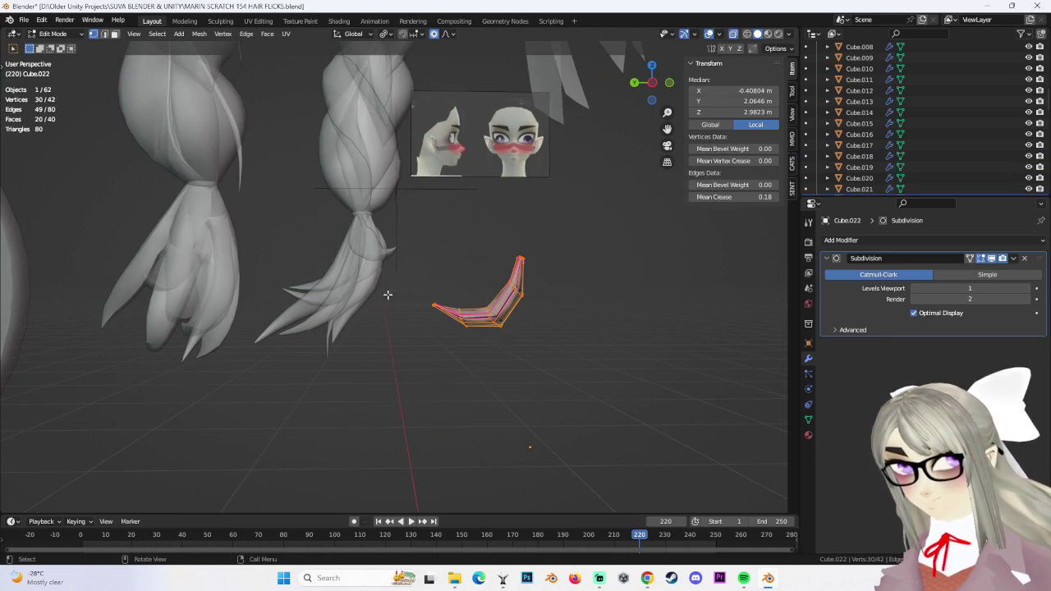
pyautogui.press('r')
pyautogui.click(584, 249)
pyautogui.press('s')
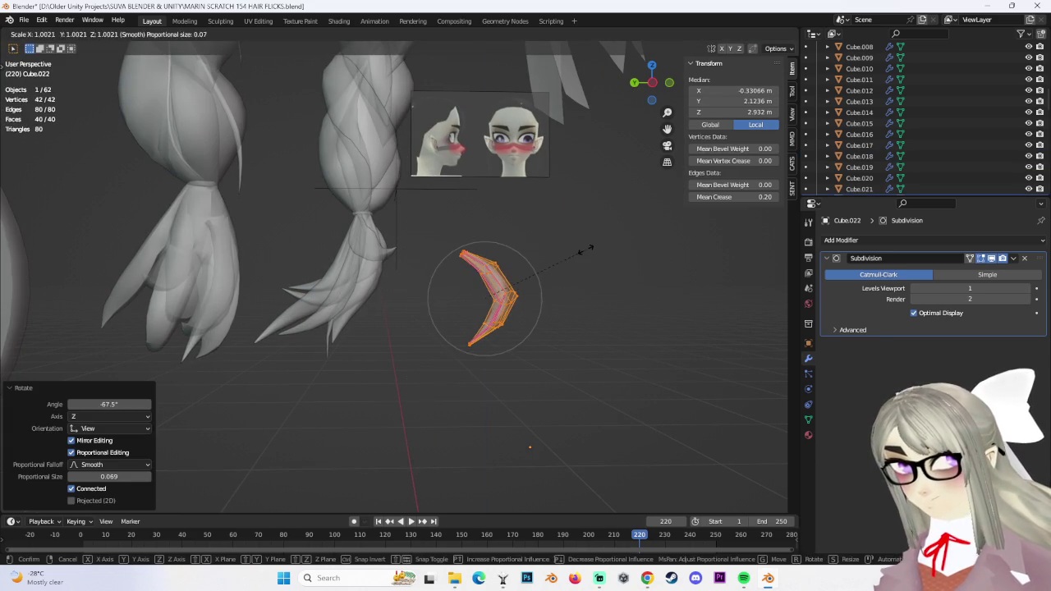
pyautogui.click(675, 261)
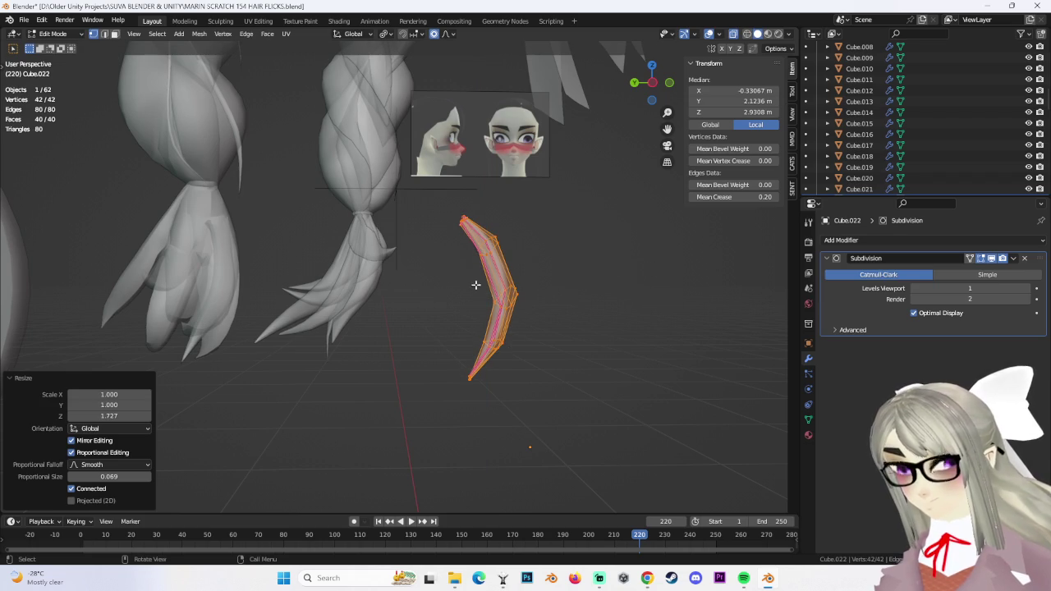
pyautogui.moveTo(431, 341); pyautogui.dragTo(488, 416)
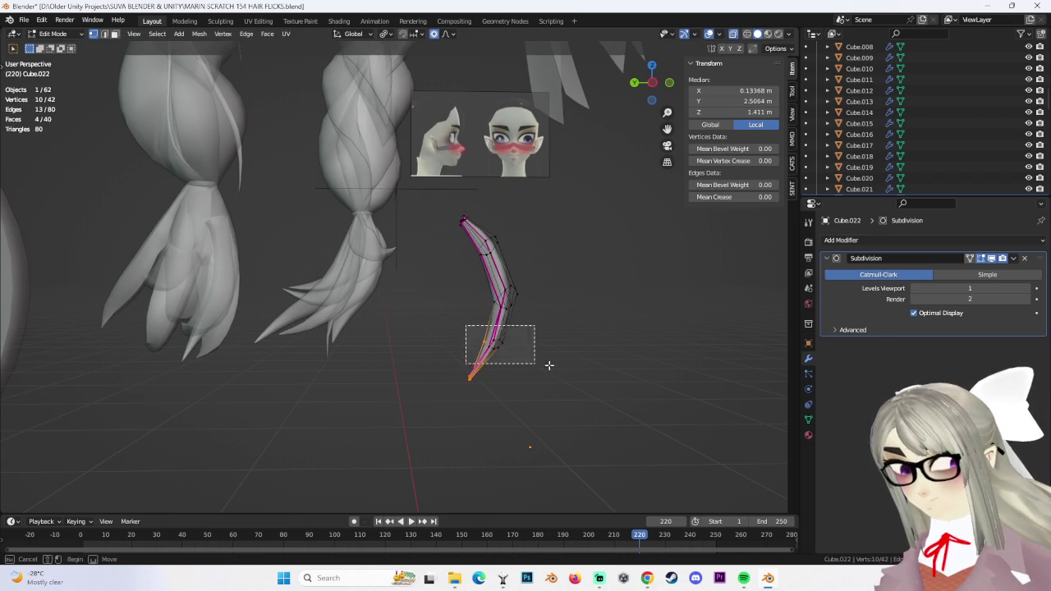
pyautogui.press('s')
pyautogui.click(579, 365)
# Move the whole copy onto the braid tail and shrink it slightly
pyautogui.moveTo(445, 187); pyautogui.dragTo(624, 475)
pyautogui.moveTo(625, 475)
pyautogui.mouseDown(button='middle')
pyautogui.moveTo(499, 410)
pyautogui.moveTo(648, 115)
pyautogui.mouseUp(button='middle')
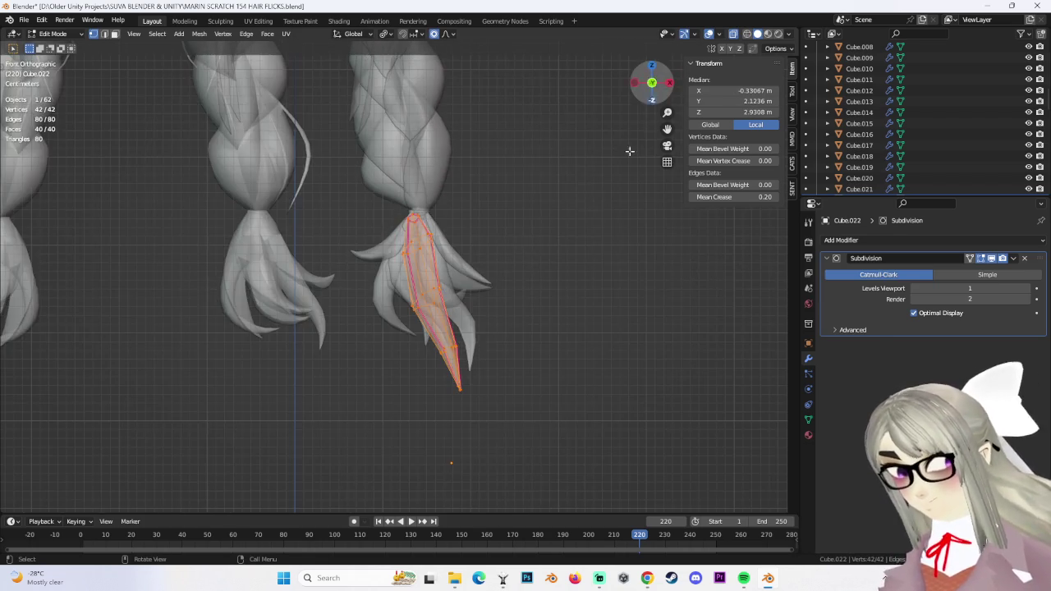
pyautogui.moveTo(435, 263); pyautogui.dragTo(556, 253, button='middle')
pyautogui.press('g')
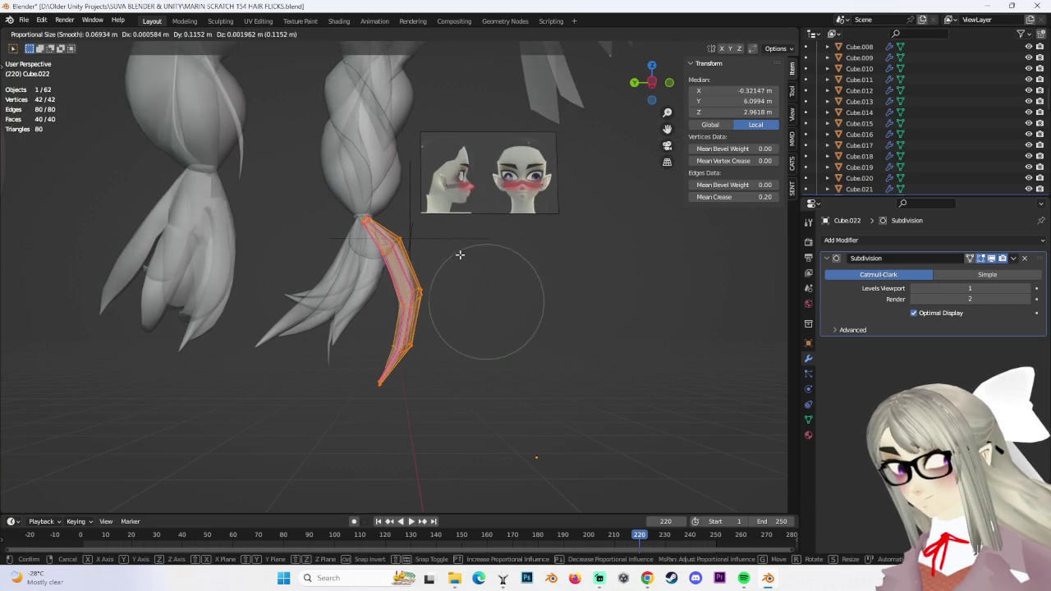
pyautogui.click(471, 274)
pyautogui.moveTo(471, 274)
pyautogui.mouseDown(button='middle')
pyautogui.moveTo(476, 291)
pyautogui.moveTo(547, 235)
pyautogui.moveTo(529, 232)
pyautogui.moveTo(535, 280)
pyautogui.mouseUp(button='middle')
pyautogui.press('s')
pyautogui.click(494, 292)
pyautogui.press('g')
pyautogui.click(529, 233)
pyautogui.click(653, 93)
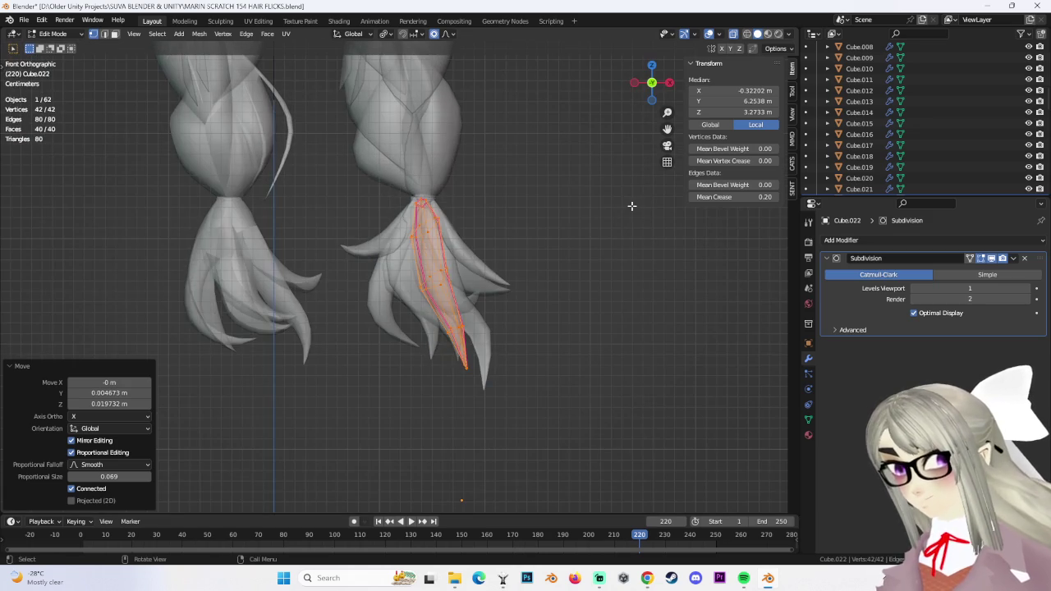
# Tilt the strand 13°, move it with falloff onto the tail, and rescale its tip
pyautogui.press('r')
pyautogui.click(585, 270)
pyautogui.press('g')
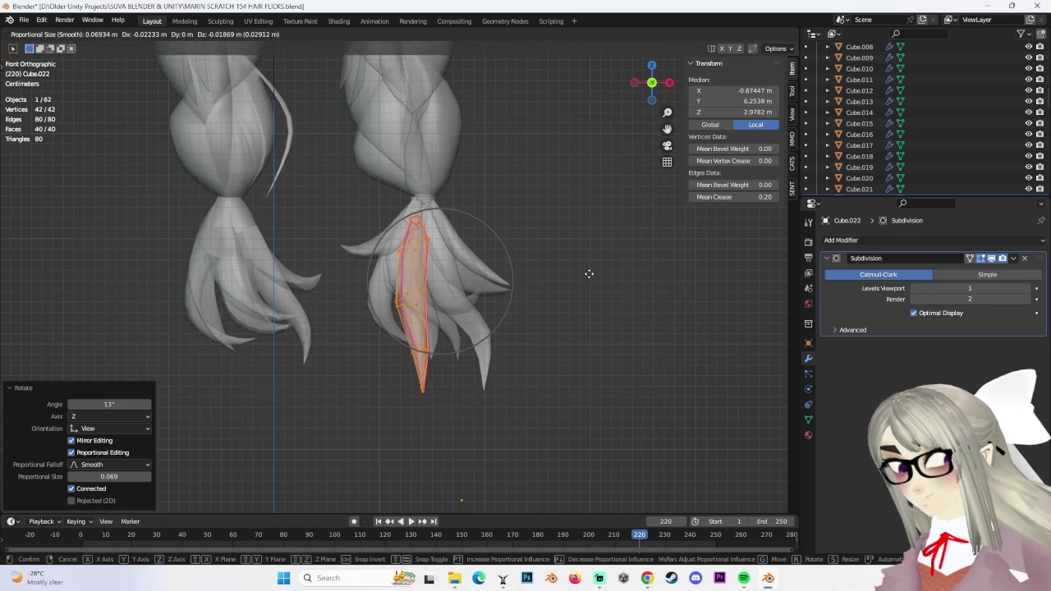
pyautogui.click(588, 274)
pyautogui.moveTo(488, 421); pyautogui.dragTo(477, 376)
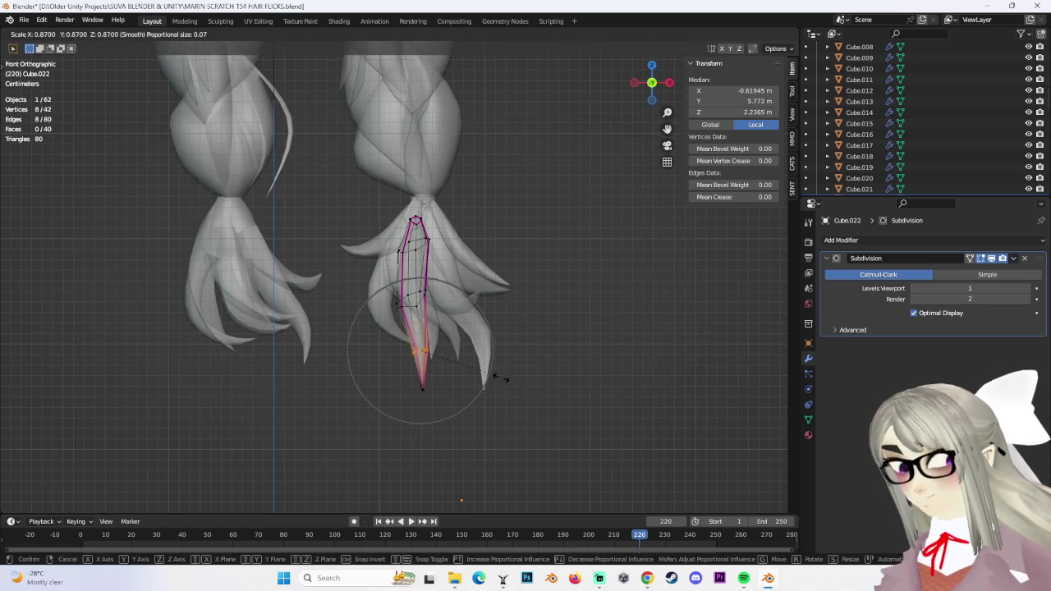
pyautogui.press('Escape')
pyautogui.click(533, 329)
pyautogui.moveTo(533, 330)
pyautogui.mouseDown(button='middle')
pyautogui.moveTo(480, 243)
pyautogui.moveTo(652, 178)
pyautogui.mouseUp(button='middle')
pyautogui.press('s')
pyautogui.click(468, 240)
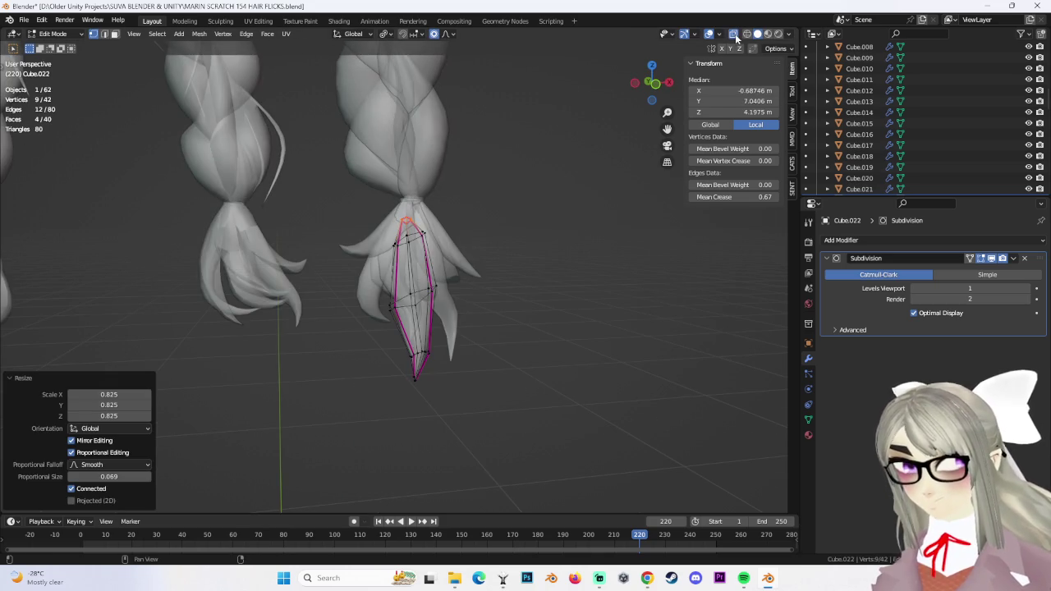
# With X-ray off, nudge the selected vertices up along Z and sideways along X
pyautogui.click(734, 33)
pyautogui.press('g')
pyautogui.press('z')
pyautogui.click(509, 209)
pyautogui.moveTo(509, 209); pyautogui.dragTo(520, 205, button='middle')
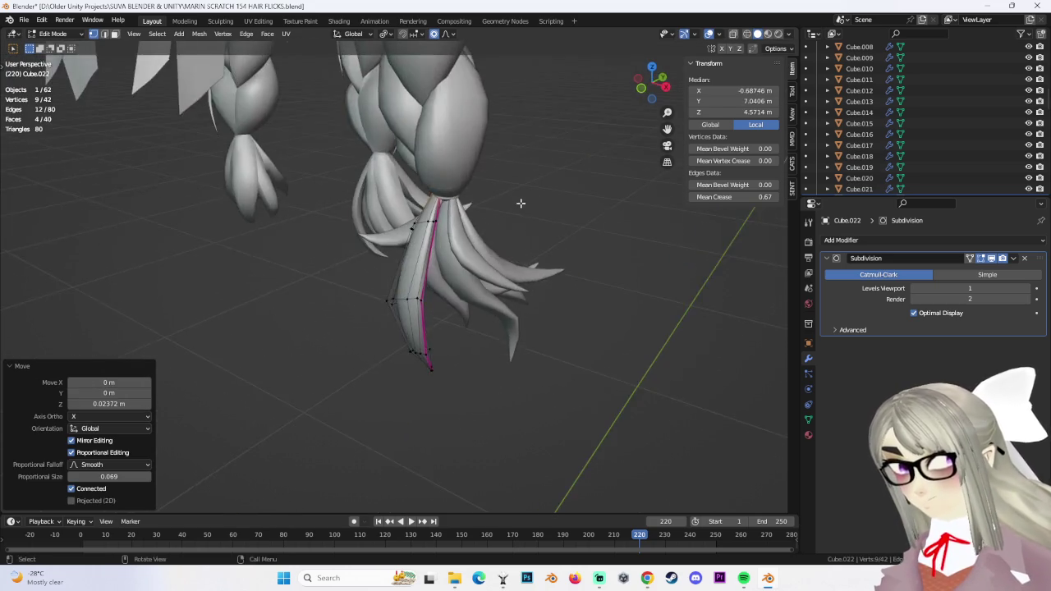
pyautogui.scroll(3, 445, 279)
pyautogui.scroll(2, 467, 211)
pyautogui.scroll(2, 468, 225)
pyautogui.press('g')
pyautogui.press('x')
pyautogui.click(506, 231)
# Refine the selected vertices' position with further smooth-falloff moves
pyautogui.scroll(4, 481, 230)
pyautogui.press('r')
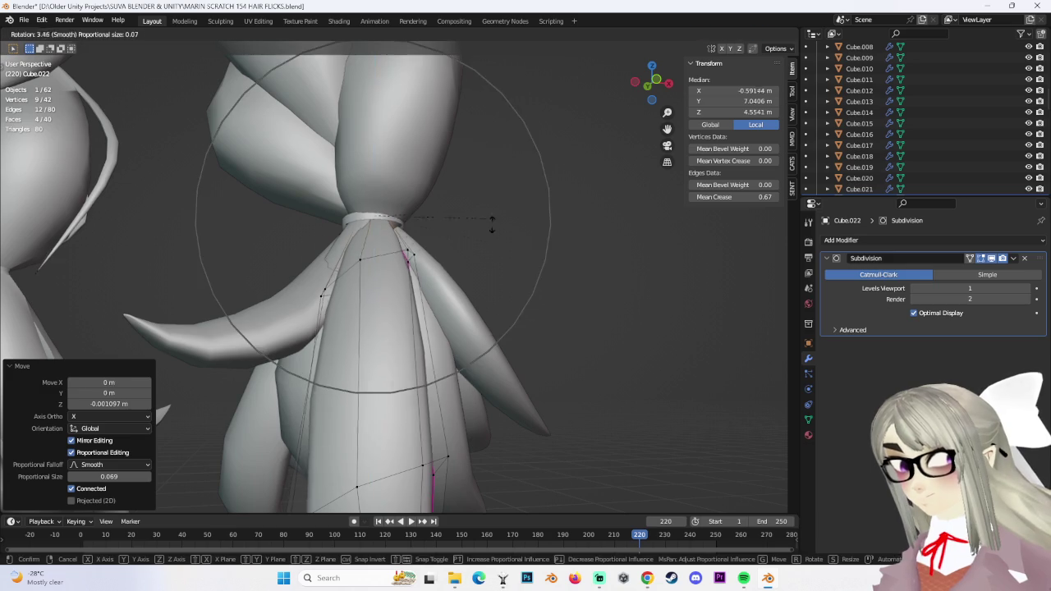
pyautogui.press('Escape')
pyautogui.press('g')
pyautogui.click(506, 239)
pyautogui.moveTo(507, 239)
pyautogui.mouseDown(button='middle')
pyautogui.moveTo(471, 210)
pyautogui.moveTo(435, 280)
pyautogui.moveTo(492, 288)
pyautogui.mouseUp(button='middle')
pyautogui.press('g')
pyautogui.click(514, 229)
# Shift the strand's top edge loop along X and rotate it 22.5° under the tie
pyautogui.keyDown('alt'); pyautogui.click(551, 303); pyautogui.keyUp('alt')
pyautogui.moveTo(551, 303)
pyautogui.mouseDown(button='middle')
pyautogui.moveTo(509, 360)
pyautogui.moveTo(518, 357)
pyautogui.mouseUp(button='middle')
pyautogui.press('g')
pyautogui.press('x')
pyautogui.click(515, 357)
pyautogui.moveTo(506, 319)
pyautogui.mouseDown(button='middle')
pyautogui.moveTo(525, 282)
pyautogui.moveTo(455, 289)
pyautogui.mouseUp(button='middle')
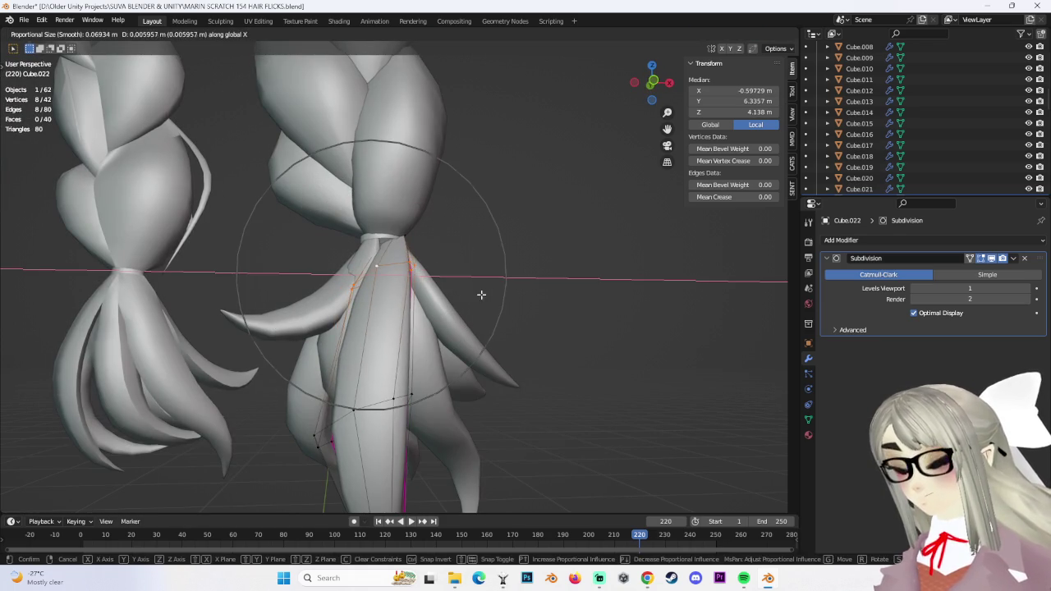
pyautogui.click(493, 295)
pyautogui.moveTo(526, 301)
pyautogui.mouseDown(button='middle')
pyautogui.moveTo(534, 312)
pyautogui.moveTo(528, 166)
pyautogui.mouseUp(button='middle')
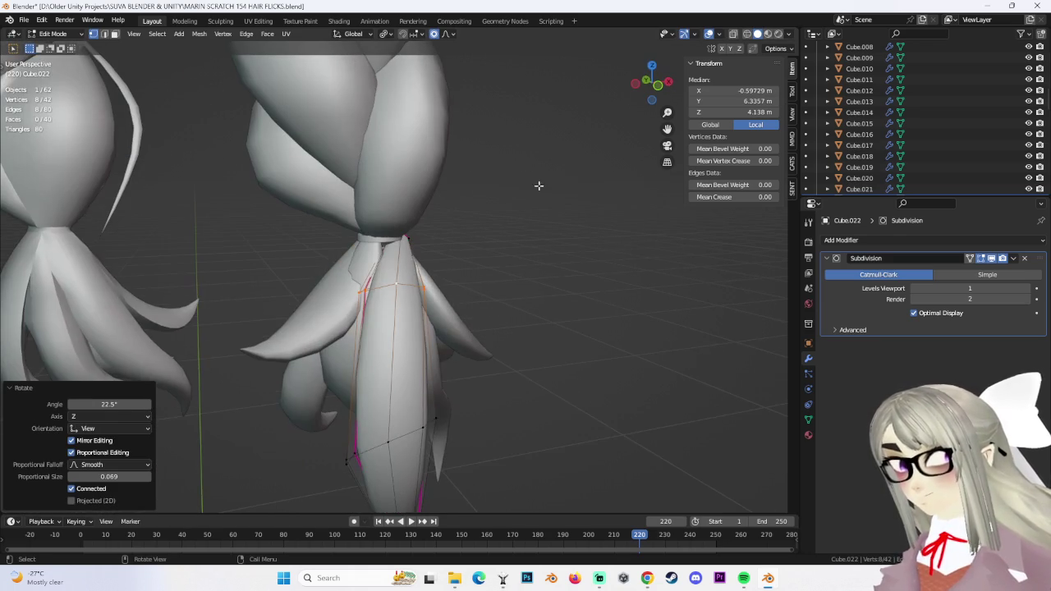
pyautogui.click(747, 35)
# Move the strand's top vertices into place under the braid's tie
pyautogui.moveTo(305, 200); pyautogui.dragTo(481, 251)
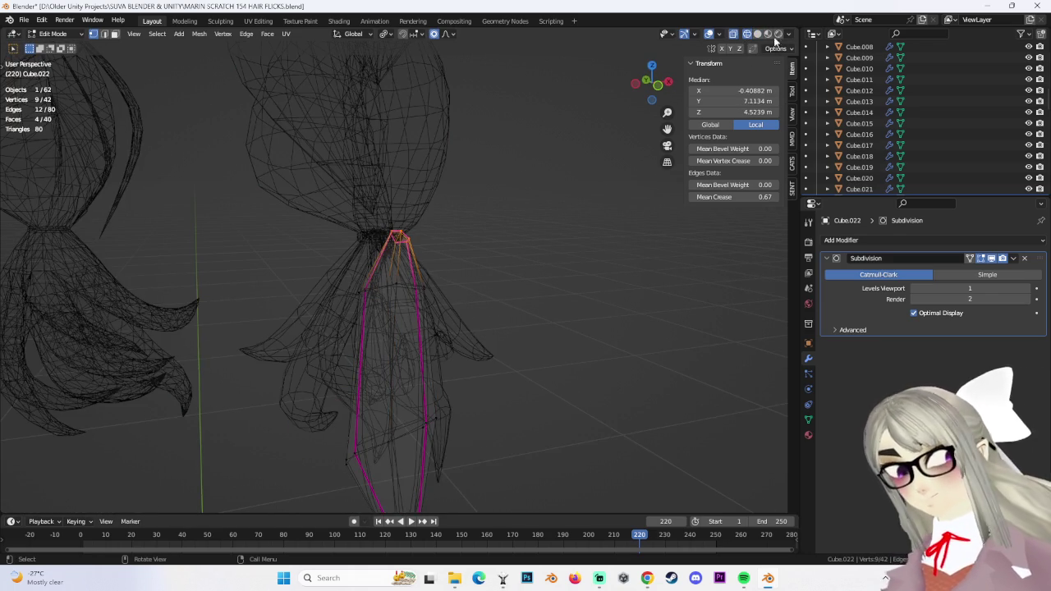
pyautogui.click(758, 34)
pyautogui.moveTo(624, 164); pyautogui.dragTo(573, 134, button='middle')
pyautogui.press('g')
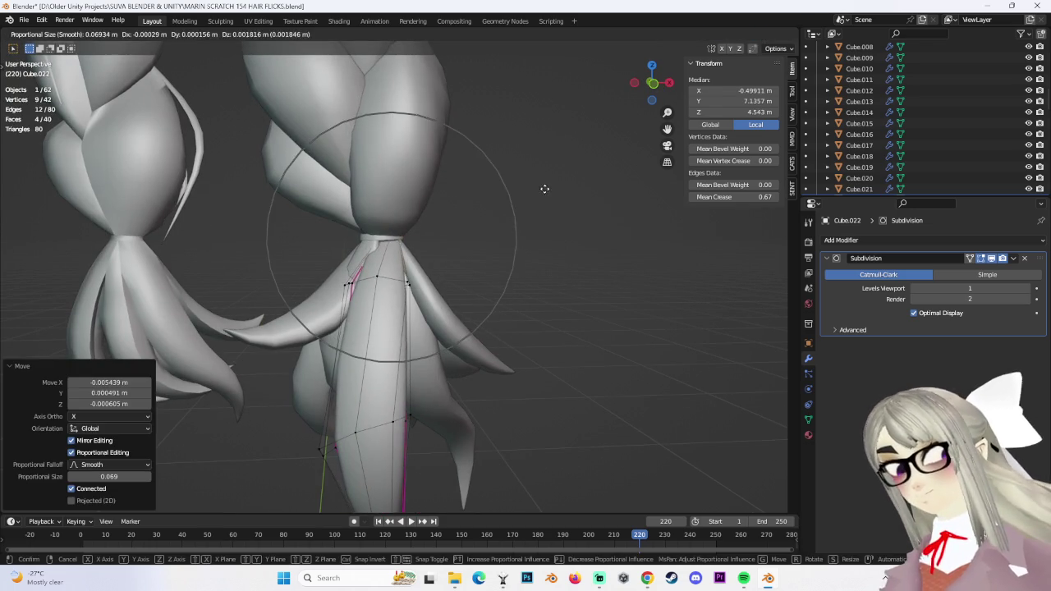
pyautogui.click(544, 187)
pyautogui.moveTo(545, 186); pyautogui.dragTo(735, 101, button='middle')
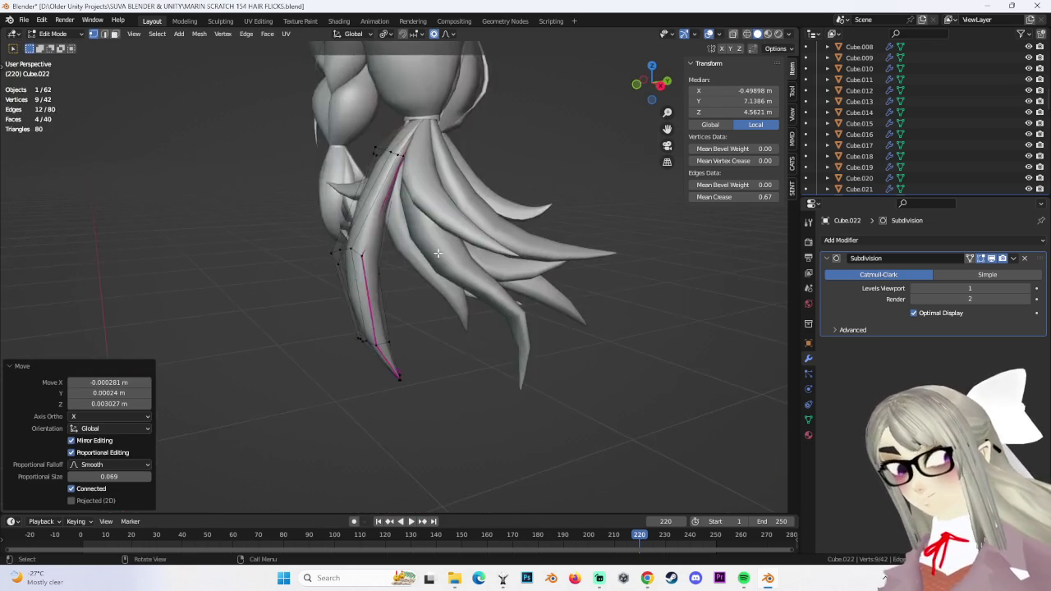
pyautogui.click(654, 84)
# In side ortho view, move two groups of tip vertices to start curving the flick
pyautogui.moveTo(361, 305); pyautogui.dragTo(455, 413)
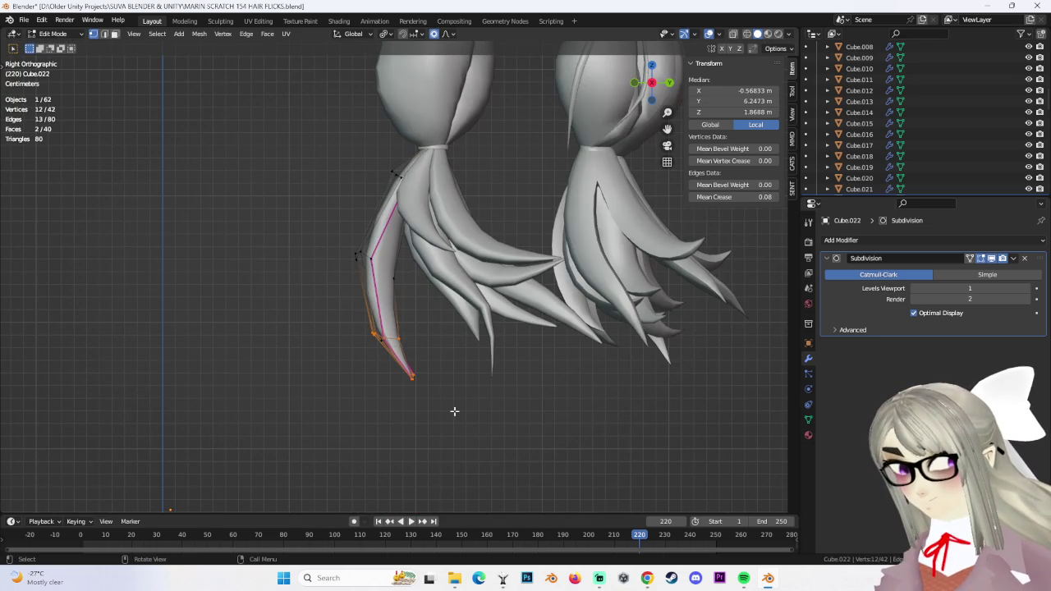
pyautogui.scroll(-1, 455, 413)
pyautogui.press('g')
pyautogui.scroll(-6, 449, 308)
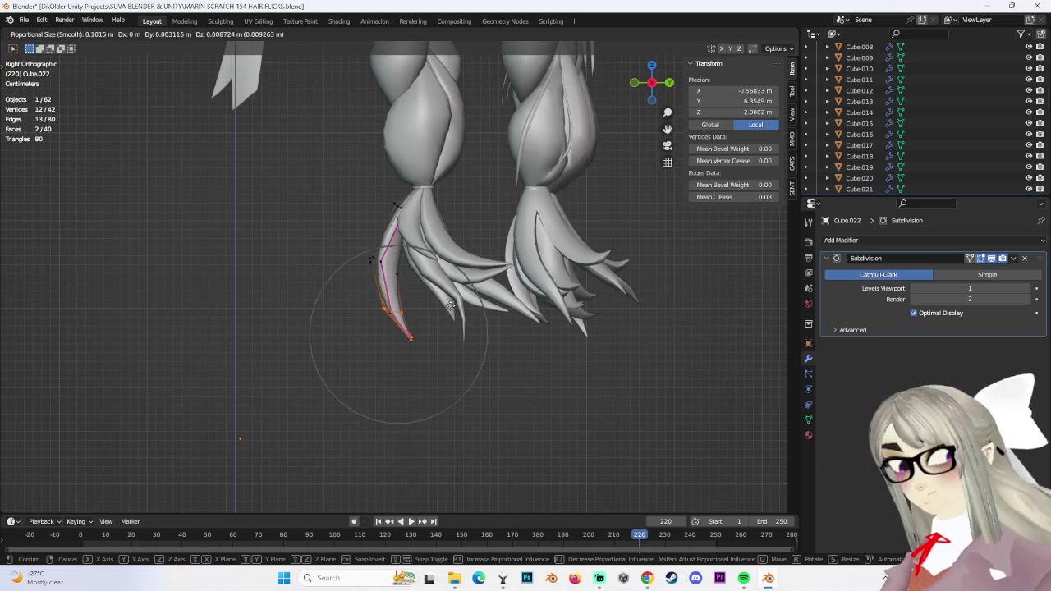
pyautogui.click(463, 313)
pyautogui.moveTo(394, 340); pyautogui.dragTo(465, 375)
pyautogui.press('g')
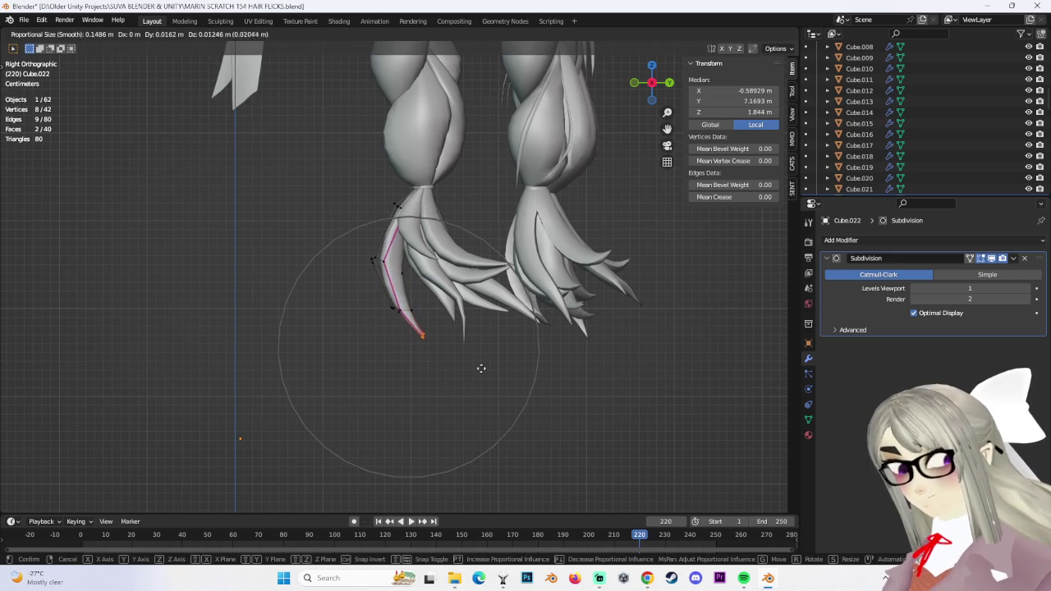
pyautogui.click(483, 364)
# Nudge individual vertices along the strand to refine its curve
pyautogui.click(407, 276)
pyautogui.press('g')
pyautogui.click(421, 284)
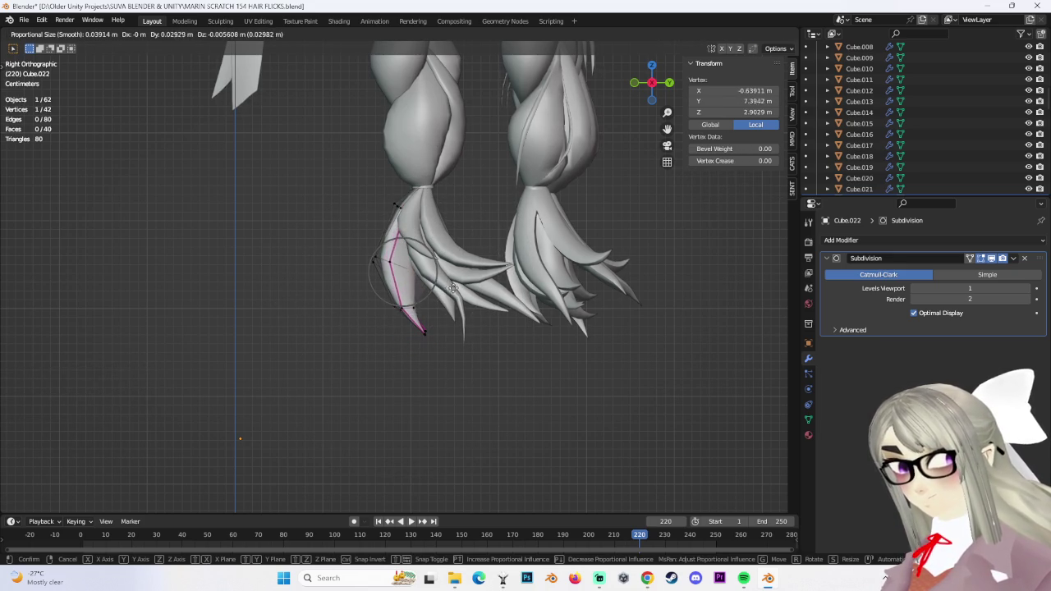
pyautogui.click(440, 289)
pyautogui.press('g')
pyautogui.click(369, 251)
pyautogui.keyDown('shift'); pyautogui.click(380, 270); pyautogui.keyUp('shift')
pyautogui.click(372, 274)
pyautogui.moveTo(372, 273)
pyautogui.mouseDown(button='middle')
pyautogui.moveTo(446, 290)
pyautogui.moveTo(409, 202)
pyautogui.moveTo(381, 200)
pyautogui.mouseUp(button='middle')
pyautogui.click(469, 293)
# Move the selected vertex path and rotate it 10.5° with proportional editing
pyautogui.keyDown('ctrl'); pyautogui.click(381, 200); pyautogui.keyUp('ctrl')
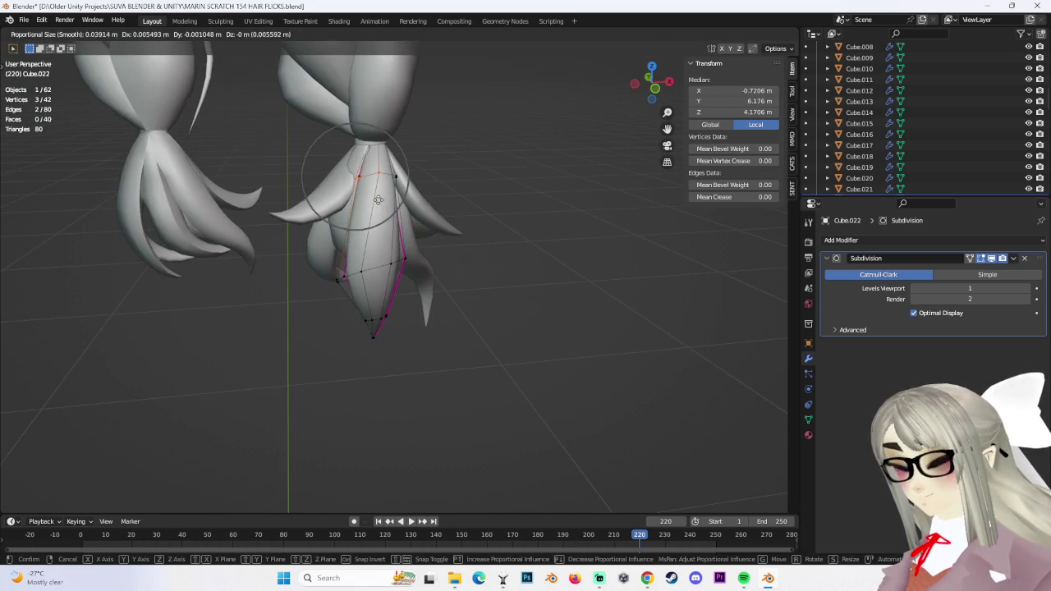
pyautogui.click(416, 151)
pyautogui.moveTo(416, 151)
pyautogui.mouseDown(button='middle')
pyautogui.moveTo(504, 140)
pyautogui.moveTo(520, 307)
pyautogui.moveTo(423, 352)
pyautogui.moveTo(526, 326)
pyautogui.moveTo(477, 319)
pyautogui.moveTo(488, 296)
pyautogui.moveTo(462, 252)
pyautogui.mouseUp(button='middle')
pyautogui.click(442, 146)
pyautogui.press('g')
pyautogui.click(419, 150)
pyautogui.press('r')
pyautogui.click(441, 146)
# Give the strand's lower half another soft-falloff move, then return to Object Mode
pyautogui.click(476, 319)
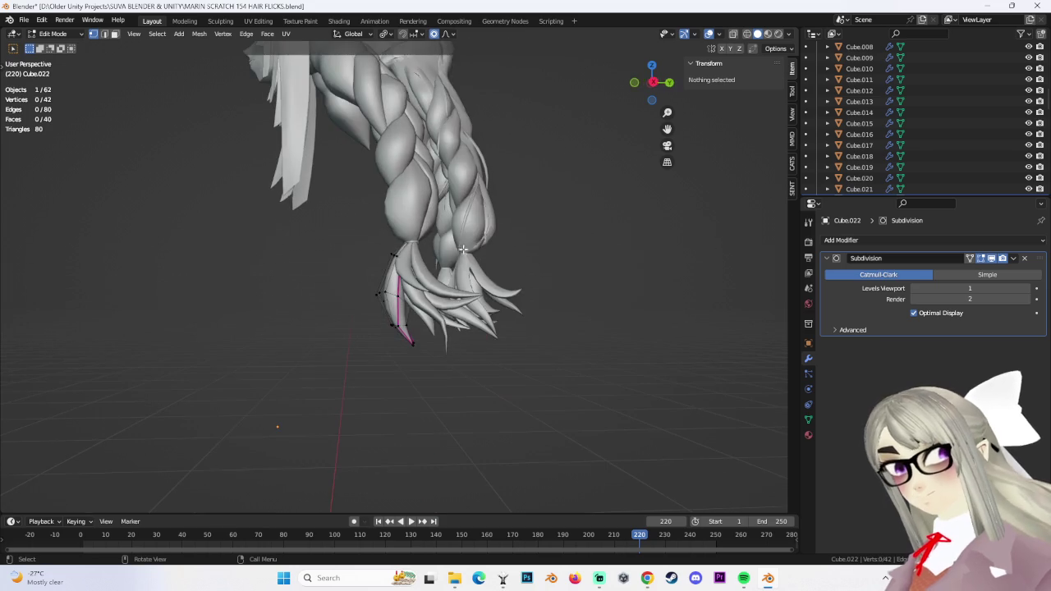
pyautogui.click(648, 83)
pyautogui.press('l')
pyautogui.scroll(2, 399, 272)
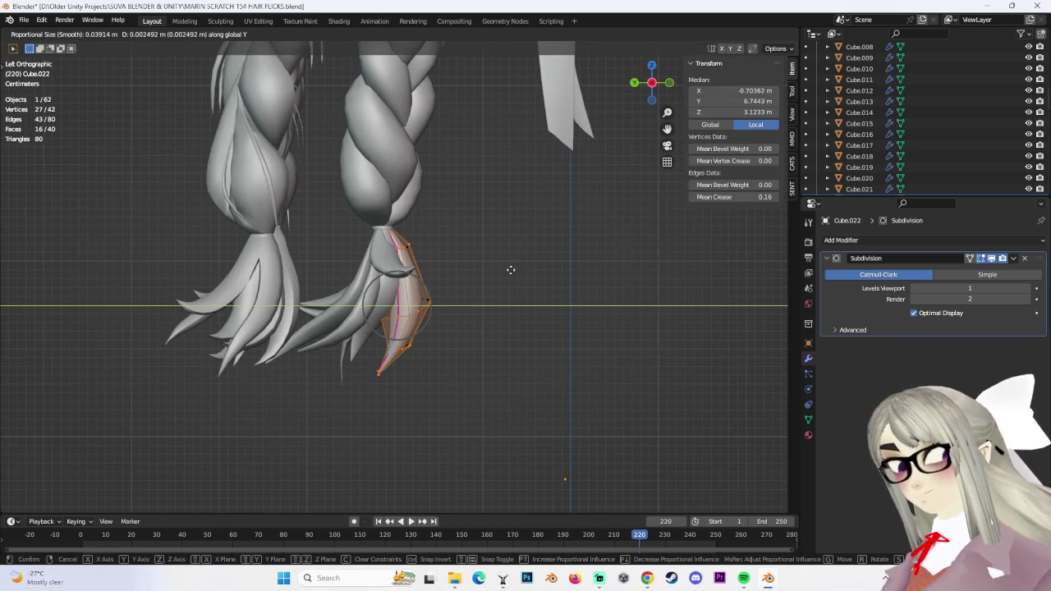
pyautogui.click(510, 269)
pyautogui.hotkey('alt', 'a')
pyautogui.moveTo(544, 329)
pyautogui.mouseDown(button='middle')
pyautogui.moveTo(633, 371)
pyautogui.moveTo(561, 355)
pyautogui.moveTo(594, 301)
pyautogui.mouseUp(button='middle')
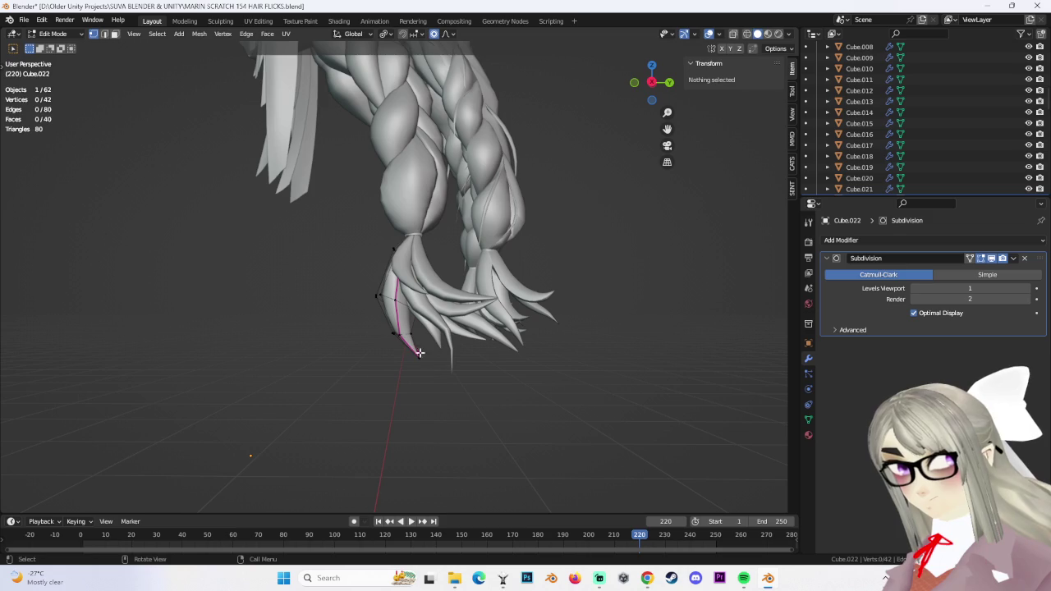
pyautogui.press('l')
pyautogui.moveTo(431, 359); pyautogui.dragTo(633, 204, button='middle')
pyautogui.press('KP_3')
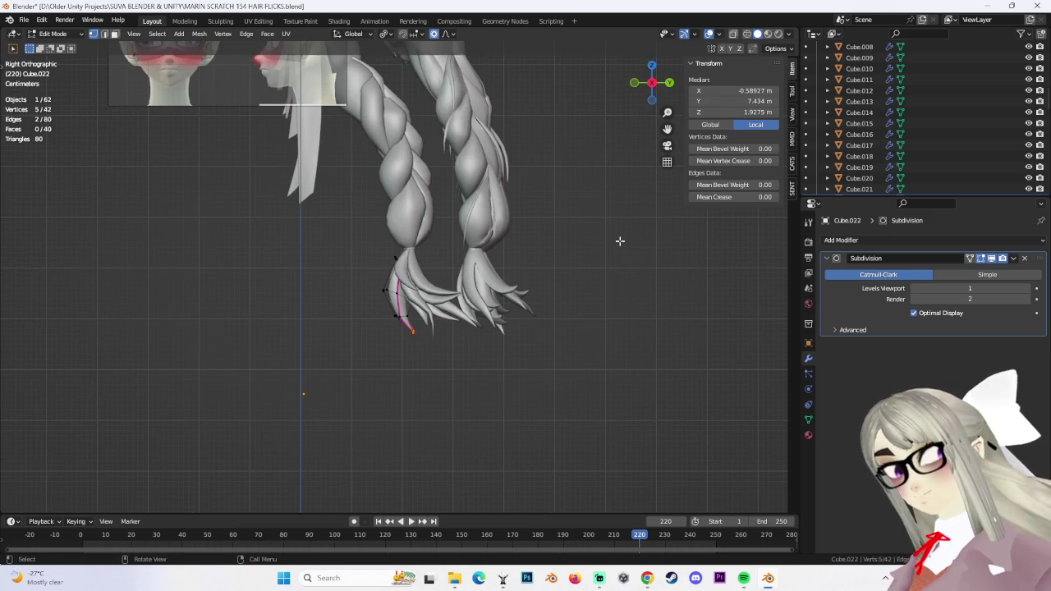
pyautogui.click(59, 46)
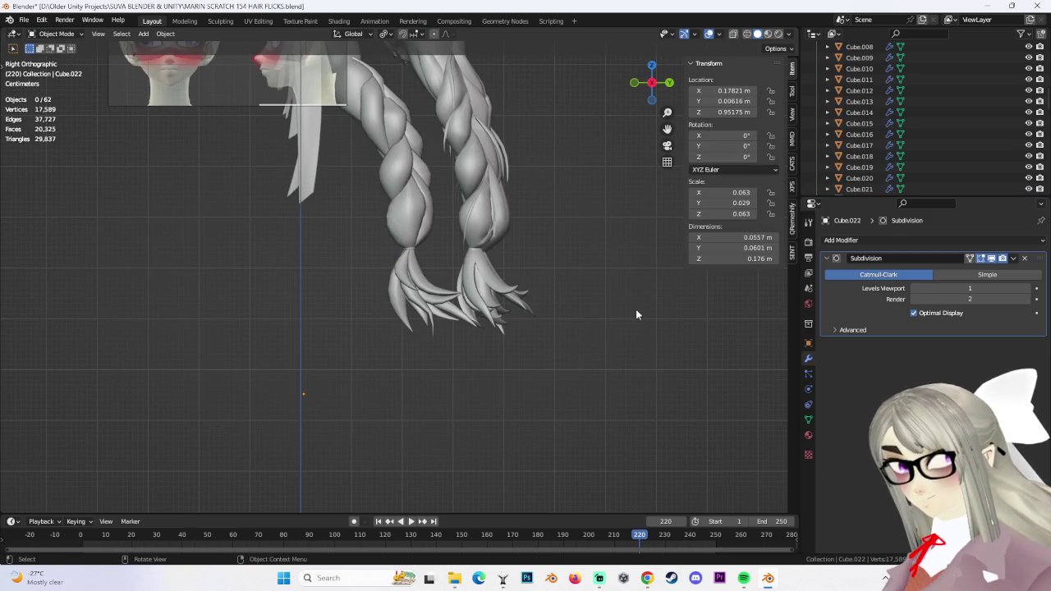
# Duplicate the hair strand in place and select all the copy's vertices in Edit Mode
pyautogui.moveTo(618, 310)
pyautogui.mouseDown(button='middle')
pyautogui.moveTo(504, 309)
pyautogui.moveTo(527, 327)
pyautogui.moveTo(514, 289)
pyautogui.moveTo(509, 308)
pyautogui.moveTo(471, 292)
pyautogui.moveTo(510, 288)
pyautogui.moveTo(471, 271)
pyautogui.moveTo(421, 275)
pyautogui.moveTo(486, 333)
pyautogui.moveTo(460, 324)
pyautogui.mouseUp(button='middle')
pyautogui.click(433, 274)
pyautogui.hotkey('shift', 'd')
pyautogui.click(441, 293)
pyautogui.click(69, 59)
pyautogui.moveTo(493, 246)
pyautogui.mouseDown(button='middle')
pyautogui.moveTo(561, 303)
pyautogui.moveTo(567, 369)
pyautogui.moveTo(575, 357)
pyautogui.moveTo(622, 353)
pyautogui.moveTo(587, 293)
pyautogui.moveTo(591, 284)
pyautogui.moveTo(495, 347)
pyautogui.moveTo(583, 352)
pyautogui.mouseUp(button='middle')
pyautogui.press('a')
# Move the copy onto another spot of the tuft, rotate it -15.9° and scale it to 0.798
pyautogui.press('g')
pyautogui.click(579, 356)
pyautogui.press('r')
pyautogui.click(597, 277)
pyautogui.press('r')
pyautogui.click(566, 353)
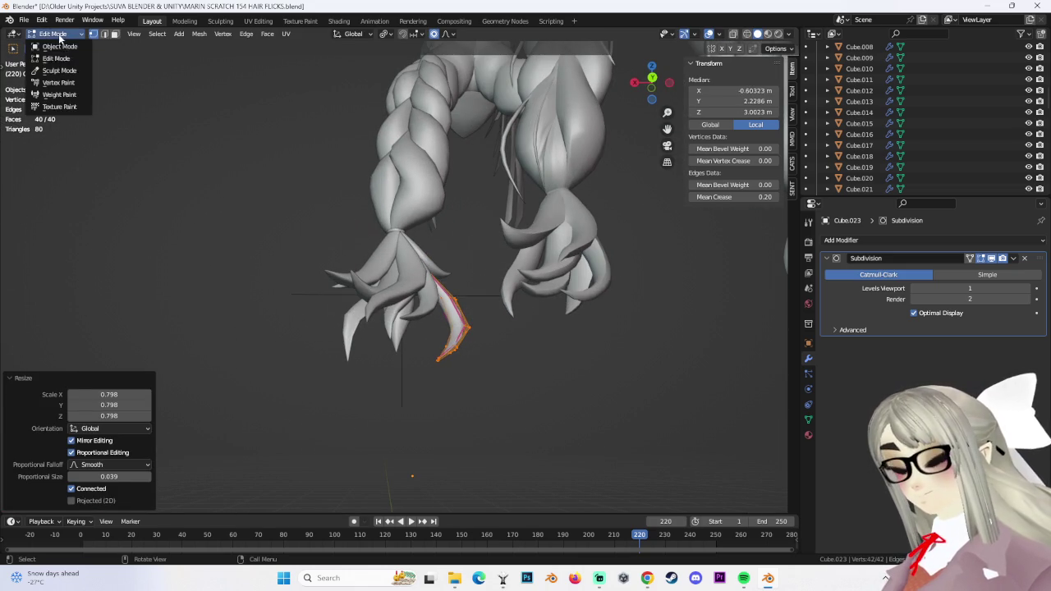
pyautogui.keyDown('alt'); pyautogui.click(518, 345); pyautogui.keyUp('alt')
# Move the selected loop outward twice and grow the selection along the strand
pyautogui.press('g')
pyautogui.click(542, 336)
pyautogui.press('g')
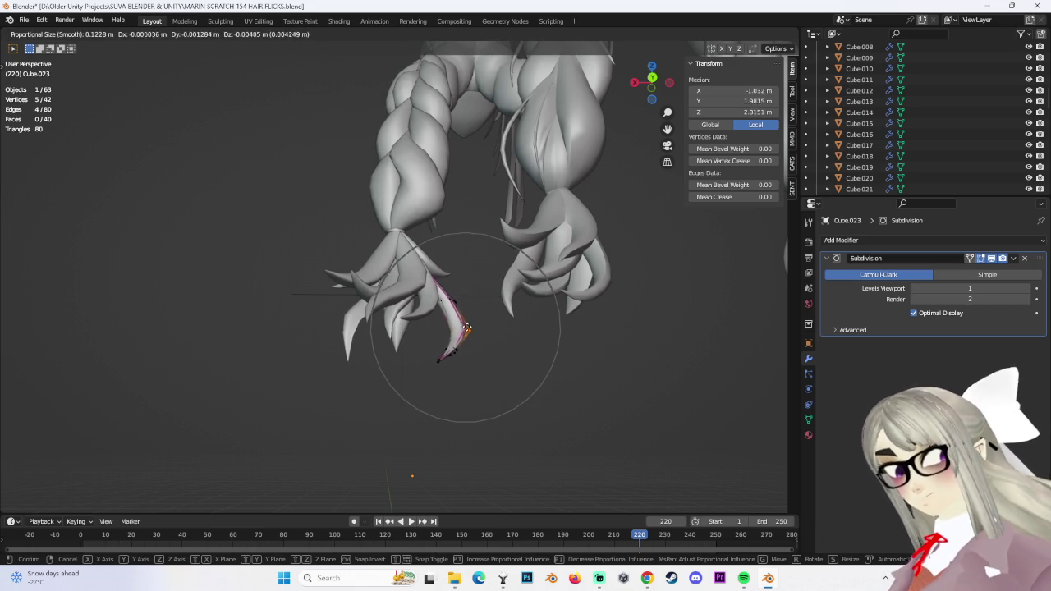
pyautogui.click(465, 327)
pyautogui.press('ctrl+KP_Add')
pyautogui.press('g')
pyautogui.click(467, 373)
pyautogui.moveTo(468, 373)
pyautogui.mouseDown(button='middle')
pyautogui.moveTo(497, 332)
pyautogui.moveTo(459, 357)
pyautogui.mouseUp(button='middle')
pyautogui.moveTo(449, 278)
pyautogui.mouseDown(button='middle')
pyautogui.moveTo(464, 444)
pyautogui.moveTo(575, 453)
pyautogui.moveTo(596, 436)
pyautogui.moveTo(563, 328)
pyautogui.moveTo(425, 451)
pyautogui.moveTo(507, 343)
pyautogui.moveTo(499, 317)
pyautogui.mouseUp(button='middle')
# Scale most of the strand to 0.874 and shift it into place around the tuft
pyautogui.press('ctrl+KP_Add')
pyautogui.press('s')
pyautogui.click(575, 422)
pyautogui.press('g')
pyautogui.click(556, 326)
pyautogui.press('g')
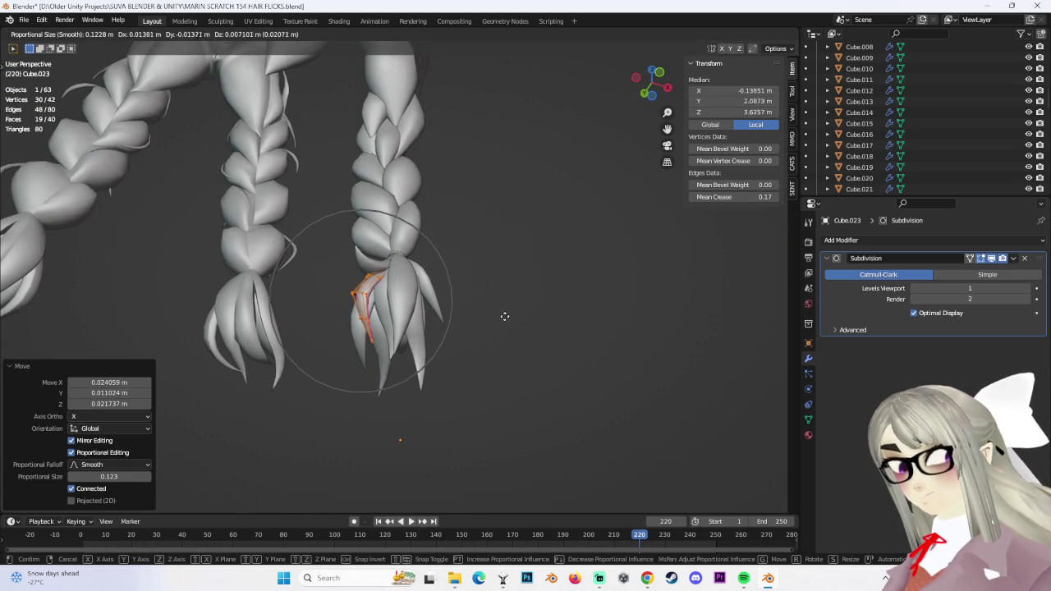
pyautogui.click(503, 313)
# Reselect the strand's vertices with a see-through wireframe box selection, then return to solid view
pyautogui.click(577, 335)
pyautogui.moveTo(577, 335)
pyautogui.mouseDown(button='middle')
pyautogui.moveTo(570, 390)
pyautogui.moveTo(565, 364)
pyautogui.moveTo(518, 357)
pyautogui.moveTo(790, 37)
pyautogui.mouseUp(button='middle')
pyautogui.hotkey('ctrl', 'z')
pyautogui.scroll(3, 518, 356)
pyautogui.click(746, 34)
pyautogui.press('b')
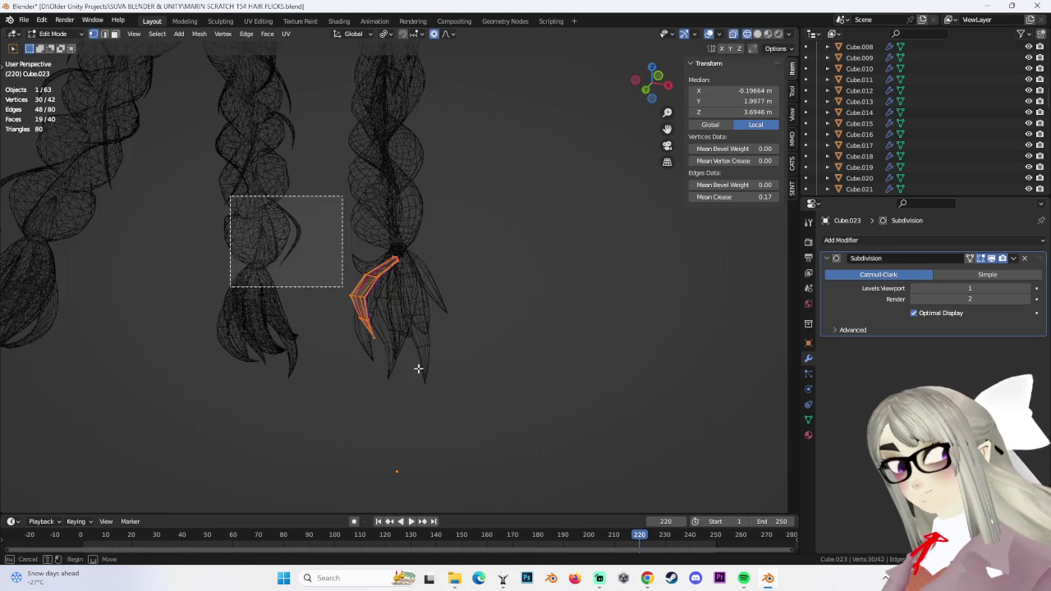
pyautogui.click(757, 34)
pyautogui.moveTo(488, 272)
pyautogui.mouseDown(button='middle')
pyautogui.moveTo(570, 265)
pyautogui.moveTo(507, 284)
pyautogui.moveTo(521, 272)
pyautogui.mouseUp(button='middle')
pyautogui.scroll(2, 510, 283)
# Rotate the strand and reposition it around the outside of the tuft
pyautogui.press('r')
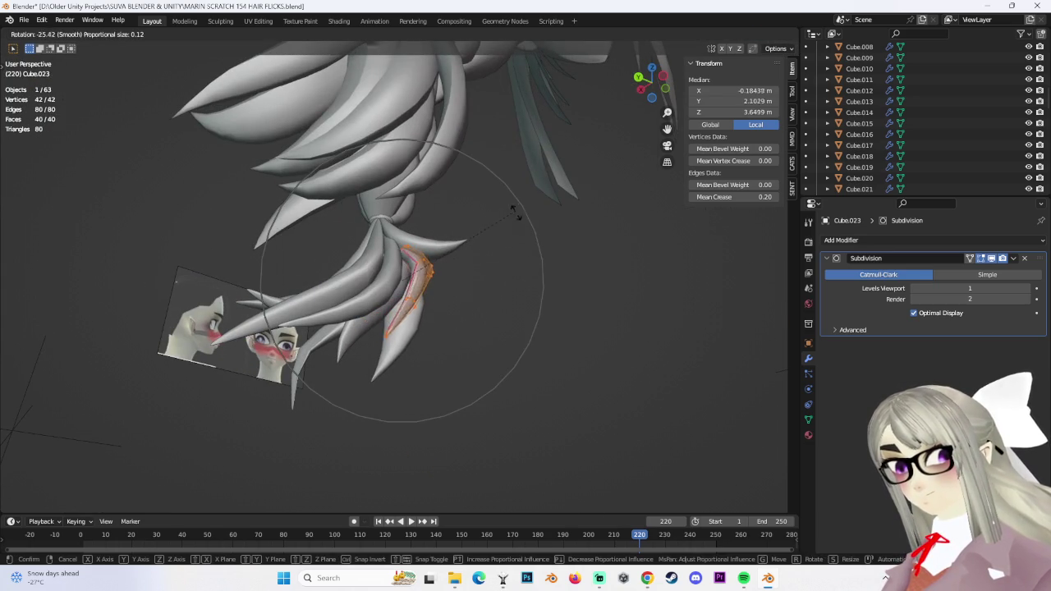
pyautogui.click(515, 210)
pyautogui.press('g')
pyautogui.click(514, 212)
pyautogui.hotkey('ctrl', 'z')
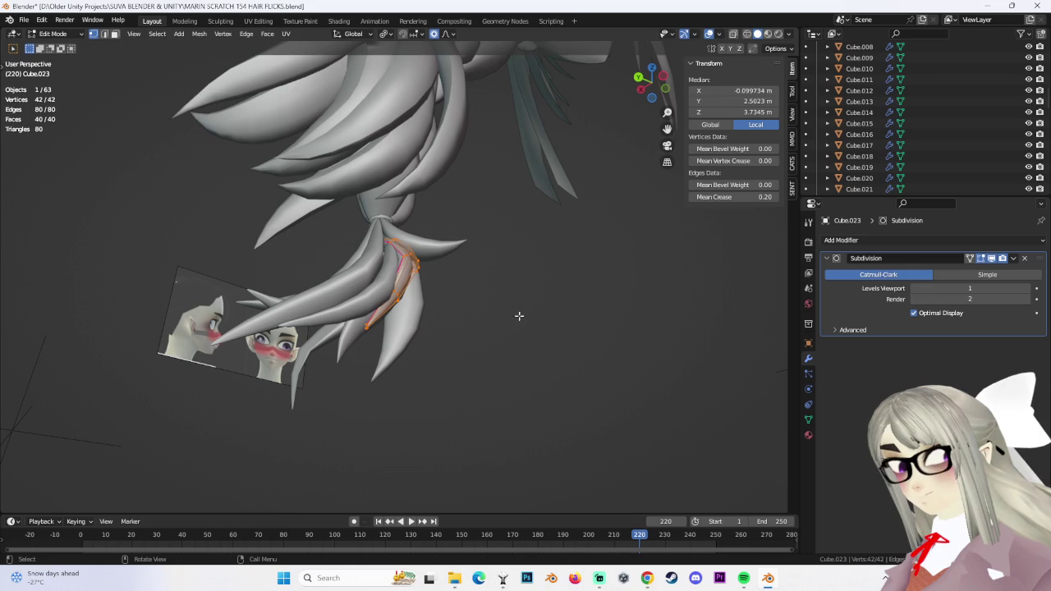
pyautogui.press('g')
pyautogui.click(507, 290)
pyautogui.moveTo(507, 291)
pyautogui.mouseDown(button='middle')
pyautogui.moveTo(601, 312)
pyautogui.moveTo(481, 324)
pyautogui.moveTo(525, 337)
pyautogui.mouseUp(button='middle')
# Select the four tip vertices and move them outward
pyautogui.click(377, 366)
pyautogui.press('c')
pyautogui.moveTo(358, 375); pyautogui.dragTo(344, 328)
pyautogui.press('Escape')
pyautogui.moveTo(345, 328); pyautogui.dragTo(335, 296, button='middle')
pyautogui.press('b')
pyautogui.moveTo(335, 295); pyautogui.dragTo(316, 284)
pyautogui.press('g')
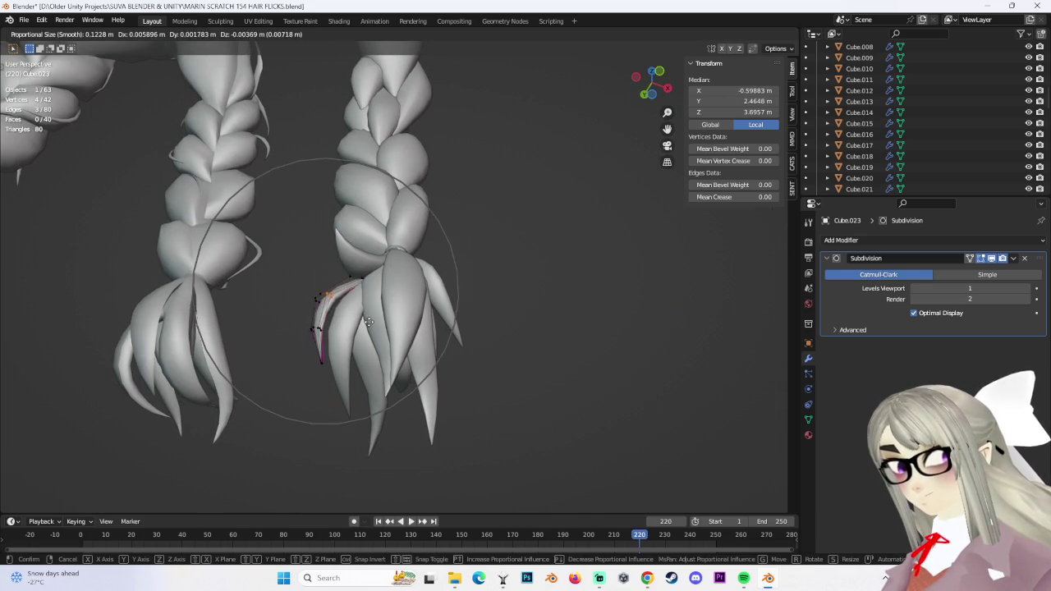
pyautogui.click(369, 317)
# Move the larger selection, then five vertices near the tip, to bend the strand
pyautogui.moveTo(369, 317)
pyautogui.mouseDown(button='middle')
pyautogui.moveTo(465, 349)
pyautogui.moveTo(345, 213)
pyautogui.mouseUp(button='middle')
pyautogui.press('g')
pyautogui.click(433, 290)
pyautogui.moveTo(448, 307)
pyautogui.mouseDown(button='middle')
pyautogui.moveTo(430, 323)
pyautogui.moveTo(541, 340)
pyautogui.moveTo(454, 309)
pyautogui.mouseUp(button='middle')
pyautogui.click(454, 309)
pyautogui.press('g')
pyautogui.click(498, 367)
# Push the selected vertices further so the strand's tip curls outward
pyautogui.moveTo(500, 376)
pyautogui.mouseDown(button='middle')
pyautogui.moveTo(509, 253)
pyautogui.moveTo(537, 235)
pyautogui.moveTo(559, 255)
pyautogui.moveTo(339, 283)
pyautogui.mouseUp(button='middle')
pyautogui.press('g')
pyautogui.click(503, 222)
pyautogui.press('g')
pyautogui.click(569, 265)
# Enlarge the last tip edge to 1.334, undoing an extra scale
pyautogui.click(334, 294)
pyautogui.press('s')
pyautogui.click(411, 279)
pyautogui.press('s')
pyautogui.click(434, 258)
pyautogui.hotkey('ctrl', 'z')
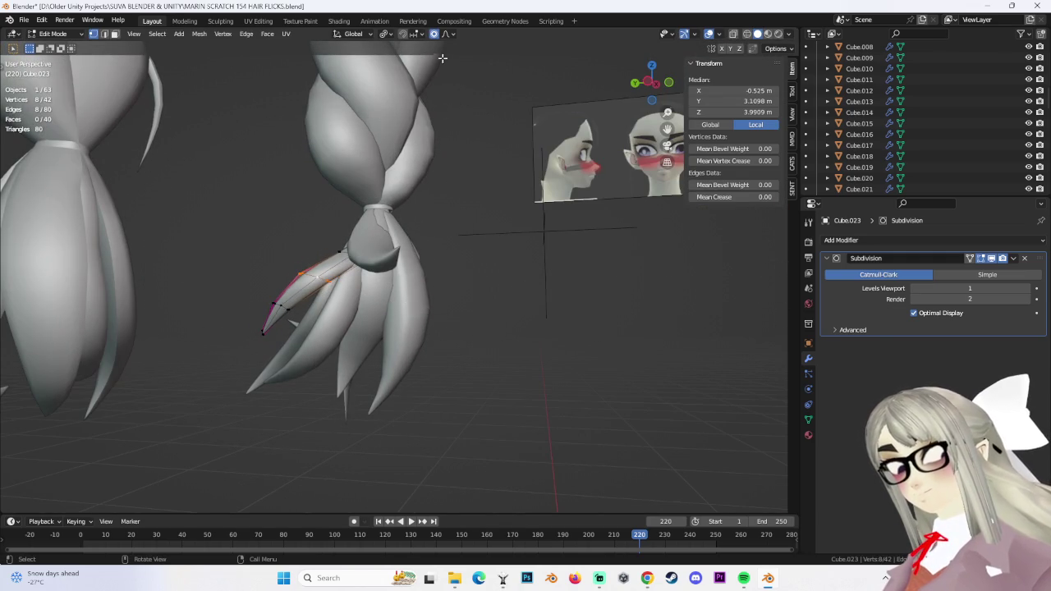
# Enlarge the tip to 1.621, add a vertex and nudge the tip into place
pyautogui.press('s')
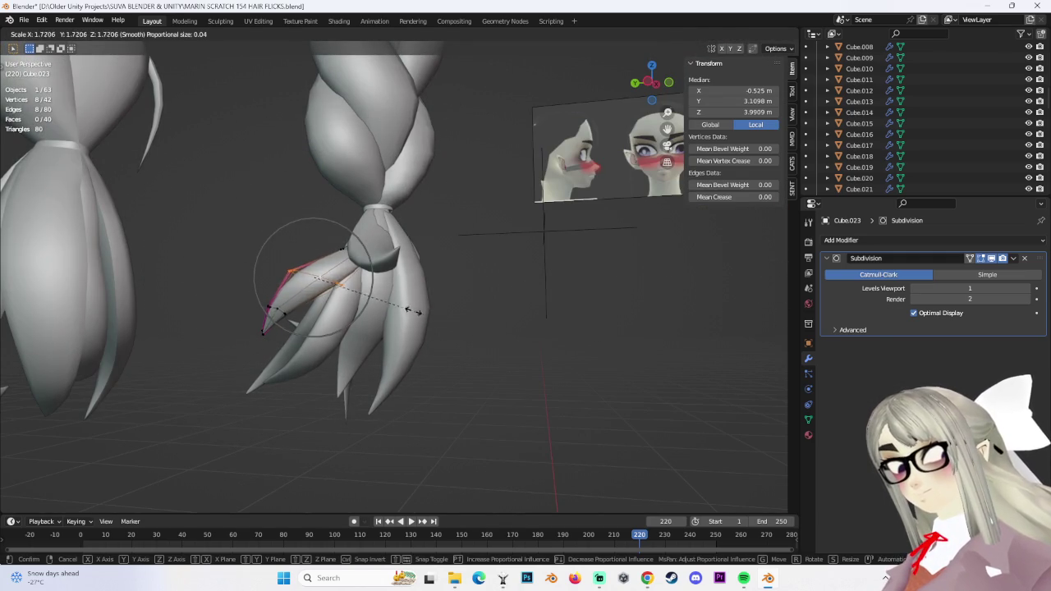
pyautogui.click(410, 309)
pyautogui.moveTo(411, 310)
pyautogui.mouseDown(button='middle')
pyautogui.moveTo(466, 261)
pyautogui.moveTo(396, 148)
pyautogui.mouseUp(button='middle')
pyautogui.keyDown('shift'); pyautogui.click(395, 148); pyautogui.keyUp('shift')
pyautogui.press('g')
pyautogui.click(420, 161)
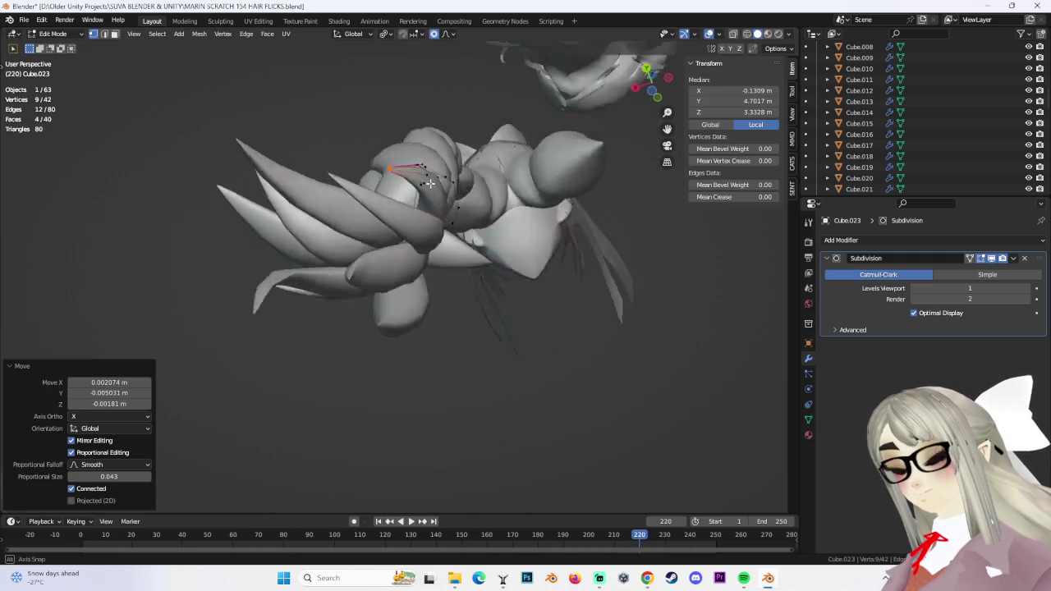
# Select the whole strand, rotate it 27.6° and move it along the braid
pyautogui.moveTo(421, 161); pyautogui.dragTo(500, 300, button='middle')
pyautogui.hotkey('ctrl', 'l')
pyautogui.press('g')
pyautogui.click(517, 378)
pyautogui.moveTo(520, 378)
pyautogui.mouseDown(button='middle')
pyautogui.moveTo(452, 371)
pyautogui.moveTo(505, 380)
pyautogui.moveTo(511, 308)
pyautogui.moveTo(440, 336)
pyautogui.moveTo(492, 261)
pyautogui.mouseUp(button='middle')
pyautogui.press('r')
pyautogui.click(481, 363)
pyautogui.press('g')
pyautogui.click(513, 312)
# Raise the strand along Z, rotate it -33.1°, enlarge it to 1.215 and lower it
pyautogui.press('g')
pyautogui.press('z')
pyautogui.click(509, 316)
pyautogui.press('r')
pyautogui.click(493, 261)
pyautogui.press('g')
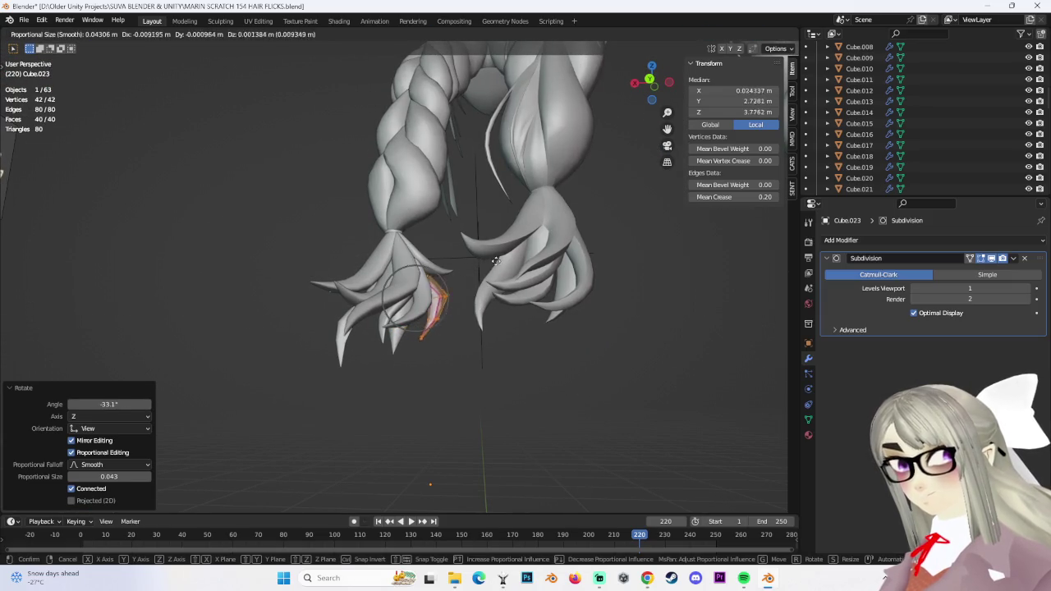
pyautogui.click(496, 261)
pyautogui.press('s')
pyautogui.click(505, 264)
pyautogui.press('g')
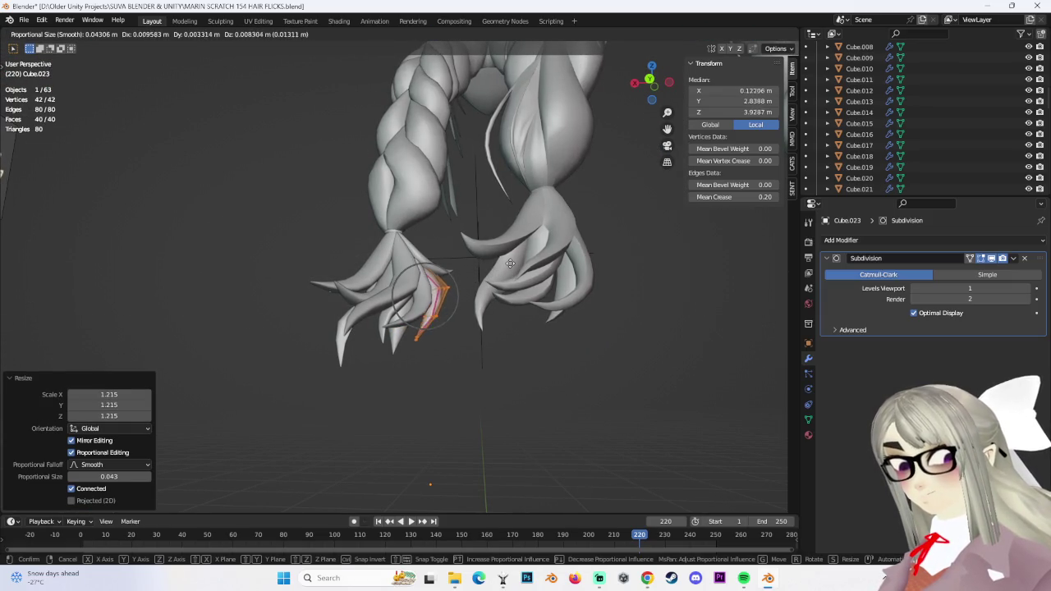
pyautogui.click(570, 317)
# Make further small moves to tuck the strand snugly along the left braid's tuft
pyautogui.moveTo(570, 317)
pyautogui.mouseDown(button='middle')
pyautogui.moveTo(444, 294)
pyautogui.moveTo(490, 274)
pyautogui.mouseUp(button='middle')
pyautogui.press('g')
pyautogui.click(436, 296)
pyautogui.press('g')
pyautogui.click(488, 274)
pyautogui.scroll(4, 486, 357)
pyautogui.scroll(-5, 486, 357)
pyautogui.moveTo(488, 317)
pyautogui.mouseDown(button='middle')
pyautogui.moveTo(495, 328)
pyautogui.moveTo(418, 249)
pyautogui.moveTo(437, 233)
pyautogui.moveTo(493, 395)
pyautogui.moveTo(537, 449)
pyautogui.moveTo(522, 406)
pyautogui.mouseUp(button='middle')
pyautogui.scroll(4, 437, 233)
# Move the tip vertices into their final position and return to Object Mode
pyautogui.press('g')
pyautogui.click(450, 229)
pyautogui.scroll(-5, 492, 394)
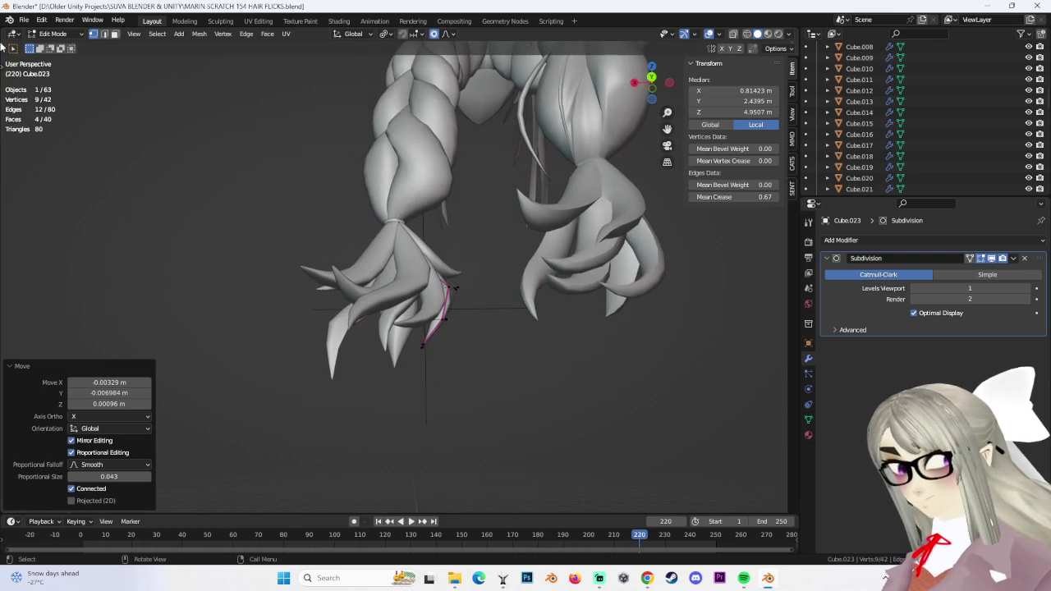
pyautogui.click(54, 33)
pyautogui.click(54, 48)
pyautogui.moveTo(511, 290)
pyautogui.mouseDown(button='middle')
pyautogui.moveTo(433, 433)
pyautogui.moveTo(507, 424)
pyautogui.moveTo(497, 355)
pyautogui.moveTo(465, 385)
pyautogui.moveTo(500, 370)
pyautogui.moveTo(485, 379)
pyautogui.mouseUp(button='middle')
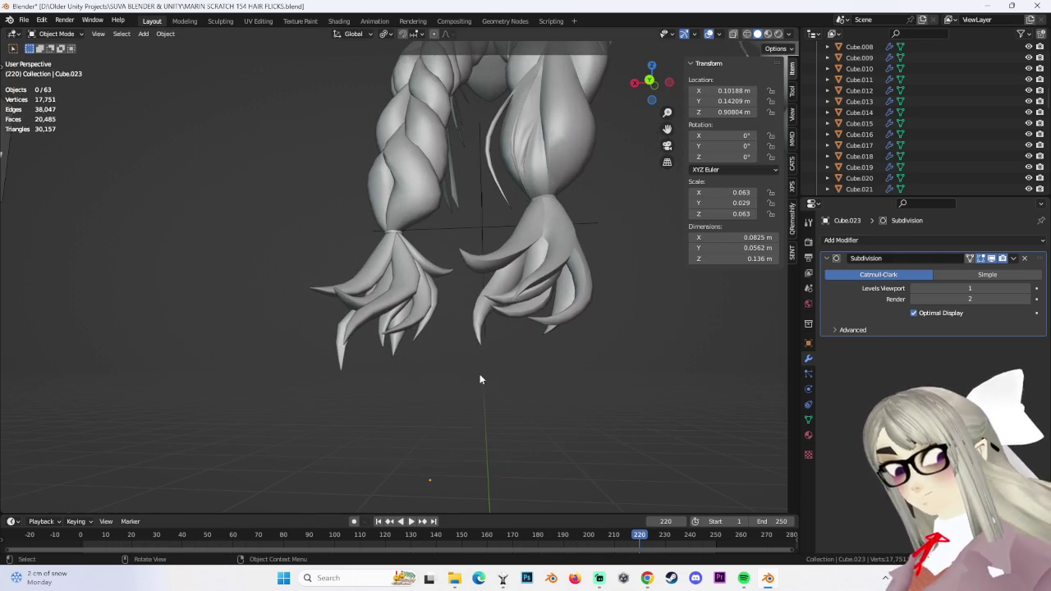
# Select Cube.018, then Cube.021, and range-select Cube.003 through Cube.021
pyautogui.moveTo(383, 284)
pyautogui.mouseDown(button='middle')
pyautogui.moveTo(498, 427)
pyautogui.moveTo(652, 422)
pyautogui.moveTo(541, 424)
pyautogui.mouseUp(button='middle')
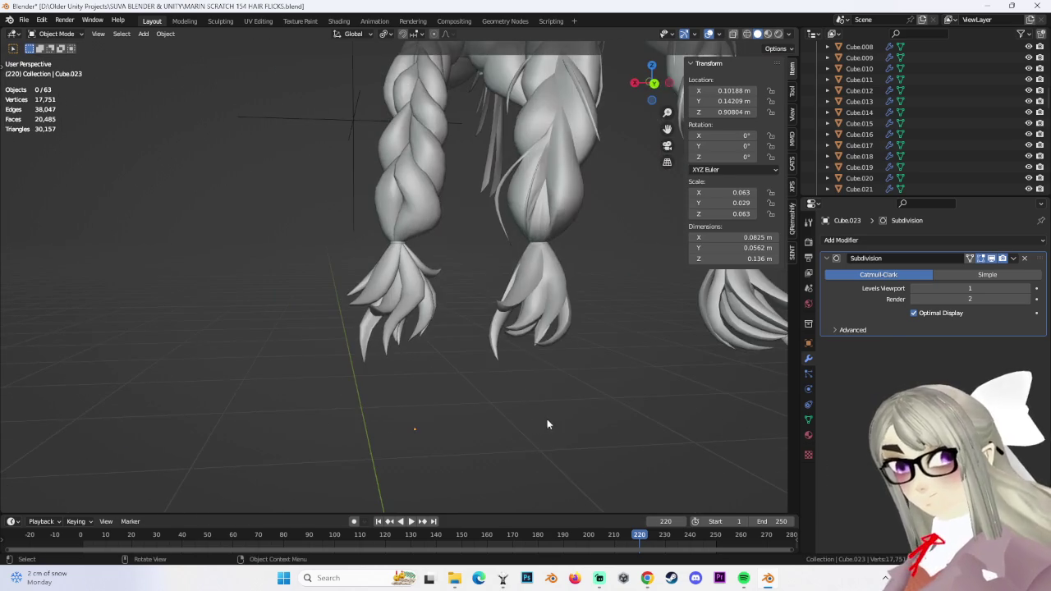
pyautogui.scroll(3, 475, 383)
pyautogui.click(400, 304)
pyautogui.moveTo(400, 304); pyautogui.dragTo(682, 309, button='middle')
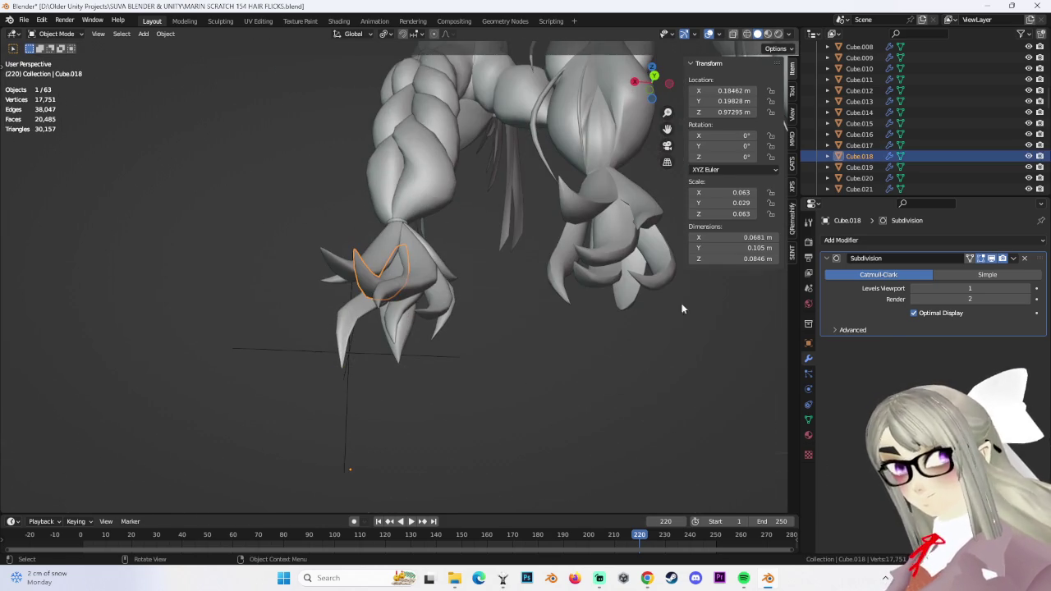
pyautogui.click(858, 189)
pyautogui.scroll(3, 862, 148)
pyautogui.keyDown('shift'); pyautogui.click(886, 101); pyautogui.keyUp('shift')
# Narrow the selection to the ten flick pieces Cube.014 through Cube.023
pyautogui.moveTo(509, 271)
pyautogui.mouseDown(button='middle')
pyautogui.moveTo(481, 263)
pyautogui.moveTo(404, 278)
pyautogui.mouseUp(button='middle')
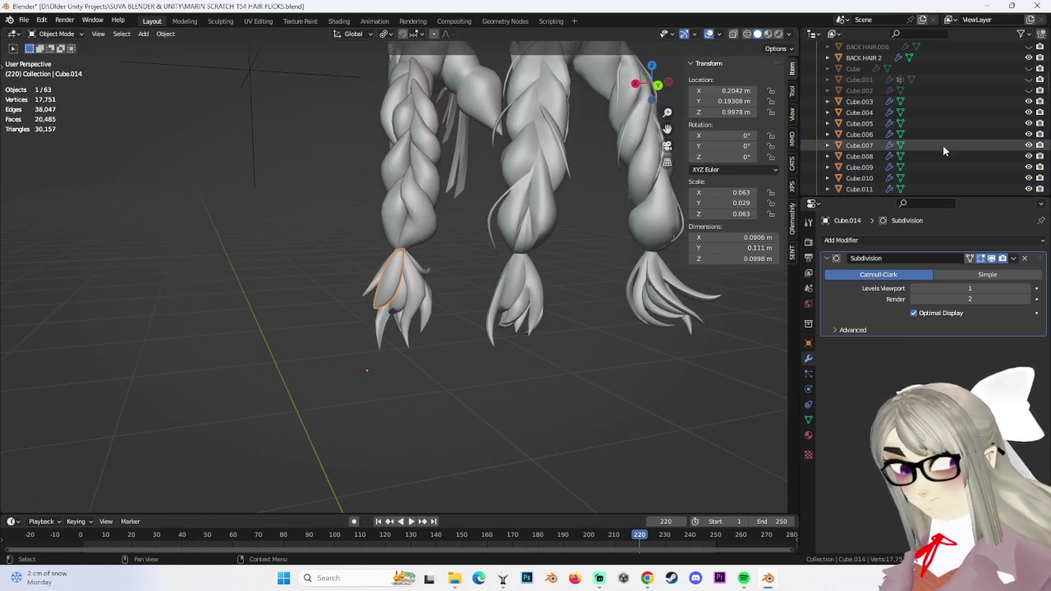
pyautogui.scroll(-3, 936, 158)
pyautogui.scroll(-3, 903, 148)
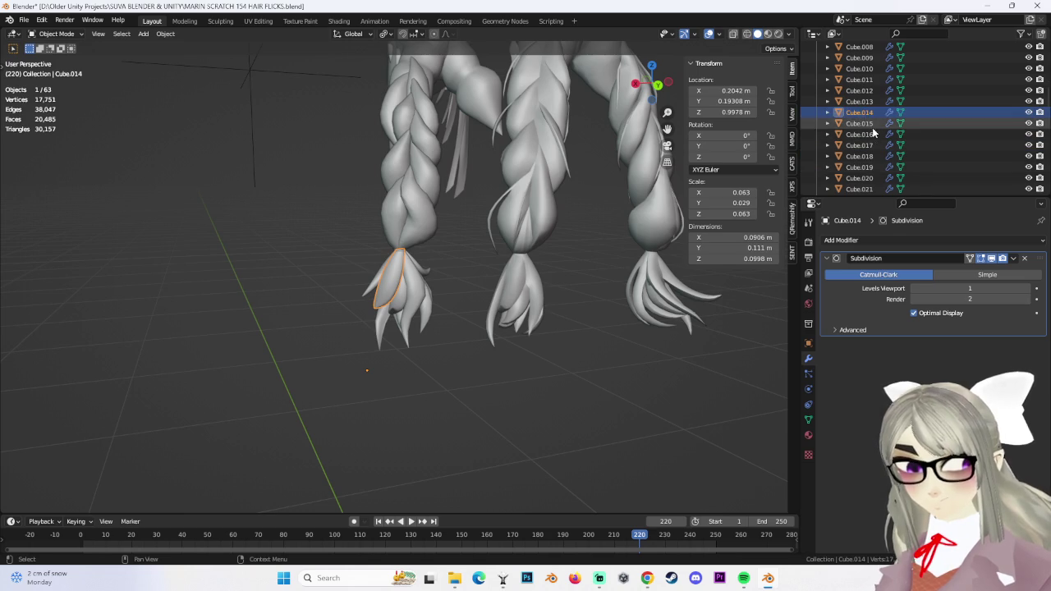
pyautogui.scroll(-1, 876, 148)
pyautogui.scroll(-2, 882, 165)
pyautogui.keyDown('shift'); pyautogui.click(871, 145); pyautogui.keyUp('shift')
pyautogui.moveTo(460, 271)
pyautogui.mouseDown(button='middle')
pyautogui.moveTo(424, 263)
pyautogui.moveTo(474, 282)
pyautogui.moveTo(416, 289)
pyautogui.moveTo(604, 87)
pyautogui.mouseUp(button='middle')
pyautogui.hotkey('ctrl', 'z')
pyautogui.hotkey('ctrl', 'shift', 'z')
# Join the ten flick pieces into one object and undo an early Mirror modifier
pyautogui.hotkey('ctrl', 'j')
pyautogui.click(654, 85)
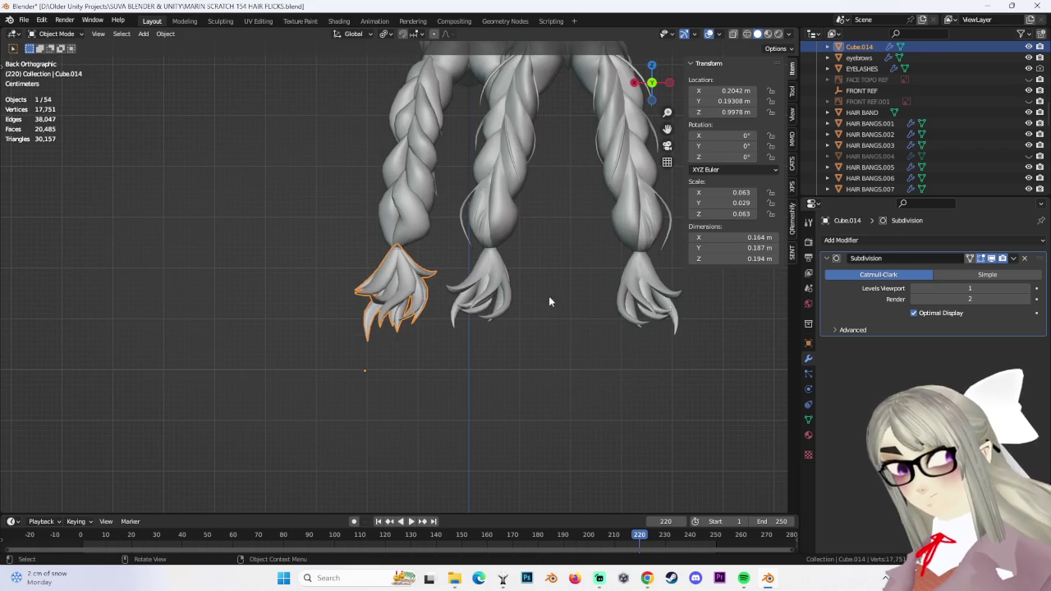
pyautogui.click(1013, 259)
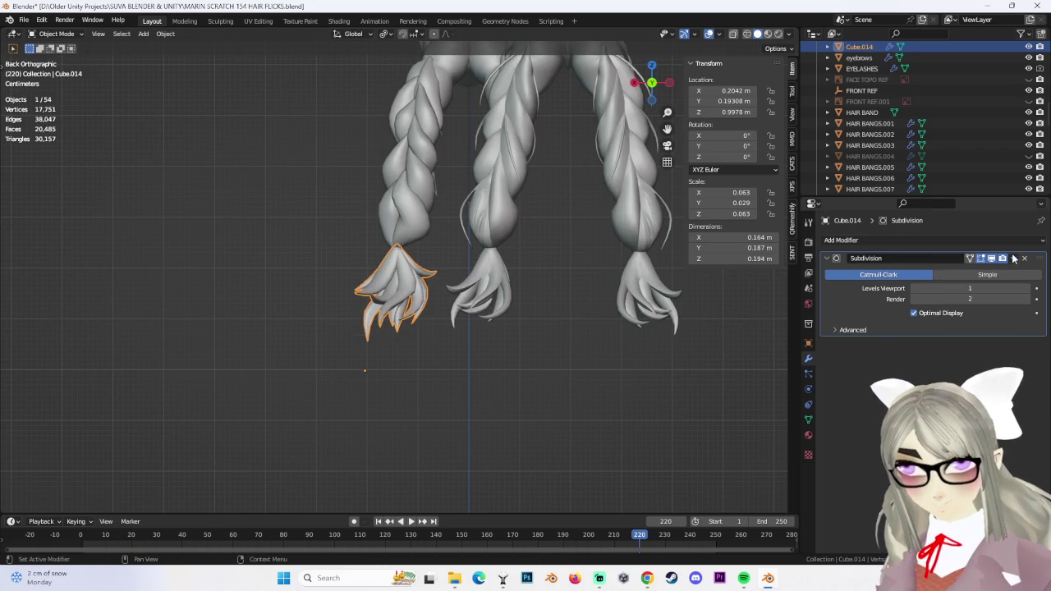
pyautogui.click(886, 239)
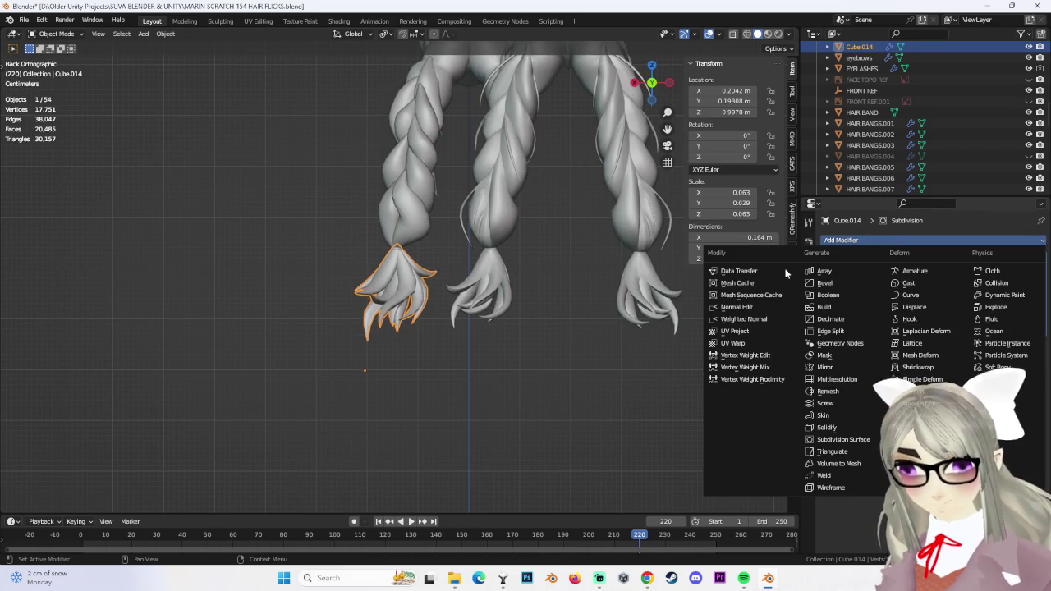
pyautogui.click(836, 371)
pyautogui.scroll(-2, 493, 332)
pyautogui.hotkey('ctrl', 'z')
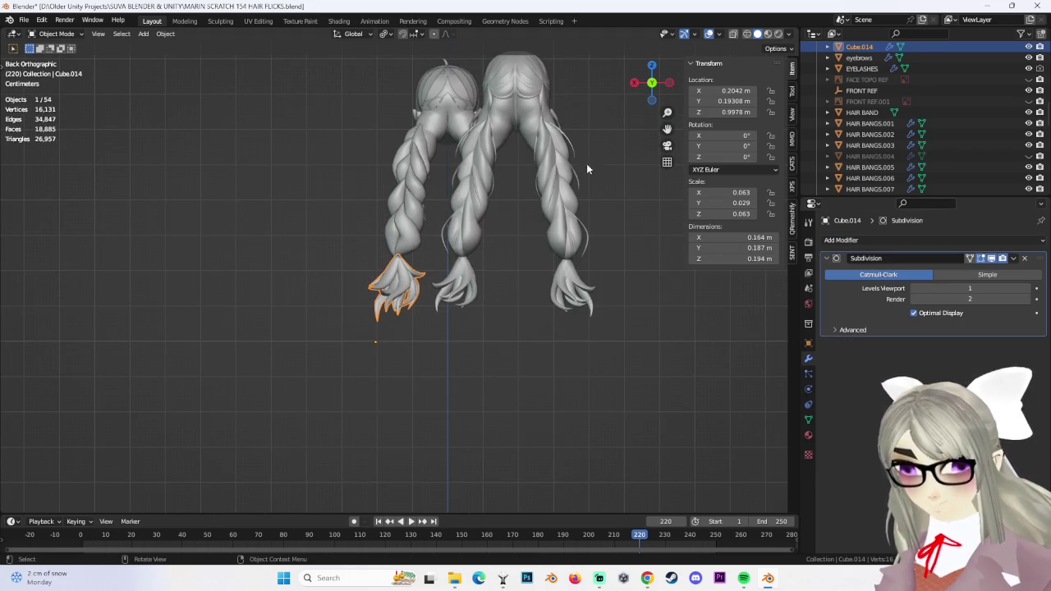
# Apply all transforms to the joined flick object
pyautogui.moveTo(633, 85); pyautogui.dragTo(627, 127)
pyautogui.scroll(3, 519, 310)
pyautogui.scroll(-3, 547, 293)
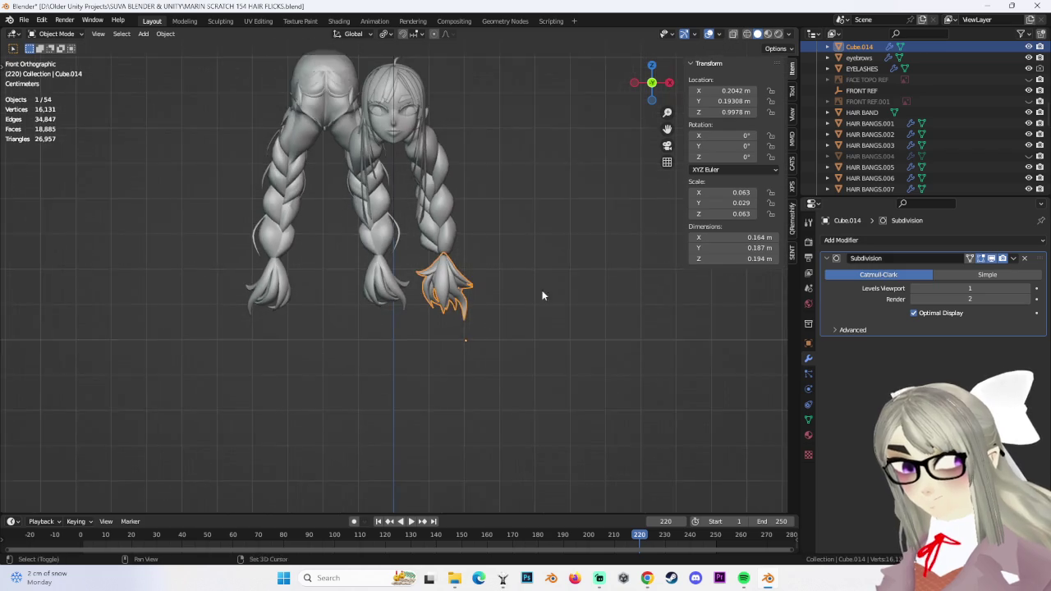
pyautogui.scroll(2, 580, 328)
pyautogui.click(165, 34)
pyautogui.moveTo(178, 90)
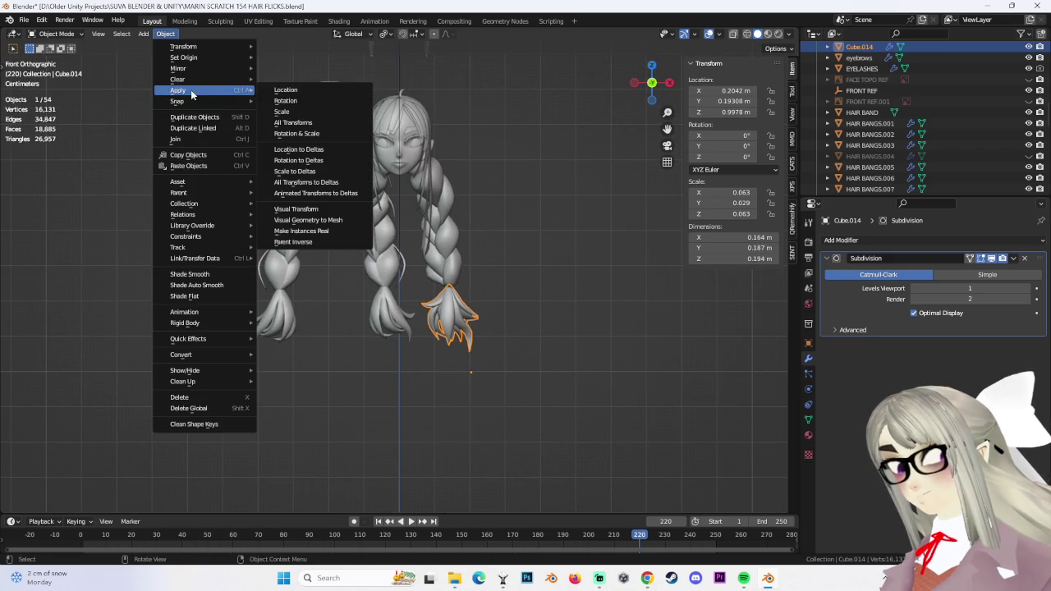
pyautogui.click(312, 122)
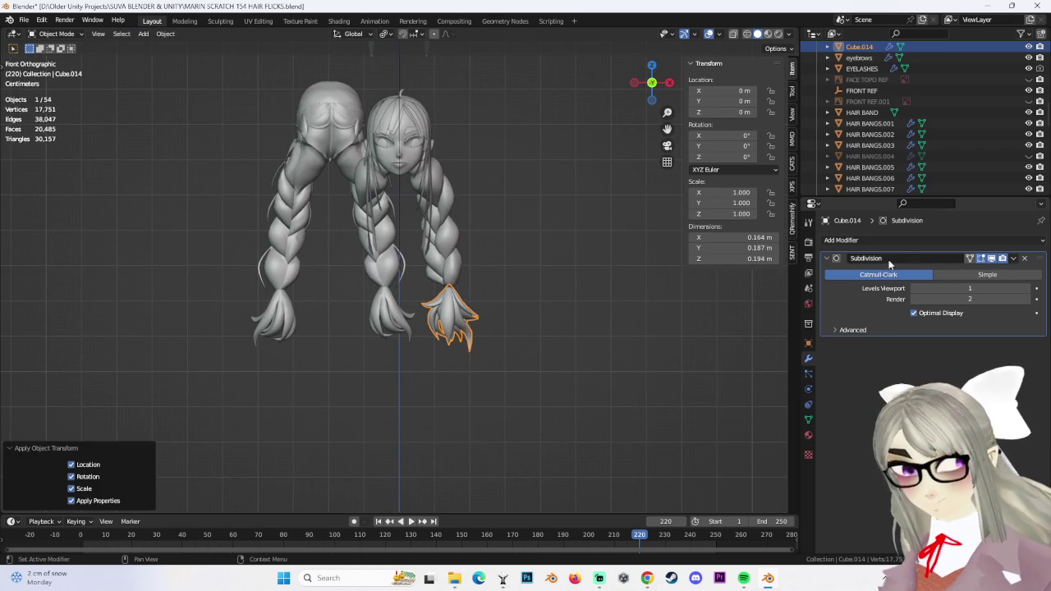
# Add a Mirror modifier above Subdivision and apply it so the flick appears on both tails
pyautogui.click(842, 239)
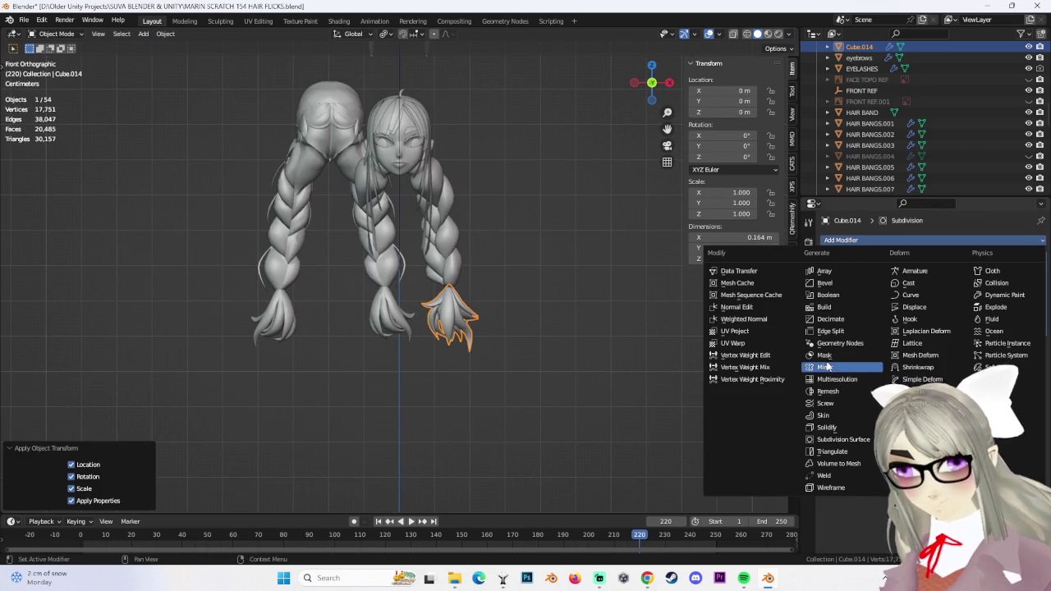
pyautogui.click(826, 367)
pyautogui.scroll(2, 504, 352)
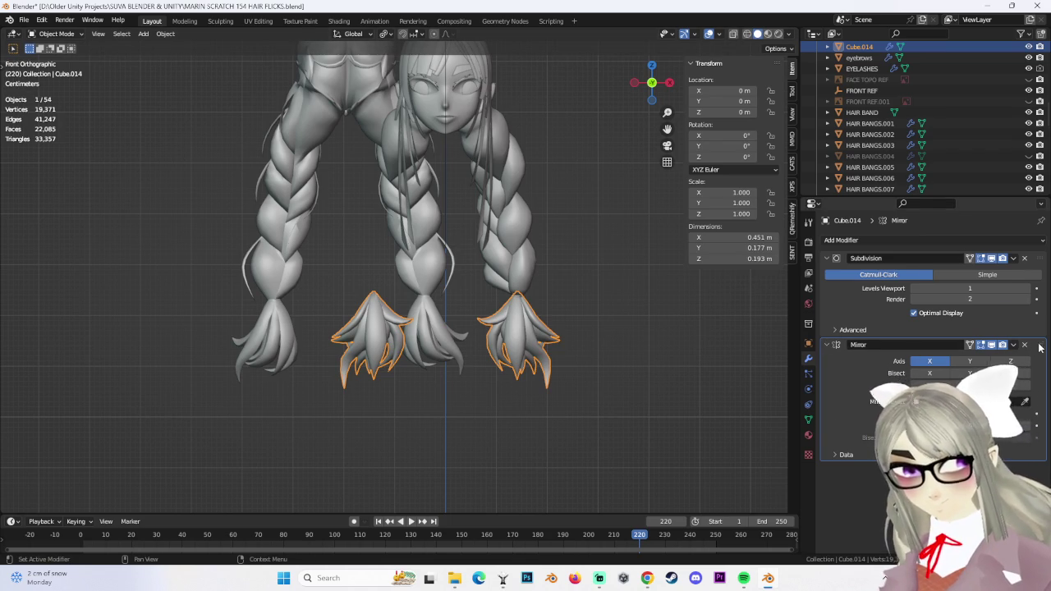
pyautogui.moveTo(1039, 345); pyautogui.dragTo(1039, 257)
pyautogui.moveTo(459, 329); pyautogui.dragTo(649, 338, button='middle')
pyautogui.moveTo(542, 312); pyautogui.dragTo(608, 304, button='middle')
pyautogui.click(1013, 258)
pyautogui.click(1010, 261)
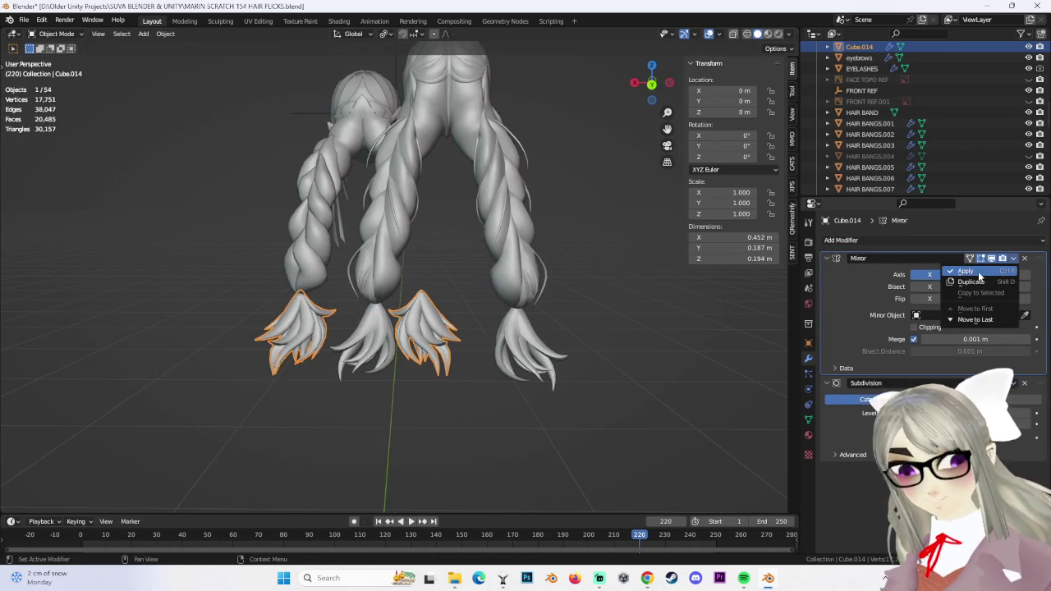
# Select the braid strand piece Cube.013 and orbit around the braids
pyautogui.click(977, 273)
pyautogui.click(301, 199)
pyautogui.moveTo(472, 242)
pyautogui.mouseDown(button='middle')
pyautogui.moveTo(312, 197)
pyautogui.moveTo(742, 212)
pyautogui.mouseUp(button='middle')
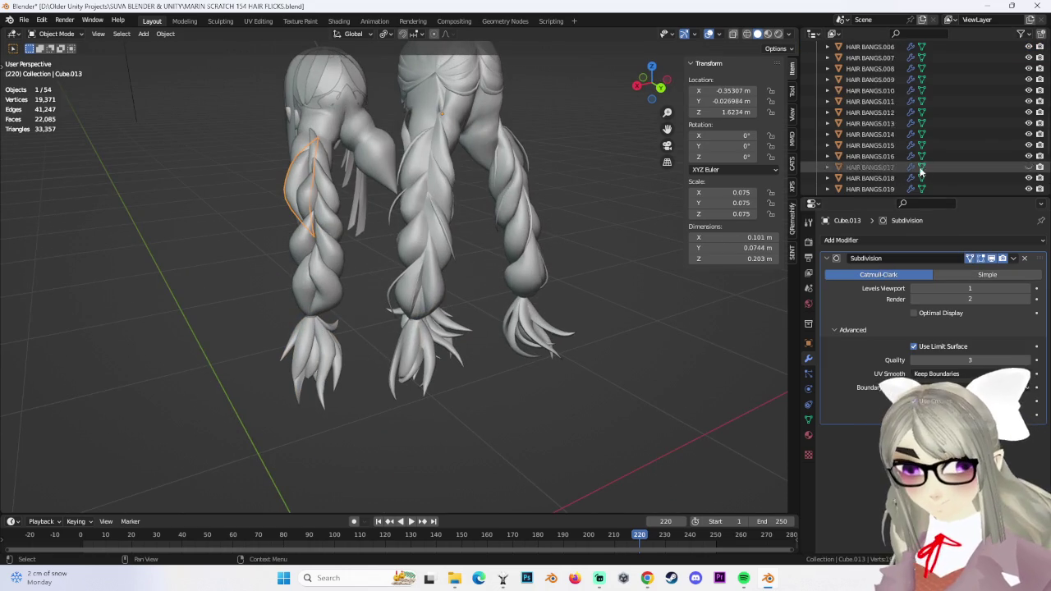
# Select the braid strand pieces Cube.003 through Cube.013, leaving out the tips Cube.014
pyautogui.scroll(4, 931, 153)
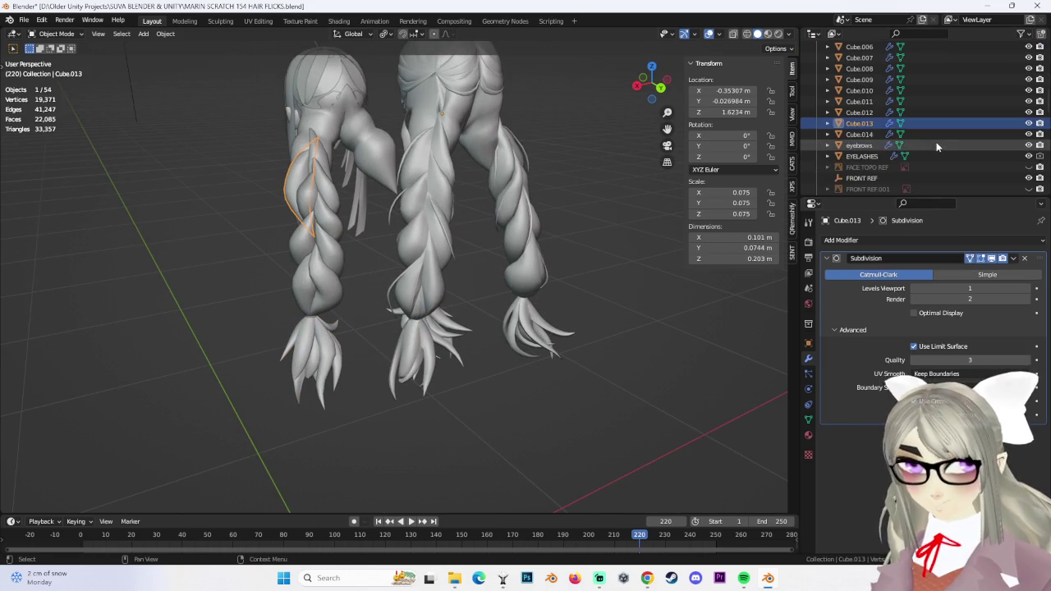
pyautogui.click(903, 134)
pyautogui.scroll(3, 887, 123)
pyautogui.keyDown('shift'); pyautogui.click(868, 59); pyautogui.keyUp('shift')
pyautogui.moveTo(373, 194)
pyautogui.mouseDown(button='middle')
pyautogui.moveTo(445, 216)
pyautogui.moveTo(531, 219)
pyautogui.moveTo(368, 283)
pyautogui.mouseUp(button='middle')
pyautogui.scroll(-2, 956, 163)
pyautogui.scroll(-3, 864, 93)
pyautogui.keyDown('ctrl'); pyautogui.click(864, 90); pyautogui.keyUp('ctrl')
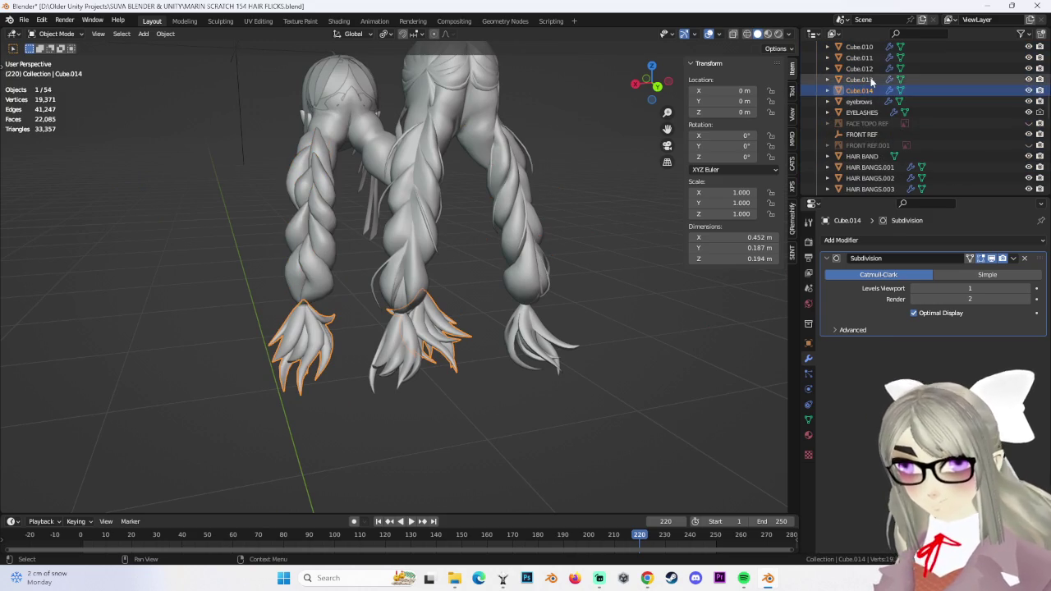
pyautogui.scroll(4, 918, 148)
pyautogui.moveTo(460, 172)
pyautogui.mouseDown(button='middle')
pyautogui.moveTo(423, 171)
pyautogui.moveTo(549, 173)
pyautogui.mouseUp(button='middle')
# Join the strand pieces into Cube.013 and apply all its transforms
pyautogui.hotkey('ctrl', 'j')
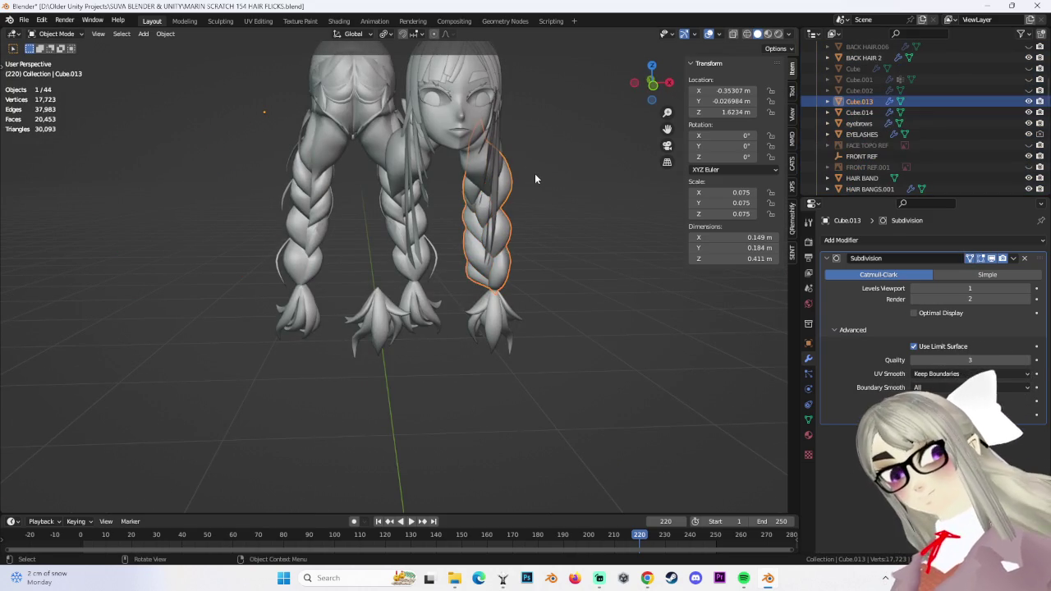
pyautogui.hotkey('alt', 'a')
pyautogui.press('KP_1')
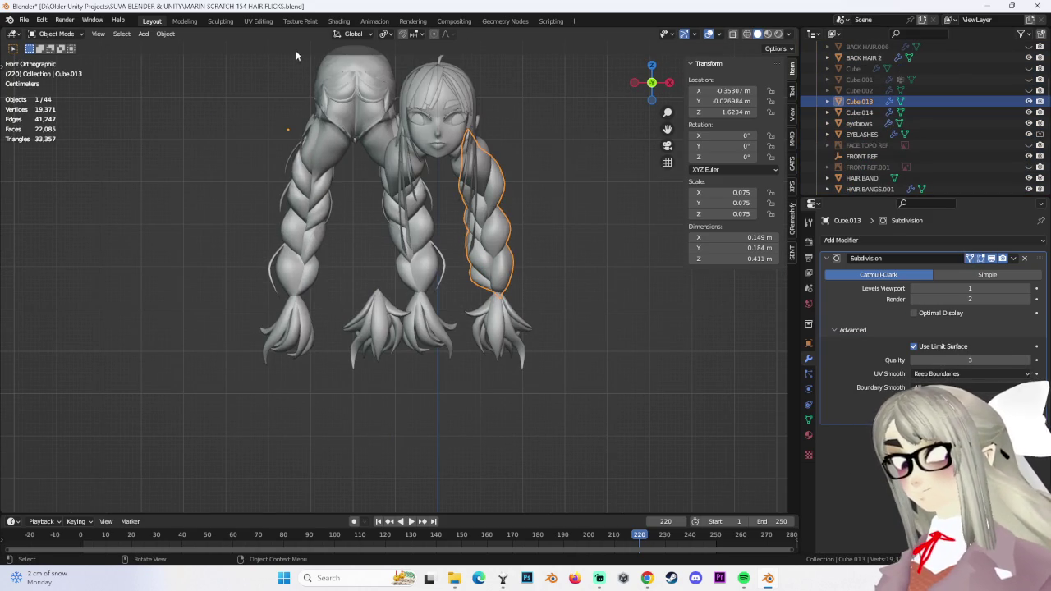
pyautogui.click(167, 34)
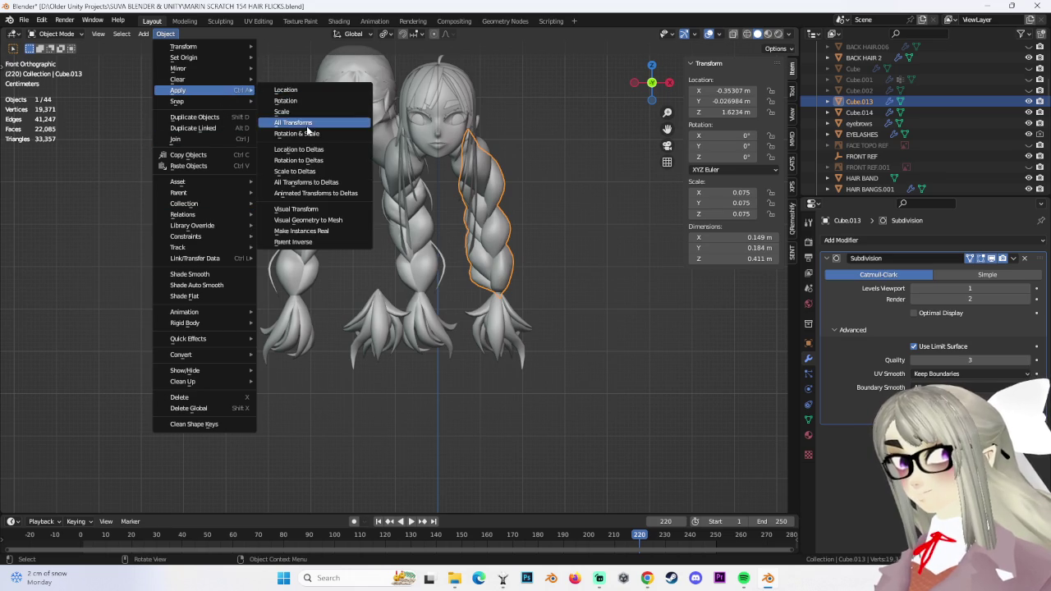
pyautogui.moveTo(179, 90)
pyautogui.click(310, 127)
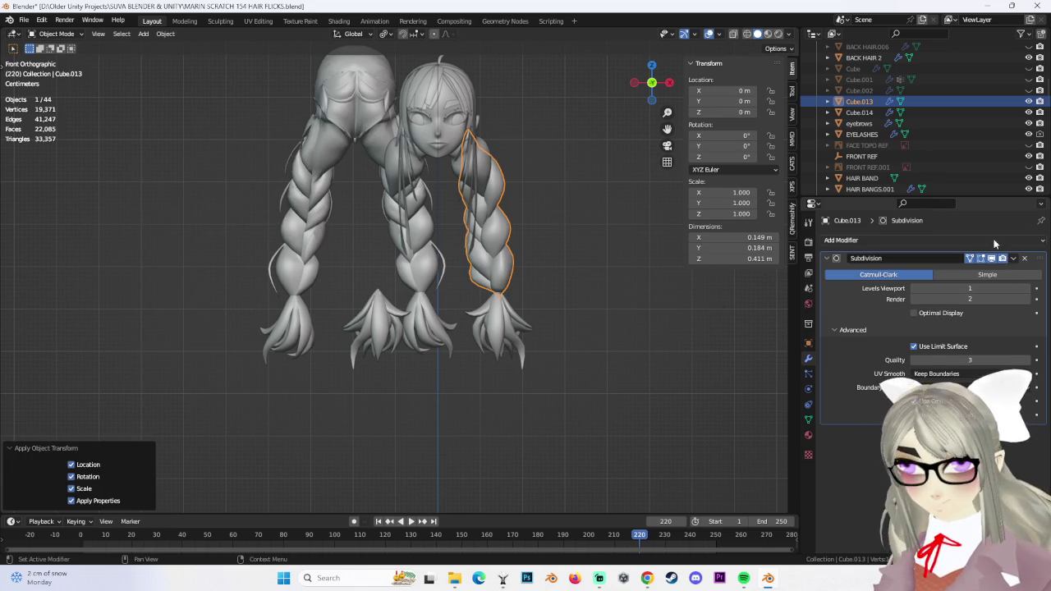
# Add a Mirror modifier above Subdivision, apply it, then select Body.002
pyautogui.click(996, 241)
pyautogui.click(836, 371)
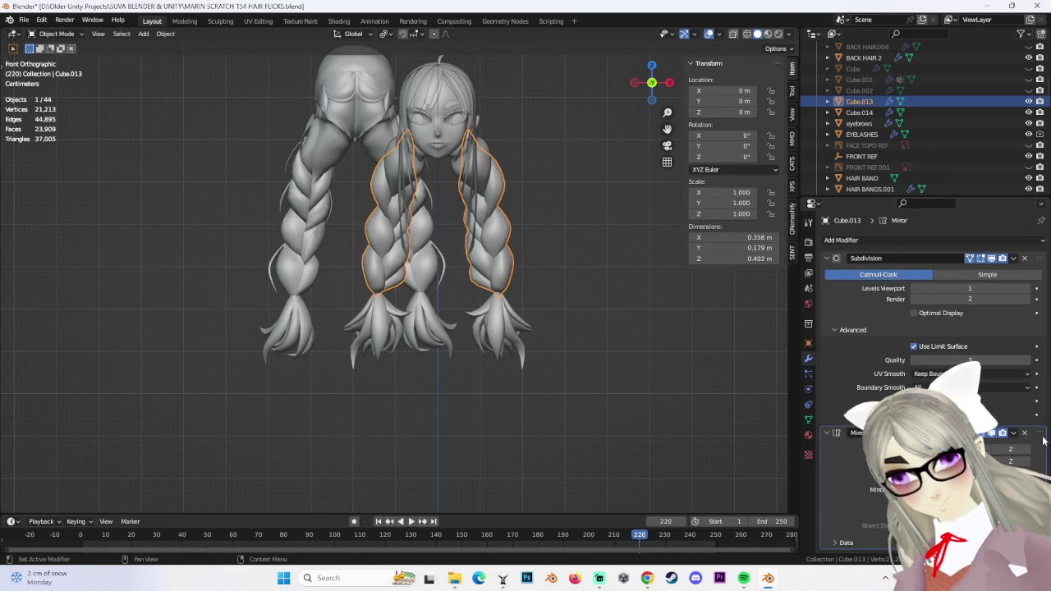
pyautogui.moveTo(1037, 433); pyautogui.dragTo(1037, 258)
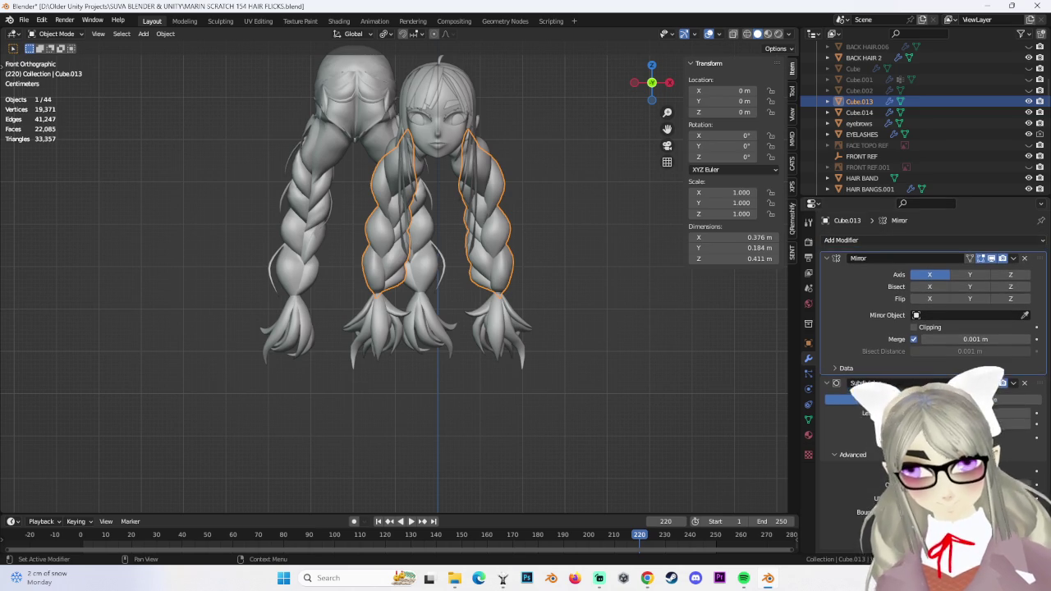
pyautogui.click(1015, 260)
pyautogui.click(962, 275)
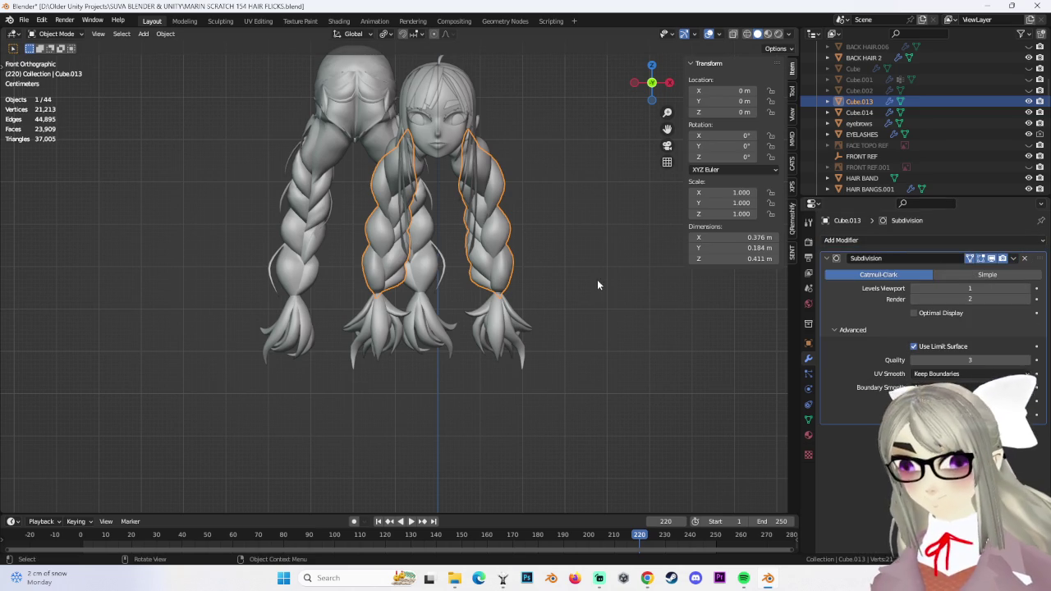
pyautogui.click(587, 281)
pyautogui.click(571, 347)
# Move Body.002 to the left of the hair and reselect Cube.013
pyautogui.press('g')
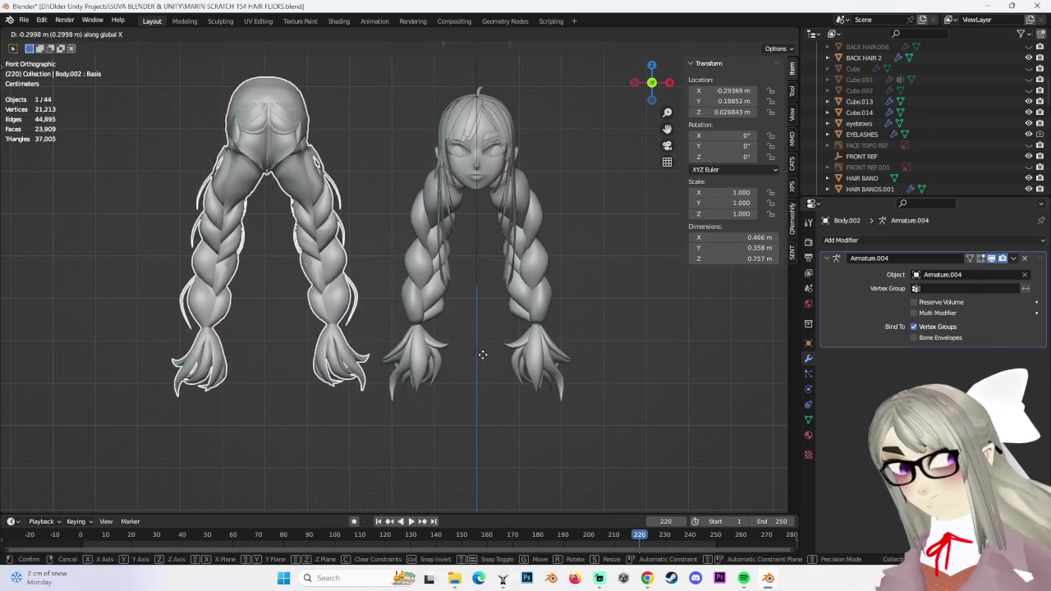
pyautogui.click(481, 356)
pyautogui.click(657, 322)
pyautogui.moveTo(657, 322)
pyautogui.mouseDown(button='middle')
pyautogui.moveTo(496, 353)
pyautogui.moveTo(512, 348)
pyautogui.moveTo(512, 307)
pyautogui.moveTo(560, 309)
pyautogui.mouseUp(button='middle')
pyautogui.click(512, 307)
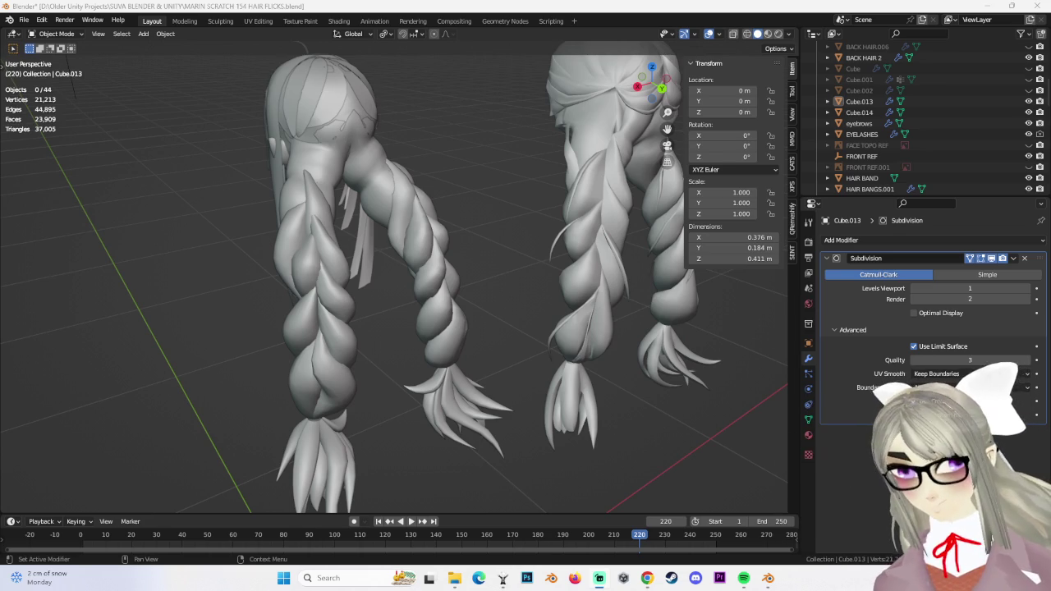
# Orbit around the mirrored braids to inspect both braid ends and their flick tufts
pyautogui.moveTo(567, 264); pyautogui.dragTo(565, 293, button='middle')
pyautogui.moveTo(450, 280)
pyautogui.mouseDown(button='middle')
pyautogui.moveTo(490, 277)
pyautogui.moveTo(436, 330)
pyautogui.moveTo(633, 313)
pyautogui.mouseUp(button='middle')
pyautogui.scroll(-3, 633, 313)
pyautogui.scroll(2, 543, 324)
pyautogui.click(509, 333)
pyautogui.moveTo(656, 375)
pyautogui.mouseDown(button='middle')
pyautogui.moveTo(521, 357)
pyautogui.moveTo(525, 371)
pyautogui.mouseUp(button='middle')
pyautogui.click(676, 340)
pyautogui.moveTo(676, 340); pyautogui.dragTo(498, 354, button='middle')
pyautogui.scroll(3, 497, 358)
pyautogui.scroll(3, 124, 293)
pyautogui.click(140, 309)
pyautogui.moveTo(140, 310)
pyautogui.keyDown('shift'); pyautogui.mouseDown(button='middle')
pyautogui.moveTo(332, 291)
pyautogui.moveTo(520, 290)
pyautogui.mouseUp(button='middle'); pyautogui.keyUp('shift')
# Select the HAIR BAND at the braid tie and view it from the back
pyautogui.click(335, 281)
pyautogui.scroll(-2, 453, 301)
pyautogui.scroll(-2, 492, 246)
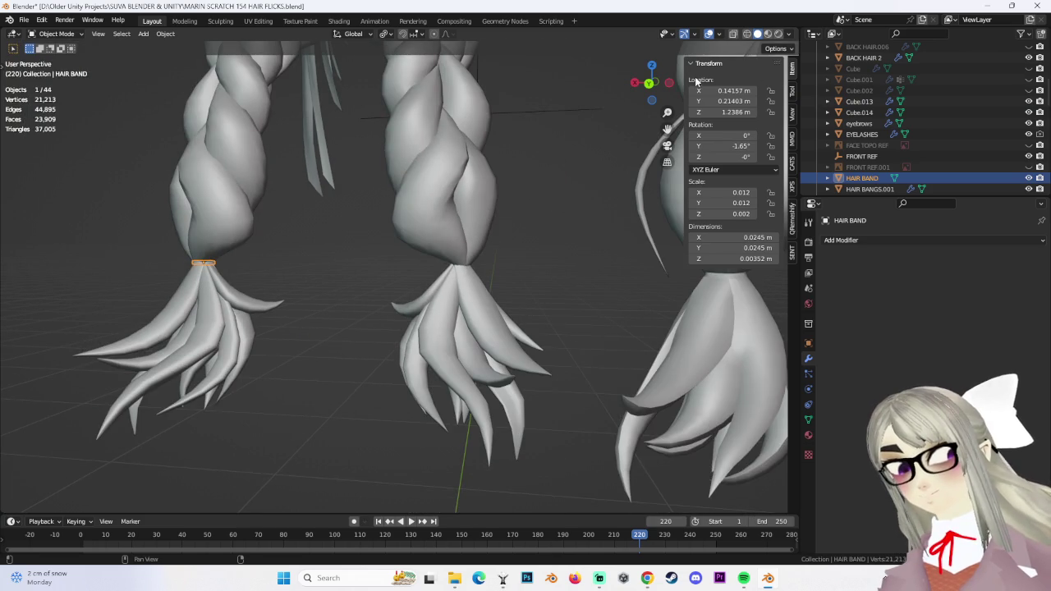
pyautogui.click(649, 83)
# Scale the hair band along Z to make it slightly thicker
pyautogui.scroll(2, 387, 298)
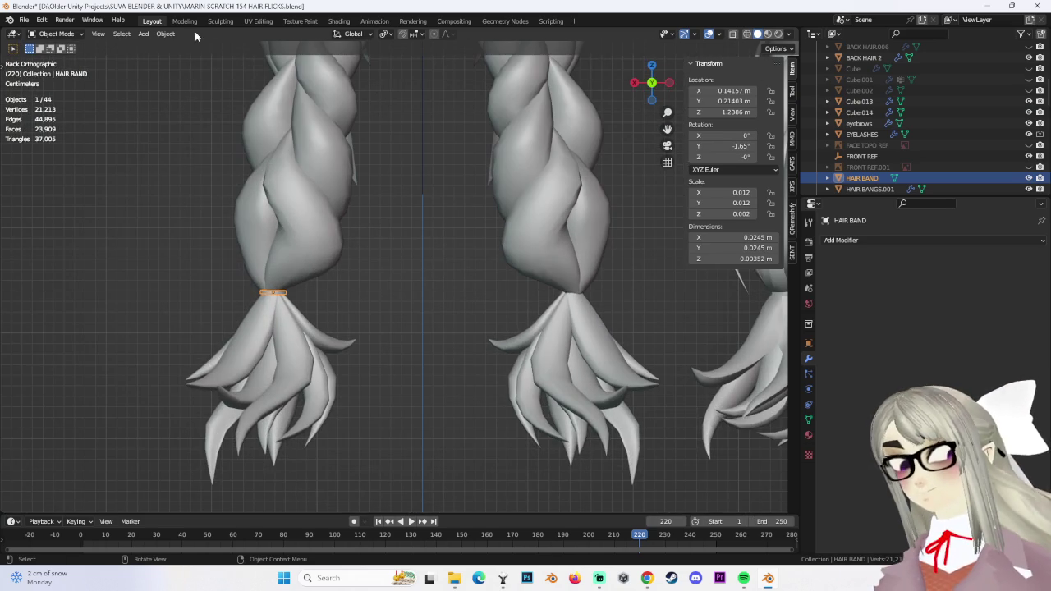
pyautogui.click(167, 35)
pyautogui.scroll(2, 439, 269)
pyautogui.press('s')
pyautogui.press('z')
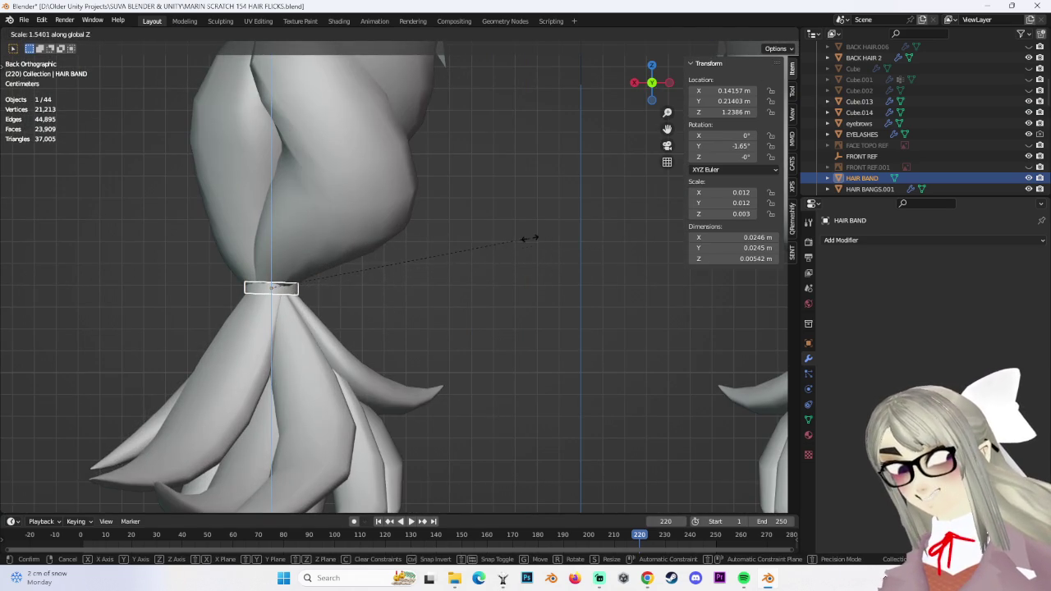
pyautogui.click(514, 292)
pyautogui.moveTo(490, 288); pyautogui.dragTo(441, 305, button='middle')
pyautogui.click(482, 296)
pyautogui.press('s')
pyautogui.press('z')
pyautogui.click(480, 294)
pyautogui.moveTo(479, 294)
pyautogui.mouseDown(button='middle')
pyautogui.moveTo(392, 299)
pyautogui.moveTo(552, 235)
pyautogui.moveTo(581, 320)
pyautogui.moveTo(545, 328)
pyautogui.moveTo(391, 311)
pyautogui.mouseUp(button='middle')
pyautogui.click(552, 235)
pyautogui.scroll(-2, 542, 331)
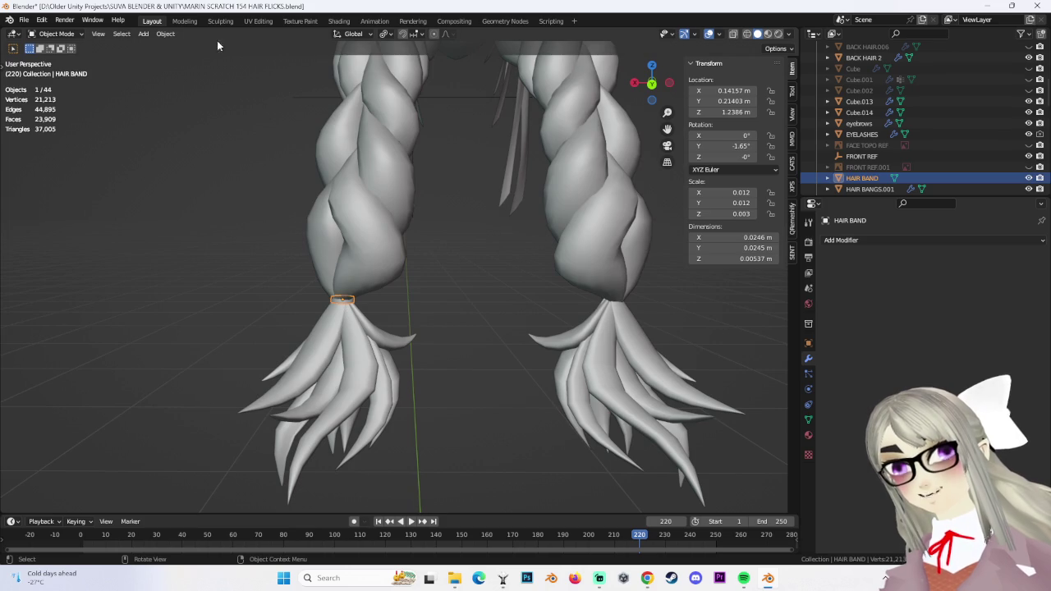
# Apply all transforms to the hair band
pyautogui.click(165, 34)
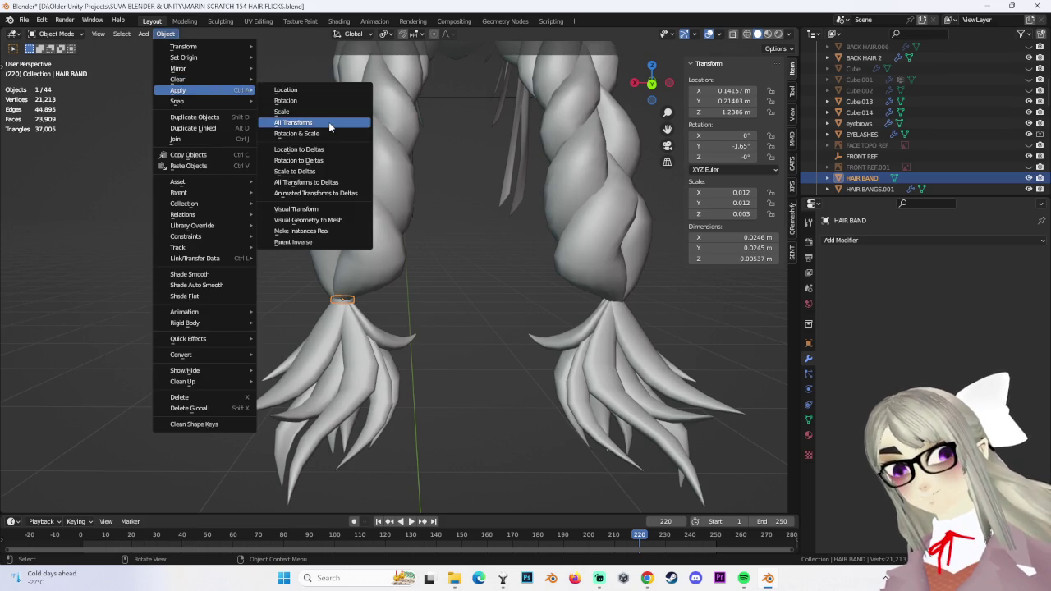
pyautogui.click(329, 121)
pyautogui.click(652, 85)
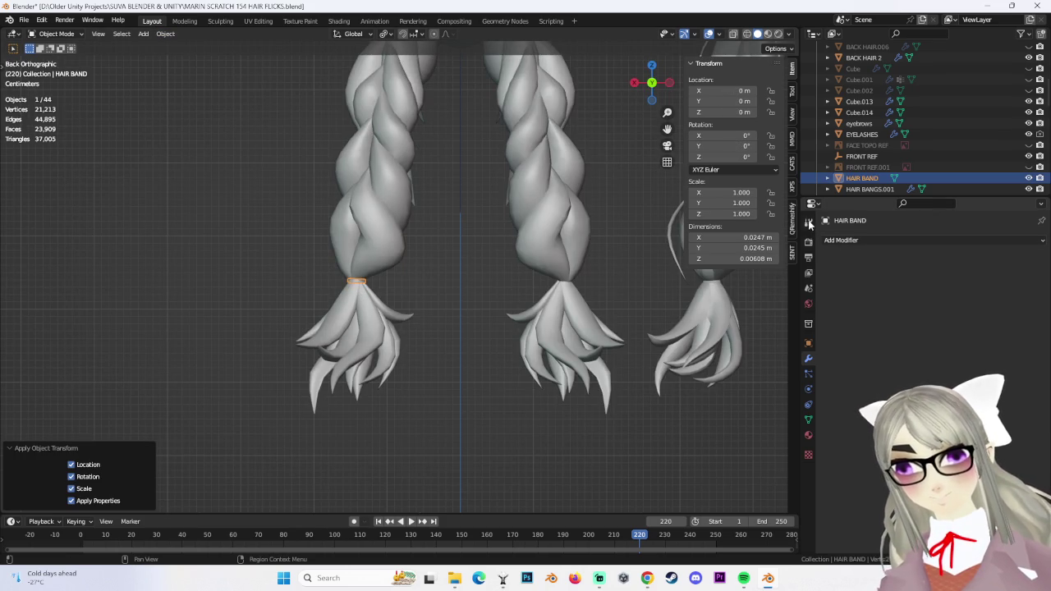
# Add an X-axis Mirror modifier to the hair band and apply it
pyautogui.click(1005, 240)
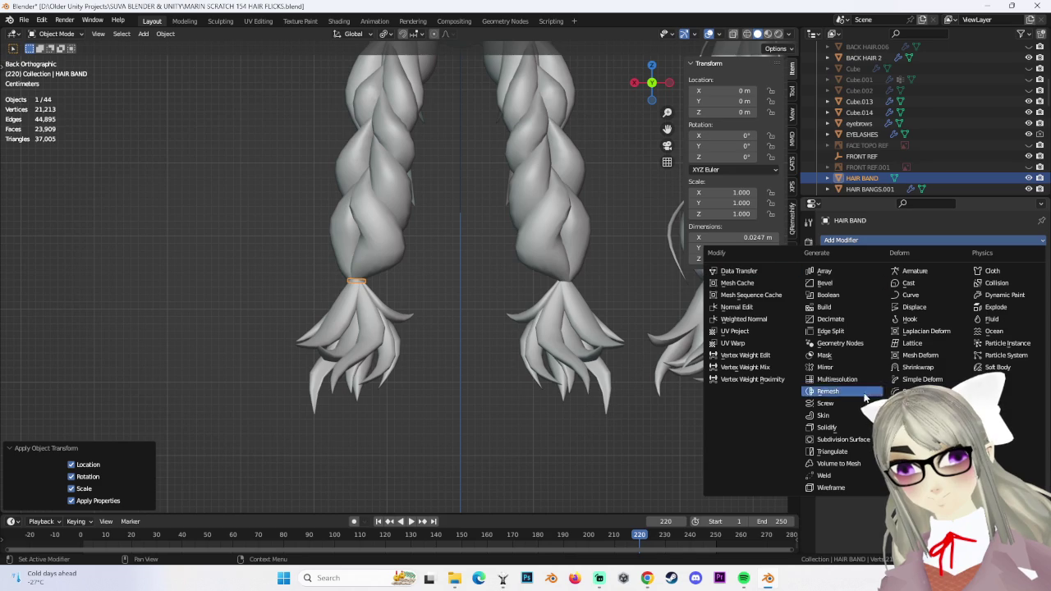
pyautogui.click(829, 369)
pyautogui.click(1014, 259)
pyautogui.click(985, 269)
# Deselect the band, switch to front view, and select the braid object Cube.013
pyautogui.click(631, 164)
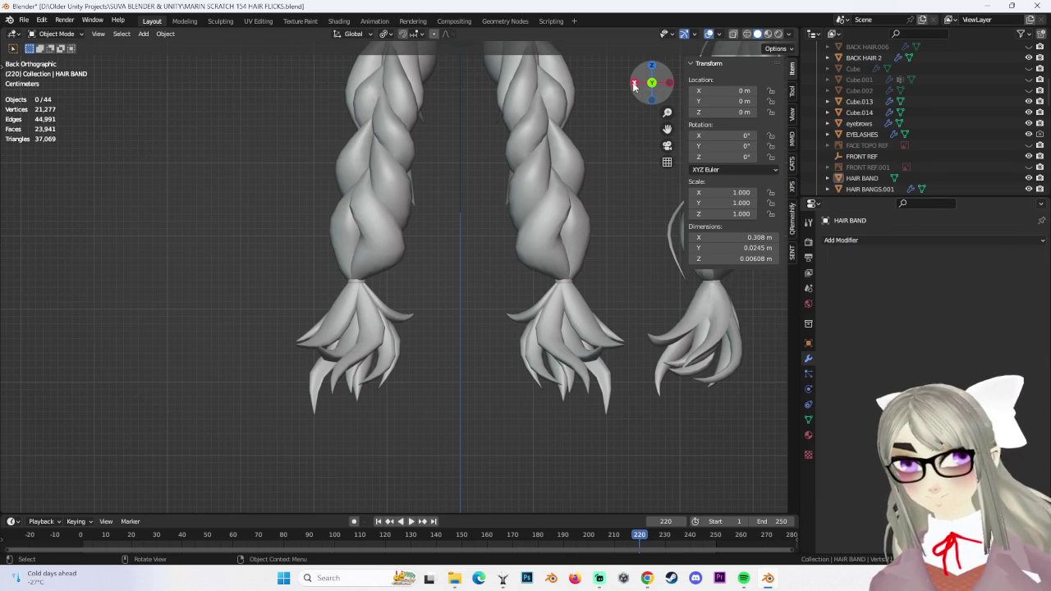
pyautogui.click(651, 83)
pyautogui.click(450, 293)
pyautogui.keyDown('ctrl'); pyautogui.scroll(2, 335, 289); pyautogui.keyUp('ctrl')
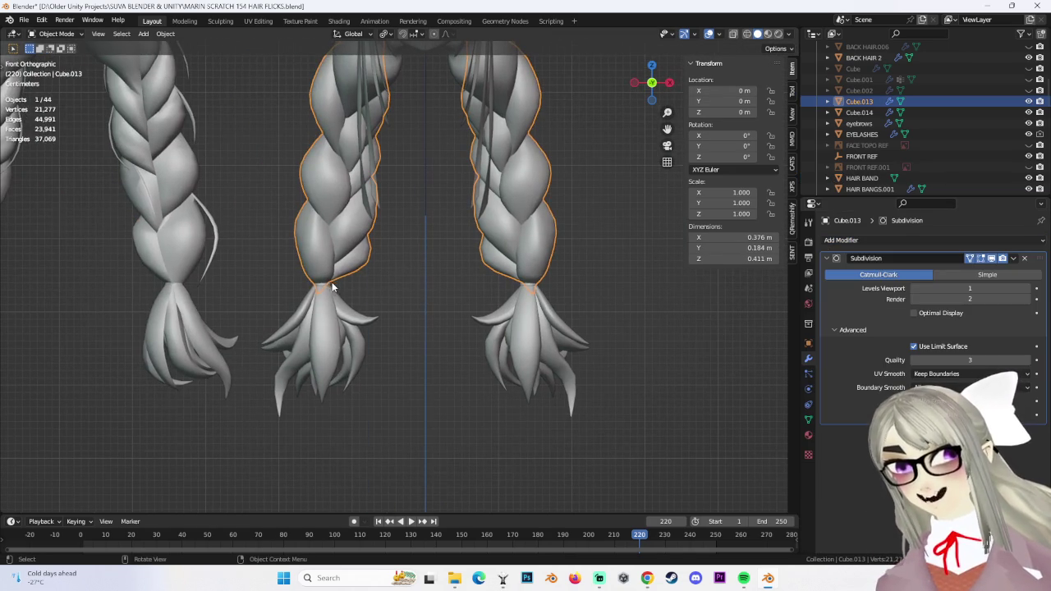
pyautogui.click(327, 290)
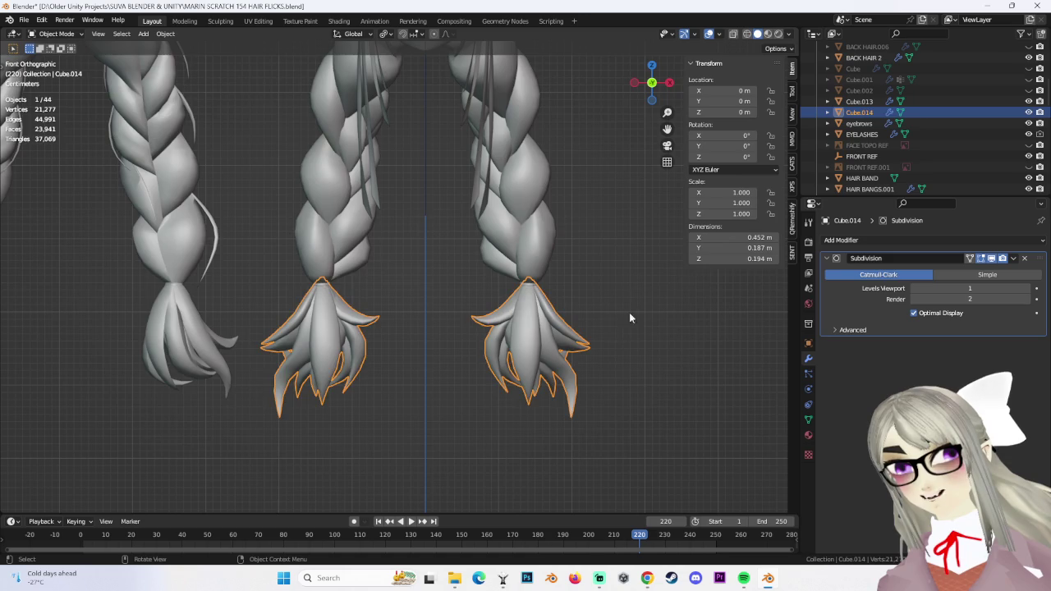
pyautogui.click(619, 322)
pyautogui.scroll(-5, 612, 319)
pyautogui.scroll(5, 601, 312)
pyautogui.scroll(2, 556, 330)
pyautogui.click(641, 312)
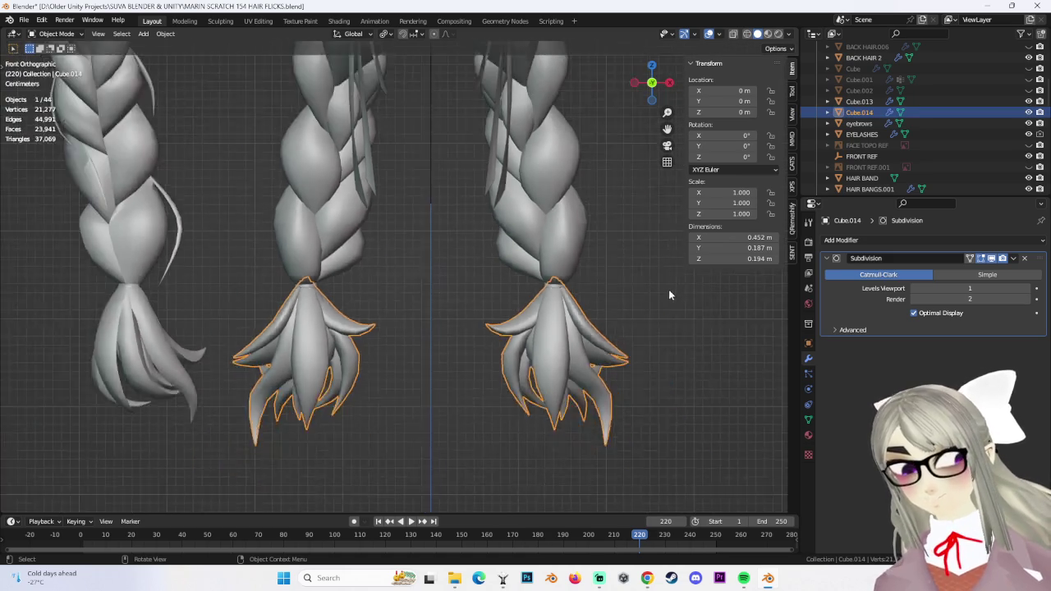
pyautogui.scroll(-3, 654, 294)
pyautogui.keyDown('shift'); pyautogui.scroll(3, 452, 293); pyautogui.keyUp('shift')
pyautogui.moveTo(449, 287)
pyautogui.mouseDown(button='middle')
pyautogui.moveTo(479, 305)
pyautogui.moveTo(503, 268)
pyautogui.moveTo(451, 206)
pyautogui.moveTo(507, 227)
pyautogui.moveTo(570, 230)
pyautogui.moveTo(417, 233)
pyautogui.moveTo(565, 255)
pyautogui.moveTo(588, 279)
pyautogui.moveTo(599, 274)
pyautogui.moveTo(589, 243)
pyautogui.mouseUp(button='middle')
pyautogui.click(507, 227)
pyautogui.scroll(-2, 598, 277)
pyautogui.click(651, 86)
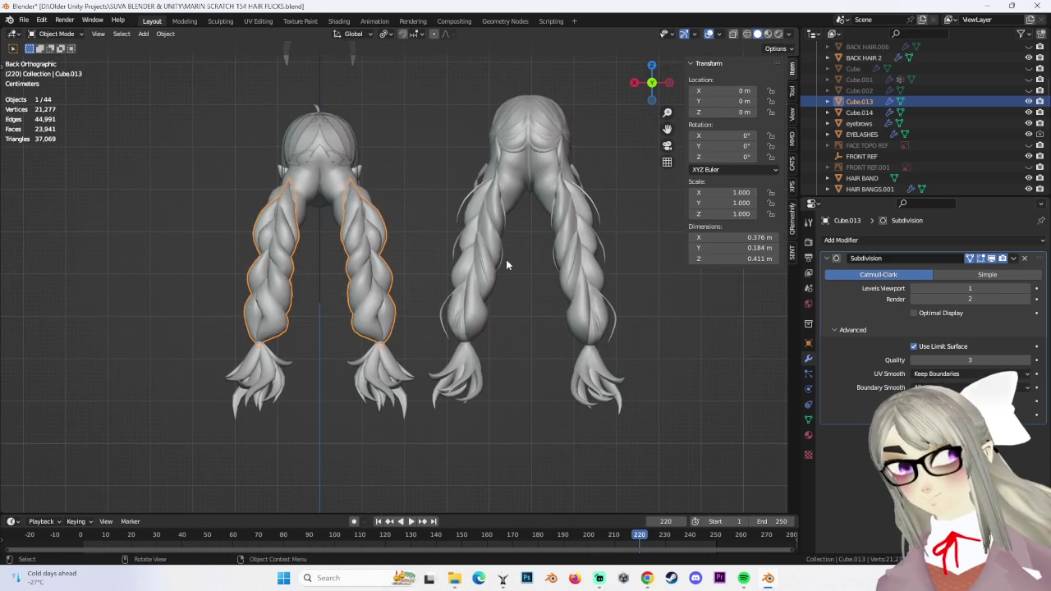
pyautogui.click(507, 264)
pyautogui.scroll(5, 575, 206)
pyautogui.moveTo(575, 205)
pyautogui.mouseDown(button='middle')
pyautogui.moveTo(418, 376)
pyautogui.moveTo(412, 294)
pyautogui.mouseUp(button='middle')
pyautogui.scroll(3, 300, 304)
pyautogui.click(51, 33)
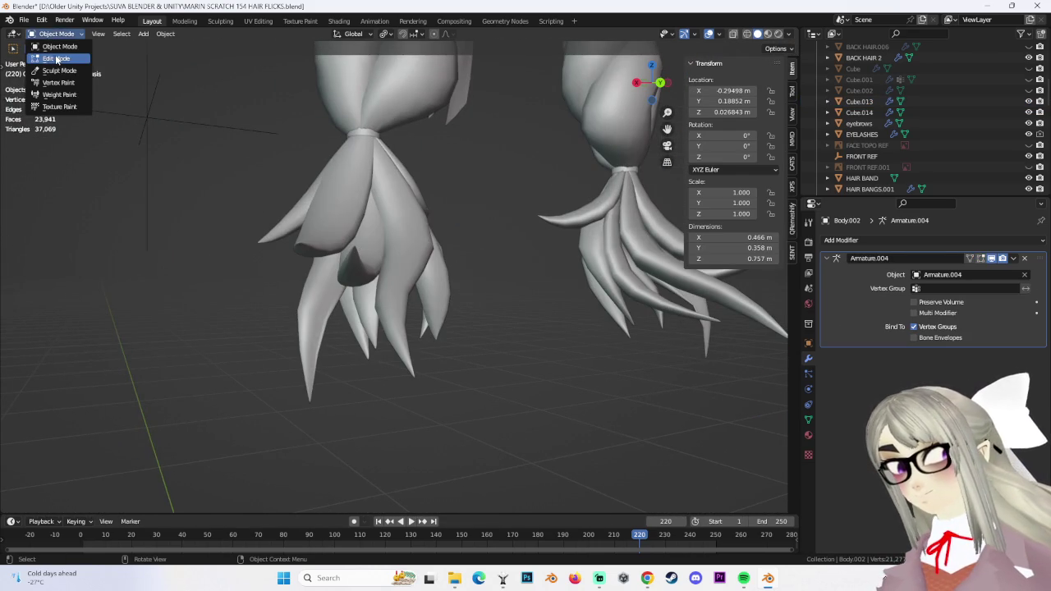
pyautogui.click(49, 56)
pyautogui.click(51, 34)
pyautogui.click(50, 46)
pyautogui.click(245, 257)
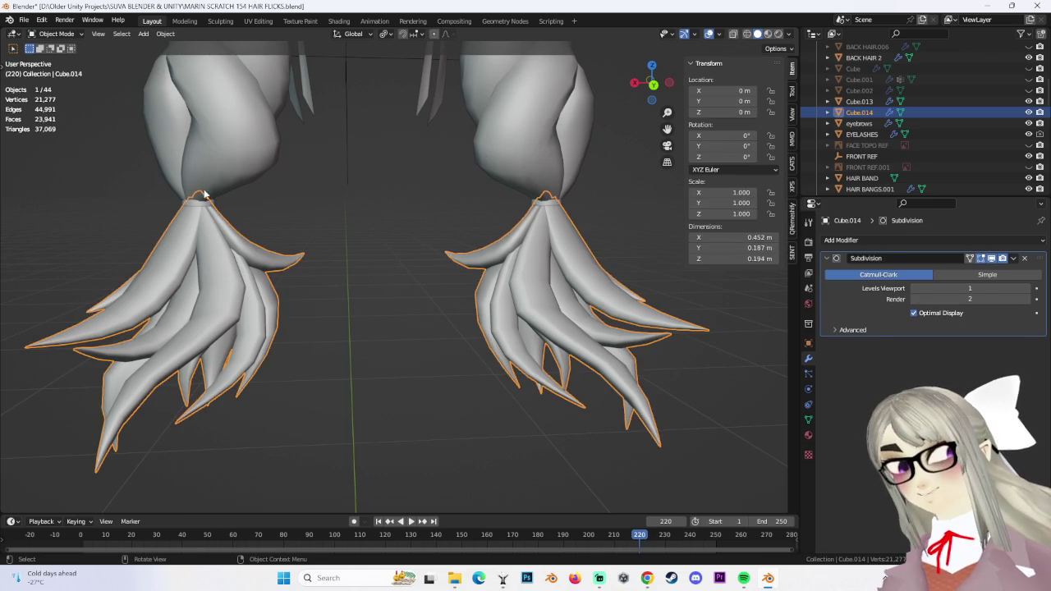
# Duplicate one connected hair-flick strand and separate the copy into its own object
pyautogui.click(66, 35)
pyautogui.click(49, 56)
pyautogui.moveTo(316, 277); pyautogui.dragTo(443, 279, button='middle')
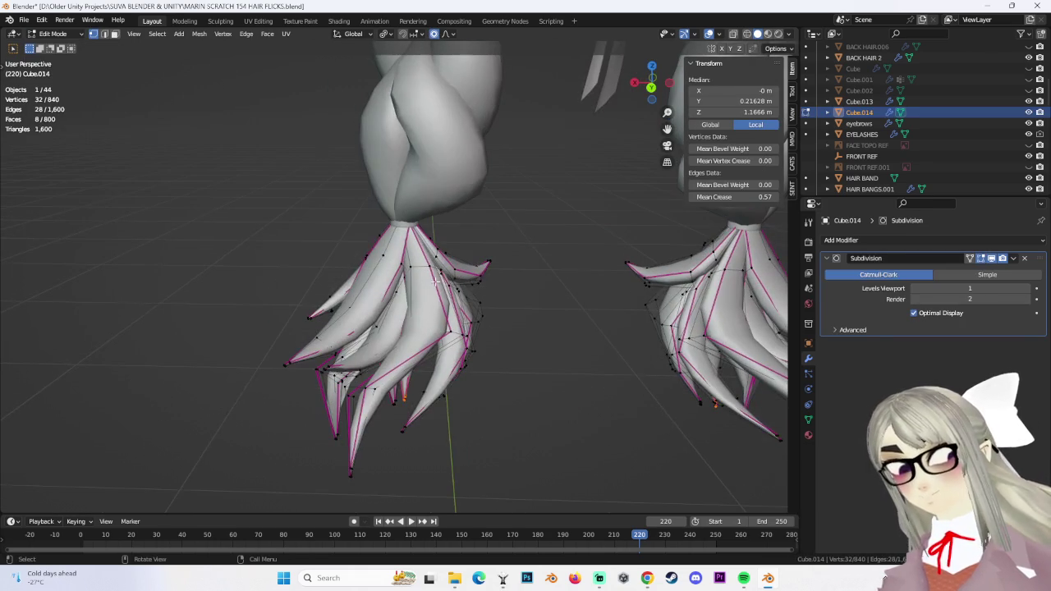
pyautogui.keyDown('shift'); pyautogui.click(368, 250); pyautogui.keyUp('shift')
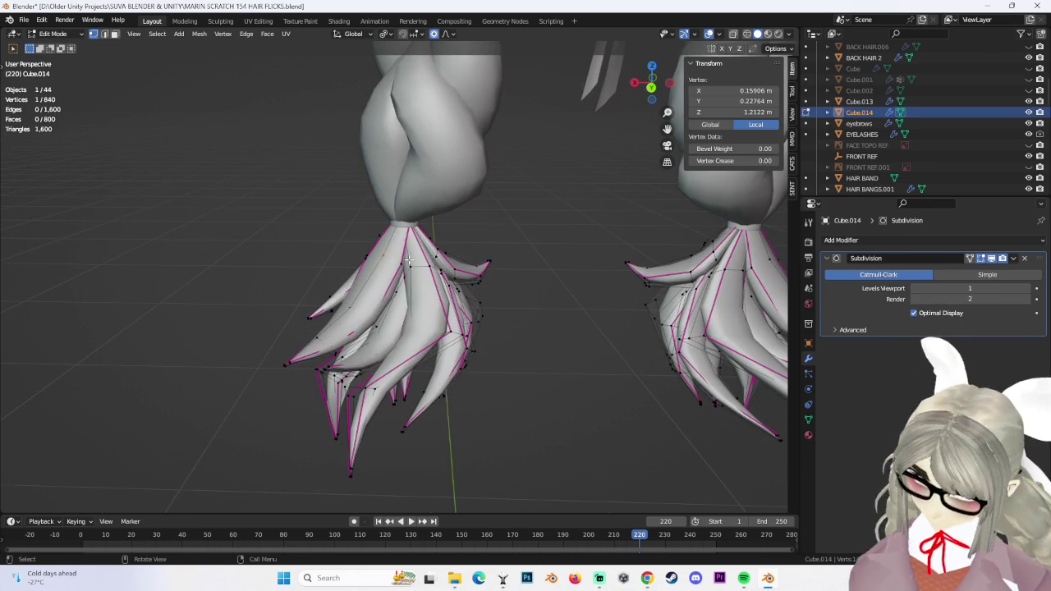
pyautogui.hotkey('ctrl', 'l')
pyautogui.moveTo(408, 260)
pyautogui.mouseDown(button='middle')
pyautogui.moveTo(469, 340)
pyautogui.moveTo(504, 347)
pyautogui.moveTo(537, 337)
pyautogui.moveTo(494, 331)
pyautogui.moveTo(525, 328)
pyautogui.mouseUp(button='middle')
pyautogui.hotkey('shift', 'd')
pyautogui.click(317, 277)
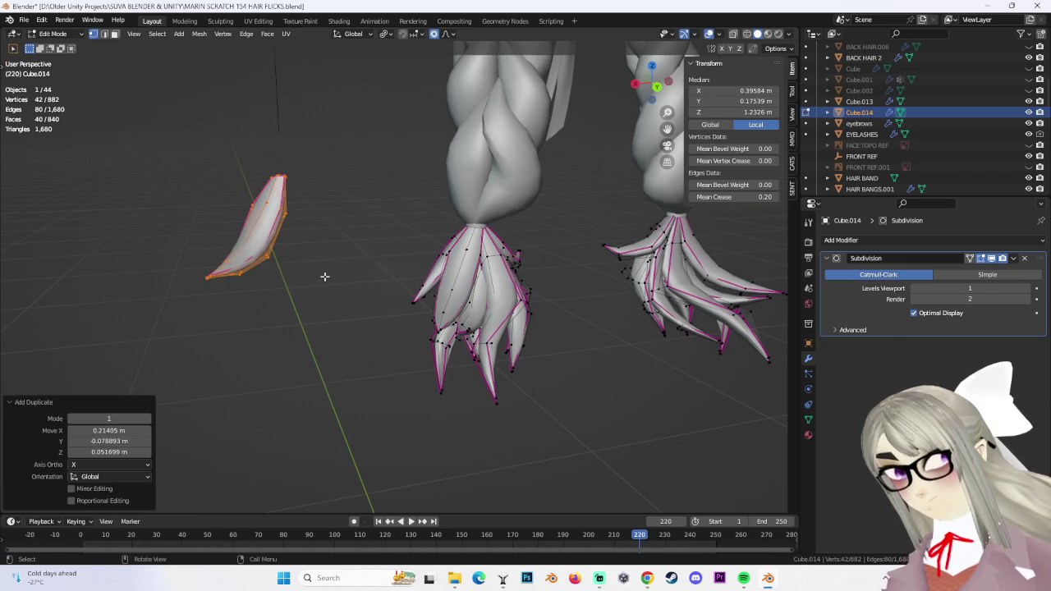
pyautogui.press('p')
pyautogui.click(325, 274)
# Re-enter Edit Mode and circle-select the top vertices of the new strand
pyautogui.click(54, 33)
pyautogui.click(55, 45)
pyautogui.click(54, 34)
pyautogui.click(54, 57)
pyautogui.moveTo(353, 238); pyautogui.dragTo(387, 246, button='middle')
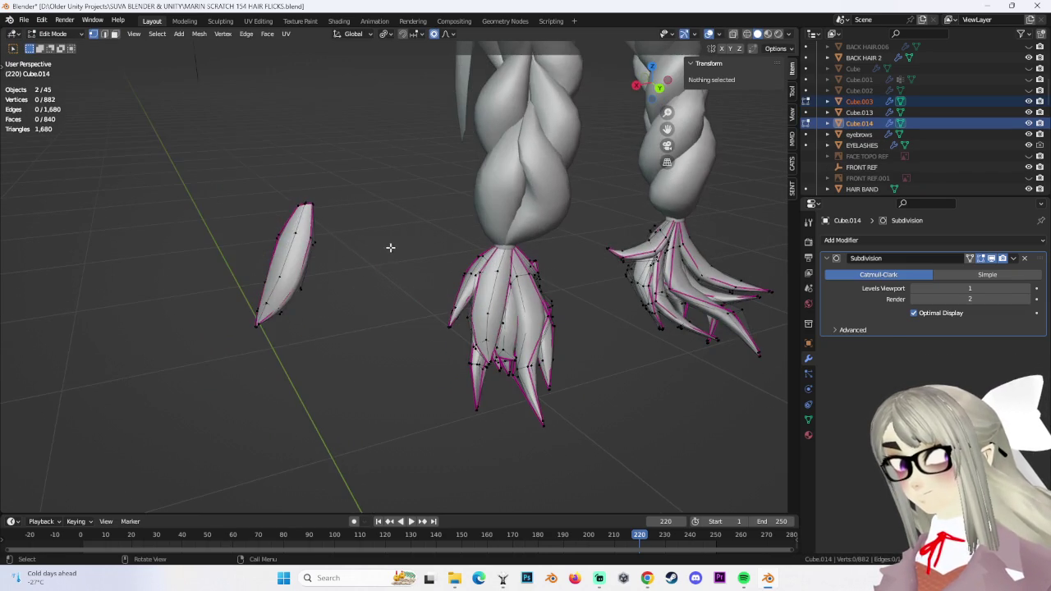
pyautogui.moveTo(371, 432); pyautogui.dragTo(425, 342, button='middle')
pyautogui.hotkey('alt', 'a')
pyautogui.press('c')
pyautogui.moveTo(321, 287); pyautogui.dragTo(324, 258)
pyautogui.press('Escape')
# Narrow the strand's top loop to 0.696 scale
pyautogui.moveTo(742, 97); pyautogui.dragTo(433, 208, button='middle')
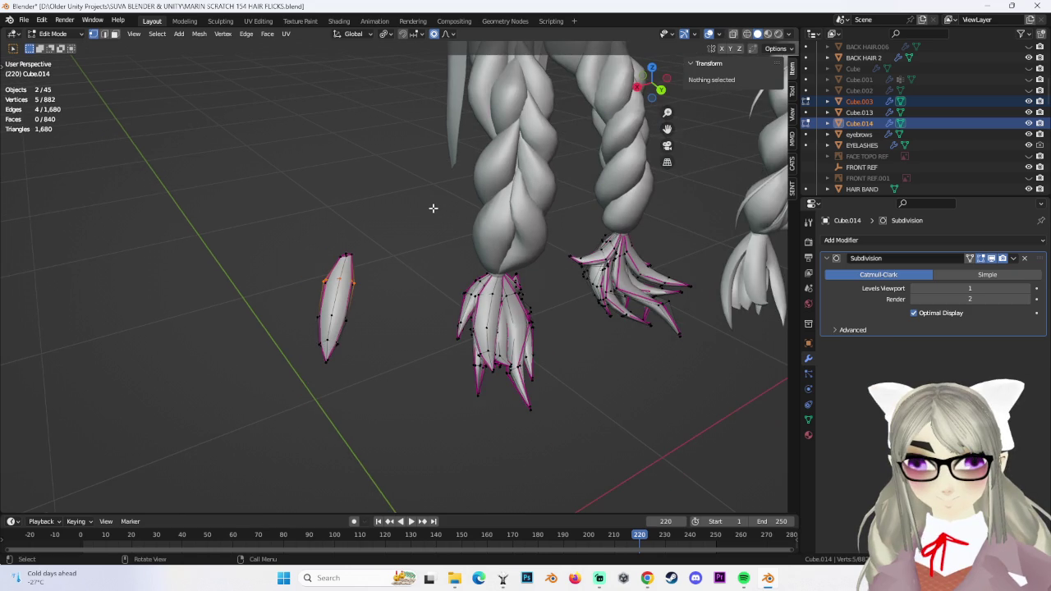
pyautogui.moveTo(499, 201)
pyautogui.mouseDown(button='middle')
pyautogui.moveTo(469, 263)
pyautogui.moveTo(419, 209)
pyautogui.mouseUp(button='middle')
pyautogui.scroll(5, 469, 263)
pyautogui.scroll(-5, 419, 209)
pyautogui.scroll(-2, 340, 232)
pyautogui.moveTo(340, 232)
pyautogui.mouseDown(button='middle')
pyautogui.moveTo(392, 241)
pyautogui.moveTo(473, 298)
pyautogui.moveTo(401, 237)
pyautogui.mouseUp(button='middle')
pyautogui.scroll(3, 335, 249)
pyautogui.scroll(3, 479, 245)
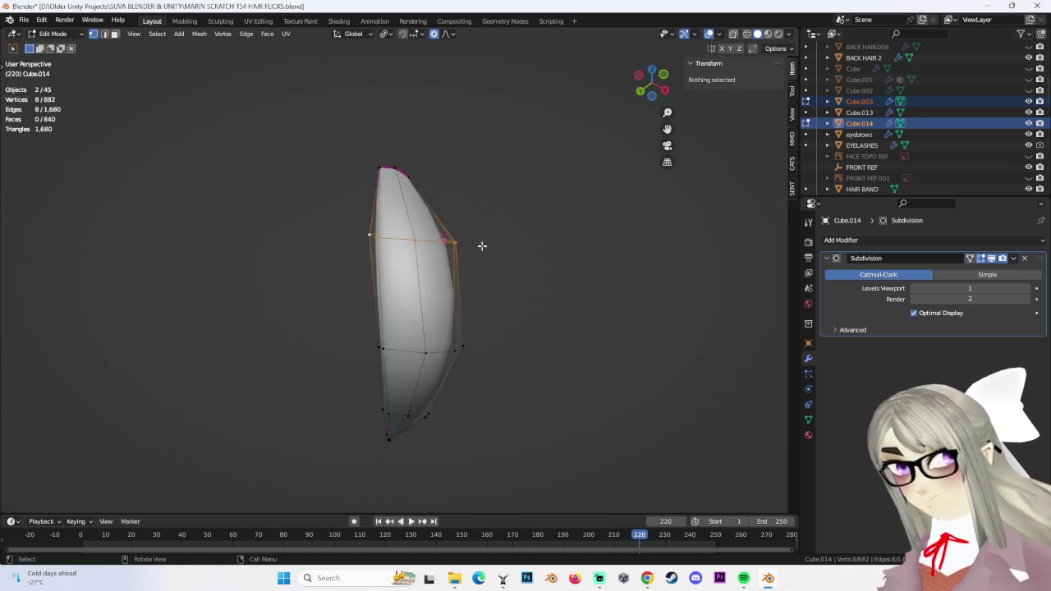
pyautogui.moveTo(478, 246); pyautogui.dragTo(476, 251, button='middle')
pyautogui.press('r')
pyautogui.click(429, 364)
pyautogui.hotkey('ctrl', 'z')
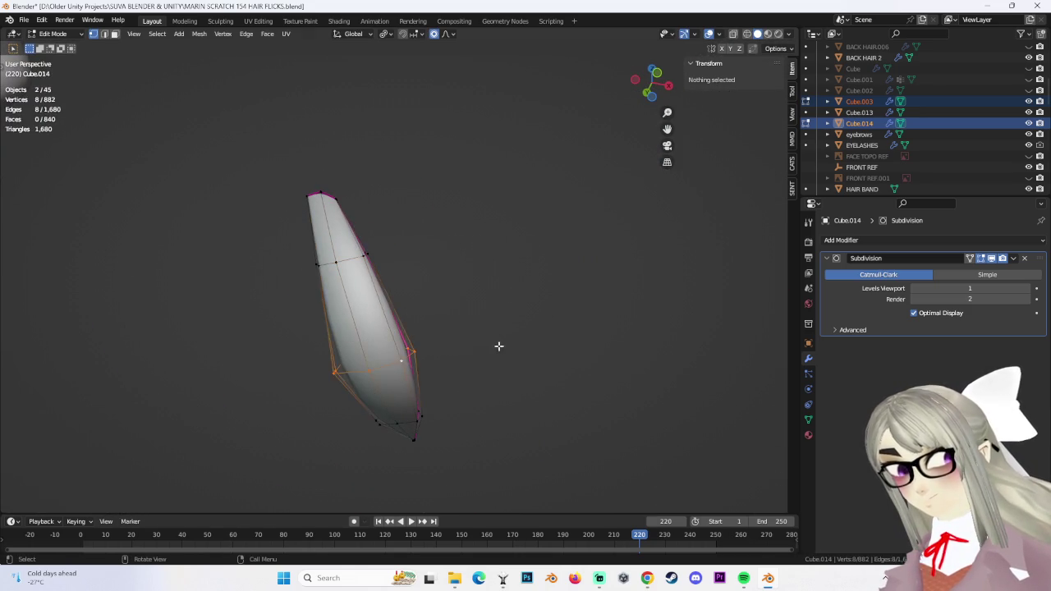
pyautogui.press('s')
pyautogui.click(439, 348)
pyautogui.hotkey('ctrl', 'z')
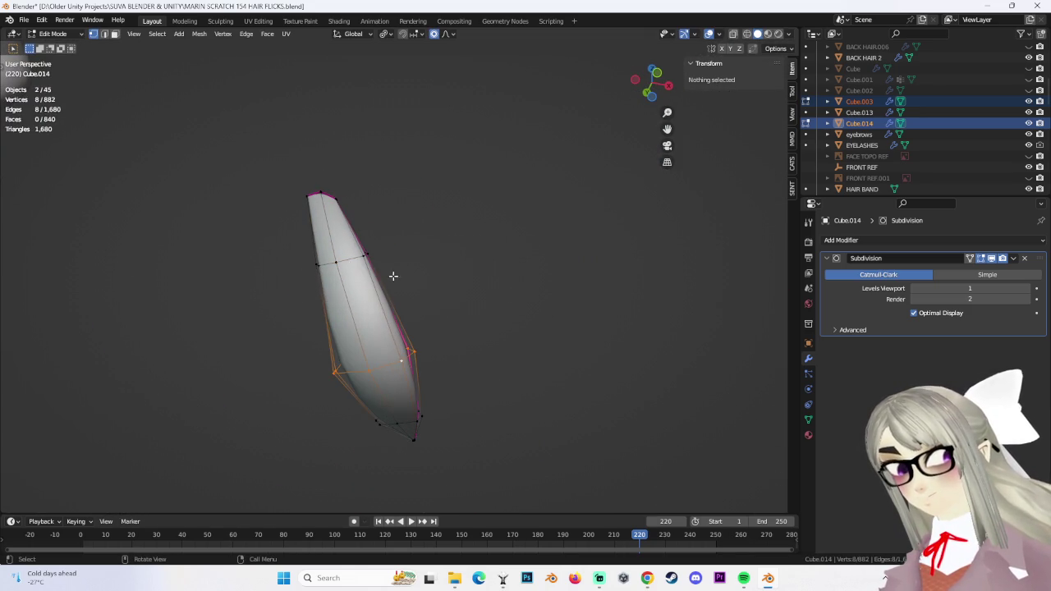
pyautogui.press('s')
pyautogui.click(448, 330)
# Scale the strand's selected section down to 0.632
pyautogui.moveTo(537, 281)
pyautogui.mouseDown(button='middle')
pyautogui.moveTo(528, 312)
pyautogui.moveTo(468, 340)
pyautogui.mouseUp(button='middle')
pyautogui.press('s')
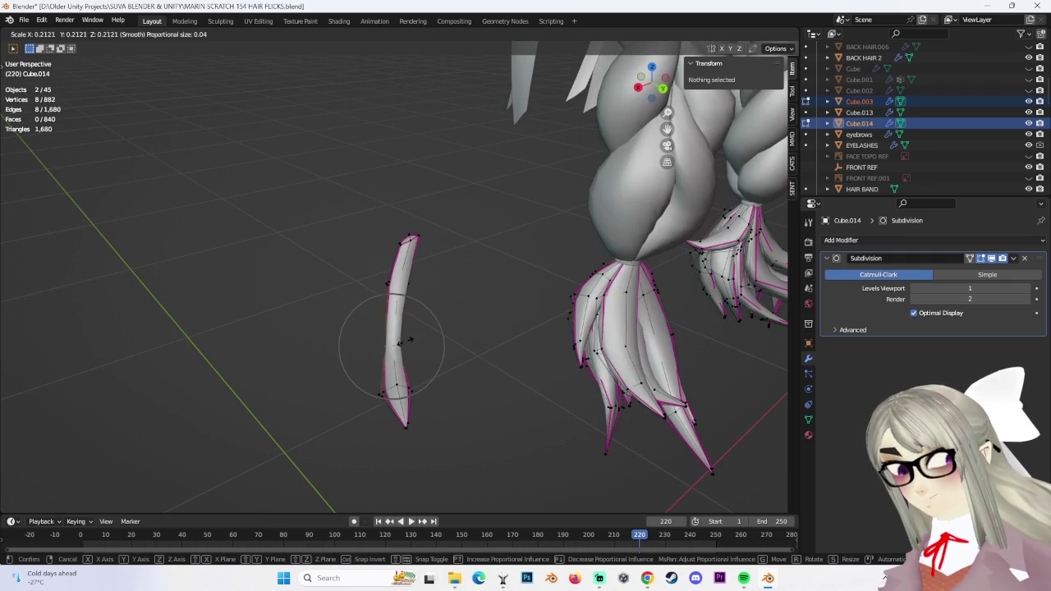
pyautogui.click(414, 352)
pyautogui.press('s')
pyautogui.click(403, 382)
pyautogui.moveTo(403, 382)
pyautogui.mouseDown(button='middle')
pyautogui.moveTo(403, 347)
pyautogui.moveTo(464, 265)
pyautogui.moveTo(455, 235)
pyautogui.moveTo(445, 263)
pyautogui.moveTo(485, 293)
pyautogui.moveTo(505, 285)
pyautogui.moveTo(460, 275)
pyautogui.moveTo(367, 292)
pyautogui.moveTo(405, 248)
pyautogui.mouseUp(button='middle')
pyautogui.press('s')
pyautogui.hotkey('ctrl', 'z')
# Flatten the whole flick along X, first to 0.765 and then 0.685
pyautogui.moveTo(304, 223); pyautogui.dragTo(488, 438)
pyautogui.moveTo(488, 438); pyautogui.dragTo(497, 413, button='middle')
pyautogui.press('s')
pyautogui.press('x')
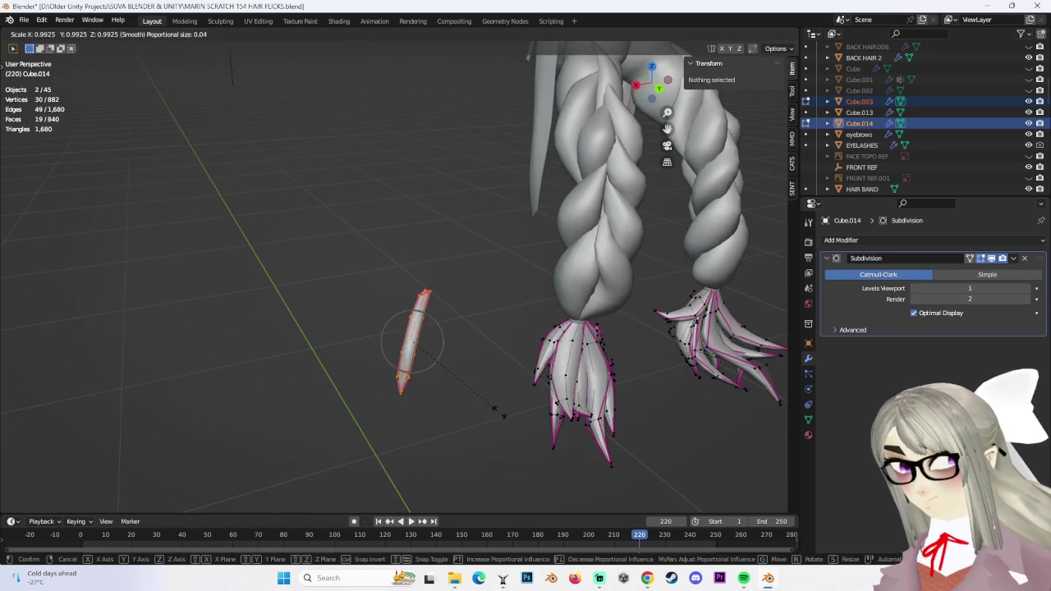
pyautogui.click(469, 407)
pyautogui.press('s')
pyautogui.press('x')
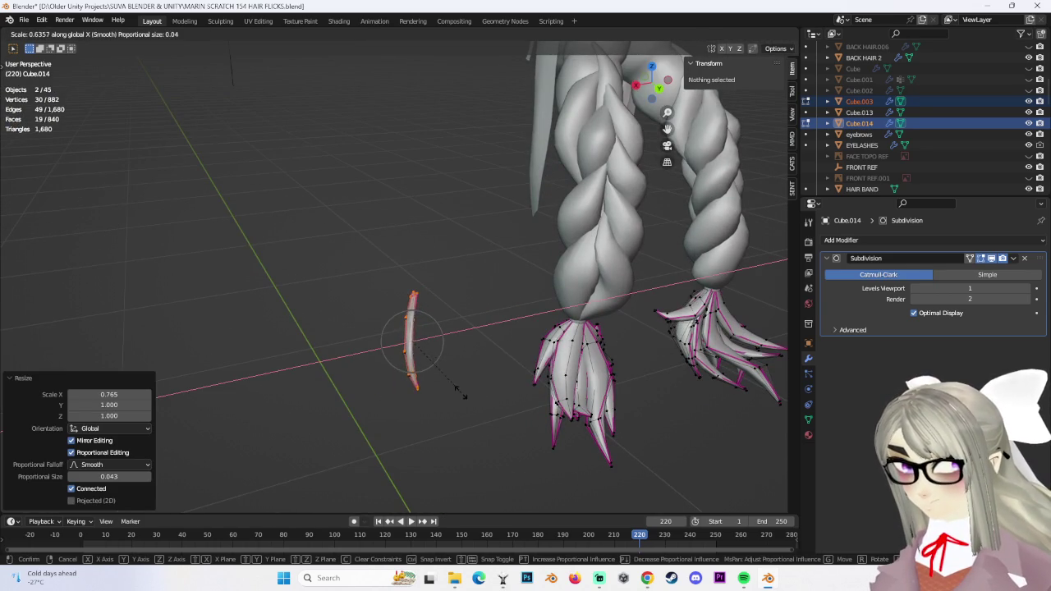
pyautogui.click(462, 395)
# Reselect the flick and thin it further along global X to 0.657
pyautogui.moveTo(455, 366)
pyautogui.mouseDown(button='middle')
pyautogui.moveTo(466, 308)
pyautogui.moveTo(539, 274)
pyautogui.moveTo(574, 235)
pyautogui.mouseUp(button='middle')
pyautogui.moveTo(317, 131); pyautogui.dragTo(619, 493)
pyautogui.moveTo(607, 484)
pyautogui.mouseDown(button='middle')
pyautogui.moveTo(500, 401)
pyautogui.moveTo(391, 211)
pyautogui.moveTo(465, 267)
pyautogui.mouseUp(button='middle')
pyautogui.press('s')
pyautogui.press('x')
pyautogui.click(472, 331)
# Shrink just the flick's tip to 0.700
pyautogui.moveTo(397, 223)
pyautogui.mouseDown(button='middle')
pyautogui.moveTo(411, 197)
pyautogui.moveTo(274, 170)
pyautogui.mouseUp(button='middle')
pyautogui.moveTo(274, 170); pyautogui.dragTo(345, 222)
pyautogui.press('s')
pyautogui.click(377, 213)
# Select vertices around the flick tip, inspect from behind, then clear the selection
pyautogui.moveTo(377, 213)
pyautogui.mouseDown(button='middle')
pyautogui.moveTo(599, 238)
pyautogui.moveTo(582, 243)
pyautogui.moveTo(482, 203)
pyautogui.mouseUp(button='middle')
pyautogui.moveTo(377, 194); pyautogui.dragTo(453, 248)
pyautogui.moveTo(454, 248)
pyautogui.mouseDown(button='middle')
pyautogui.moveTo(528, 260)
pyautogui.moveTo(481, 303)
pyautogui.mouseUp(button='middle')
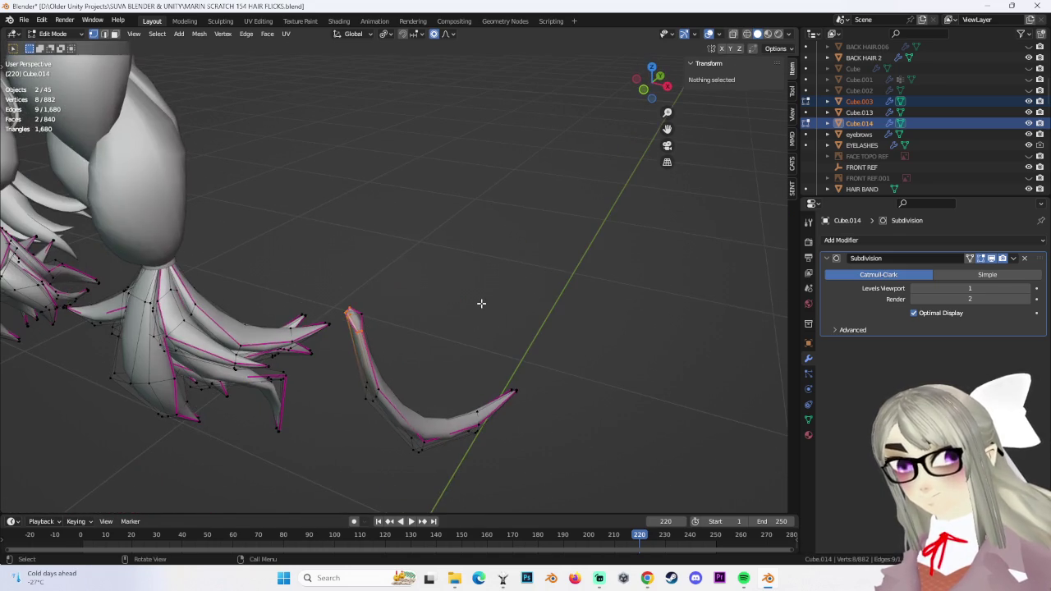
pyautogui.moveTo(320, 266); pyautogui.dragTo(394, 345)
pyautogui.moveTo(394, 345); pyautogui.dragTo(367, 329, button='middle')
pyautogui.moveTo(492, 333)
pyautogui.mouseDown(button='middle')
pyautogui.moveTo(381, 364)
pyautogui.moveTo(335, 439)
pyautogui.moveTo(443, 354)
pyautogui.moveTo(388, 227)
pyautogui.moveTo(323, 227)
pyautogui.mouseUp(button='middle')
pyautogui.click(444, 354)
# Cycle through Object Mode back into Edit Mode and show the scene in wireframe
pyautogui.click(60, 36)
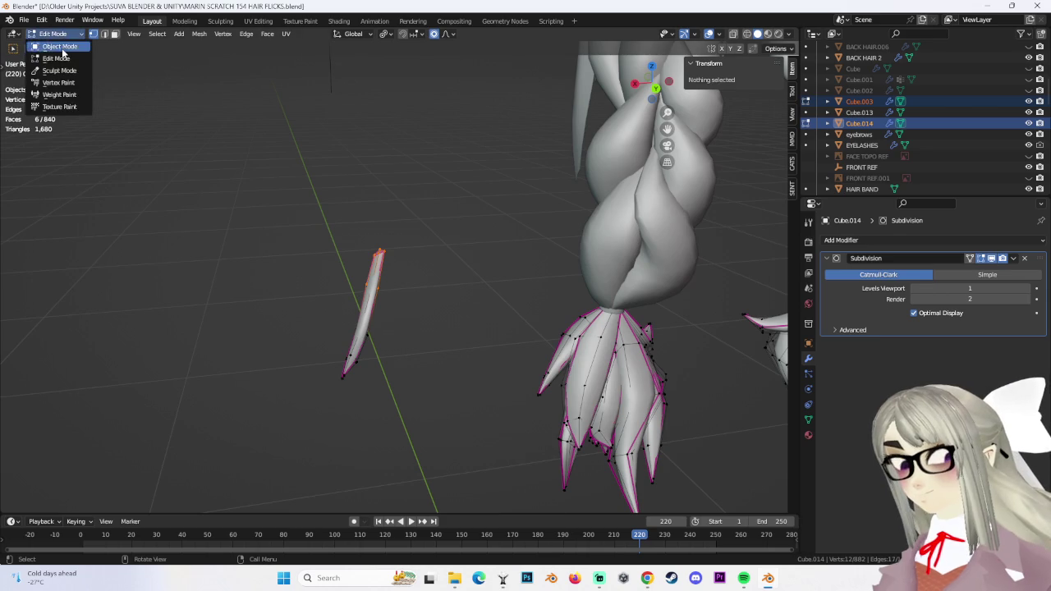
pyautogui.click(57, 43)
pyautogui.click(57, 33)
pyautogui.click(57, 51)
pyautogui.moveTo(369, 369)
pyautogui.mouseDown(button='middle')
pyautogui.moveTo(441, 463)
pyautogui.moveTo(529, 339)
pyautogui.moveTo(672, 92)
pyautogui.mouseUp(button='middle')
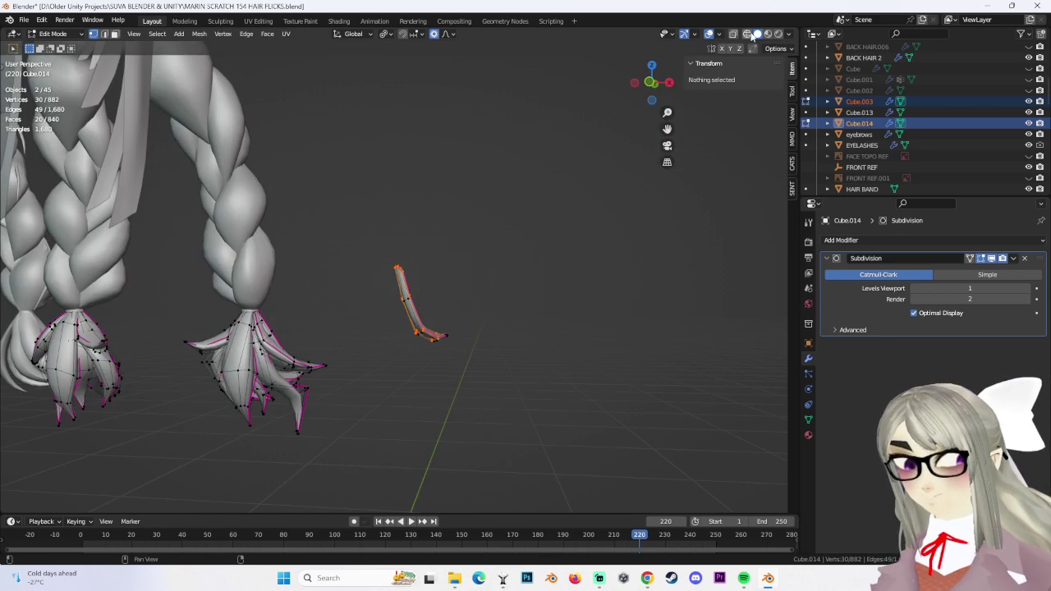
pyautogui.click(748, 34)
pyautogui.moveTo(596, 463)
pyautogui.mouseDown(button='middle')
pyautogui.moveTo(592, 328)
pyautogui.moveTo(461, 375)
pyautogui.mouseUp(button='middle')
pyautogui.click(23, 19)
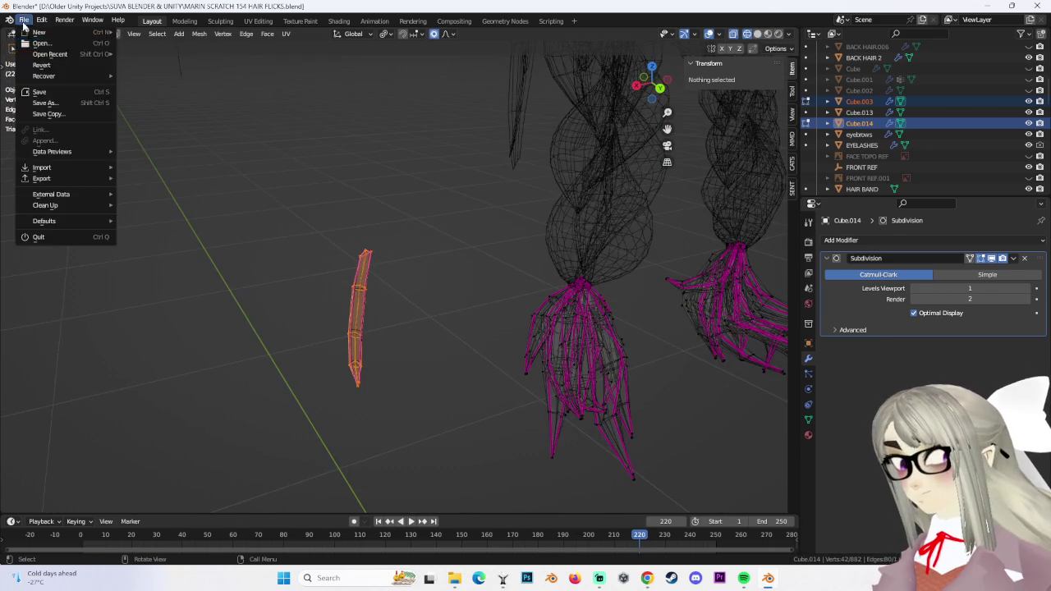
# Save, separate the small hair piece into Cube.004, and start editing its mesh
pyautogui.click(50, 96)
pyautogui.press('p')
pyautogui.click(348, 292)
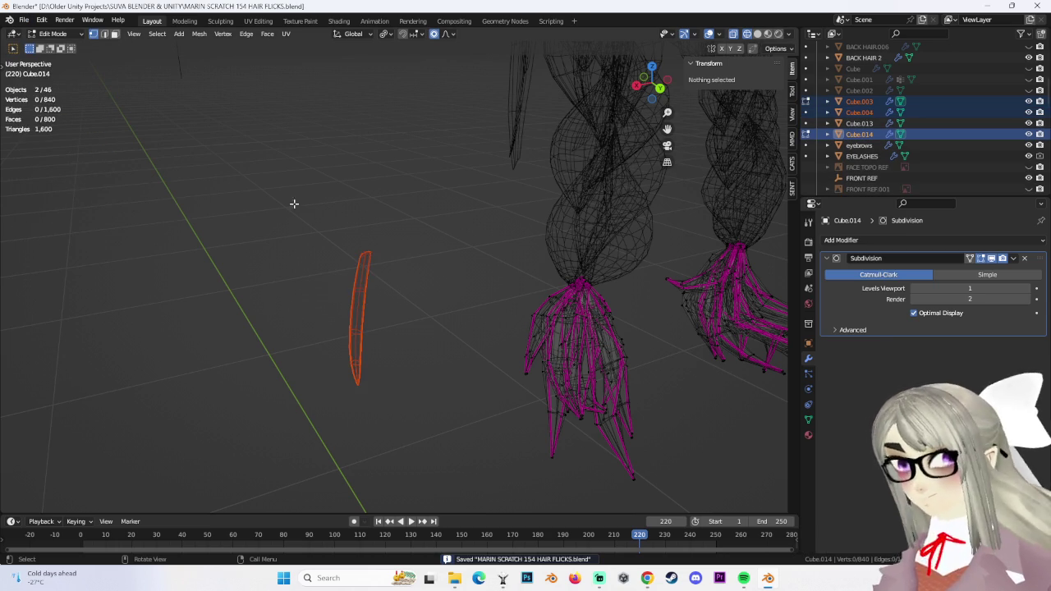
pyautogui.click(54, 34)
pyautogui.click(49, 46)
pyautogui.click(366, 304)
pyautogui.moveTo(369, 304)
pyautogui.mouseDown(button='middle')
pyautogui.moveTo(398, 246)
pyautogui.moveTo(393, 225)
pyautogui.mouseUp(button='middle')
pyautogui.click(54, 34)
pyautogui.click(49, 47)
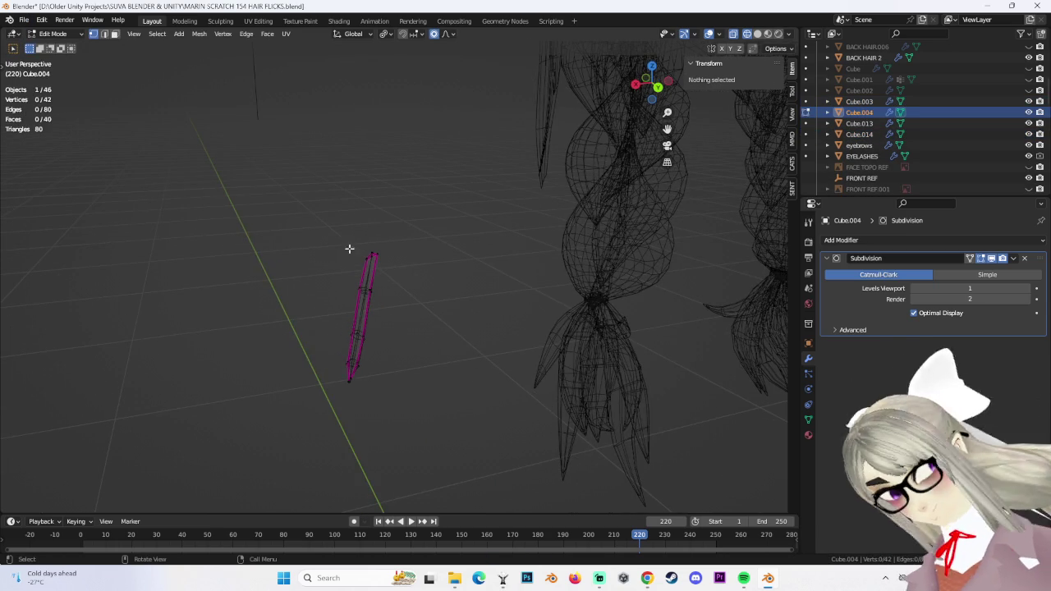
# Taper the strip by scaling its top to 0.711 and a ring to 0.777
pyautogui.moveTo(335, 228); pyautogui.dragTo(448, 293)
pyautogui.press('s')
pyautogui.click(332, 281)
pyautogui.keyDown('alt'); pyautogui.click(365, 289); pyautogui.keyUp('alt')
pyautogui.press('s')
pyautogui.click(413, 318)
pyautogui.moveTo(413, 318)
pyautogui.mouseDown(button='middle')
pyautogui.moveTo(525, 300)
pyautogui.moveTo(513, 295)
pyautogui.moveTo(645, 438)
pyautogui.moveTo(485, 406)
pyautogui.moveTo(684, 92)
pyautogui.mouseUp(button='middle')
pyautogui.press('a')
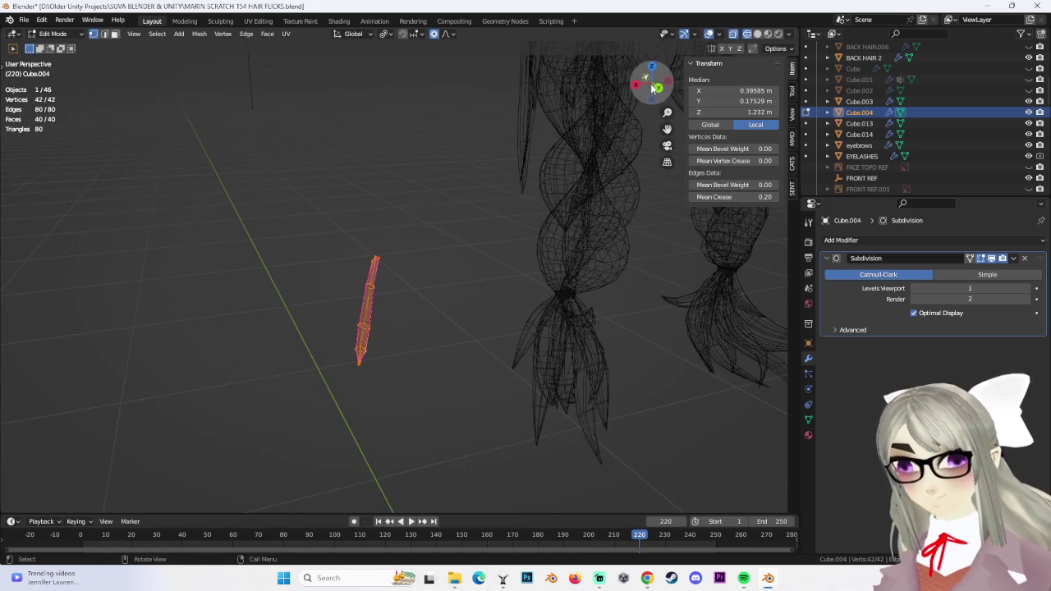
pyautogui.click(656, 87)
pyautogui.moveTo(525, 252); pyautogui.dragTo(463, 324, button='middle')
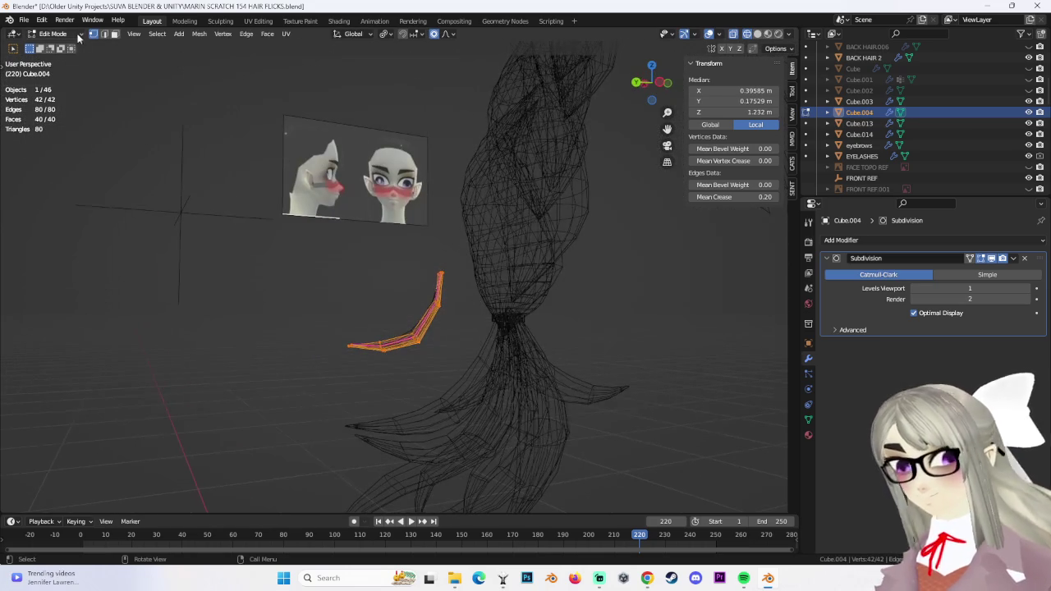
# Bend the strand's end with smooth-falloff proportional moves
pyautogui.click(53, 34)
pyautogui.moveTo(438, 351); pyautogui.dragTo(437, 352)
pyautogui.press('g')
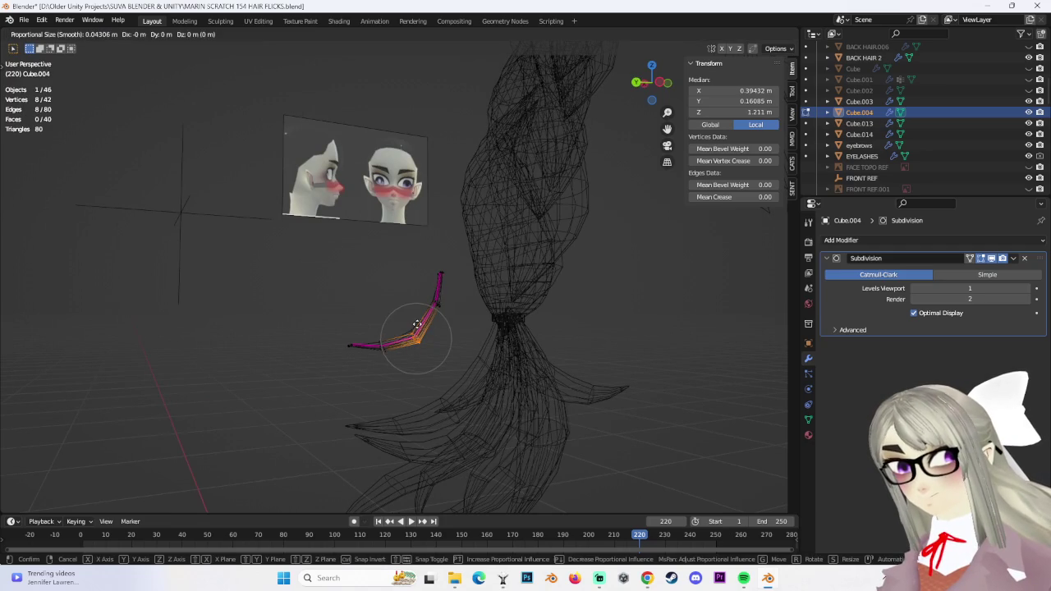
pyautogui.scroll(-3, 411, 316)
pyautogui.click(406, 317)
pyautogui.press('g')
pyautogui.scroll(2, 411, 325)
pyautogui.scroll(3, 407, 320)
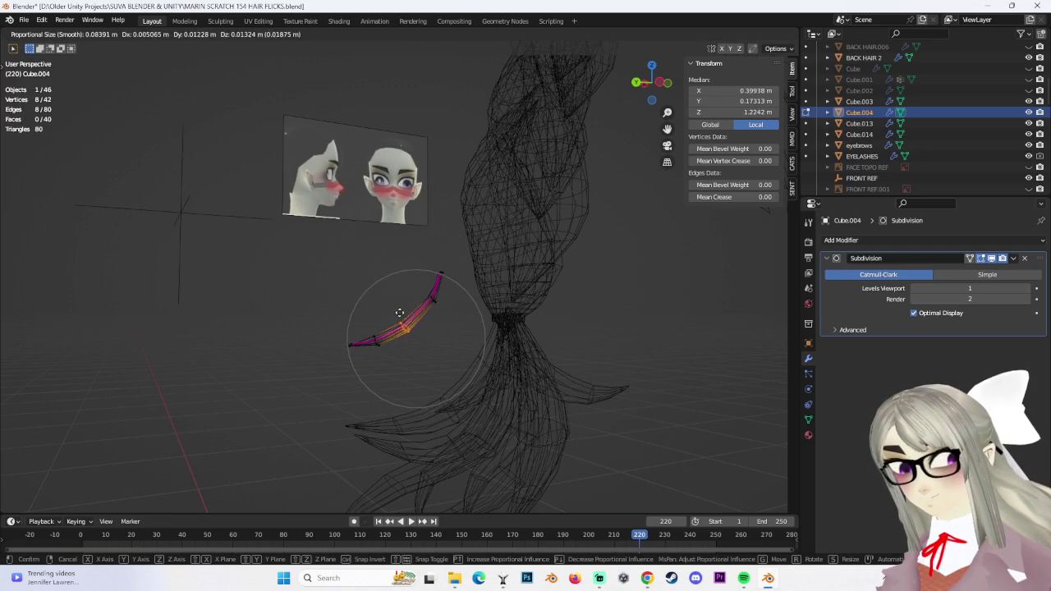
pyautogui.click(397, 316)
pyautogui.moveTo(398, 316)
pyautogui.mouseDown(button='middle')
pyautogui.moveTo(457, 317)
pyautogui.moveTo(382, 323)
pyautogui.moveTo(375, 222)
pyautogui.mouseUp(button='middle')
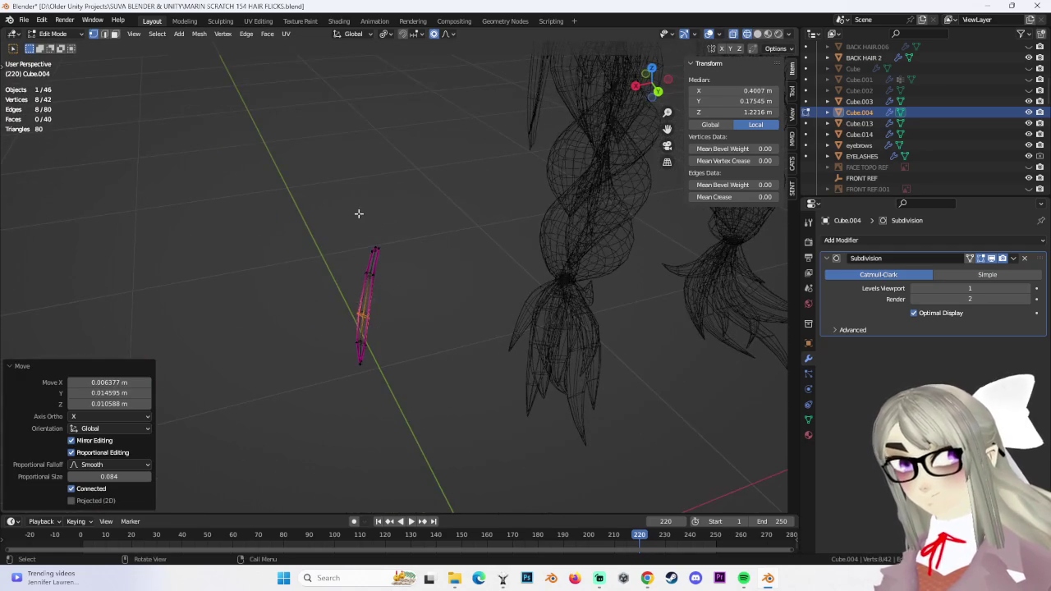
pyautogui.keyDown('shift'); pyautogui.click(365, 296); pyautogui.keyUp('shift')
pyautogui.moveTo(260, 201); pyautogui.dragTo(450, 452)
pyautogui.moveTo(463, 451)
pyautogui.mouseDown(button='middle')
pyautogui.moveTo(551, 347)
pyautogui.moveTo(461, 361)
pyautogui.moveTo(460, 313)
pyautogui.moveTo(484, 317)
pyautogui.mouseUp(button='middle')
pyautogui.press('g')
pyautogui.press('Escape')
# Shrink sections near the strand end with proportional moves and repeated scale-downs
pyautogui.click(394, 341)
pyautogui.press('g')
pyautogui.click(393, 343)
pyautogui.press('ctrl+KP_Add')
pyautogui.press('s')
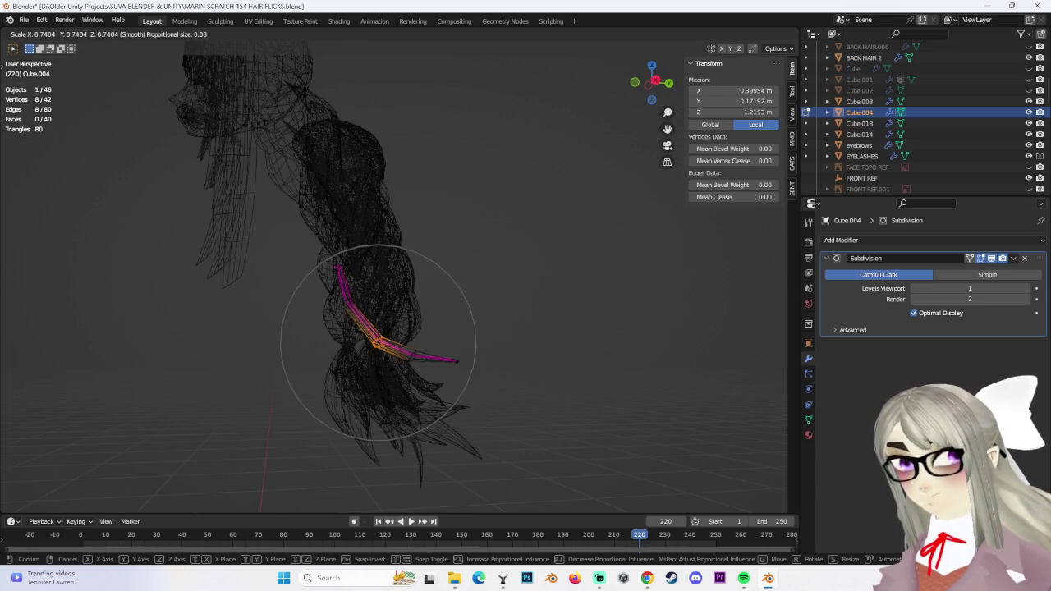
pyautogui.click(424, 375)
pyautogui.press('s')
pyautogui.click(423, 376)
pyautogui.moveTo(385, 314); pyautogui.dragTo(388, 315)
pyautogui.press('s')
pyautogui.click(391, 322)
pyautogui.press('s')
pyautogui.click(394, 327)
# Move the whole strand up and to the right beside the left braid
pyautogui.moveTo(394, 327)
pyautogui.mouseDown(button='middle')
pyautogui.moveTo(455, 340)
pyautogui.moveTo(484, 284)
pyautogui.moveTo(413, 300)
pyautogui.moveTo(464, 306)
pyautogui.moveTo(644, 133)
pyautogui.mouseUp(button='middle')
pyautogui.press('a')
pyautogui.press('g')
pyautogui.click(436, 336)
pyautogui.click(645, 88)
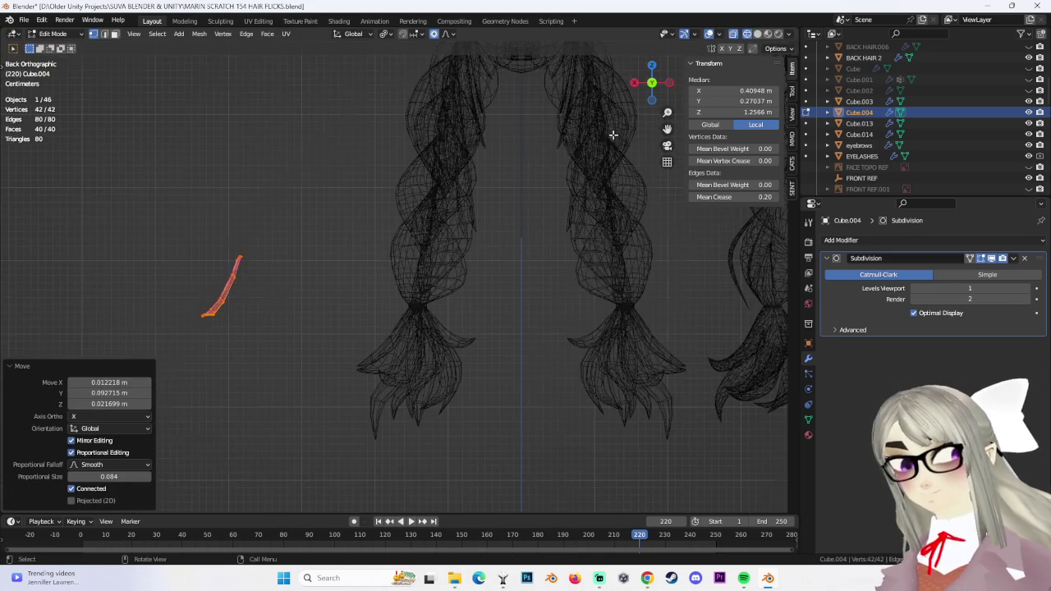
pyautogui.scroll(1, 510, 254)
pyautogui.keyDown('shift'); pyautogui.moveTo(528, 251); pyautogui.dragTo(495, 251, button='middle'); pyautogui.keyUp('shift')
pyautogui.press('g')
pyautogui.click(567, 276)
pyautogui.keyDown('shift'); pyautogui.moveTo(567, 276); pyautogui.dragTo(399, 294, button='middle'); pyautogui.keyUp('shift')
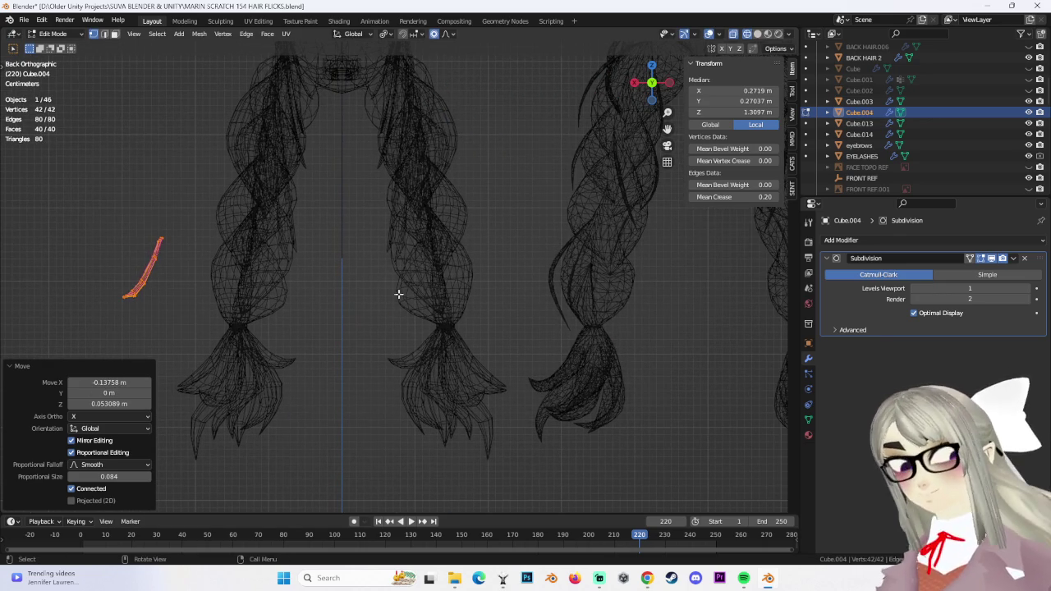
# Switch to Solid shading and move the strand onto the left braid, constrained along X
pyautogui.click(767, 34)
pyautogui.keyDown('shift'); pyautogui.moveTo(395, 277); pyautogui.dragTo(421, 289, button='middle'); pyautogui.keyUp('shift')
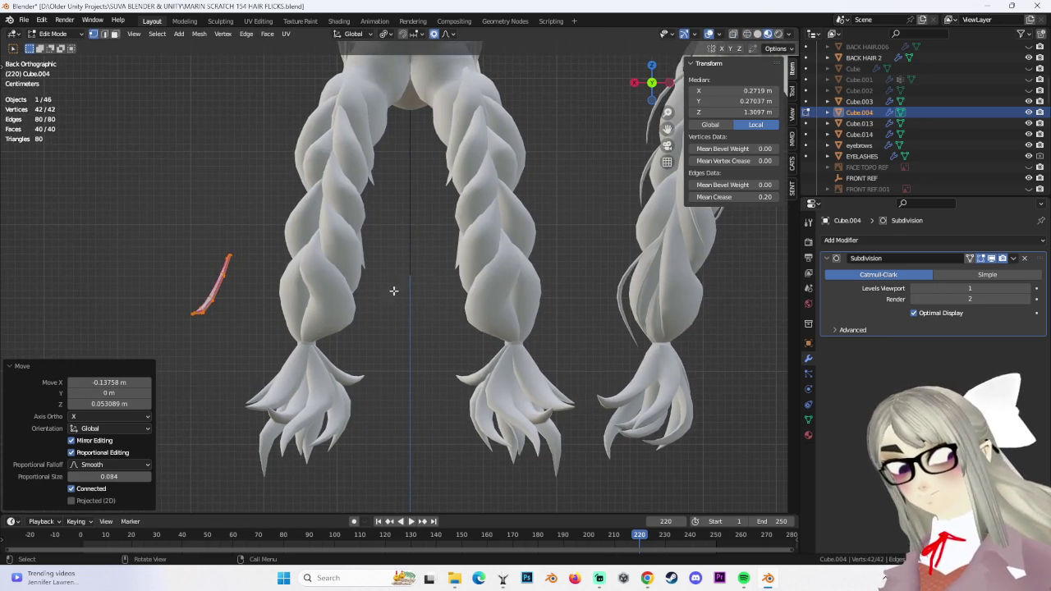
pyautogui.press('g')
pyautogui.click(287, 297)
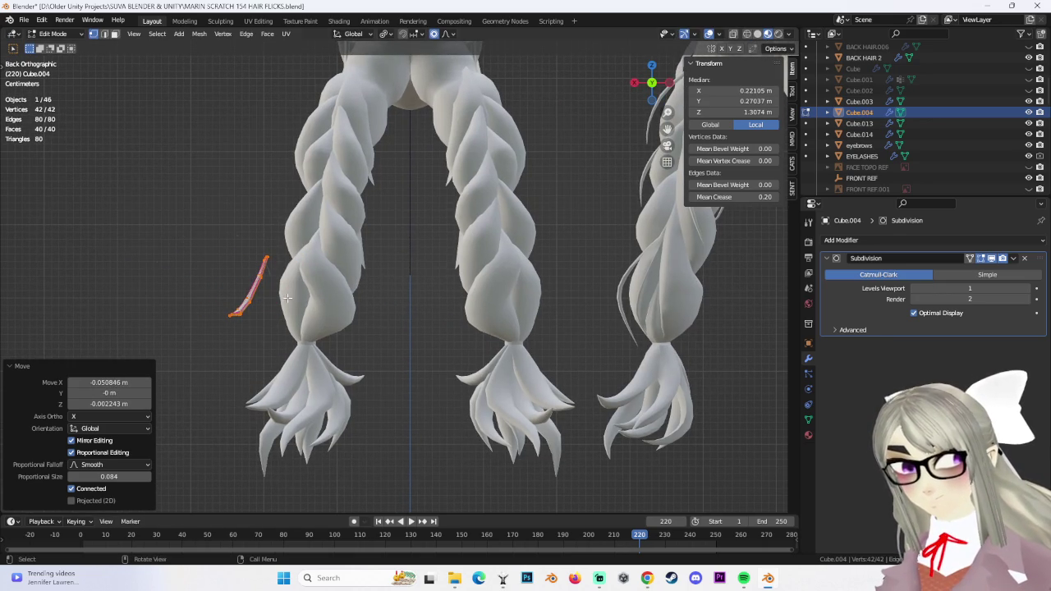
pyautogui.keyDown('shift'); pyautogui.moveTo(604, 285); pyautogui.dragTo(511, 352, button='middle'); pyautogui.keyUp('shift')
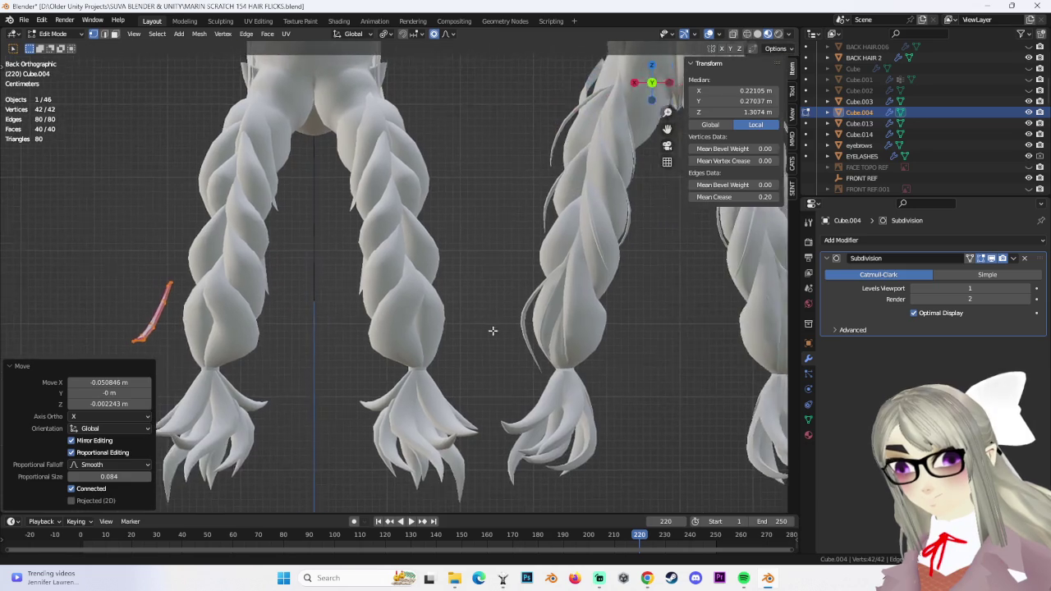
pyautogui.press('g')
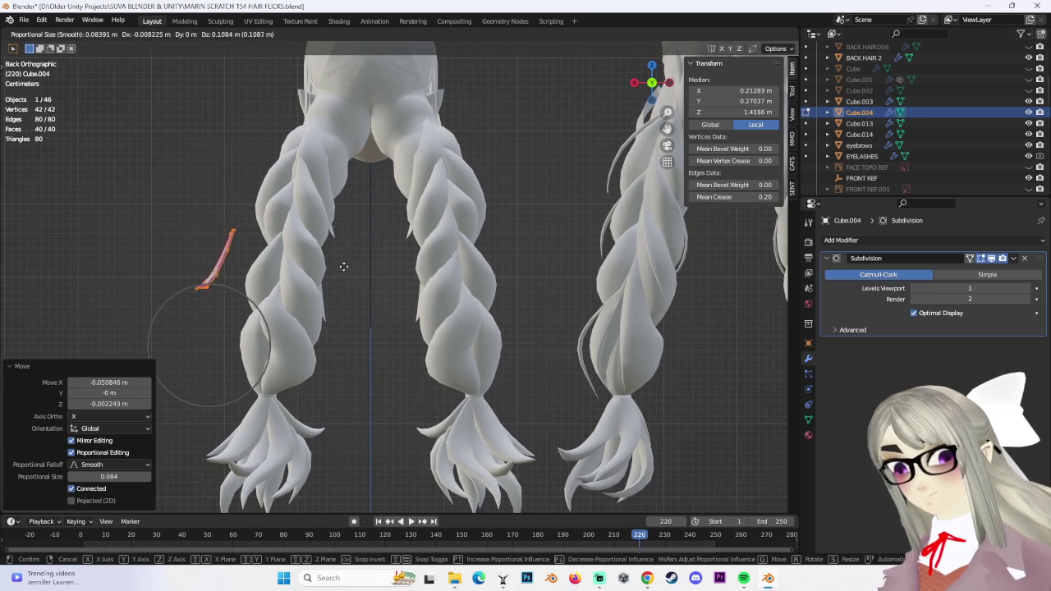
pyautogui.press('x')
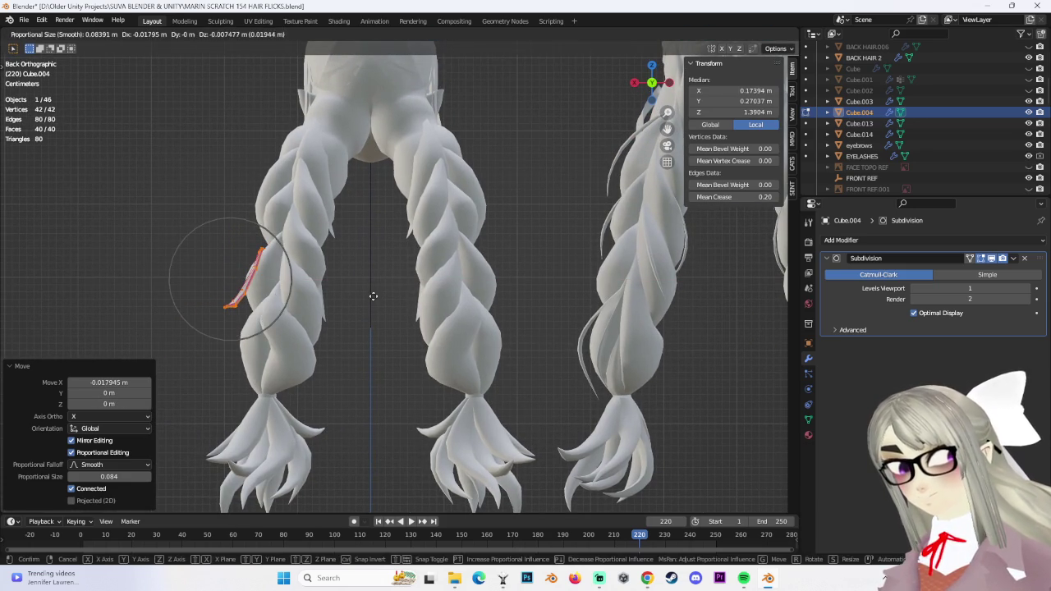
pyautogui.click(373, 296)
# In Edit Mode, rotate part of the strand's vertices with proportional falloff to start curving it
pyautogui.click(53, 33)
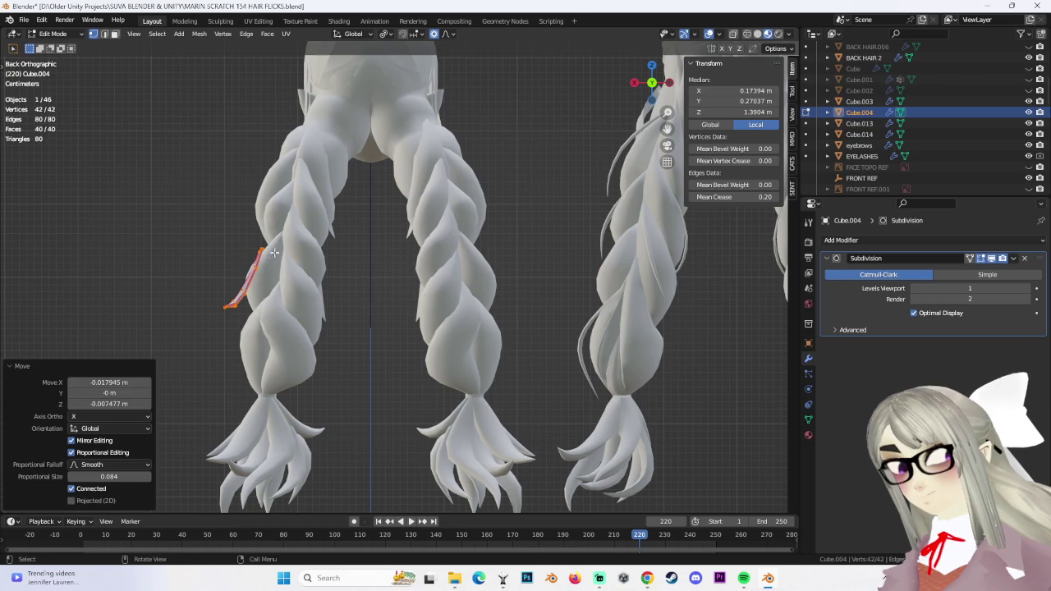
pyautogui.moveTo(247, 245); pyautogui.dragTo(276, 279)
pyautogui.press('g')
pyautogui.press('Escape')
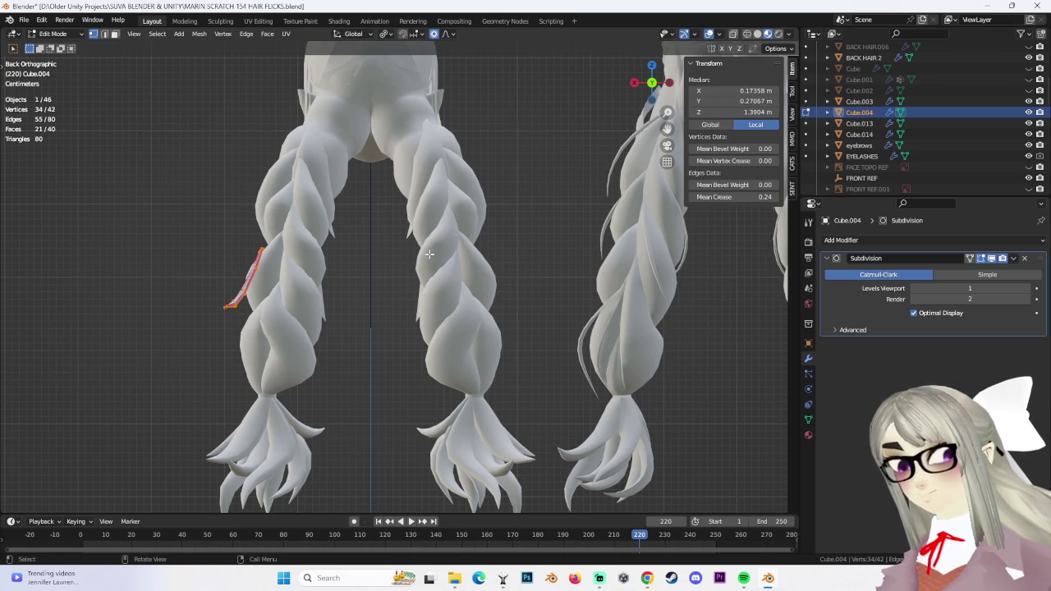
pyautogui.press('r')
pyautogui.click(105, 344)
pyautogui.moveTo(105, 345)
pyautogui.mouseDown(button='middle')
pyautogui.moveTo(537, 318)
pyautogui.moveTo(539, 300)
pyautogui.moveTo(554, 311)
pyautogui.mouseUp(button='middle')
pyautogui.click(550, 321)
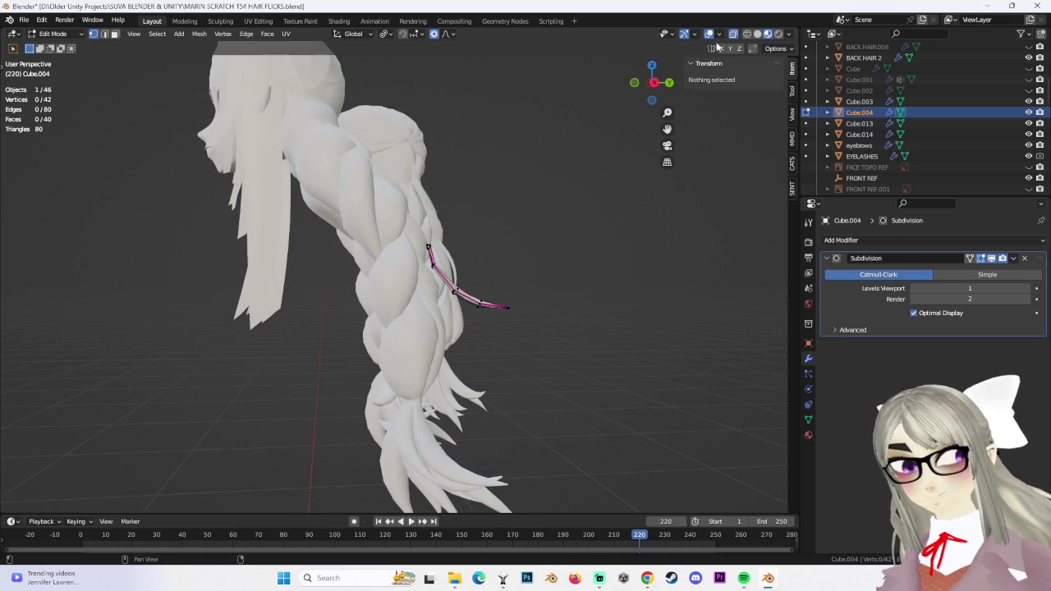
pyautogui.press('a')
pyautogui.click(651, 62)
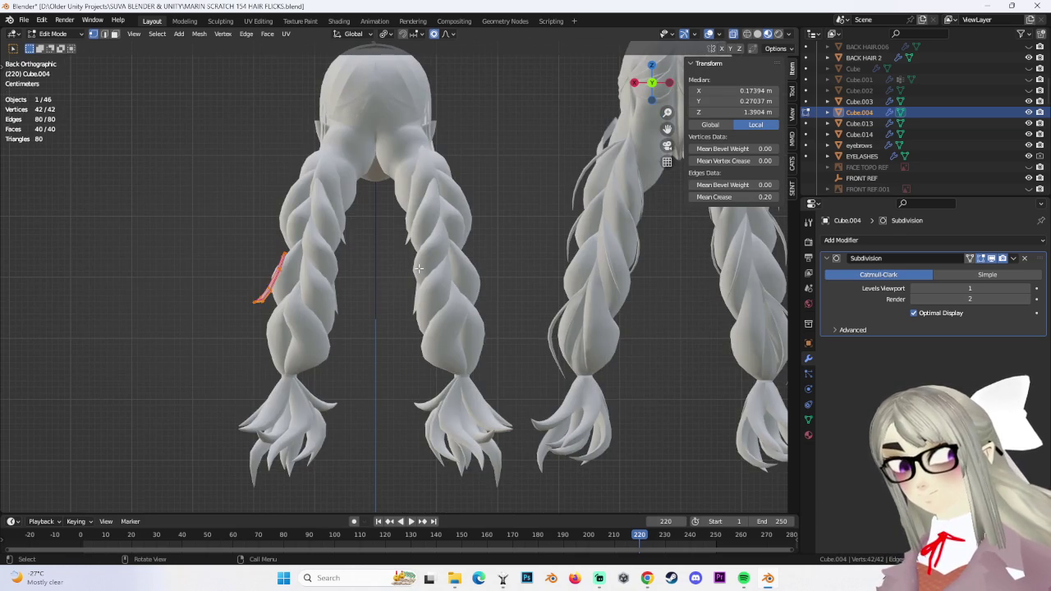
# Bend the strand with soft-falloff vertex moves (size 0.084) so it curves along the braid
pyautogui.click(15, 48)
pyautogui.click(49, 51)
pyautogui.press('g')
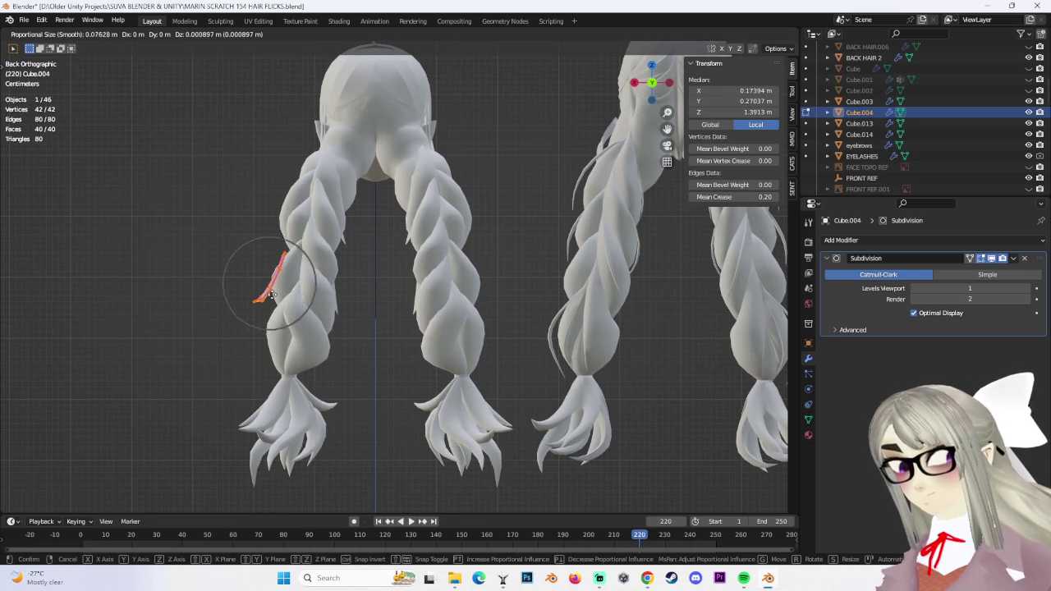
pyautogui.click(248, 284)
pyautogui.moveTo(267, 246); pyautogui.dragTo(291, 276)
pyautogui.press('g')
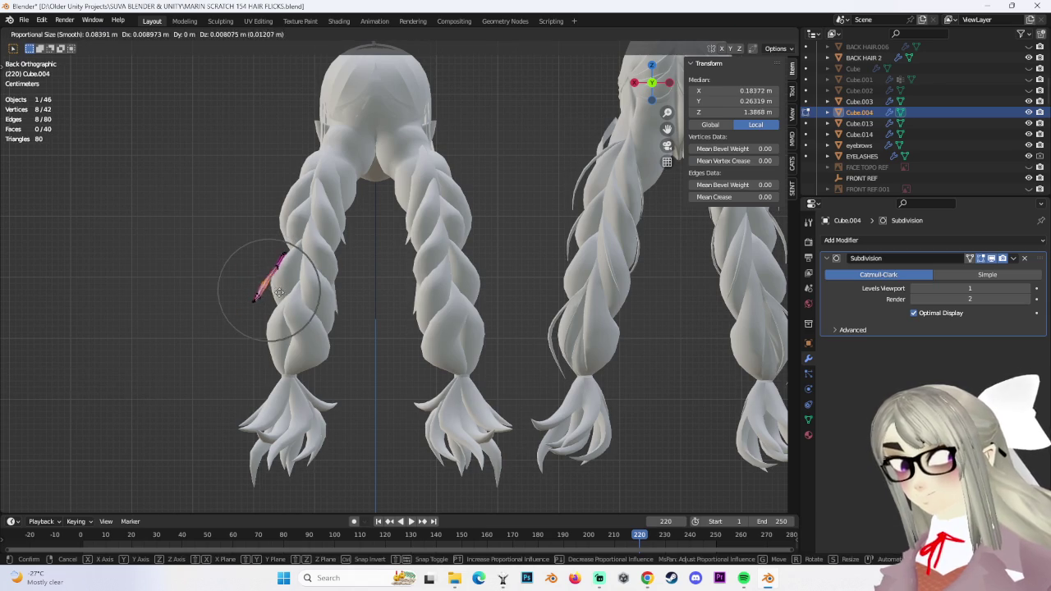
pyautogui.click(273, 289)
pyautogui.press('g')
pyautogui.click(275, 267)
pyautogui.press('g')
pyautogui.click(312, 256)
pyautogui.moveTo(313, 255)
pyautogui.mouseDown(button='middle')
pyautogui.moveTo(296, 360)
pyautogui.moveTo(550, 91)
pyautogui.mouseUp(button='middle')
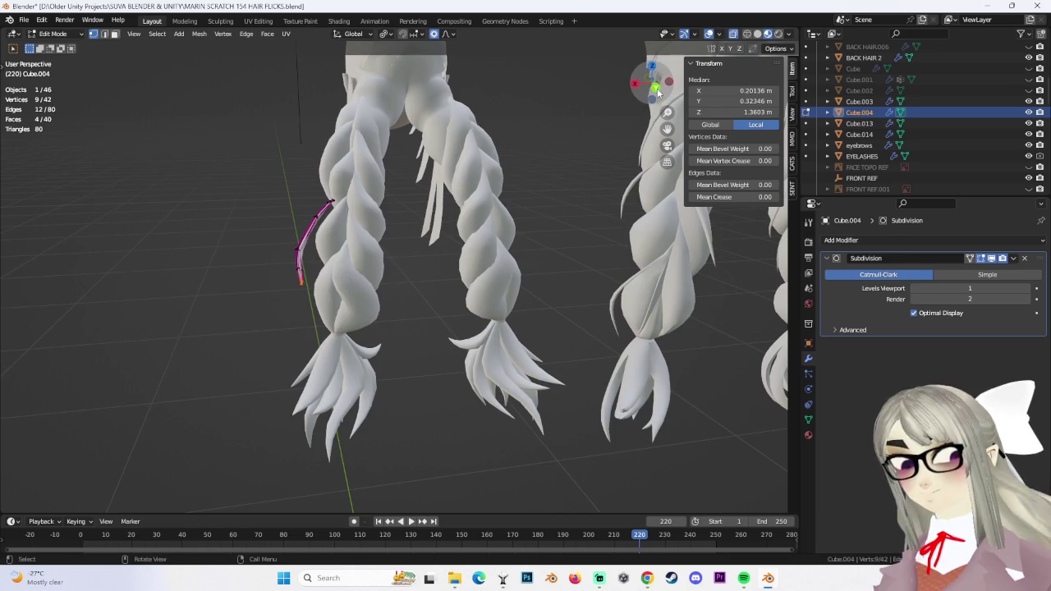
# In Back view, shift the strand and lower its tip with soft-falloff vertex moves
pyautogui.click(657, 96)
pyautogui.scroll(2, 241, 190)
pyautogui.press('g')
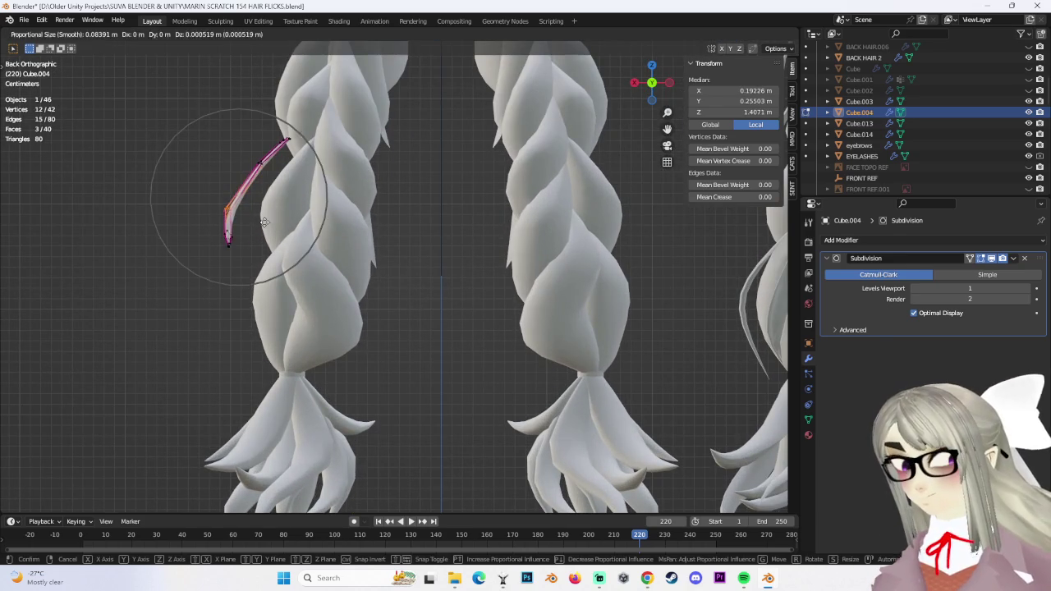
pyautogui.click(306, 176)
pyautogui.press('g')
pyautogui.click(263, 243)
pyautogui.click(215, 228)
pyautogui.press('g')
pyautogui.click(205, 225)
pyautogui.keyDown('ctrl'); pyautogui.click(203, 223); pyautogui.keyUp('ctrl')
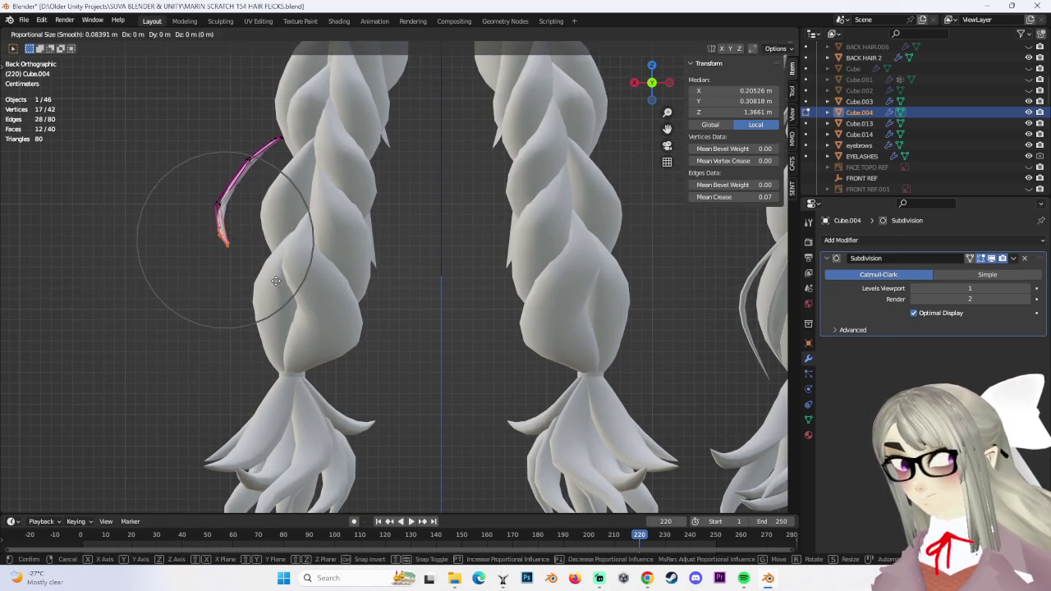
pyautogui.press('g')
pyautogui.click(279, 292)
# Select the whole strand and reposition it onto the braid
pyautogui.scroll(-3, 283, 232)
pyautogui.scroll(1, 369, 204)
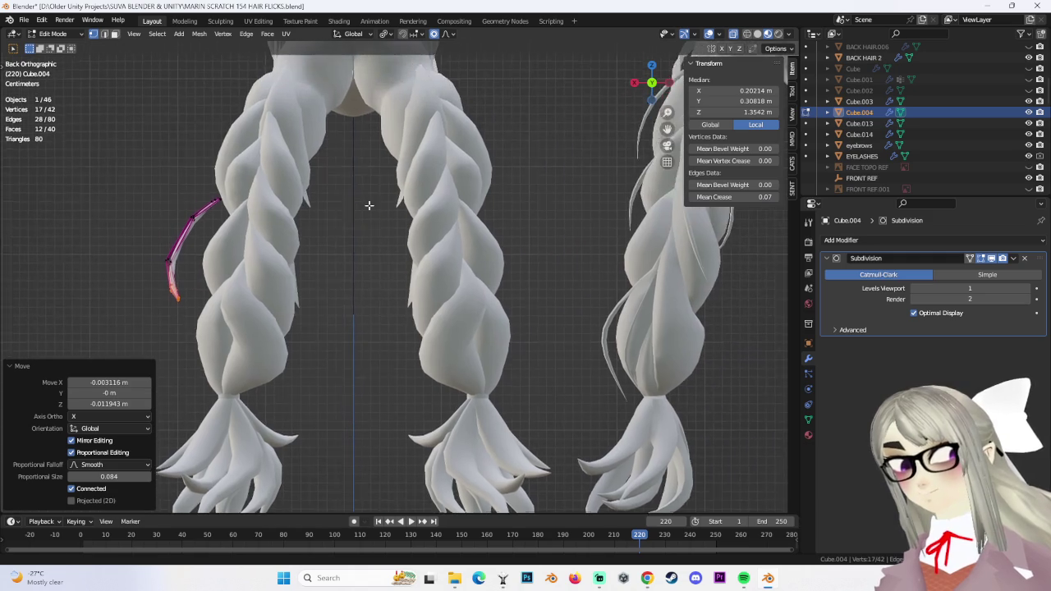
pyautogui.scroll(2, 321, 207)
pyautogui.moveTo(164, 166); pyautogui.dragTo(282, 350)
pyautogui.press('a')
pyautogui.press('g')
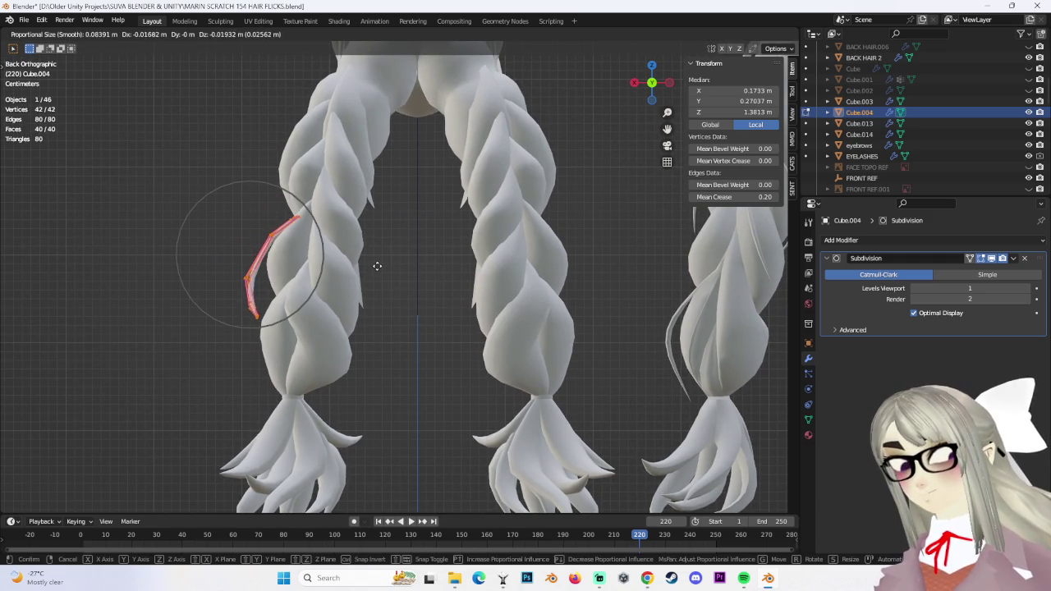
pyautogui.click(375, 265)
# Check the strand in perspective and press it closer against the braid
pyautogui.scroll(-2, 391, 255)
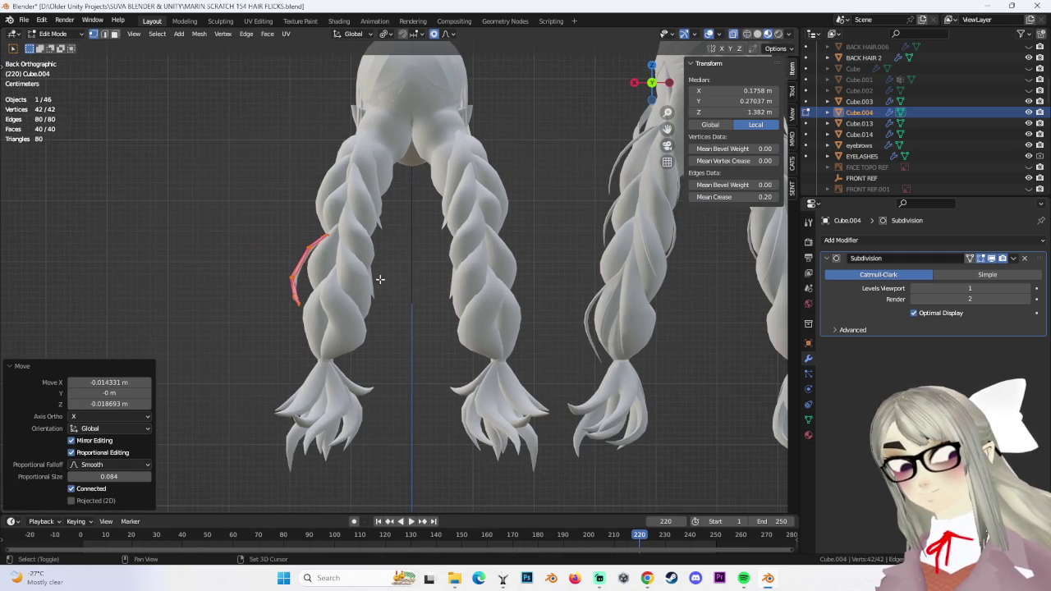
pyautogui.keyDown('shift'); pyautogui.moveTo(377, 280); pyautogui.dragTo(415, 291, button='middle'); pyautogui.keyUp('shift')
pyautogui.scroll(1, 335, 316)
pyautogui.moveTo(335, 316); pyautogui.dragTo(473, 317, button='middle')
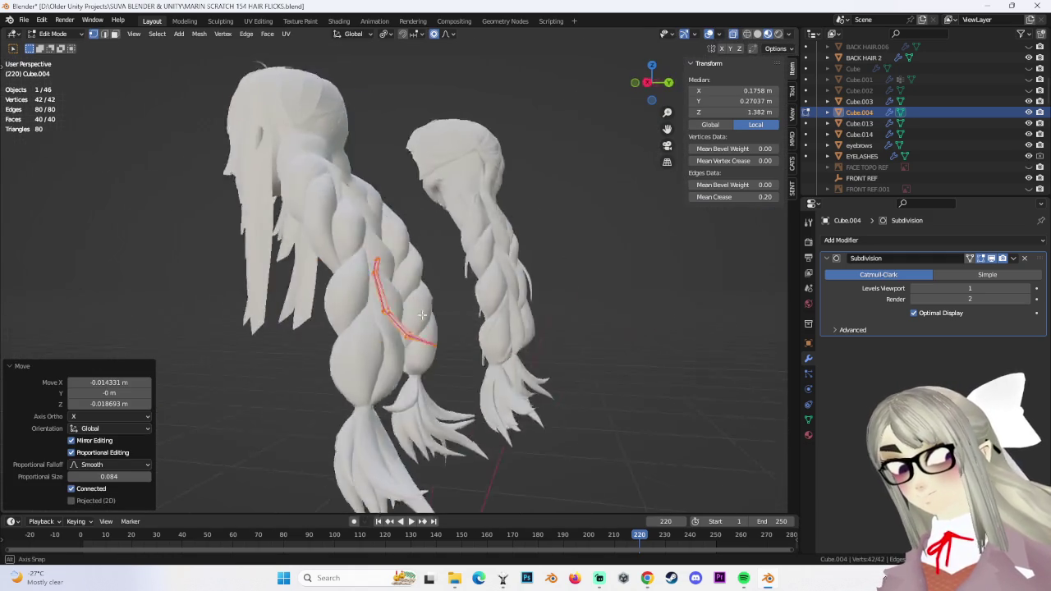
pyautogui.press('g')
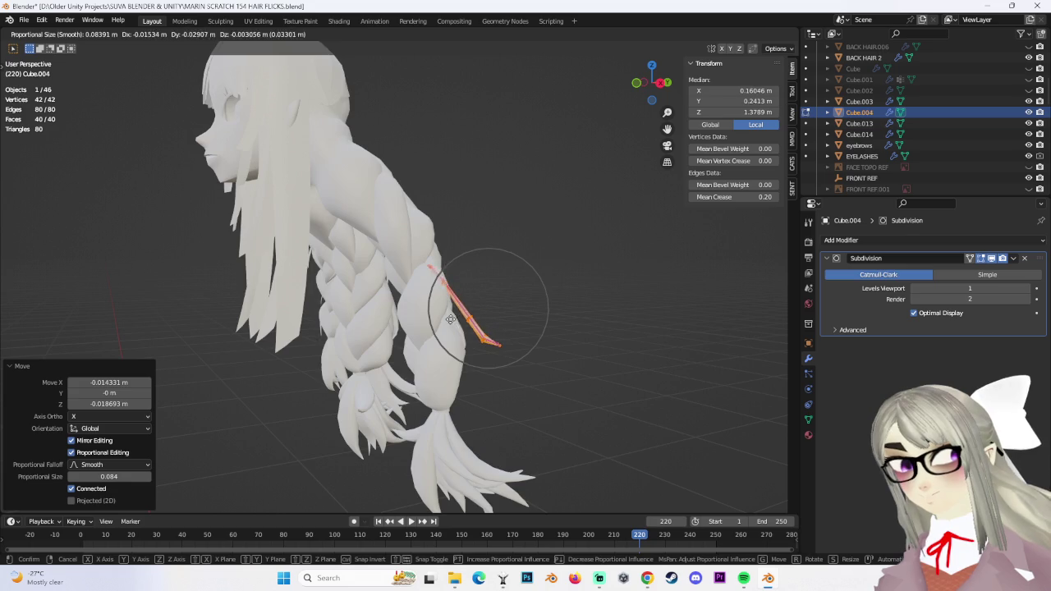
pyautogui.click(470, 322)
pyautogui.moveTo(470, 321)
pyautogui.mouseDown(button='middle')
pyautogui.moveTo(324, 286)
pyautogui.moveTo(570, 112)
pyautogui.mouseUp(button='middle')
pyautogui.scroll(1, 324, 286)
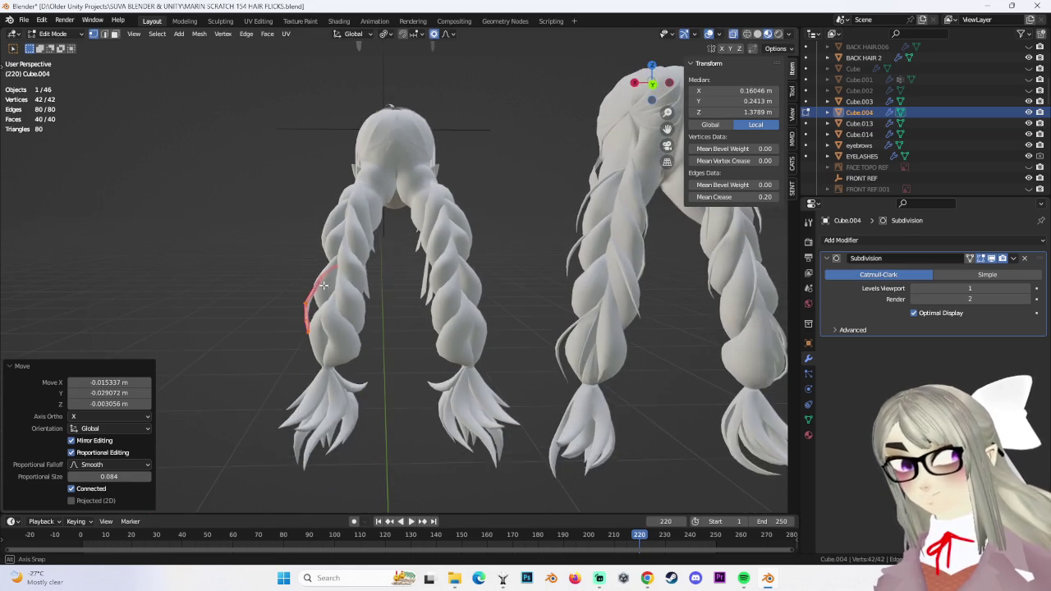
# Shrink the strand uniformly and push it along the Y axis
pyautogui.click(654, 85)
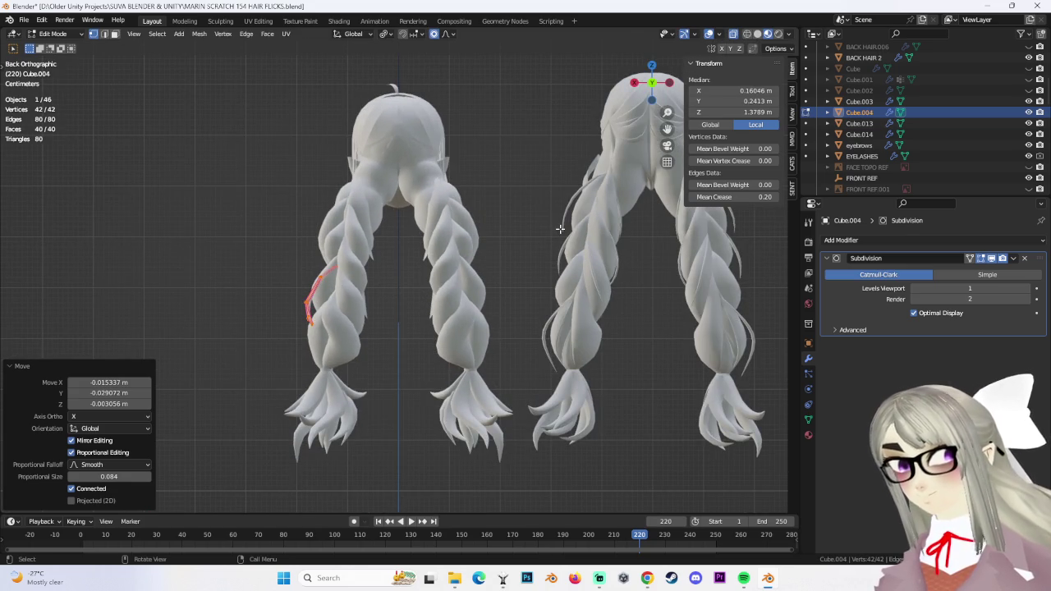
pyautogui.press('s')
pyautogui.press('x')
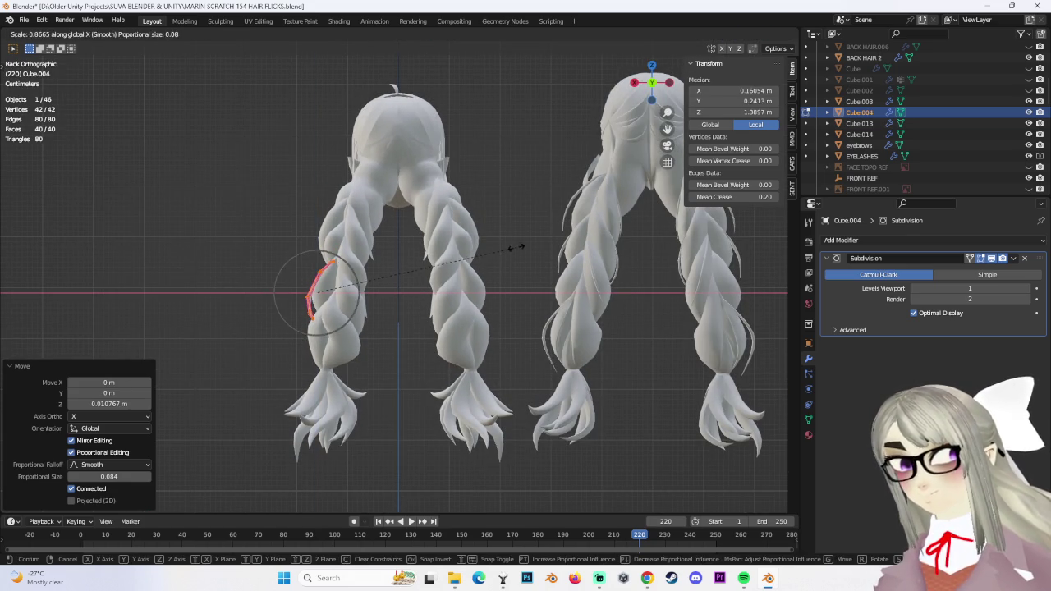
pyautogui.rightClick(517, 246)
pyautogui.press('s')
pyautogui.click(493, 254)
pyautogui.moveTo(493, 255)
pyautogui.mouseDown(button='middle')
pyautogui.moveTo(449, 306)
pyautogui.moveTo(300, 156)
pyautogui.mouseUp(button='middle')
pyautogui.press('g')
pyautogui.press('y')
pyautogui.click(493, 295)
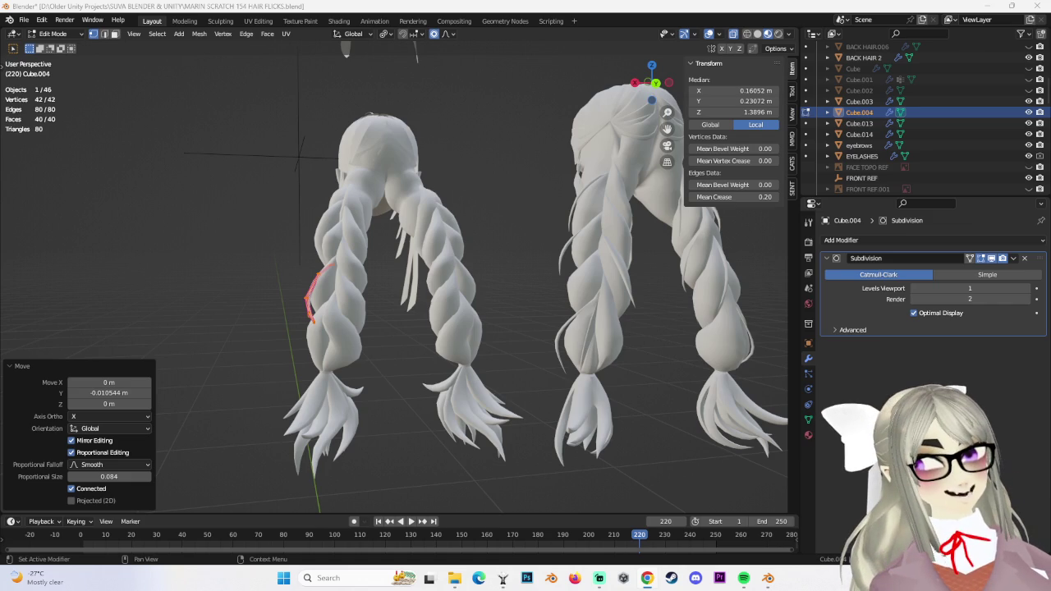
# From the back view, rescale the selected vertices and move them with falloff
pyautogui.scroll(2, 335, 314)
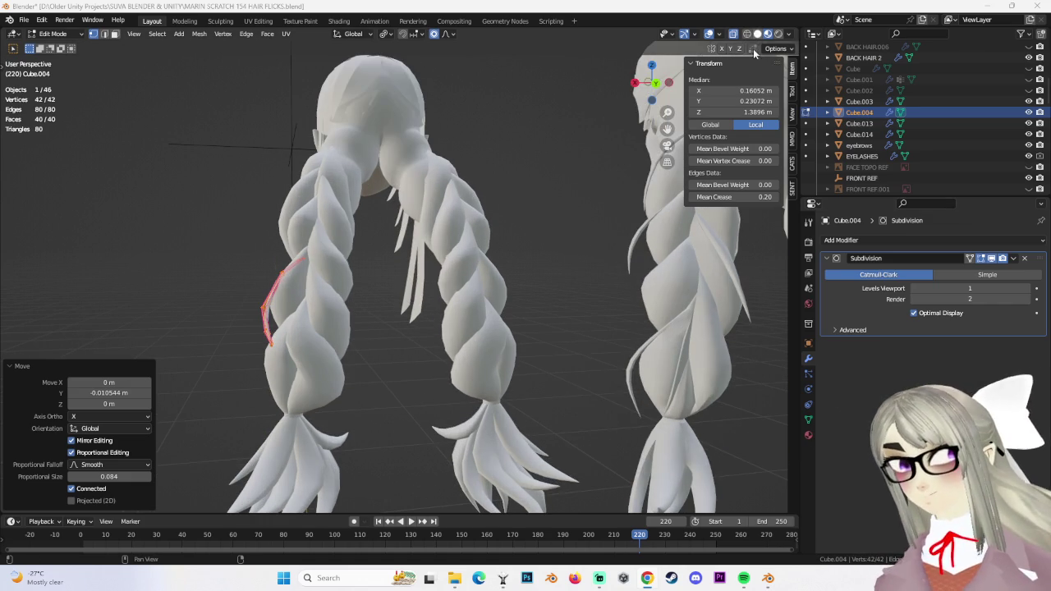
pyautogui.click(657, 84)
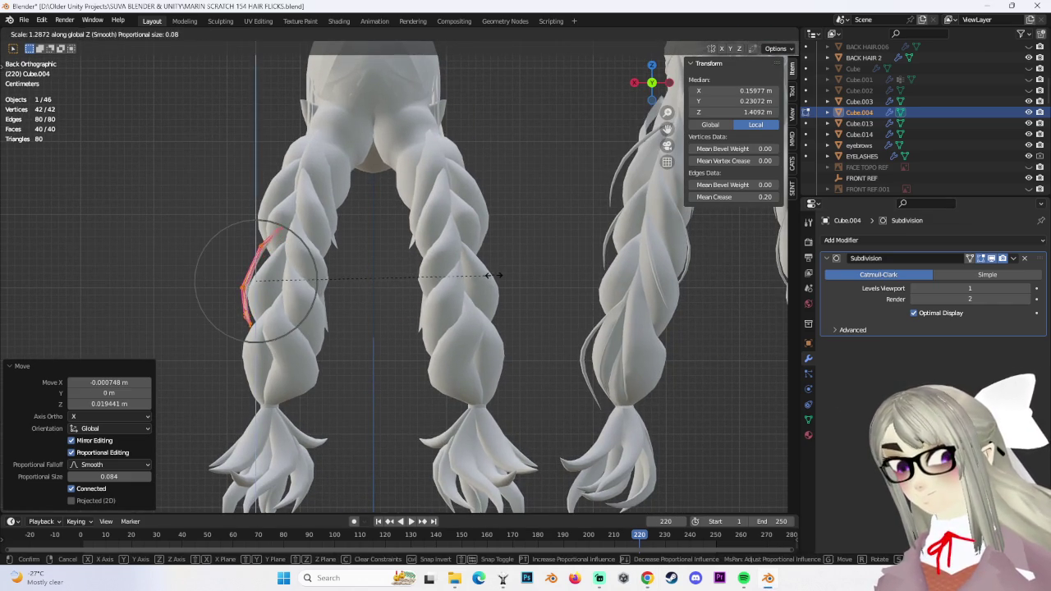
pyautogui.click(489, 276)
pyautogui.click(374, 281)
pyautogui.press('s')
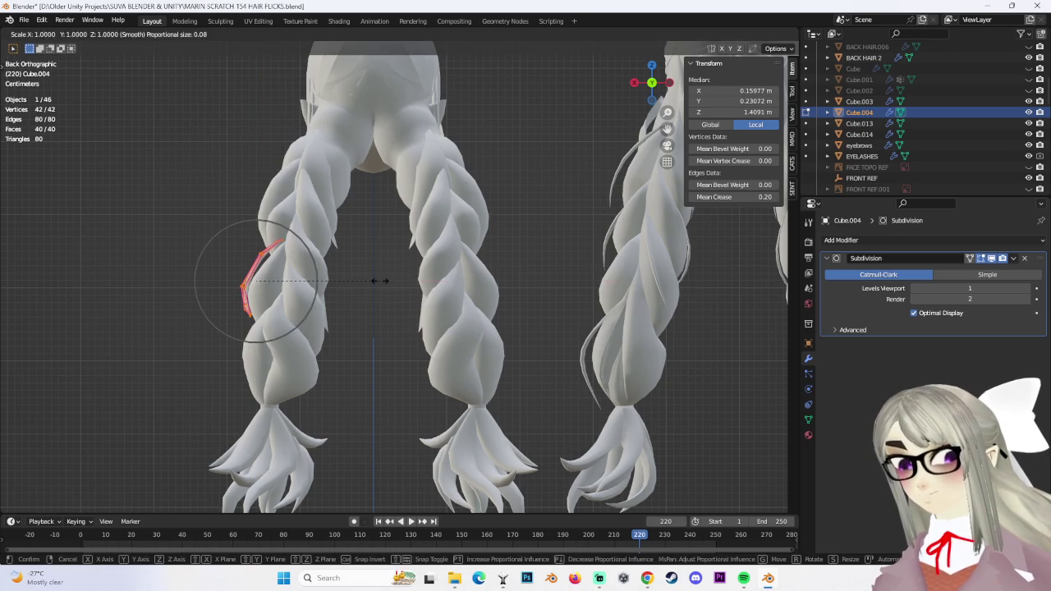
pyautogui.click(390, 285)
pyautogui.scroll(2, 305, 304)
pyautogui.press('g')
pyautogui.click(345, 342)
# Move one more group of strand vertices, leaving it 0.0668 × 0.0845 × 0.104 m, and return to Object Mode
pyautogui.press('g')
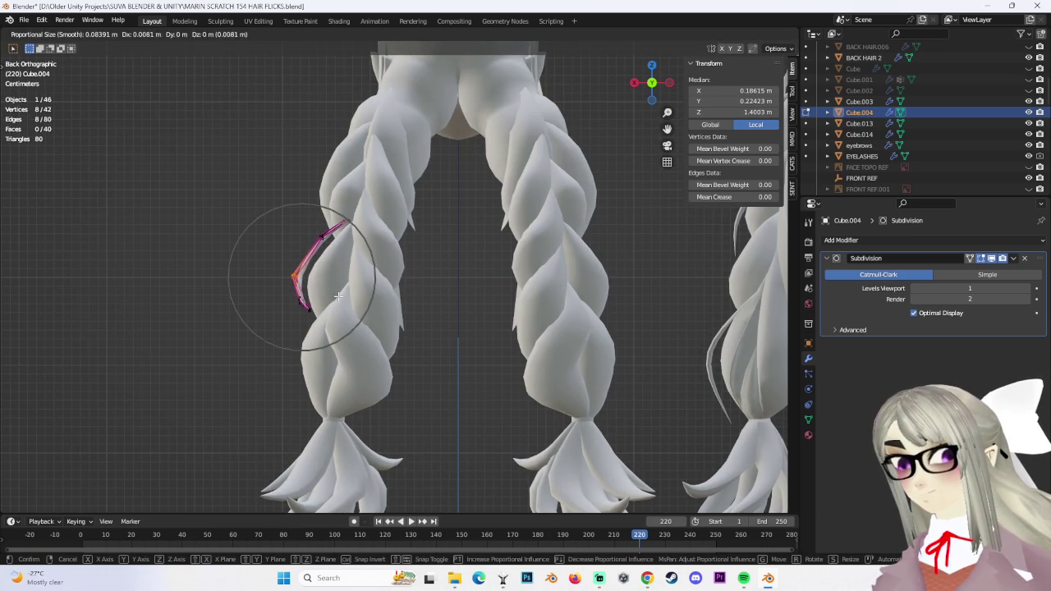
pyautogui.keyDown('shift'); pyautogui.moveTo(360, 339); pyautogui.dragTo(362, 341); pyautogui.keyUp('shift')
pyautogui.press('g')
pyautogui.click(353, 337)
pyautogui.moveTo(369, 266)
pyautogui.mouseDown(button='middle')
pyautogui.moveTo(573, 307)
pyautogui.moveTo(549, 246)
pyautogui.moveTo(529, 252)
pyautogui.moveTo(67, 105)
pyautogui.mouseUp(button='middle')
pyautogui.scroll(3, 550, 246)
pyautogui.click(53, 34)
pyautogui.click(58, 51)
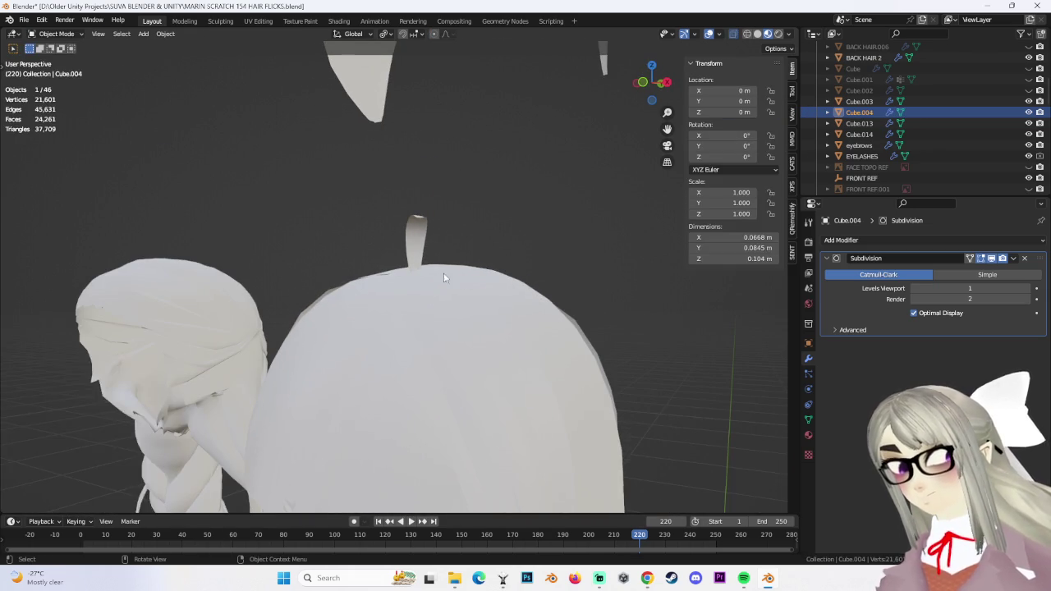
# Select the thin strand and nudge it -0.003739 m along X
pyautogui.click(419, 234)
pyautogui.scroll(2, 439, 231)
pyautogui.moveTo(439, 232)
pyautogui.mouseDown(button='middle')
pyautogui.moveTo(576, 330)
pyautogui.moveTo(556, 322)
pyautogui.mouseUp(button='middle')
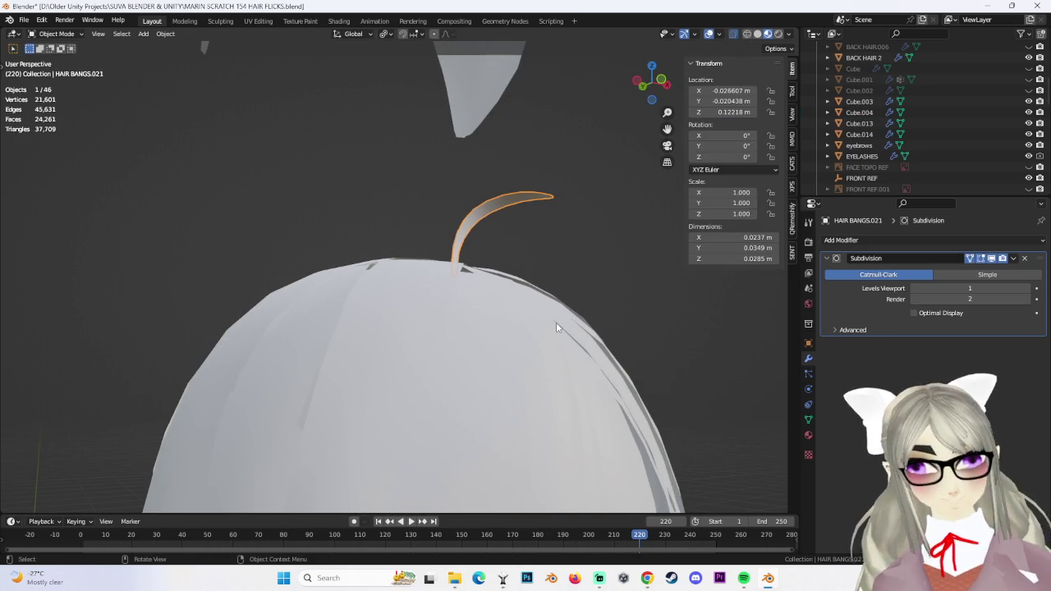
pyautogui.scroll(-2, 556, 322)
pyautogui.scroll(-2, 564, 407)
pyautogui.moveTo(545, 398)
pyautogui.mouseDown(button='middle')
pyautogui.moveTo(483, 289)
pyautogui.moveTo(525, 361)
pyautogui.moveTo(593, 354)
pyautogui.moveTo(525, 294)
pyautogui.moveTo(570, 300)
pyautogui.moveTo(511, 305)
pyautogui.moveTo(551, 314)
pyautogui.moveTo(436, 287)
pyautogui.moveTo(494, 194)
pyautogui.moveTo(308, 302)
pyautogui.mouseUp(button='middle')
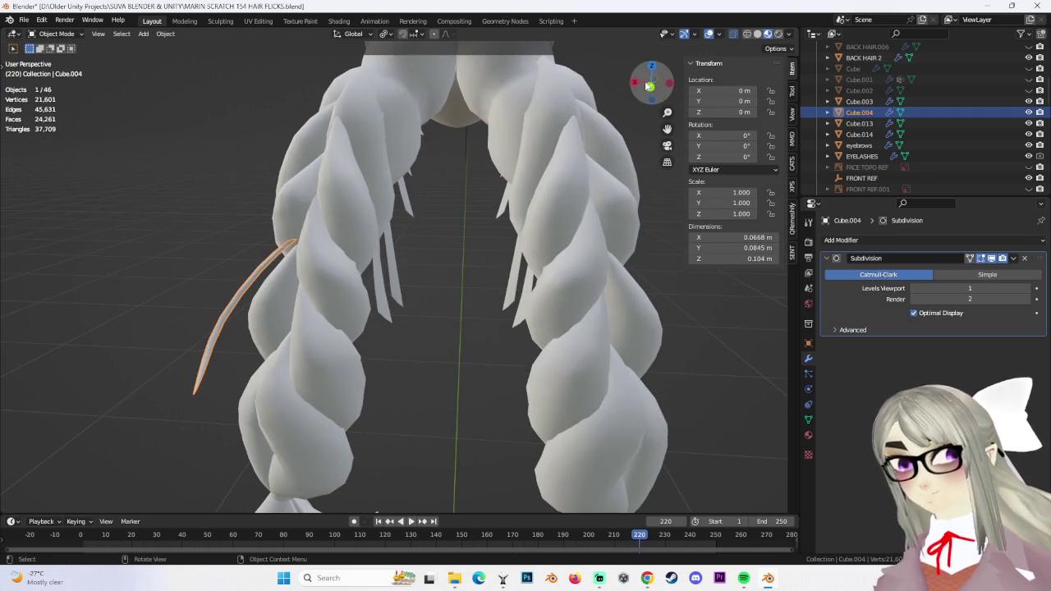
pyautogui.click(649, 86)
pyautogui.moveTo(569, 145)
pyautogui.keyDown('shift'); pyautogui.mouseDown(button='middle')
pyautogui.moveTo(437, 259)
pyautogui.moveTo(365, 297)
pyautogui.moveTo(450, 303)
pyautogui.moveTo(408, 291)
pyautogui.moveTo(458, 287)
pyautogui.mouseUp(button='middle'); pyautogui.keyUp('shift')
pyautogui.hotkey('shift', 'g')
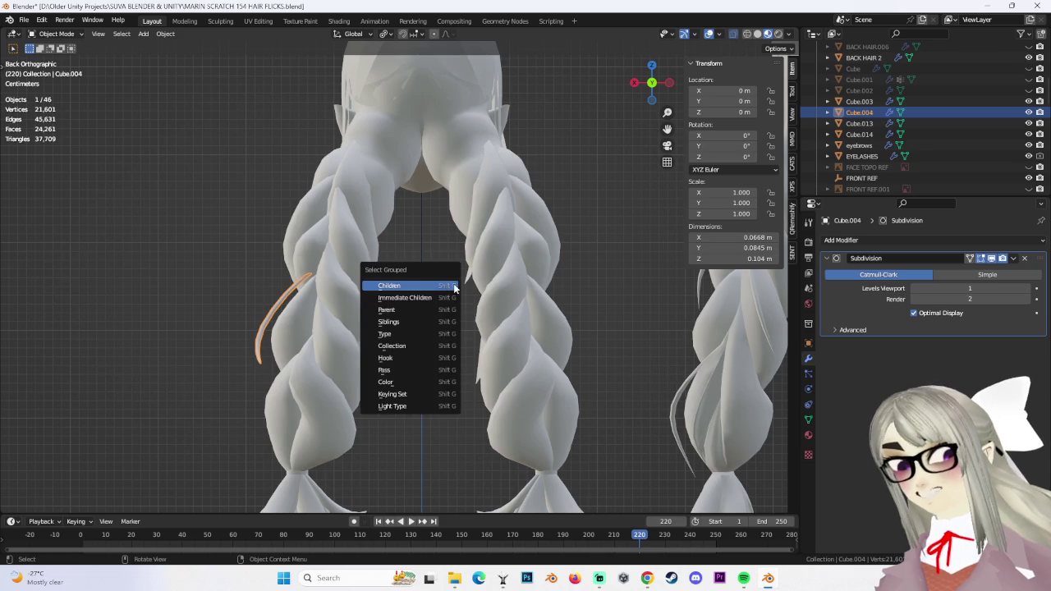
pyautogui.click(388, 222)
# Enter Edit Mode and edge-slide one of the strand's loops by -0.251
pyautogui.moveTo(387, 222)
pyautogui.mouseDown(button='middle')
pyautogui.moveTo(424, 274)
pyautogui.moveTo(474, 279)
pyautogui.mouseUp(button='middle')
pyautogui.moveTo(610, 292)
pyautogui.mouseDown(button='middle')
pyautogui.moveTo(570, 312)
pyautogui.moveTo(586, 307)
pyautogui.moveTo(613, 328)
pyautogui.moveTo(551, 341)
pyautogui.moveTo(563, 333)
pyautogui.mouseUp(button='middle')
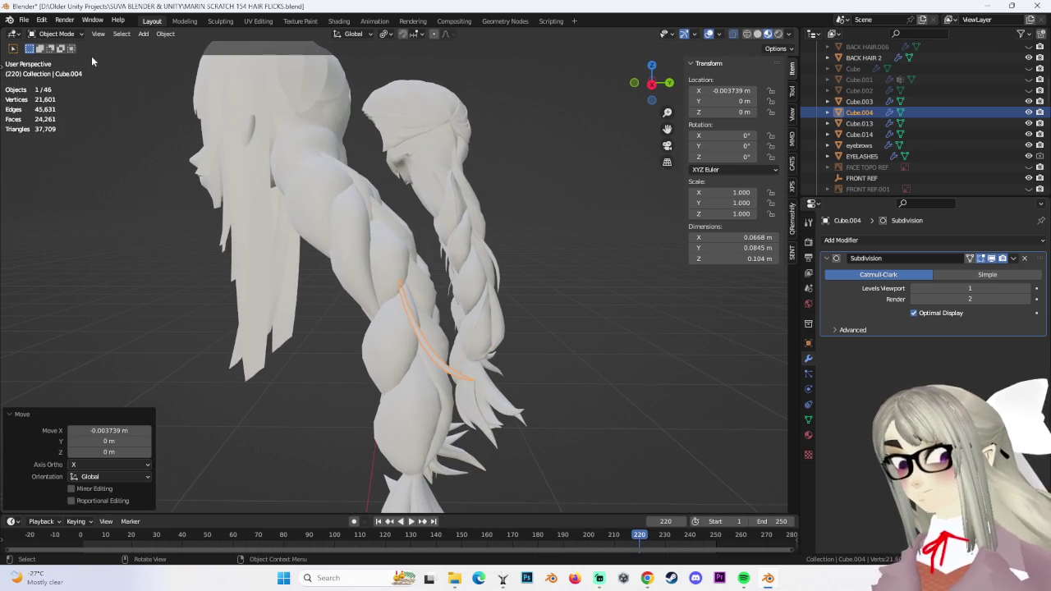
pyautogui.click(65, 59)
pyautogui.press('g')
pyautogui.press('g')
pyautogui.click(435, 331)
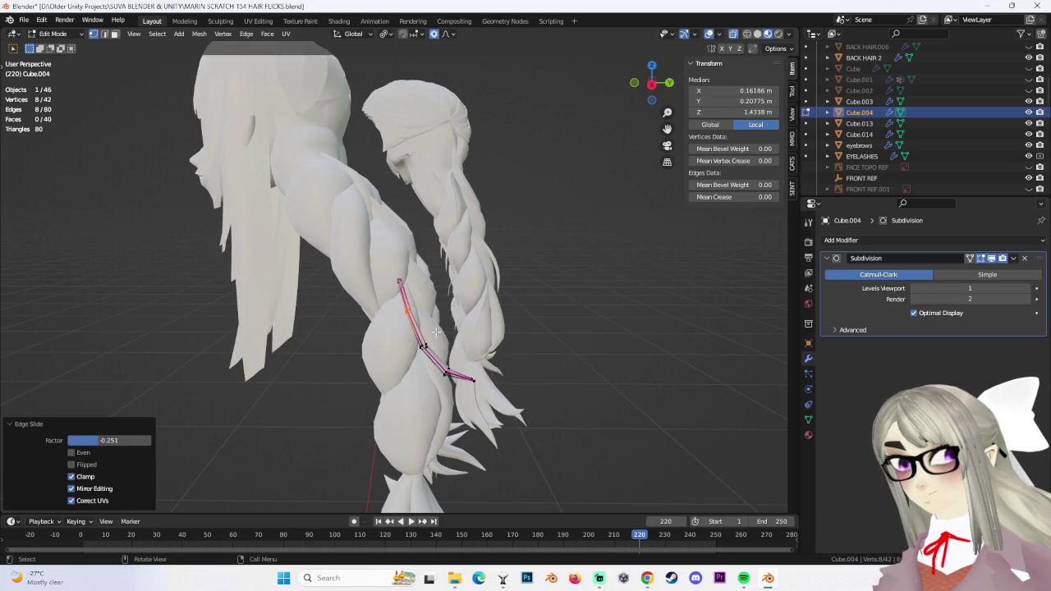
# Bend the strand's middle vertices with proportional-falloff moves so it starts following the braid
pyautogui.moveTo(400, 341); pyautogui.dragTo(455, 369)
pyautogui.press('g')
pyautogui.click(435, 332)
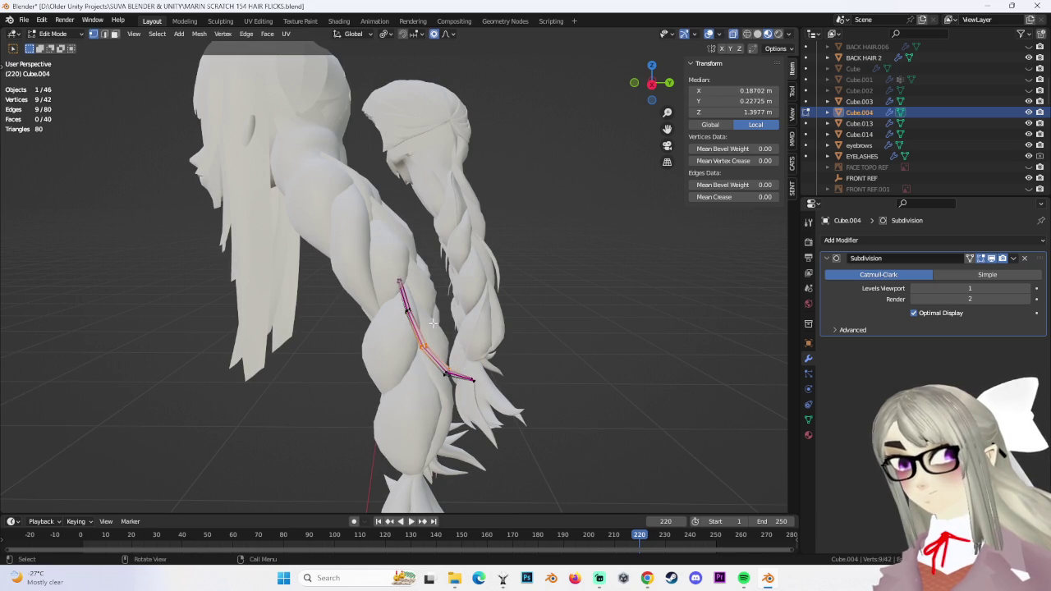
pyautogui.press('g')
pyautogui.click(447, 327)
pyautogui.keyDown('shift'); pyautogui.click(401, 283); pyautogui.keyUp('shift')
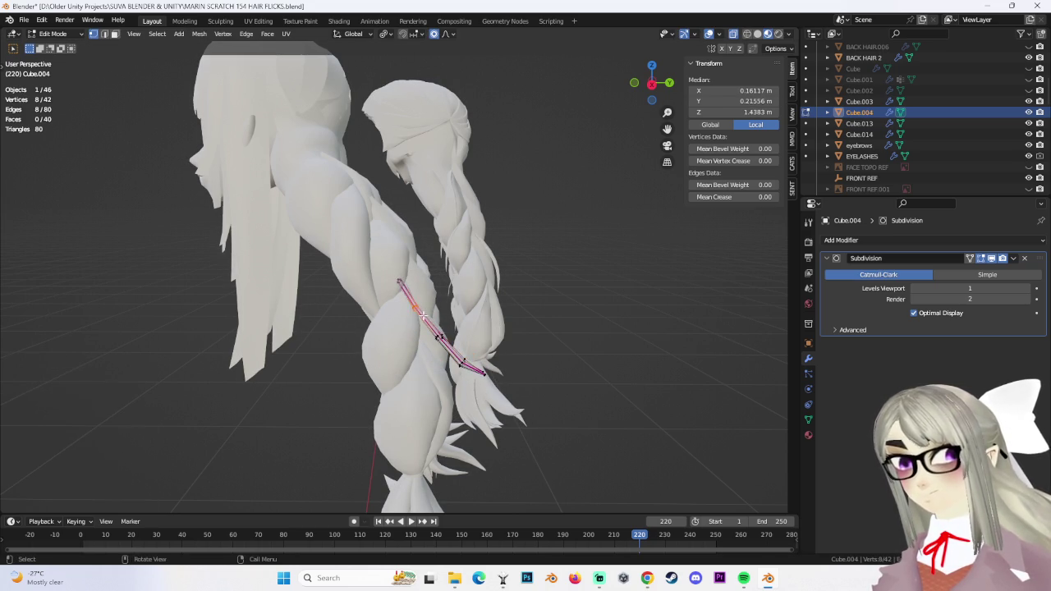
pyautogui.press('g')
pyautogui.click(435, 304)
pyautogui.press('g')
pyautogui.click(487, 350)
# From a new angle, adjust the vertex selection and curve the strand further with falloff moves
pyautogui.moveTo(527, 376); pyautogui.dragTo(485, 328, button='middle')
pyautogui.keyDown('shift'); pyautogui.click(427, 283); pyautogui.keyUp('shift')
pyautogui.press('g')
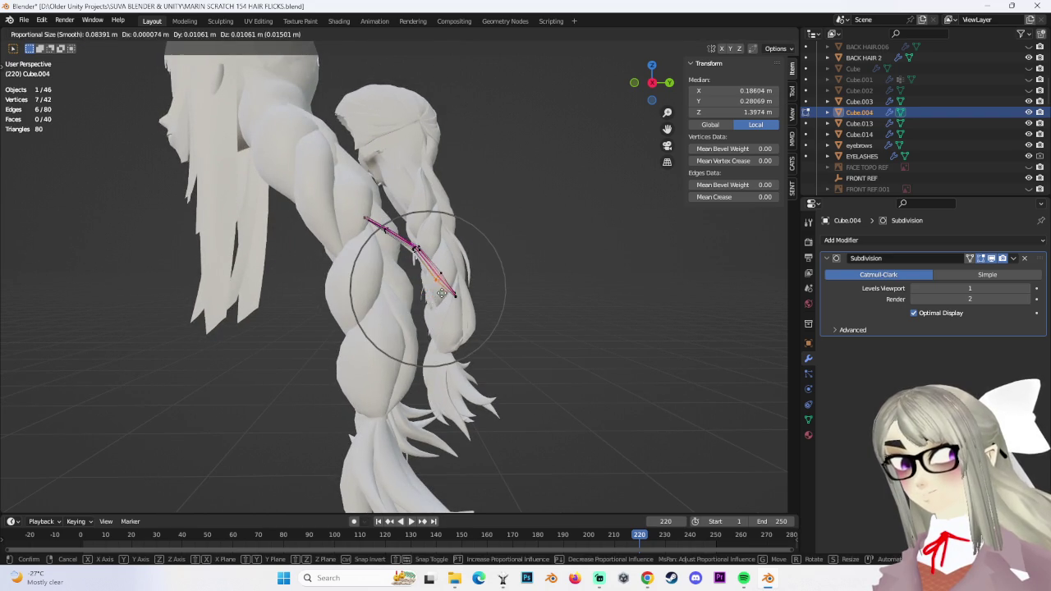
pyautogui.click(452, 291)
pyautogui.press('g')
pyautogui.click(436, 296)
pyautogui.keyDown('shift'); pyautogui.click(424, 276); pyautogui.keyUp('shift')
pyautogui.press('g')
pyautogui.click(435, 296)
pyautogui.moveTo(436, 296)
pyautogui.mouseDown(button='middle')
pyautogui.moveTo(399, 304)
pyautogui.moveTo(504, 300)
pyautogui.moveTo(496, 283)
pyautogui.moveTo(544, 358)
pyautogui.moveTo(548, 349)
pyautogui.mouseUp(button='middle')
# In Right Ortho view, move and rotate the whole strand to angle it along the braid
pyautogui.press('a')
pyautogui.scroll(3, 520, 366)
pyautogui.click(658, 85)
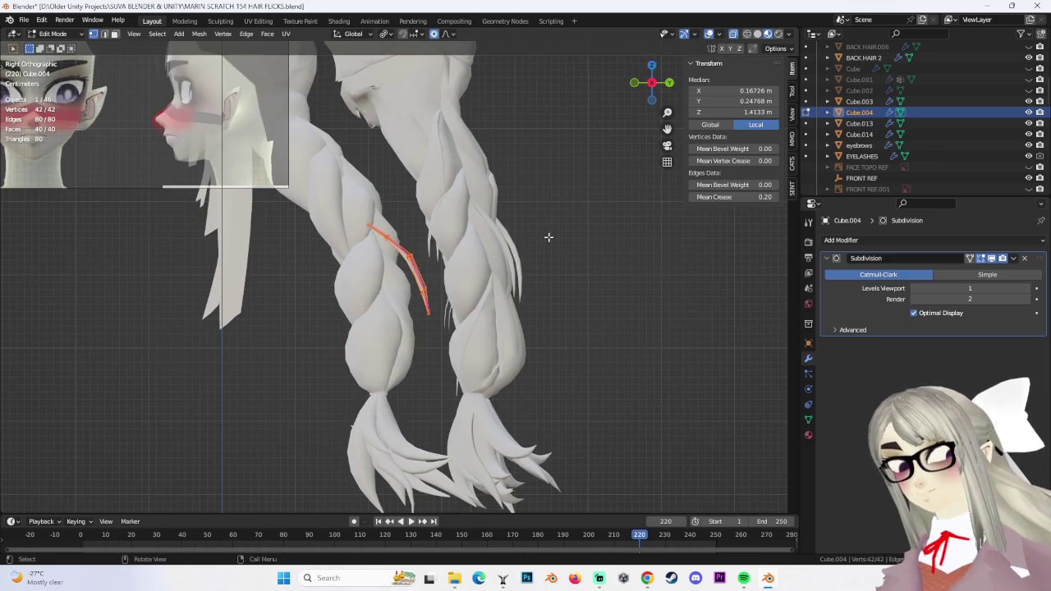
pyautogui.click(532, 231)
pyautogui.press('r')
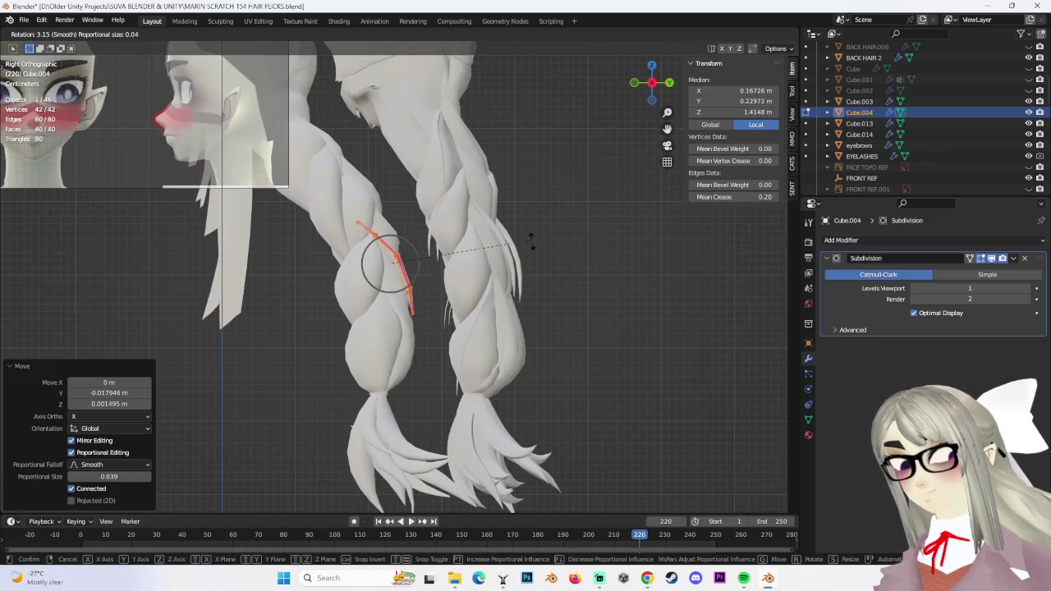
pyautogui.click(518, 260)
# In Back Ortho view, shrink the strand to 0.795 and reposition it
pyautogui.moveTo(526, 258)
pyautogui.mouseDown(button='middle')
pyautogui.moveTo(500, 274)
pyautogui.moveTo(459, 261)
pyautogui.moveTo(498, 298)
pyautogui.mouseUp(button='middle')
pyautogui.scroll(-4, 520, 261)
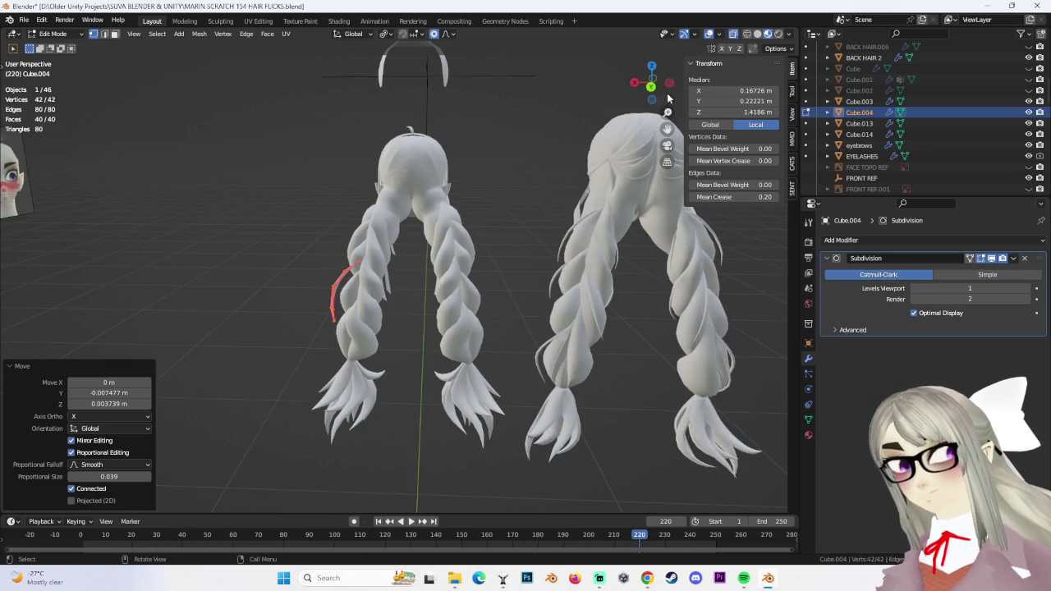
pyautogui.click(651, 87)
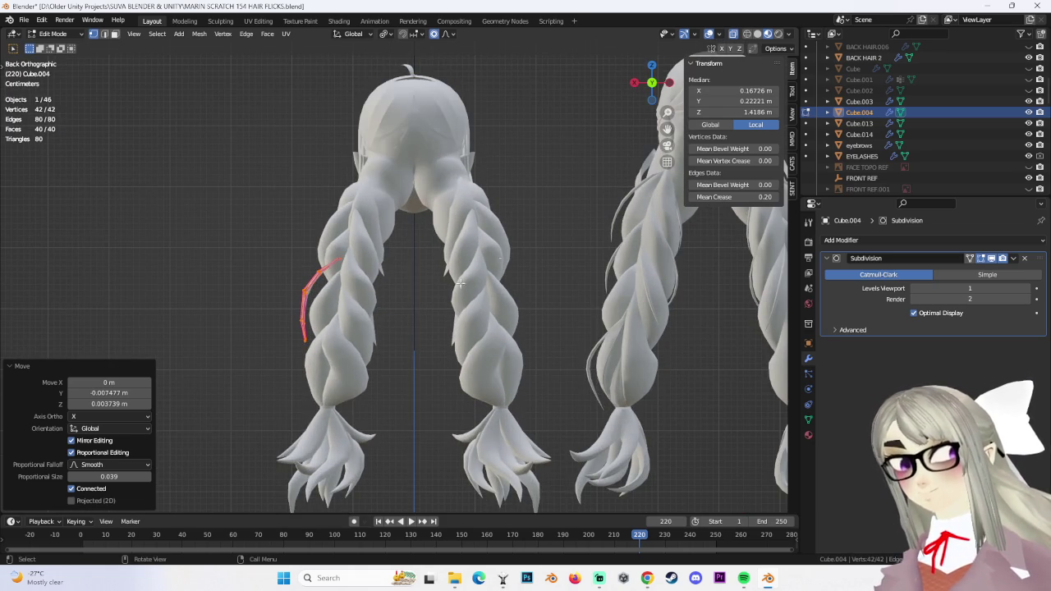
pyautogui.click(417, 312)
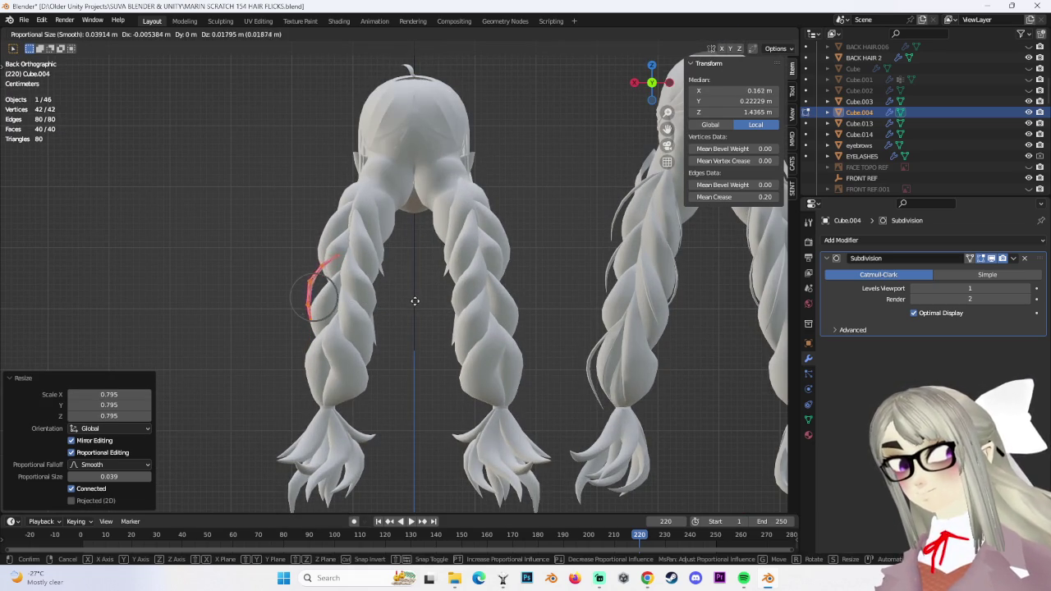
pyautogui.click(414, 302)
pyautogui.moveTo(414, 302)
pyautogui.mouseDown(button='middle')
pyautogui.moveTo(417, 317)
pyautogui.moveTo(507, 333)
pyautogui.moveTo(659, 85)
pyautogui.mouseUp(button='middle')
# Nudge the strand's vertices from the right side, then box-select part of the strand in perspective
pyautogui.click(654, 85)
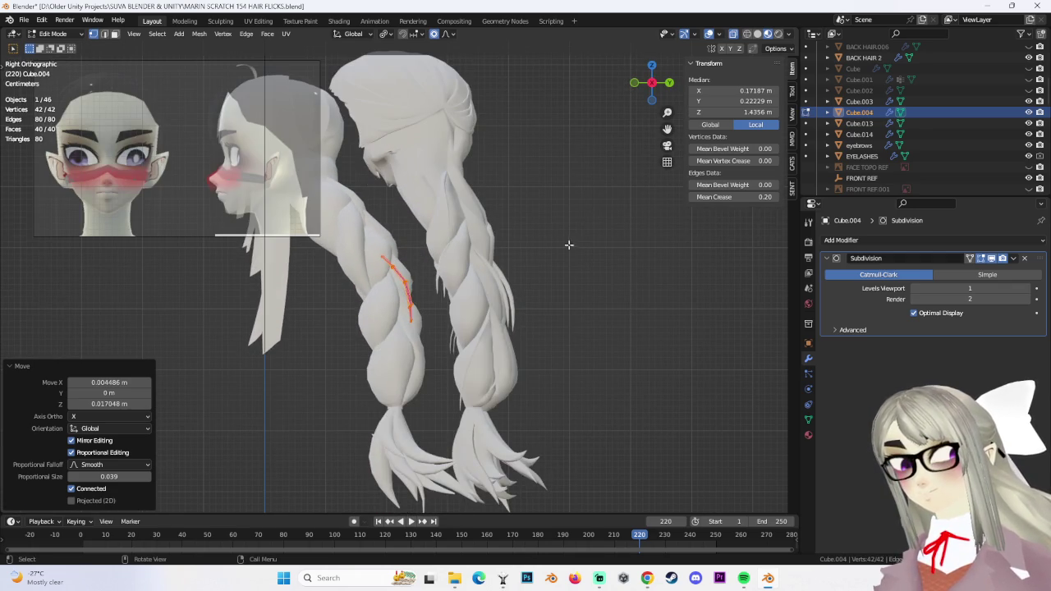
pyautogui.press('g')
pyautogui.click(440, 325)
pyautogui.press('g')
pyautogui.click(441, 313)
pyautogui.scroll(-3, 441, 313)
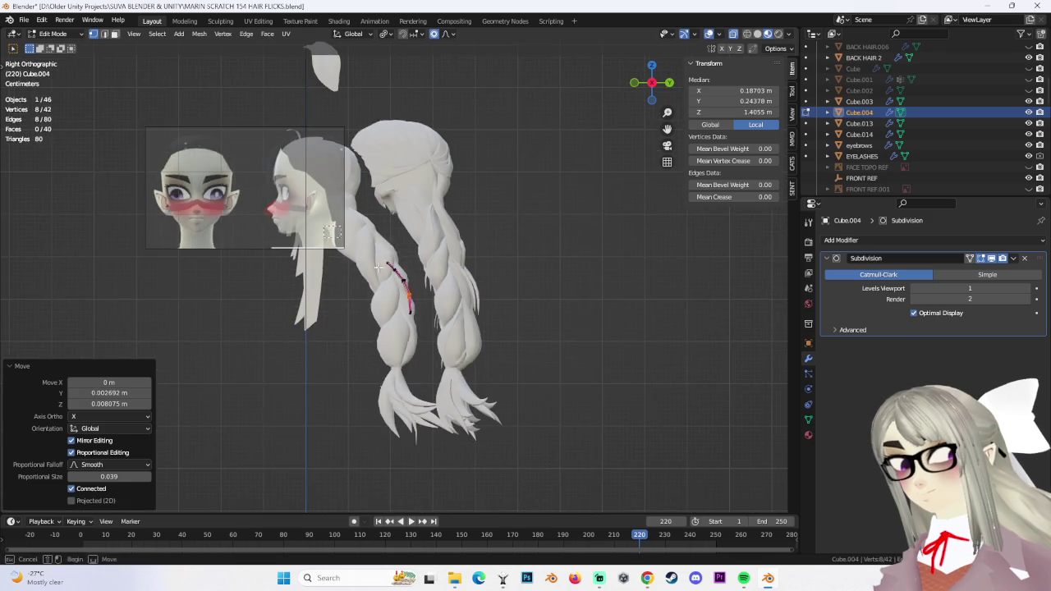
pyautogui.scroll(5, 441, 314)
pyautogui.press('a')
pyautogui.moveTo(441, 314)
pyautogui.mouseDown(button='middle')
pyautogui.moveTo(488, 317)
pyautogui.moveTo(430, 345)
pyautogui.moveTo(389, 331)
pyautogui.moveTo(415, 305)
pyautogui.moveTo(470, 345)
pyautogui.mouseUp(button='middle')
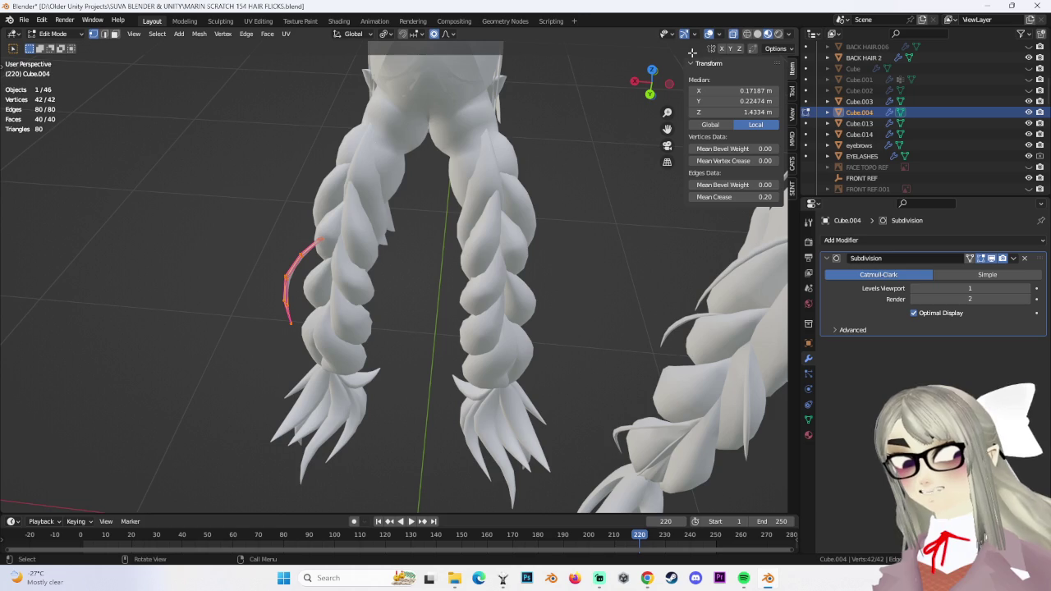
pyautogui.moveTo(246, 211); pyautogui.dragTo(373, 370)
# Move the selected vertices and rotate them -30.4° with soft falloff across the braid twist
pyautogui.press('g')
pyautogui.click(388, 313)
pyautogui.press('r')
pyautogui.moveTo(389, 313); pyautogui.dragTo(468, 299, button='middle')
pyautogui.click(473, 236)
pyautogui.moveTo(423, 325)
pyautogui.mouseDown(button='middle')
pyautogui.moveTo(427, 293)
pyautogui.moveTo(415, 304)
pyautogui.mouseUp(button='middle')
pyautogui.press('Escape')
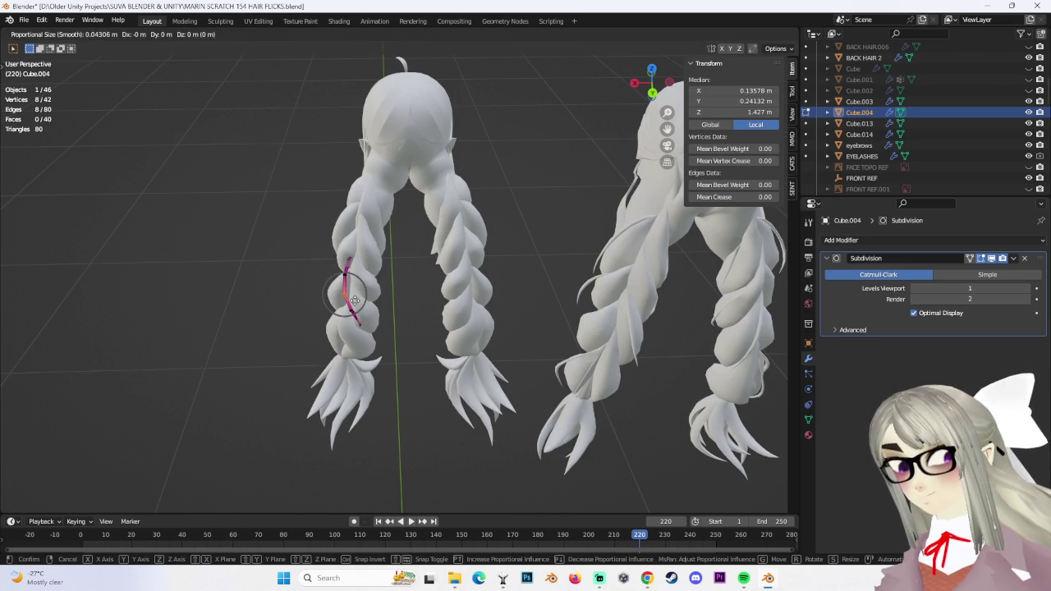
pyautogui.click(362, 302)
# Shift the whole strand and refine part of its vertices with another falloff move
pyautogui.press('a')
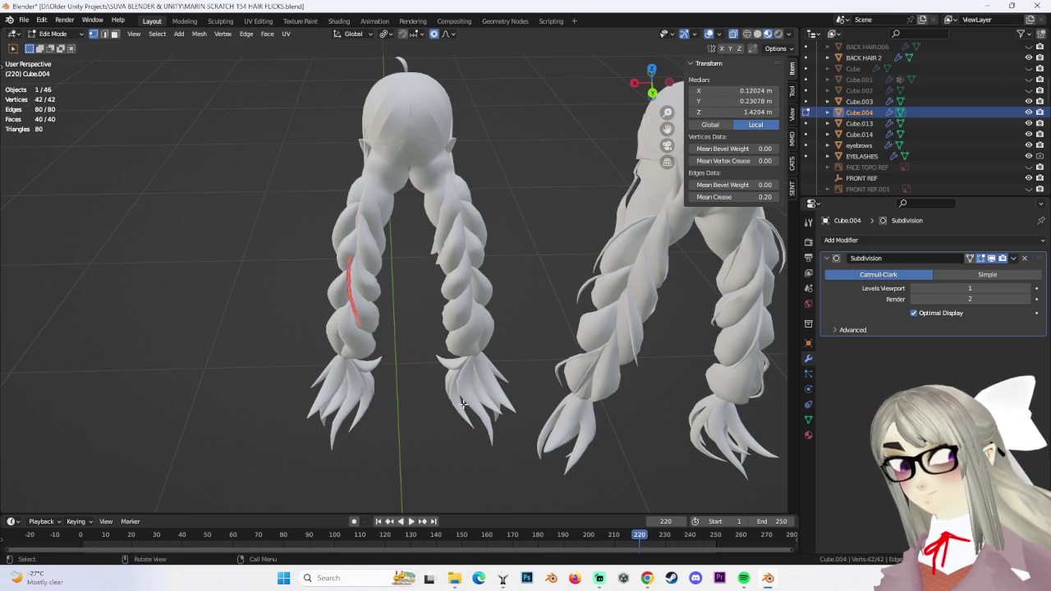
pyautogui.press('g')
pyautogui.click(436, 403)
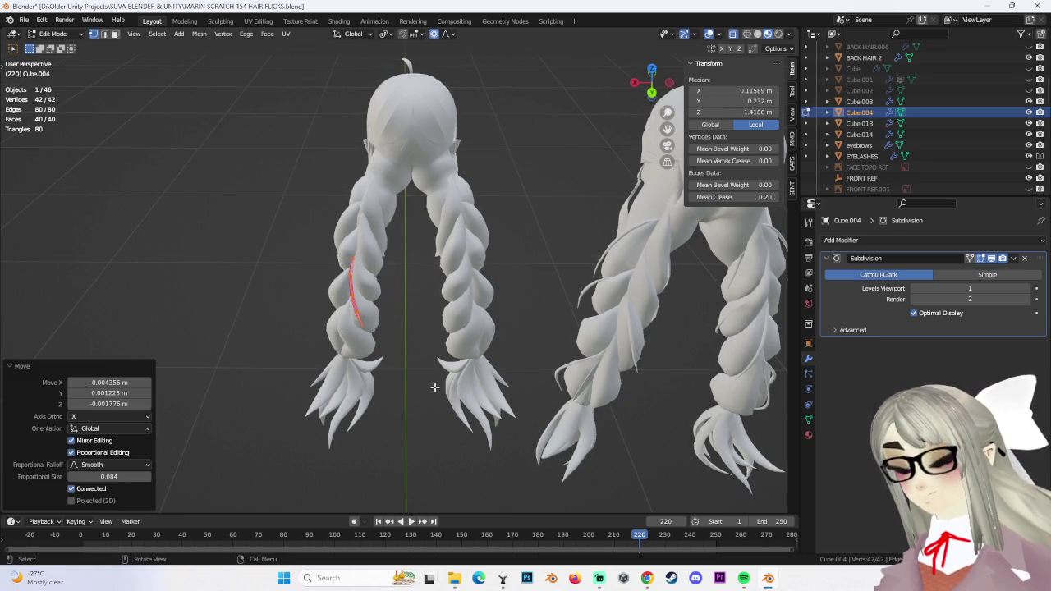
pyautogui.moveTo(436, 403); pyautogui.dragTo(380, 293, button='middle')
pyautogui.click(390, 257)
pyautogui.moveTo(391, 257)
pyautogui.mouseDown(button='middle')
pyautogui.moveTo(361, 245)
pyautogui.moveTo(370, 307)
pyautogui.moveTo(353, 287)
pyautogui.mouseUp(button='middle')
pyautogui.click(377, 273)
pyautogui.click(435, 316)
pyautogui.moveTo(435, 316)
pyautogui.mouseDown(button='middle')
pyautogui.moveTo(435, 349)
pyautogui.moveTo(415, 341)
pyautogui.moveTo(330, 367)
pyautogui.moveTo(547, 338)
pyautogui.moveTo(460, 312)
pyautogui.moveTo(465, 305)
pyautogui.moveTo(364, 296)
pyautogui.mouseUp(button='middle')
# Select a linked patch of the strand, move it, and scale it to 0.725
pyautogui.press('l')
pyautogui.click(333, 367)
pyautogui.press('g')
pyautogui.click(540, 341)
pyautogui.press('s')
pyautogui.click(464, 304)
# Edge-slide one of the strand's loops and nudge the selected edge into place
pyautogui.keyDown('alt'); pyautogui.click(399, 316); pyautogui.keyUp('alt')
pyautogui.press('g')
pyautogui.click(432, 324)
pyautogui.moveTo(431, 325)
pyautogui.mouseDown(button='middle')
pyautogui.moveTo(549, 348)
pyautogui.moveTo(424, 356)
pyautogui.moveTo(476, 326)
pyautogui.moveTo(489, 339)
pyautogui.mouseUp(button='middle')
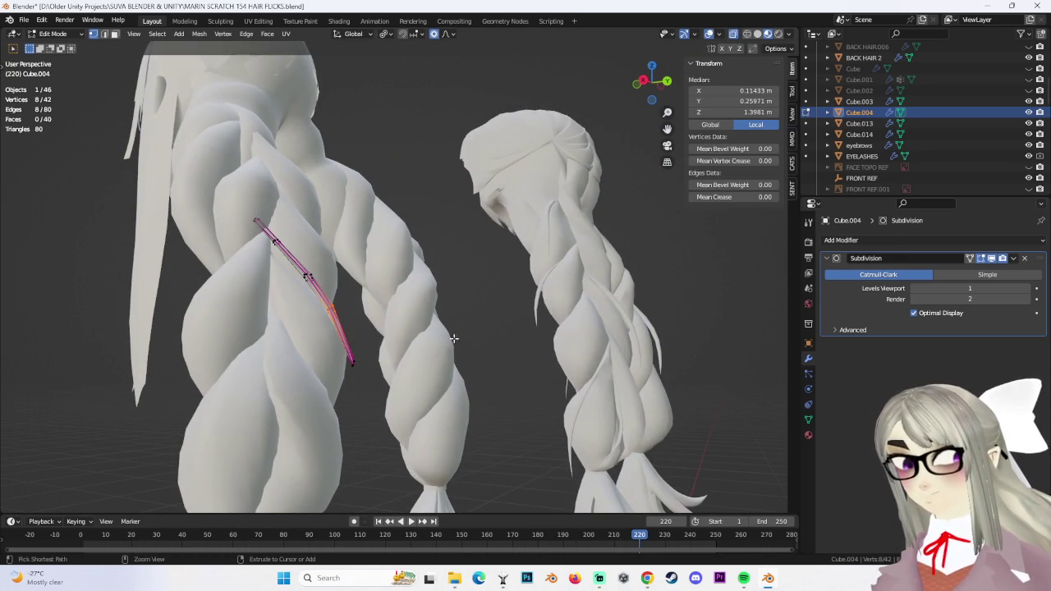
pyautogui.moveTo(421, 403)
pyautogui.mouseDown(button='middle')
pyautogui.moveTo(390, 418)
pyautogui.moveTo(413, 403)
pyautogui.moveTo(496, 418)
pyautogui.moveTo(521, 379)
pyautogui.moveTo(340, 352)
pyautogui.moveTo(369, 376)
pyautogui.moveTo(450, 371)
pyautogui.mouseUp(button='middle')
pyautogui.press('g')
pyautogui.click(377, 389)
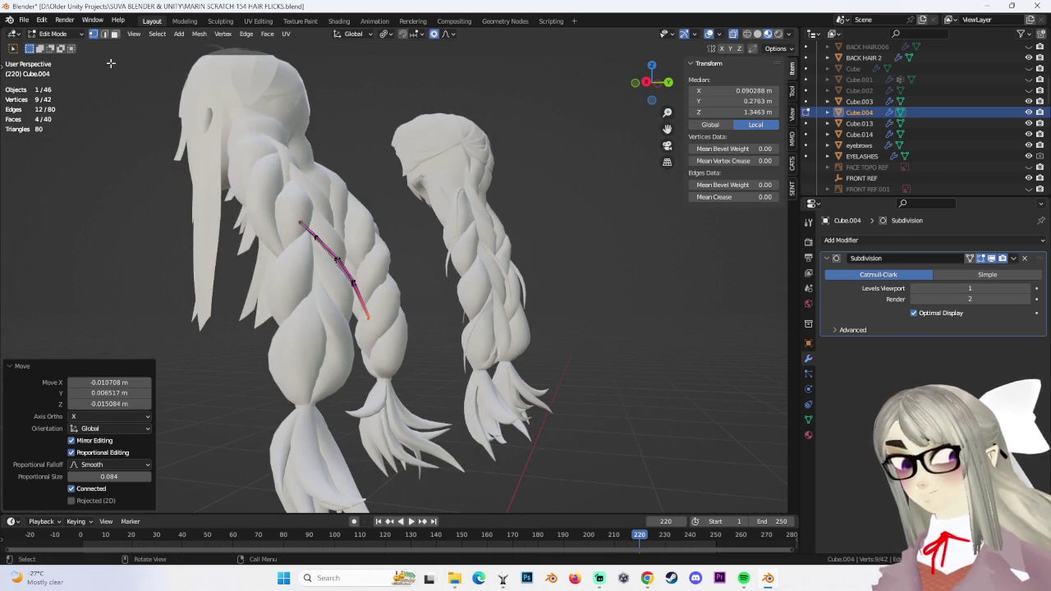
# Return to Object Mode and select the braided mesh Cube.013
pyautogui.click(63, 46)
pyautogui.moveTo(62, 47)
pyautogui.mouseDown(button='middle')
pyautogui.moveTo(470, 319)
pyautogui.moveTo(340, 311)
pyautogui.mouseUp(button='middle')
pyautogui.click(470, 319)
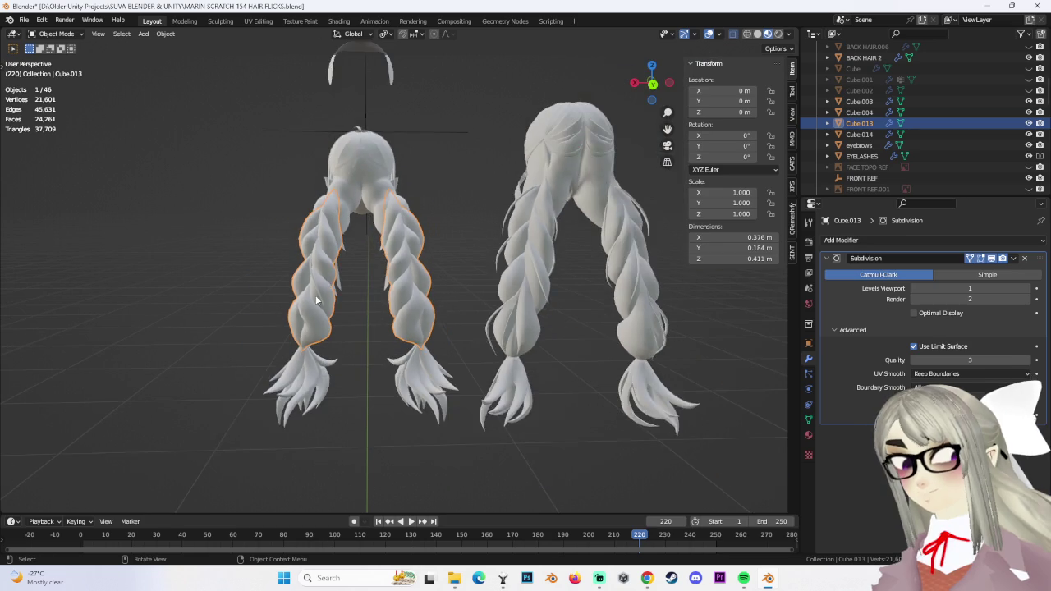
# Duplicate the thin strand Cube.004 and place the copy to the left
pyautogui.click(319, 286)
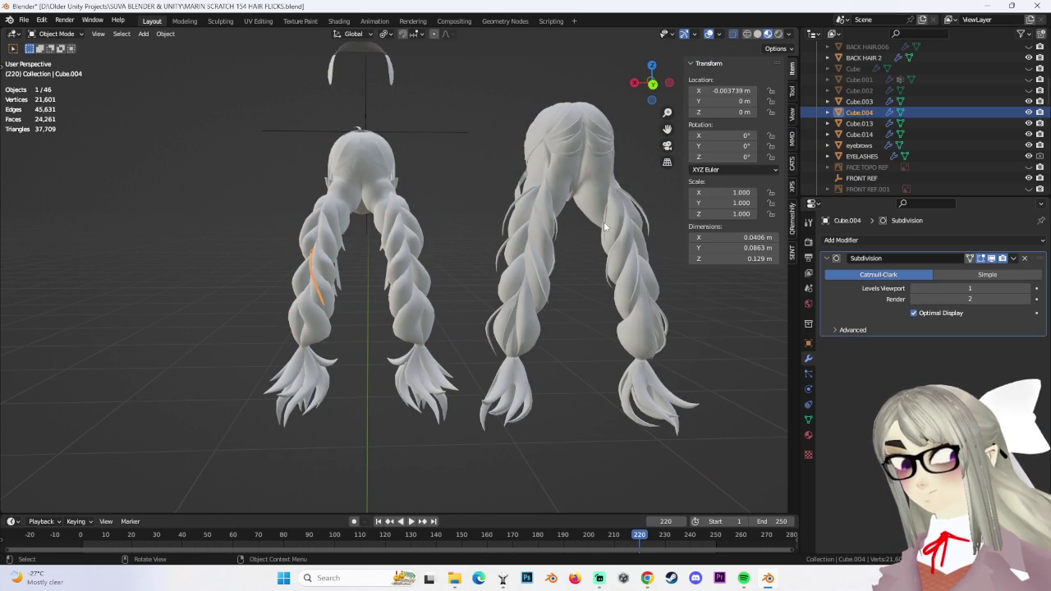
pyautogui.click(653, 84)
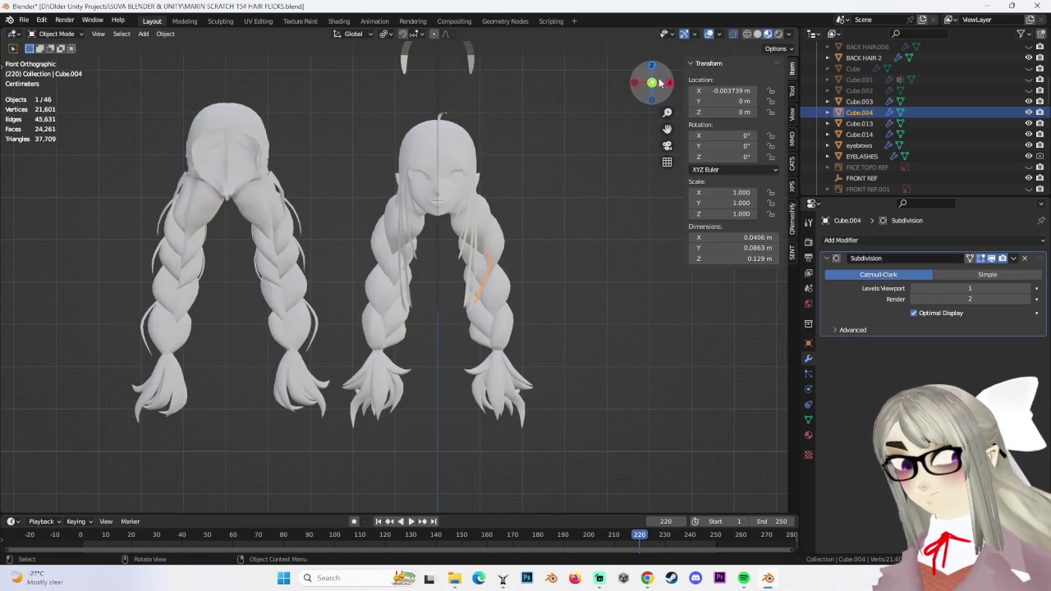
pyautogui.click(660, 82)
pyautogui.hotkey('shift', 'd')
pyautogui.click(443, 309)
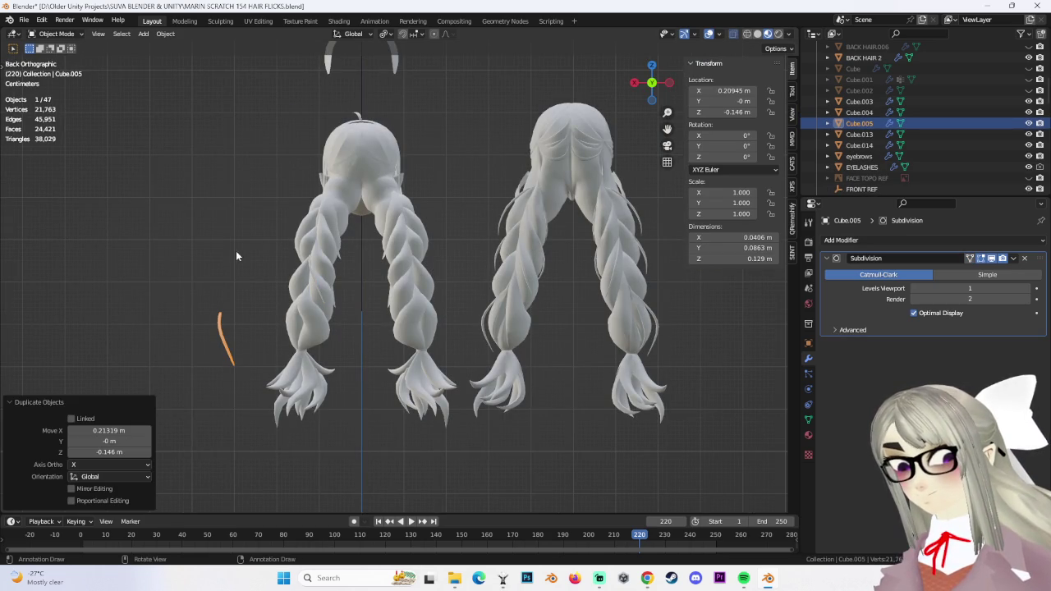
pyautogui.keyDown('shift'); pyautogui.moveTo(376, 298); pyautogui.dragTo(388, 264, button='middle'); pyautogui.keyUp('shift')
pyautogui.press('Escape')
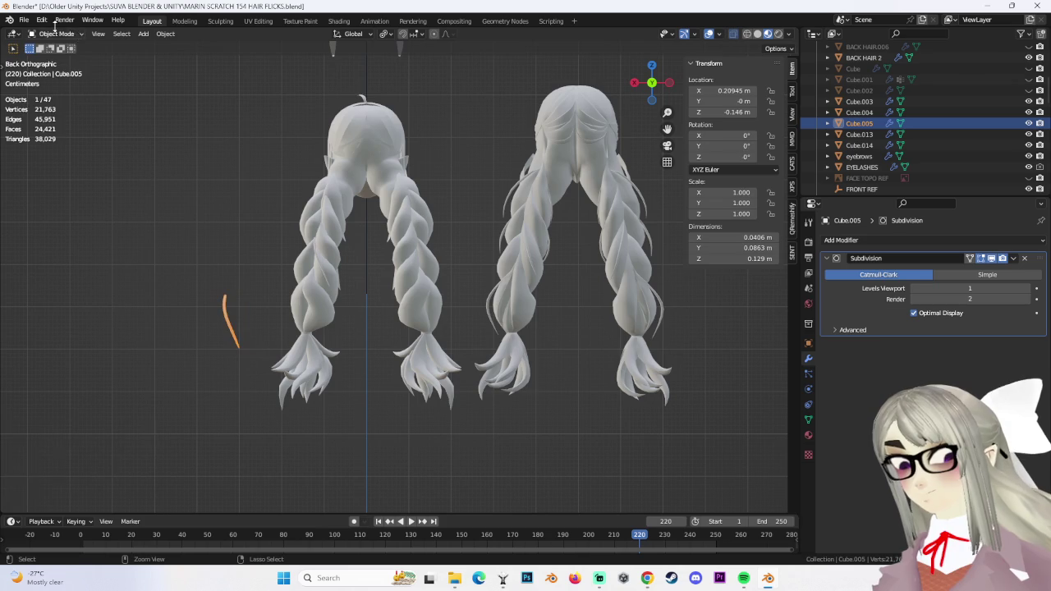
# Tilt the new strand about 36° and move it onto the lower braid twist
pyautogui.click(66, 59)
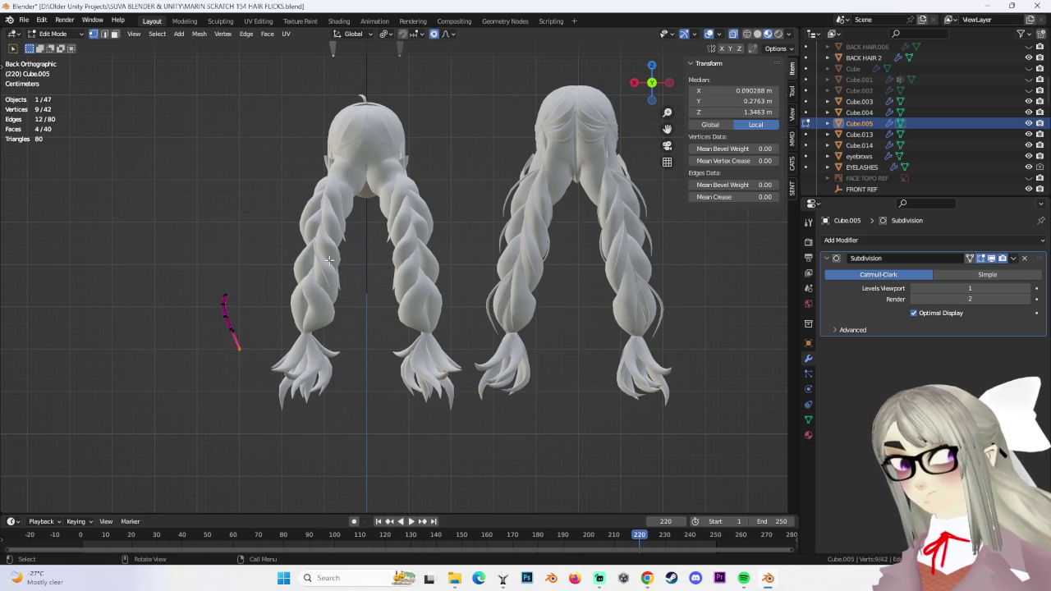
pyautogui.click(365, 364)
pyautogui.press('g')
pyautogui.click(439, 350)
pyautogui.moveTo(440, 350); pyautogui.dragTo(443, 327, button='middle')
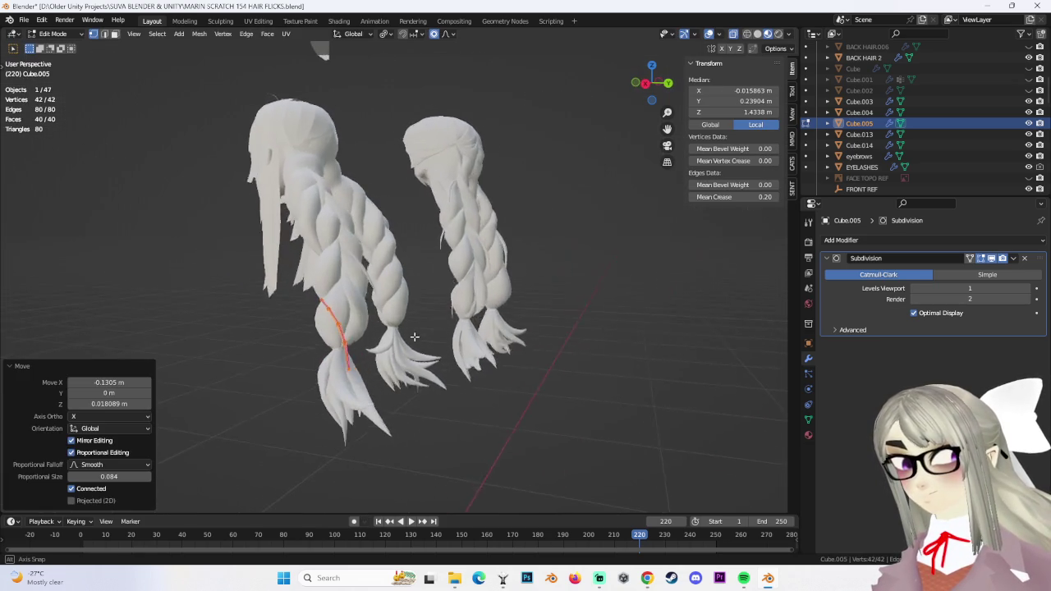
pyautogui.click(444, 367)
pyautogui.press('g')
pyautogui.click(427, 367)
# Bend the strand with a proportional move and shift it sideways along X
pyautogui.moveTo(427, 367)
pyautogui.mouseDown(button='middle')
pyautogui.moveTo(434, 325)
pyautogui.moveTo(481, 329)
pyautogui.moveTo(363, 329)
pyautogui.moveTo(408, 313)
pyautogui.moveTo(418, 331)
pyautogui.moveTo(396, 324)
pyautogui.mouseUp(button='middle')
pyautogui.scroll(3, 434, 325)
pyautogui.press('g')
pyautogui.click(481, 329)
pyautogui.press('g')
pyautogui.press('x')
pyautogui.click(409, 304)
pyautogui.scroll(2, 409, 304)
# Select one edge loop of the strand and shift it along X with proportional falloff
pyautogui.keyDown('alt'); pyautogui.click(389, 252); pyautogui.keyUp('alt')
pyautogui.moveTo(389, 252)
pyautogui.mouseDown(button='middle')
pyautogui.moveTo(419, 268)
pyautogui.moveTo(402, 328)
pyautogui.moveTo(452, 305)
pyautogui.moveTo(370, 344)
pyautogui.moveTo(394, 337)
pyautogui.moveTo(397, 350)
pyautogui.mouseUp(button='middle')
pyautogui.click(412, 266)
pyautogui.scroll(2, 403, 328)
pyautogui.press('g')
pyautogui.press('x')
pyautogui.click(418, 330)
pyautogui.press('g')
pyautogui.press('x')
pyautogui.click(443, 308)
# Settle the lower vertices with several free moves so the strand hugs the twist
pyautogui.press('g')
pyautogui.click(410, 328)
pyautogui.press('g')
pyautogui.click(372, 343)
pyautogui.press('g')
pyautogui.click(394, 337)
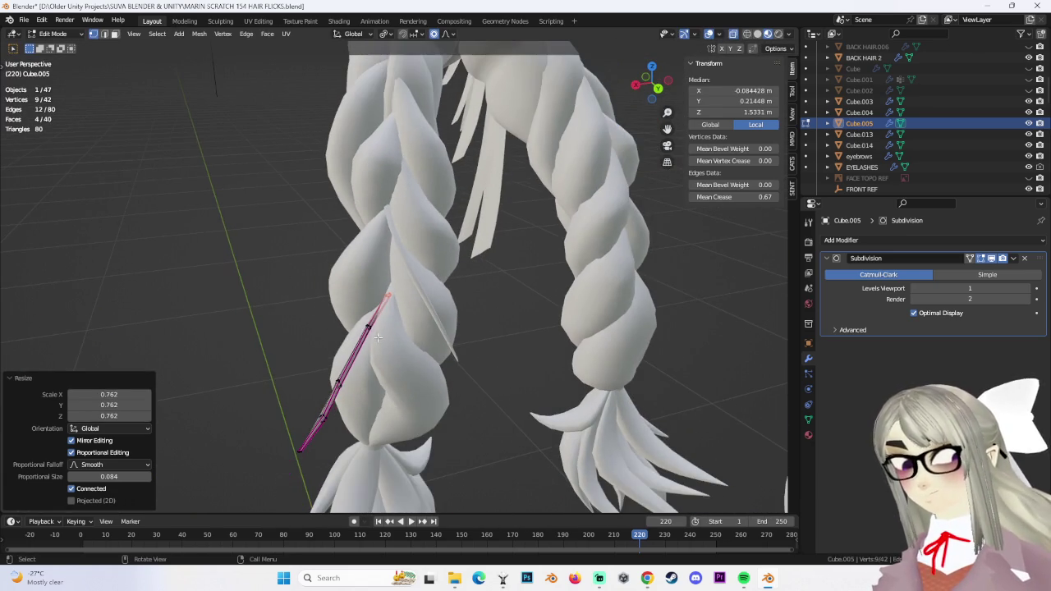
# Slide an edge loop along the strand, then lower the strand tip
pyautogui.click(392, 359)
pyautogui.scroll(-2, 393, 359)
pyautogui.scroll(-2, 451, 382)
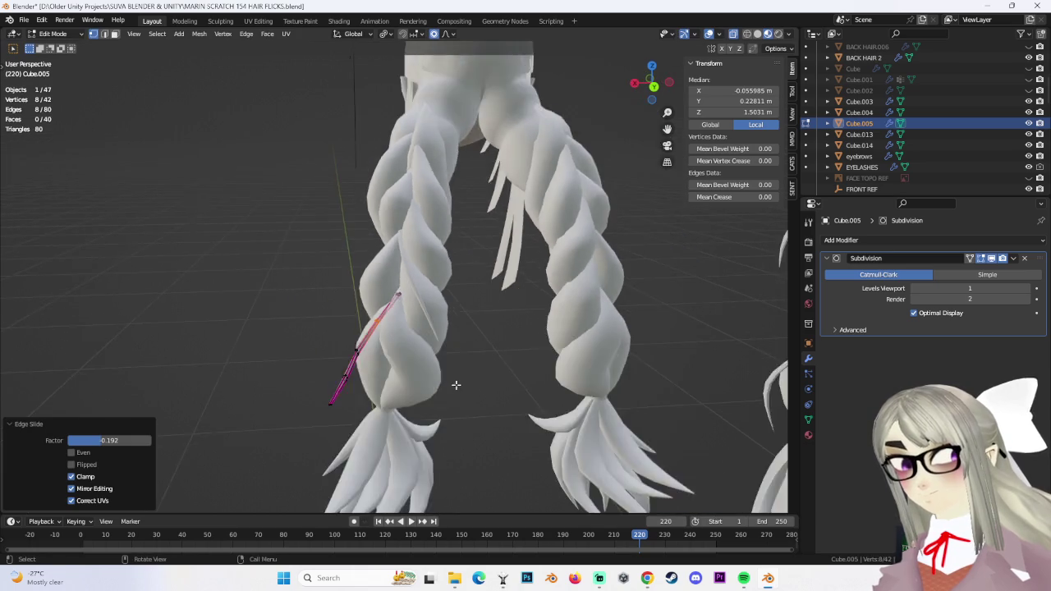
pyautogui.scroll(-2, 451, 382)
pyautogui.moveTo(451, 381)
pyautogui.mouseDown(button='middle')
pyautogui.moveTo(472, 343)
pyautogui.moveTo(386, 345)
pyautogui.mouseUp(button='middle')
pyautogui.click(376, 348)
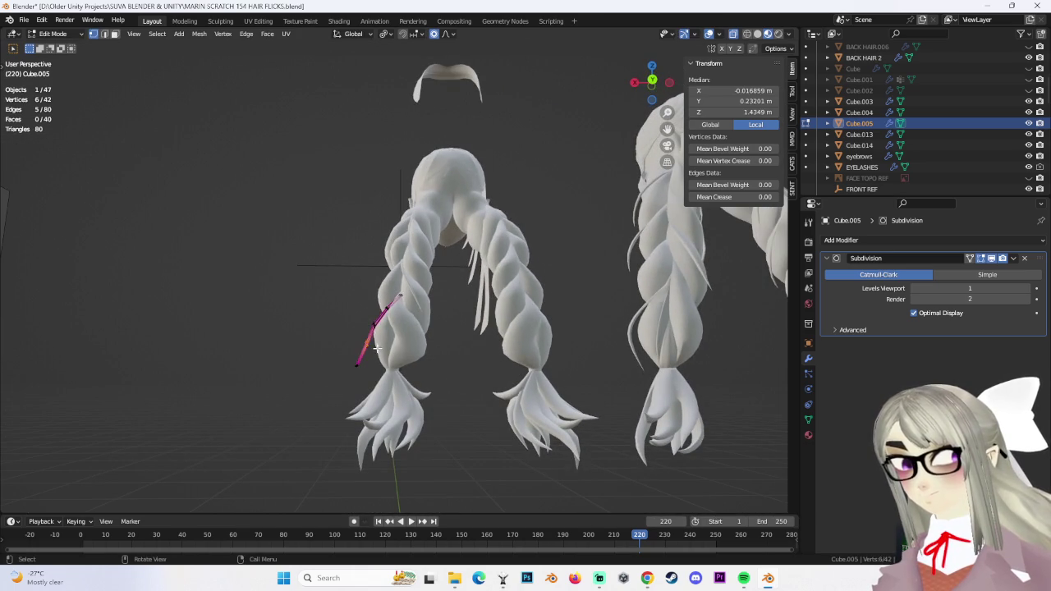
pyautogui.click(366, 344)
pyautogui.press('g')
pyautogui.click(366, 345)
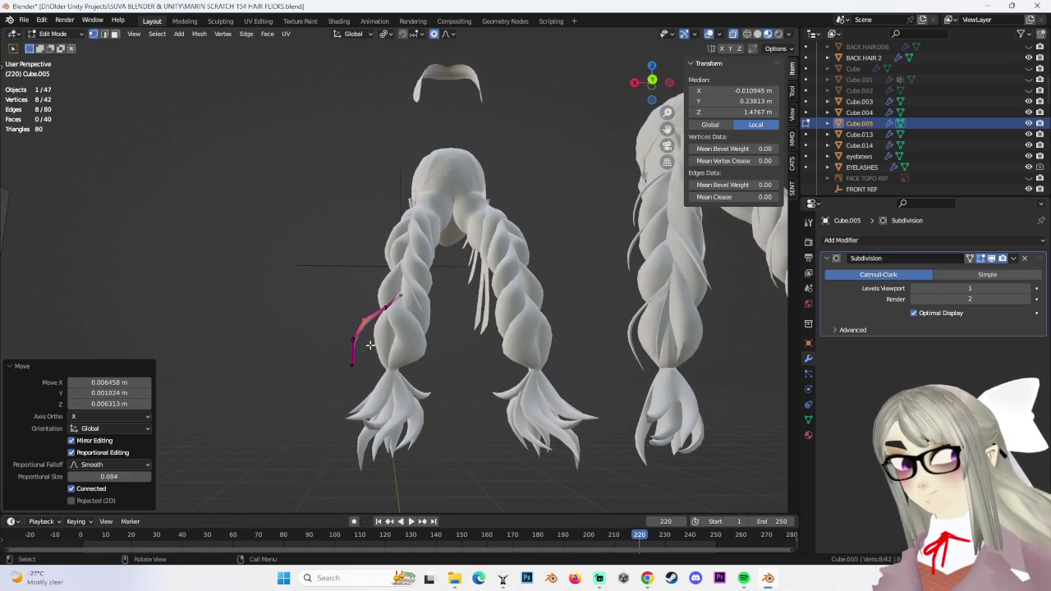
pyautogui.moveTo(366, 345); pyautogui.dragTo(339, 355, button='middle')
pyautogui.moveTo(340, 356); pyautogui.dragTo(376, 384)
pyautogui.press('g')
pyautogui.click(396, 395)
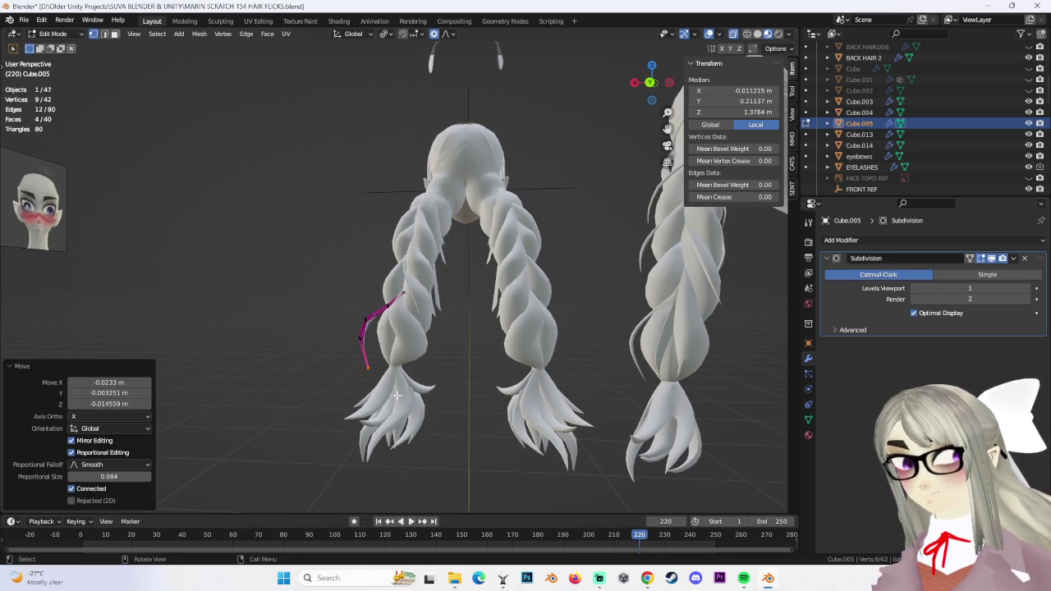
# Edge-slide another loop and curve the strand with proportional moves of the tip and loops
pyautogui.keyDown('shift'); pyautogui.click(367, 346); pyautogui.keyUp('shift')
pyautogui.click(366, 345)
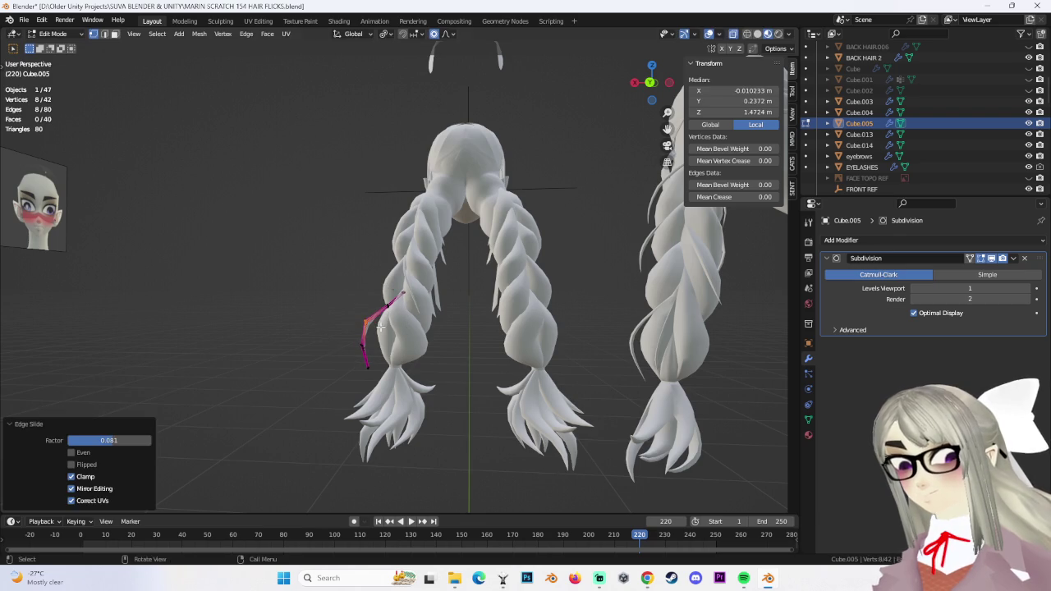
pyautogui.moveTo(367, 348); pyautogui.dragTo(359, 371, button='middle')
pyautogui.hotkey('alt', 'a')
pyautogui.moveTo(359, 371); pyautogui.dragTo(332, 356)
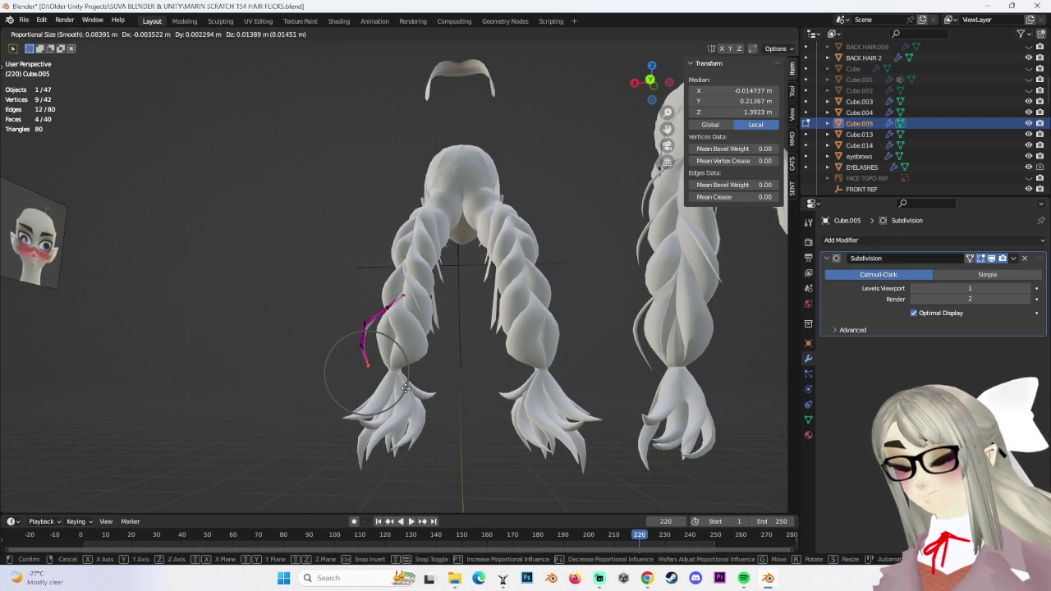
pyautogui.click(405, 388)
pyautogui.moveTo(404, 388)
pyautogui.mouseDown(button='middle')
pyautogui.moveTo(397, 336)
pyautogui.moveTo(420, 345)
pyautogui.mouseUp(button='middle')
pyautogui.keyDown('shift'); pyautogui.click(374, 386); pyautogui.keyUp('shift')
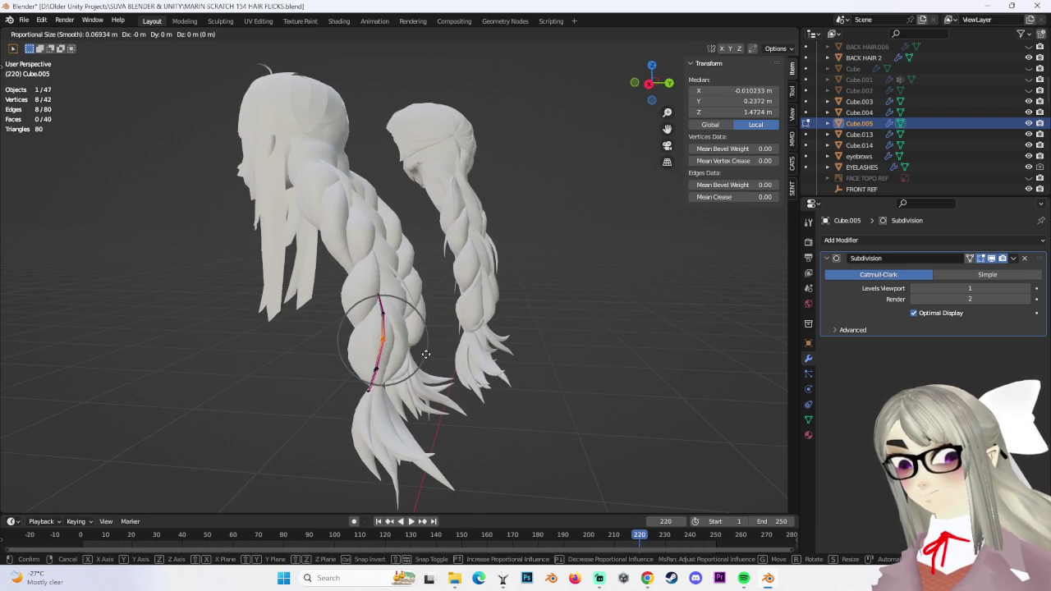
pyautogui.click(407, 355)
pyautogui.keyDown('shift'); pyautogui.click(359, 378); pyautogui.keyUp('shift')
pyautogui.moveTo(407, 355)
pyautogui.mouseDown(button='middle')
pyautogui.moveTo(380, 313)
pyautogui.moveTo(475, 358)
pyautogui.mouseUp(button='middle')
pyautogui.press('g')
pyautogui.click(394, 308)
pyautogui.click(405, 309)
# Pull further loops and the strand's end closer to the left braid
pyautogui.keyDown('shift'); pyautogui.click(343, 337); pyautogui.keyUp('shift')
pyautogui.press('g')
pyautogui.click(343, 336)
pyautogui.keyDown('shift'); pyautogui.click(400, 347); pyautogui.keyUp('shift')
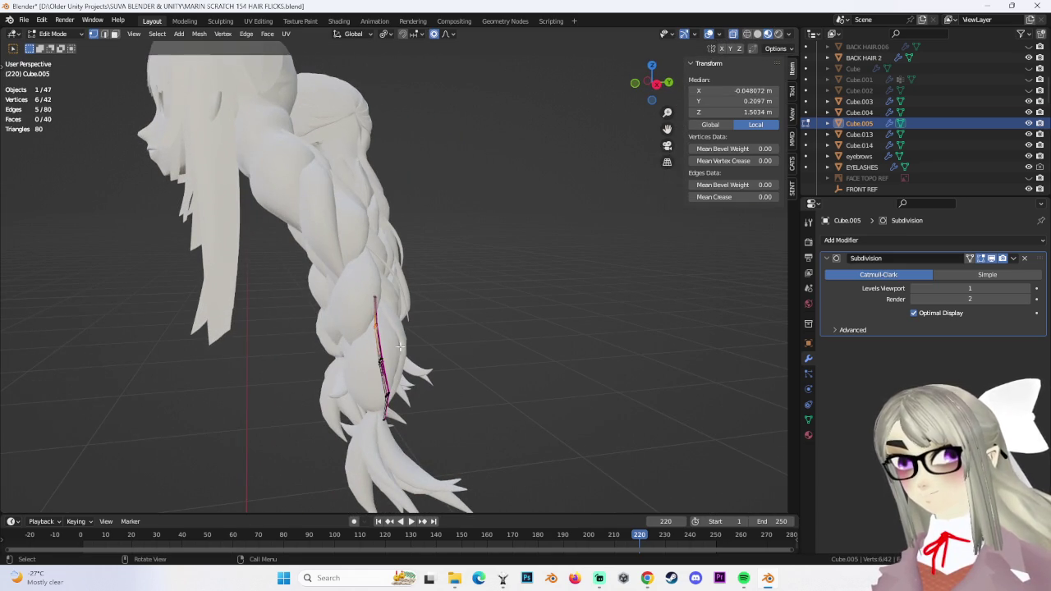
pyautogui.press('g')
pyautogui.click(371, 330)
pyautogui.click(534, 349)
pyautogui.moveTo(534, 349)
pyautogui.mouseDown(button='middle')
pyautogui.moveTo(526, 416)
pyautogui.moveTo(493, 347)
pyautogui.moveTo(317, 345)
pyautogui.mouseUp(button='middle')
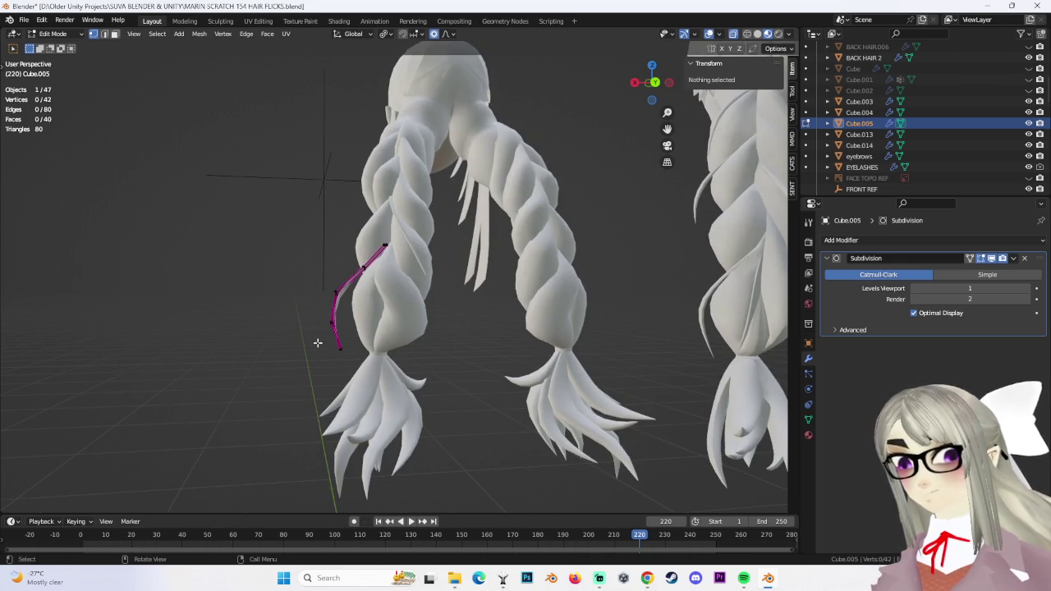
# Scale the whole strand down to 0.726
pyautogui.press('l')
pyautogui.press('s')
pyautogui.moveTo(405, 376)
pyautogui.mouseDown(button='middle')
pyautogui.moveTo(382, 347)
pyautogui.moveTo(525, 351)
pyautogui.mouseUp(button='middle')
pyautogui.scroll(4, 403, 365)
pyautogui.scroll(4, 406, 367)
pyautogui.scroll(3, 411, 367)
pyautogui.scroll(-5, 383, 347)
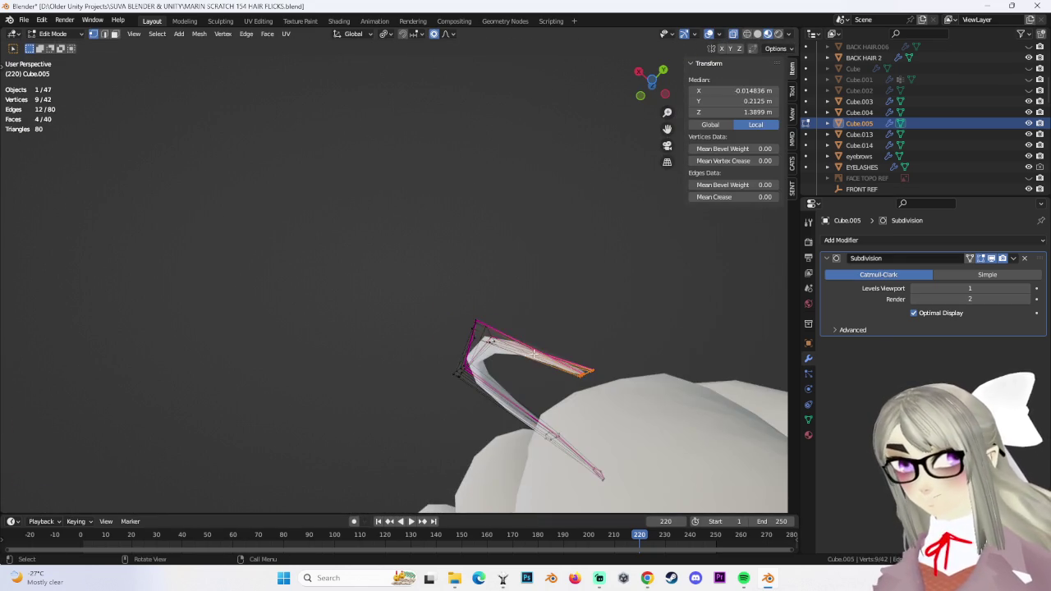
pyautogui.moveTo(593, 352)
pyautogui.mouseDown(button='middle')
pyautogui.moveTo(564, 348)
pyautogui.moveTo(512, 427)
pyautogui.moveTo(462, 411)
pyautogui.moveTo(497, 415)
pyautogui.mouseUp(button='middle')
pyautogui.click(534, 347)
pyautogui.scroll(-1, 497, 415)
pyautogui.scroll(-2, 501, 361)
pyautogui.scroll(-3, 554, 388)
pyautogui.scroll(2, 460, 378)
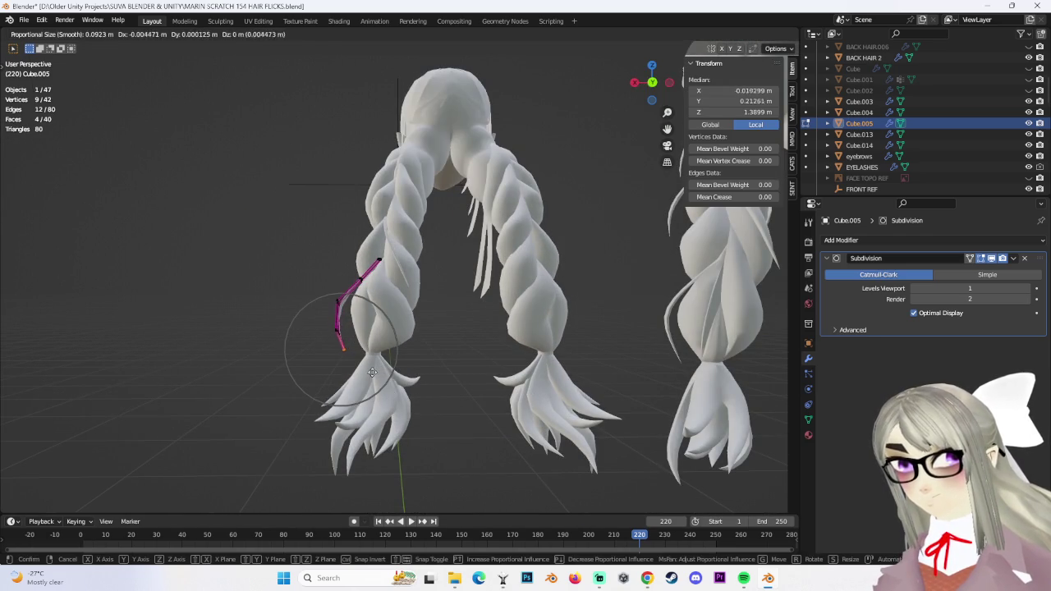
pyautogui.click(372, 372)
# Clear the selection and view the braids in Back Orthographic view
pyautogui.click(246, 247)
pyautogui.moveTo(246, 246); pyautogui.dragTo(123, 205, button='middle')
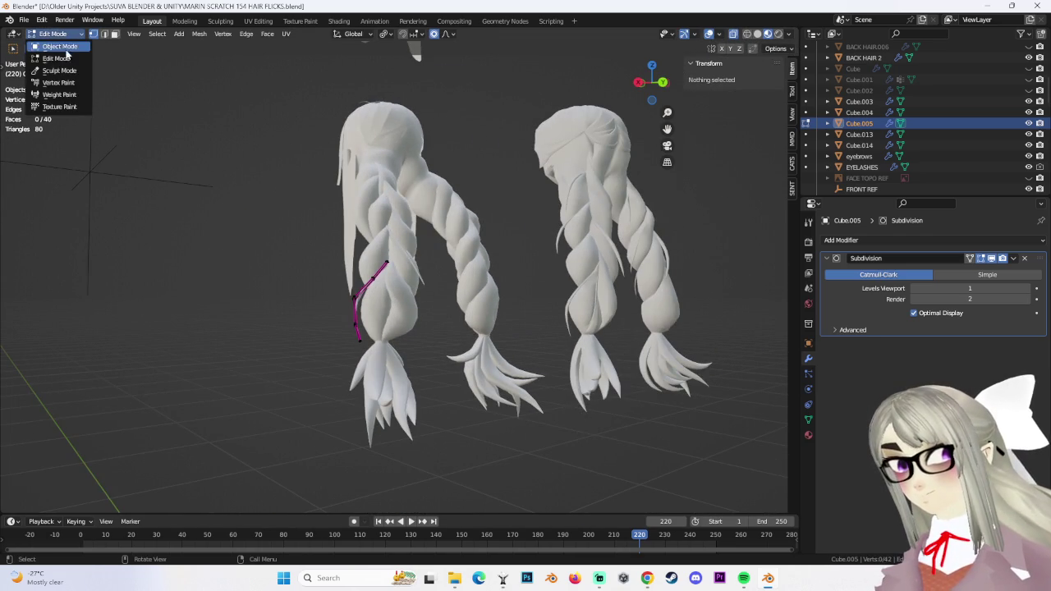
pyautogui.scroll(4, 551, 398)
pyautogui.moveTo(433, 391); pyautogui.dragTo(411, 387, button='middle')
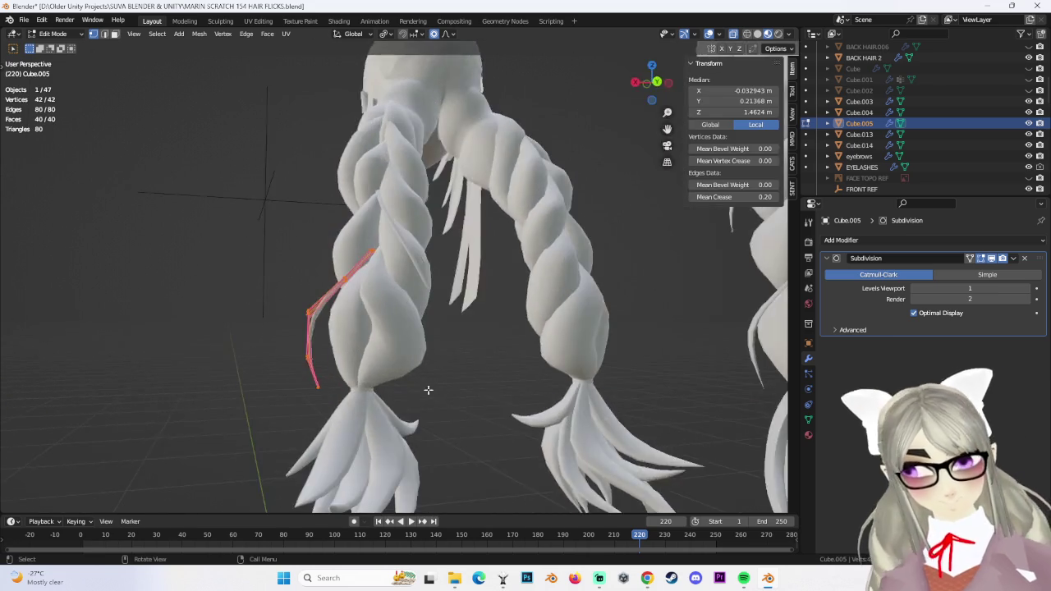
pyautogui.scroll(-3, 410, 387)
pyautogui.click(639, 116)
pyautogui.click(657, 83)
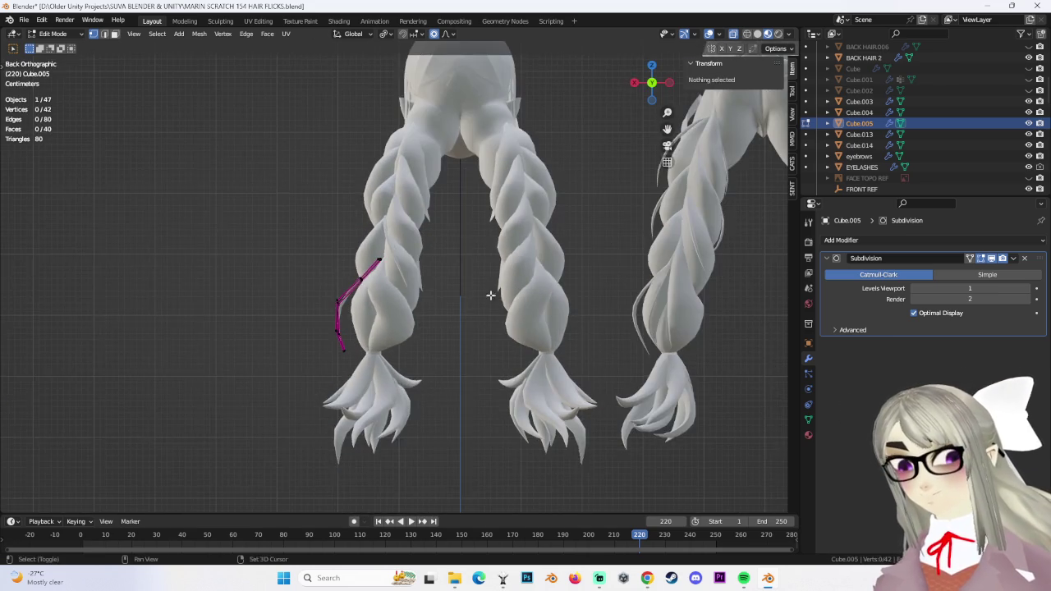
# Shift a linked patch of strand vertices sideways along X to fit the twist
pyautogui.press('l')
pyautogui.press('g')
pyautogui.press('x')
pyautogui.click(401, 263)
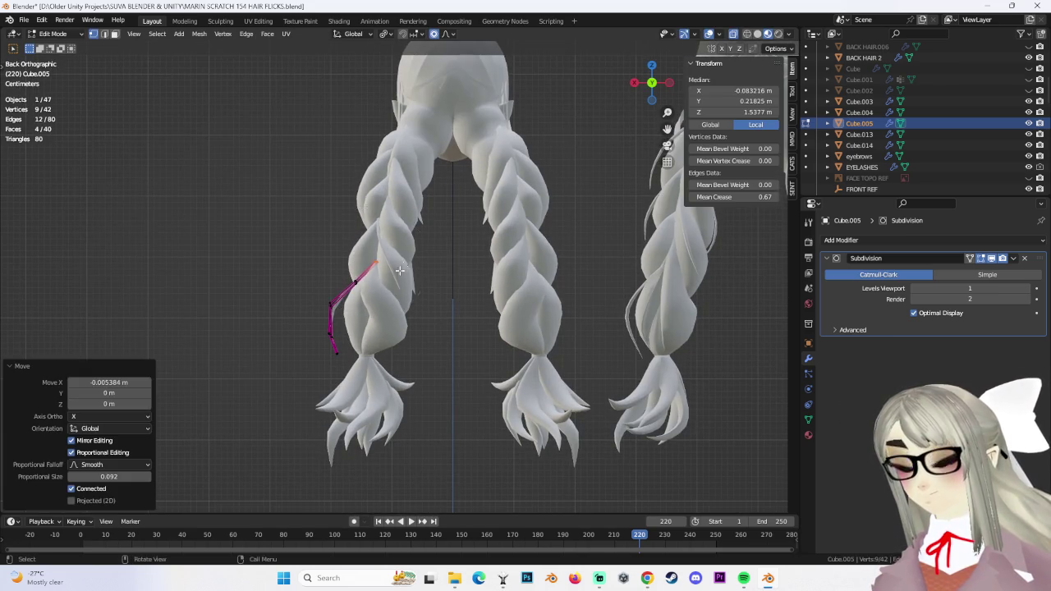
pyautogui.moveTo(401, 263); pyautogui.dragTo(473, 344, button='middle')
pyautogui.scroll(3, 473, 344)
pyautogui.scroll(3, 473, 344)
pyautogui.press('g')
pyautogui.click(540, 312)
# Nudge the strand vertices with proportional moves until it hugs the braid
pyautogui.press('g')
pyautogui.click(357, 285)
pyautogui.press('g')
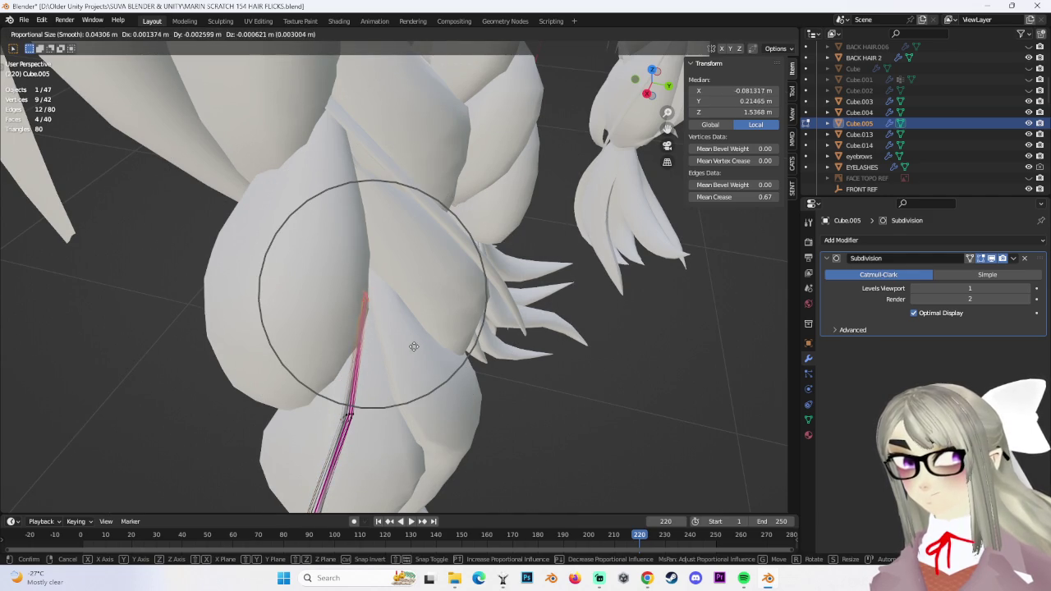
pyautogui.click(413, 346)
pyautogui.moveTo(414, 346)
pyautogui.mouseDown(button='middle')
pyautogui.moveTo(364, 293)
pyautogui.moveTo(530, 335)
pyautogui.moveTo(422, 264)
pyautogui.moveTo(489, 405)
pyautogui.moveTo(419, 369)
pyautogui.moveTo(416, 339)
pyautogui.moveTo(441, 358)
pyautogui.moveTo(517, 351)
pyautogui.moveTo(433, 337)
pyautogui.moveTo(416, 317)
pyautogui.moveTo(489, 349)
pyautogui.moveTo(439, 303)
pyautogui.moveTo(453, 283)
pyautogui.moveTo(441, 278)
pyautogui.mouseUp(button='middle')
pyautogui.press('g')
pyautogui.click(369, 293)
pyautogui.press('g')
pyautogui.click(423, 265)
pyautogui.click(488, 405)
# Return to Object Mode, then select Cube.005 and duplicate it
pyautogui.click(68, 47)
pyautogui.scroll(3, 485, 349)
pyautogui.click(349, 328)
pyautogui.hotkey('shift', 'd')
# Place the Cube.006 copy, enter Edit Mode and scale it along Z to 0.798
pyautogui.click(460, 329)
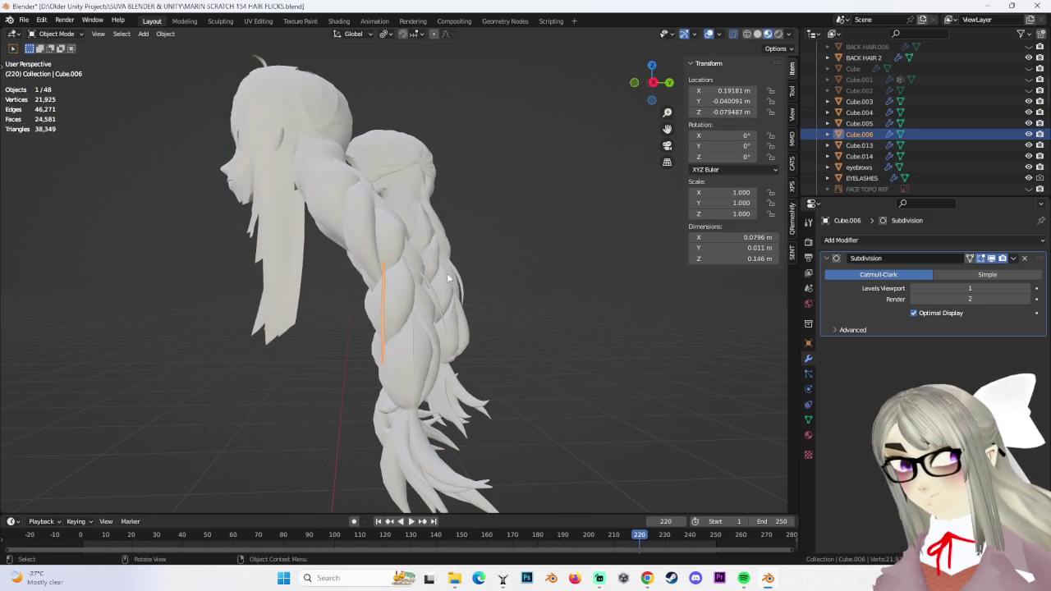
pyautogui.press('Escape')
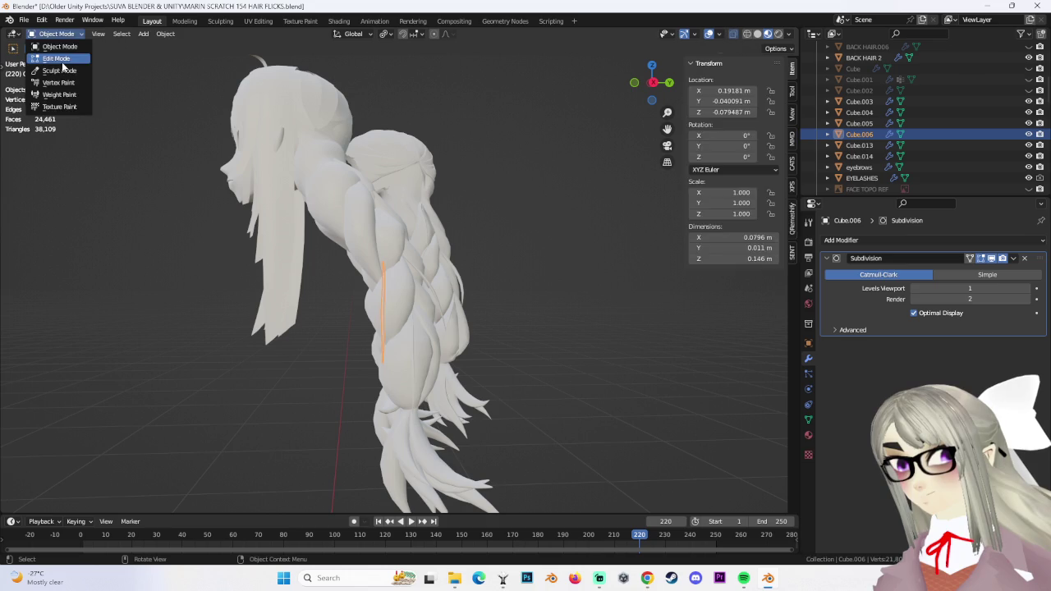
pyautogui.click(57, 58)
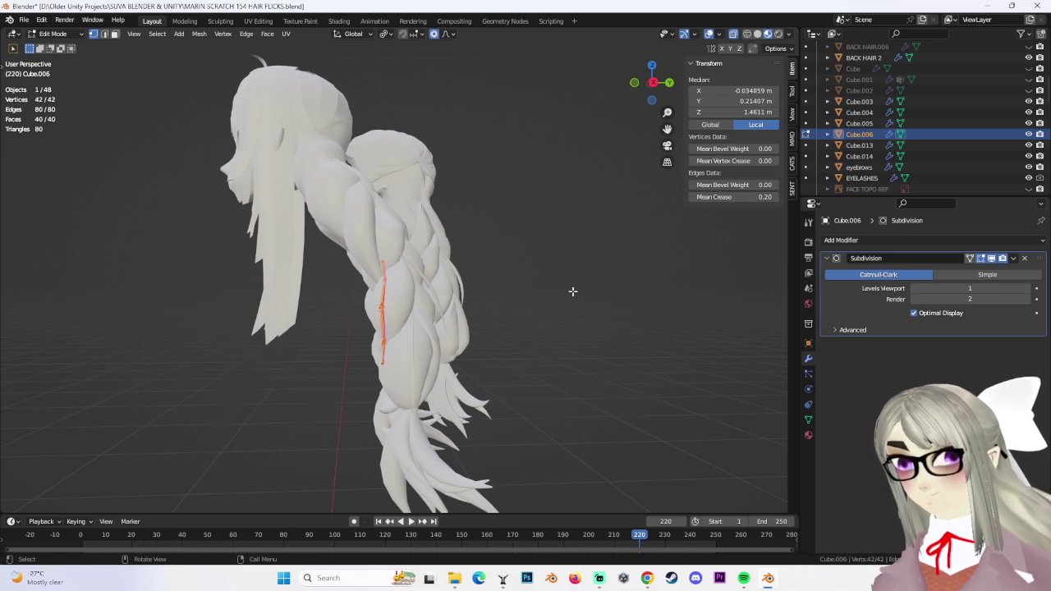
pyautogui.click(487, 308)
pyautogui.click(515, 291)
# Bend a loop of Cube.006 with proportional moves (size 0.063) around the upper twist
pyautogui.moveTo(511, 293)
pyautogui.mouseDown(button='middle')
pyautogui.moveTo(586, 361)
pyautogui.moveTo(415, 310)
pyautogui.moveTo(371, 285)
pyautogui.moveTo(472, 294)
pyautogui.moveTo(424, 338)
pyautogui.moveTo(451, 319)
pyautogui.mouseUp(button='middle')
pyautogui.press('g')
pyautogui.press('g')
pyautogui.scroll(2, 390, 295)
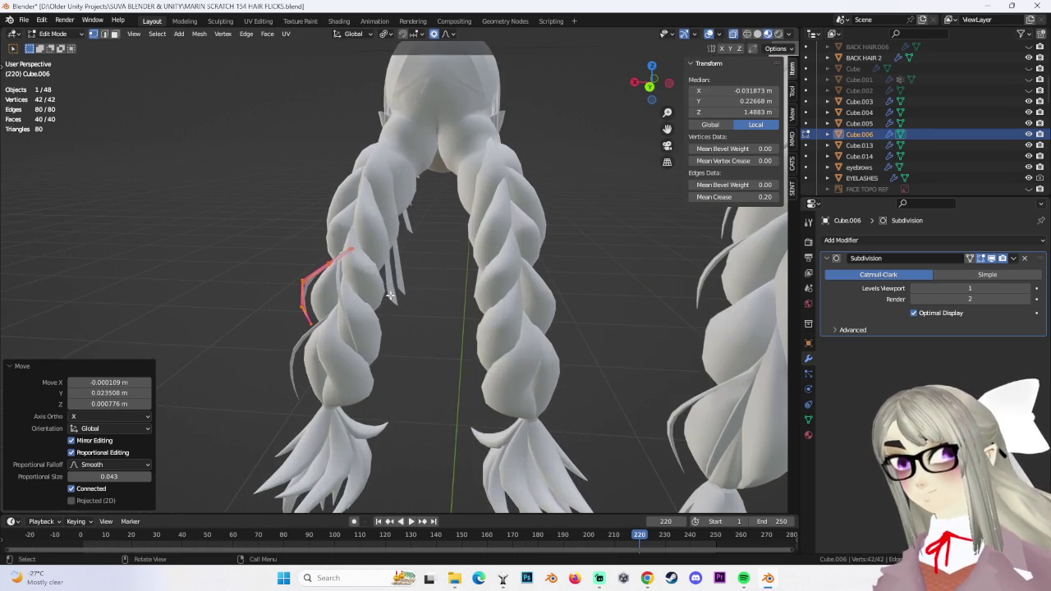
pyautogui.click(349, 248)
pyautogui.moveTo(349, 248); pyautogui.dragTo(412, 276, button='middle')
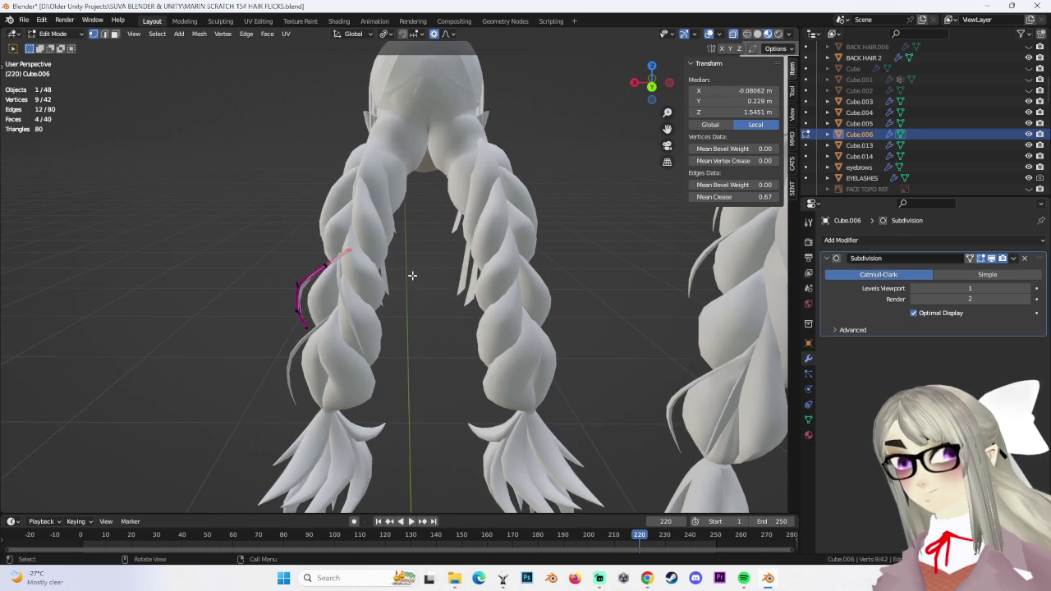
pyautogui.click(407, 281)
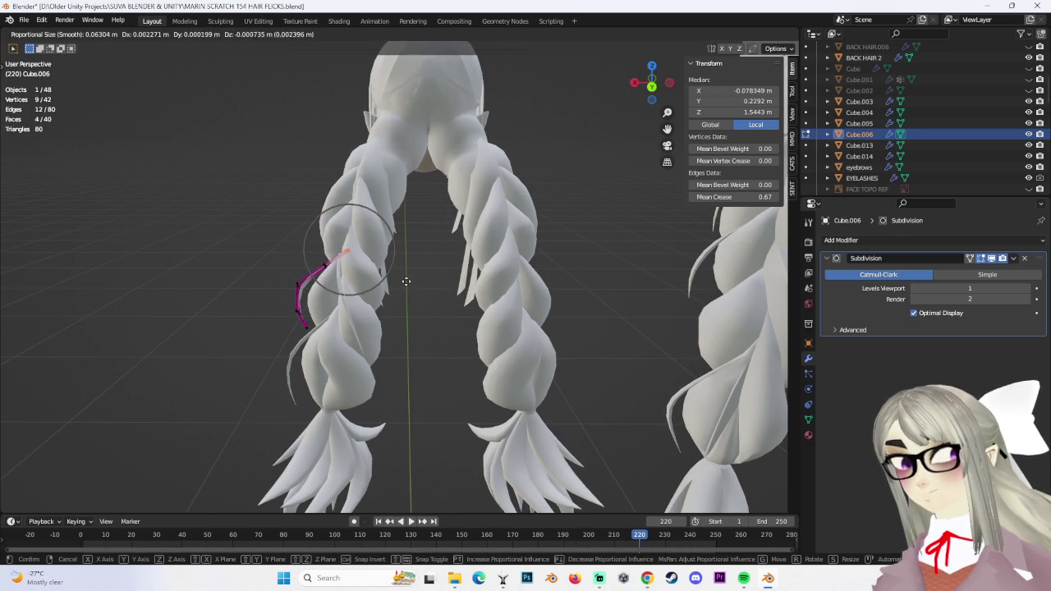
pyautogui.click(388, 289)
pyautogui.scroll(-2, 388, 290)
pyautogui.moveTo(388, 290); pyautogui.dragTo(223, 179, button='middle')
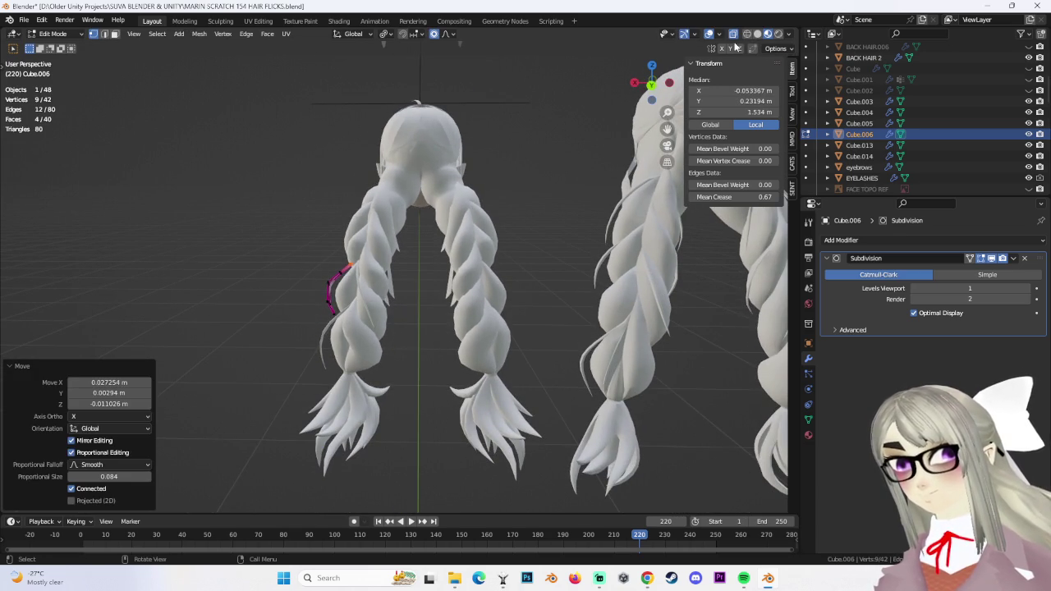
# Reposition the whole copy with further proportional moves along the left braid's side
pyautogui.press('a')
pyautogui.moveTo(394, 345)
pyautogui.mouseDown(button='middle')
pyautogui.moveTo(410, 403)
pyautogui.moveTo(375, 392)
pyautogui.moveTo(293, 312)
pyautogui.mouseUp(button='middle')
pyautogui.moveTo(293, 312); pyautogui.dragTo(351, 350)
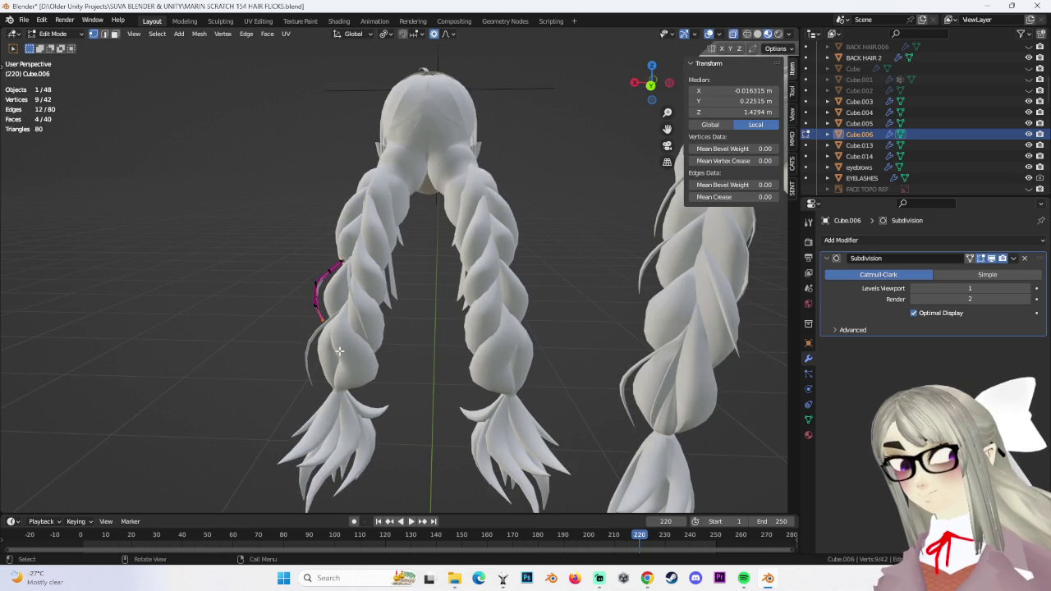
pyautogui.click(330, 345)
pyautogui.moveTo(448, 347); pyautogui.dragTo(446, 394, button='middle')
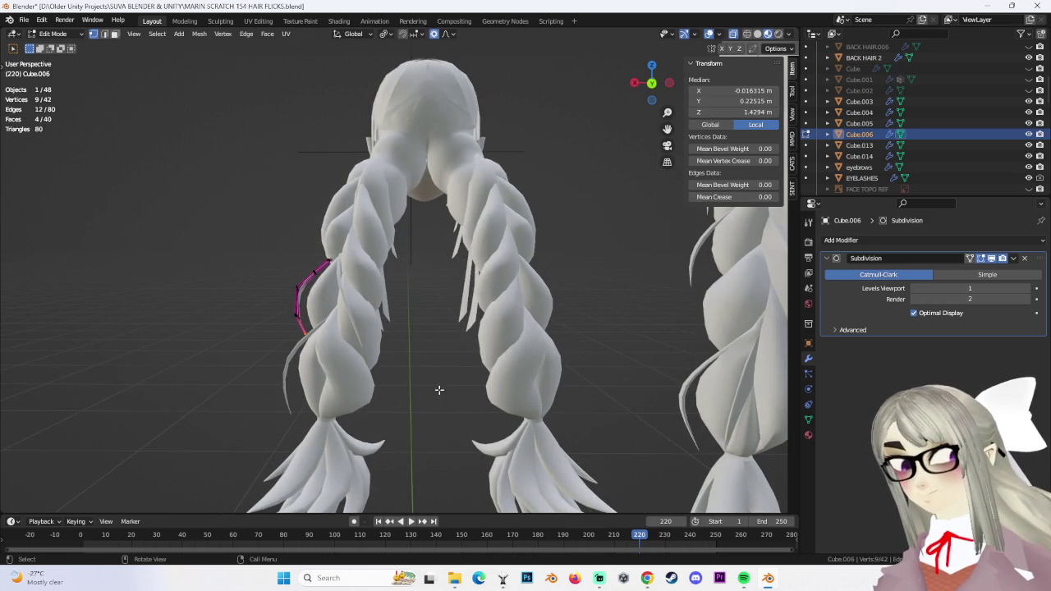
pyautogui.click(320, 326)
pyautogui.moveTo(320, 326); pyautogui.dragTo(276, 253, button='middle')
pyautogui.press('a')
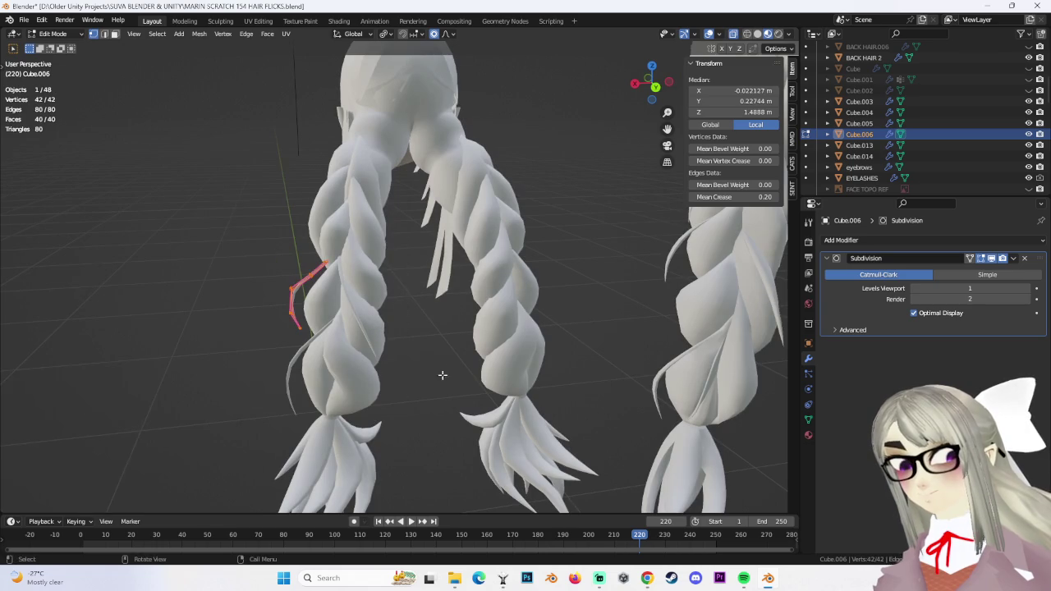
pyautogui.moveTo(438, 379); pyautogui.dragTo(386, 256, button='middle')
pyautogui.click(341, 267)
# Reposition Cube.006 with a smaller proportional falloff, then pick another strand section and move it
pyautogui.press('g')
pyautogui.scroll(2, 342, 262)
pyautogui.click(343, 262)
pyautogui.press('g')
pyautogui.click(338, 268)
pyautogui.moveTo(338, 268)
pyautogui.mouseDown(button='middle')
pyautogui.moveTo(431, 260)
pyautogui.moveTo(393, 289)
pyautogui.moveTo(495, 330)
pyautogui.mouseUp(button='middle')
pyautogui.keyDown('alt'); pyautogui.click(394, 289); pyautogui.keyUp('alt')
pyautogui.click(430, 309)
pyautogui.click(474, 316)
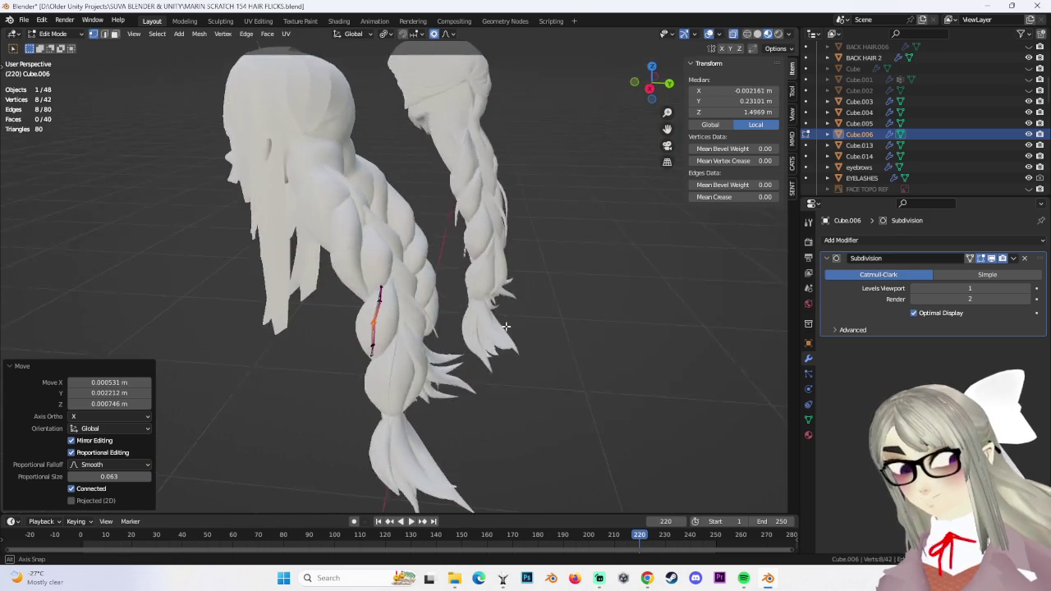
# Nudge one of the strand's edge loops toward the braid twist with soft falloff
pyautogui.moveTo(362, 262); pyautogui.dragTo(394, 339)
pyautogui.click(408, 371)
pyautogui.keyDown('alt'); pyautogui.click(409, 338); pyautogui.keyUp('alt')
pyautogui.click(415, 308)
pyautogui.press('g')
pyautogui.click(404, 312)
pyautogui.moveTo(404, 313)
pyautogui.mouseDown(button='middle')
pyautogui.moveTo(436, 311)
pyautogui.moveTo(378, 293)
pyautogui.mouseUp(button='middle')
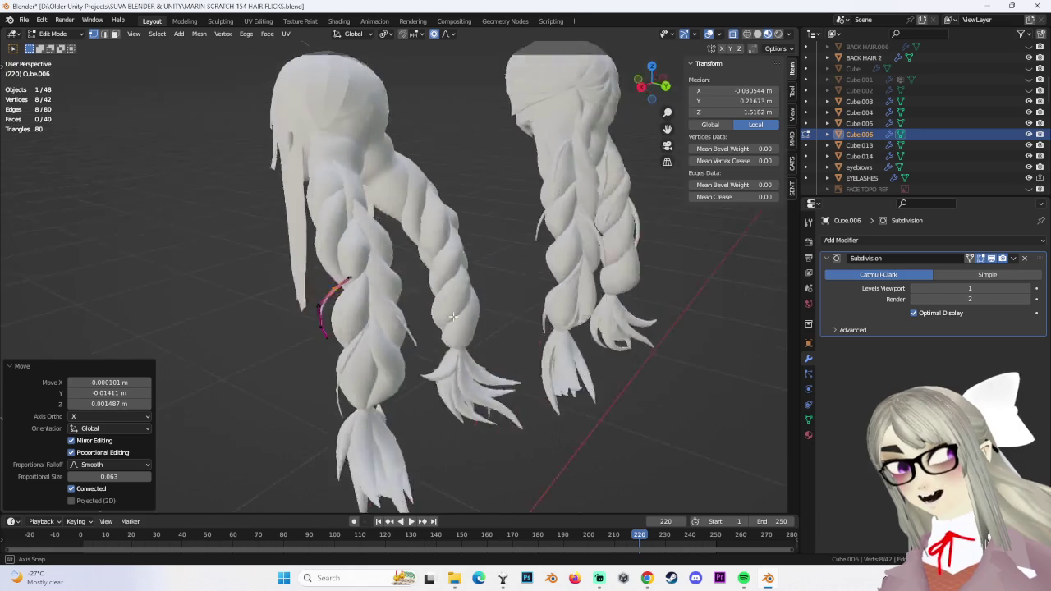
pyautogui.click(378, 294)
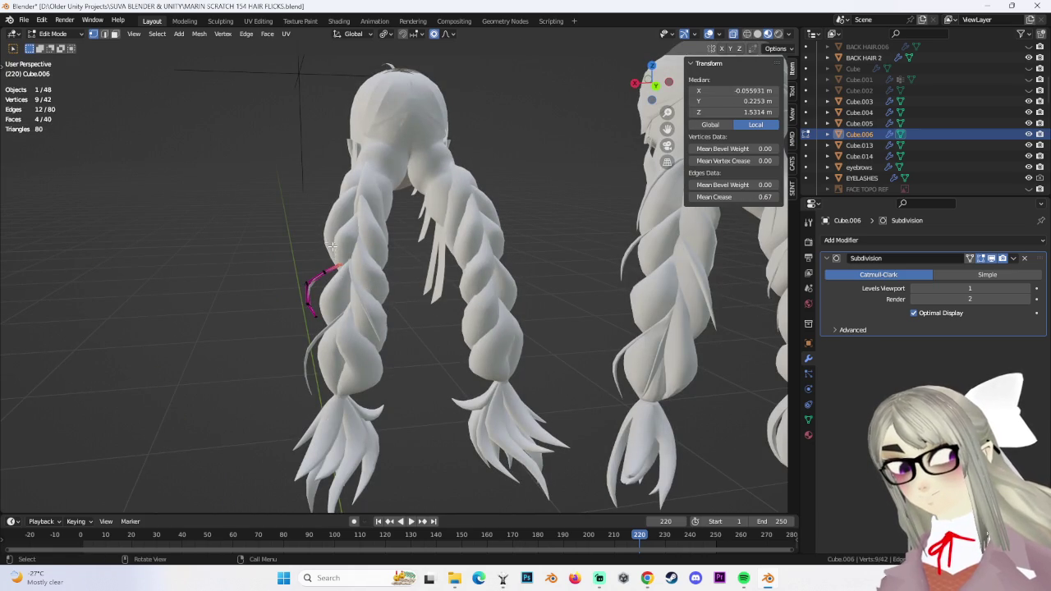
pyautogui.click(367, 301)
# Shift another edge loop of Cube.006 closer against the left braid
pyautogui.press('a')
pyautogui.moveTo(367, 300)
pyautogui.mouseDown(button='middle')
pyautogui.moveTo(422, 340)
pyautogui.moveTo(412, 343)
pyautogui.mouseUp(button='middle')
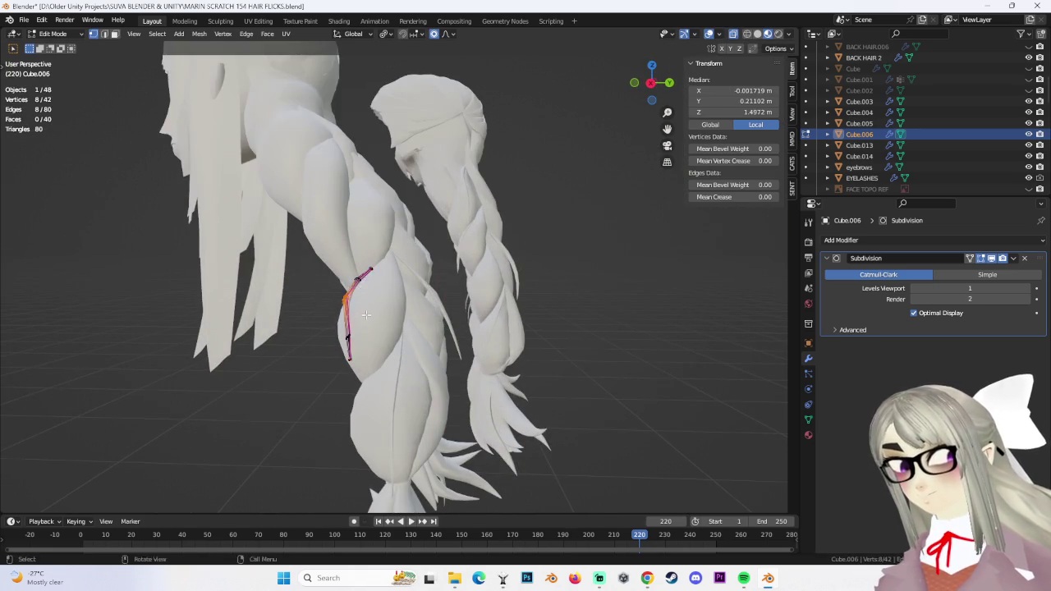
pyautogui.moveTo(364, 314); pyautogui.dragTo(386, 310, button='middle')
pyautogui.press('g')
pyautogui.click(410, 308)
pyautogui.press('a')
pyautogui.moveTo(334, 237)
pyautogui.mouseDown(button='middle')
pyautogui.moveTo(394, 352)
pyautogui.moveTo(455, 349)
pyautogui.moveTo(513, 372)
pyautogui.moveTo(357, 377)
pyautogui.moveTo(468, 427)
pyautogui.moveTo(431, 469)
pyautogui.moveTo(496, 401)
pyautogui.moveTo(466, 398)
pyautogui.moveTo(424, 334)
pyautogui.moveTo(497, 490)
pyautogui.moveTo(416, 408)
pyautogui.moveTo(374, 337)
pyautogui.mouseUp(button='middle')
pyautogui.scroll(2, 411, 375)
# Move a lower edge loop with proportional falloff, undoing a stray X-axis move
pyautogui.keyDown('alt'); pyautogui.click(357, 377); pyautogui.keyUp('alt')
pyautogui.press('g')
pyautogui.click(356, 382)
pyautogui.scroll(-2, 468, 427)
pyautogui.press('a')
pyautogui.scroll(4, 459, 403)
pyautogui.click(501, 400)
pyautogui.press('g')
pyautogui.press('x')
pyautogui.click(467, 398)
pyautogui.hotkey('ctrl', 'z')
pyautogui.click(473, 383)
# Adjust two more edge loops of the strand, checking the curve from a side view
pyautogui.click(424, 333)
pyautogui.click(435, 348)
pyautogui.press('a')
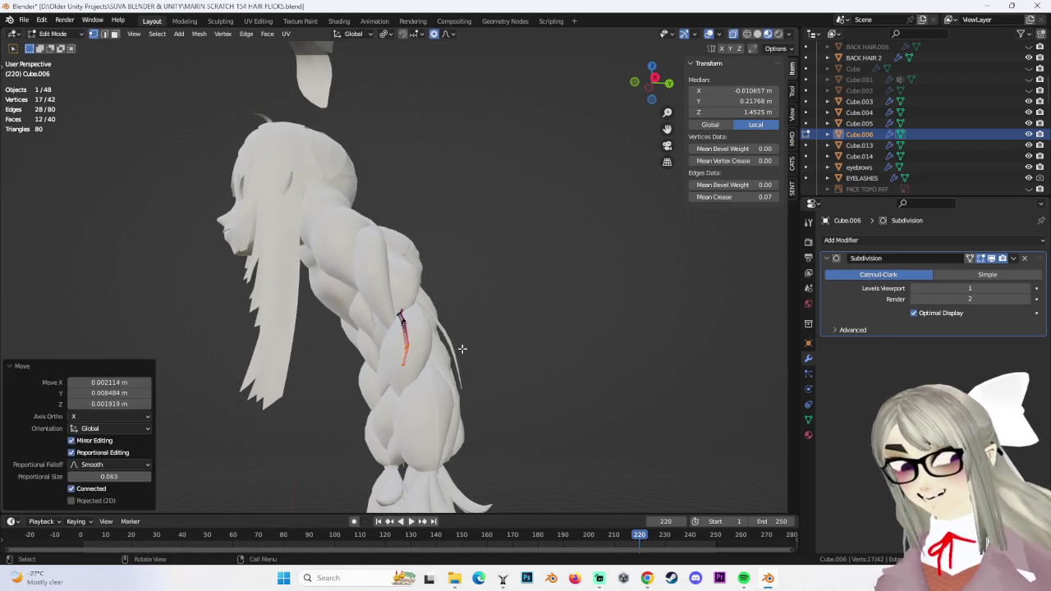
pyautogui.moveTo(441, 371); pyautogui.dragTo(419, 333, button='middle')
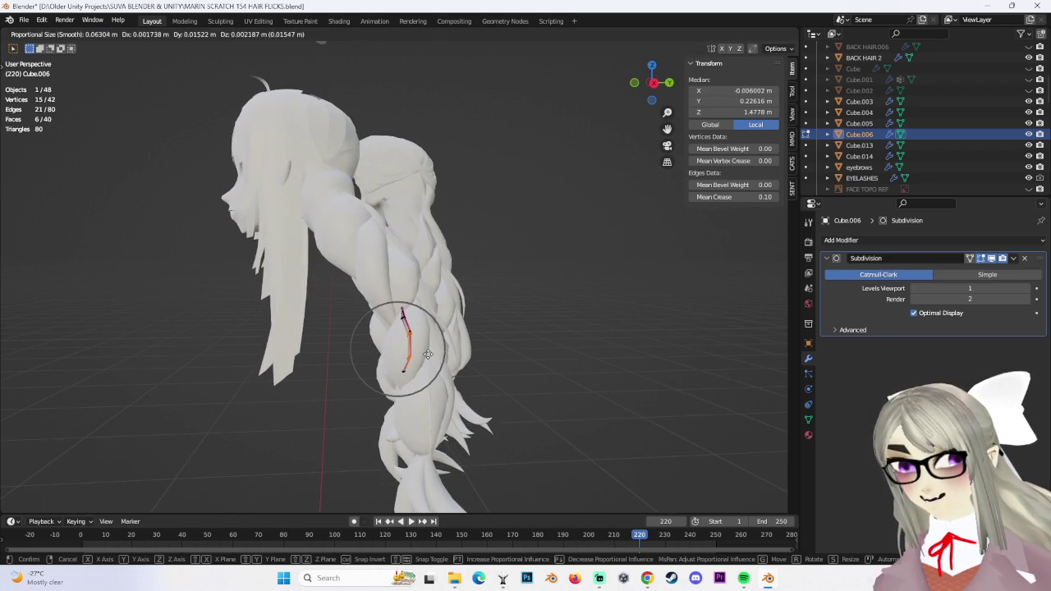
pyautogui.click(428, 353)
pyautogui.keyDown('alt'); pyautogui.click(423, 331); pyautogui.keyUp('alt')
pyautogui.press('g')
pyautogui.moveTo(435, 324)
pyautogui.mouseDown(button='middle')
pyautogui.moveTo(447, 313)
pyautogui.moveTo(466, 343)
pyautogui.mouseUp(button='middle')
pyautogui.click(438, 313)
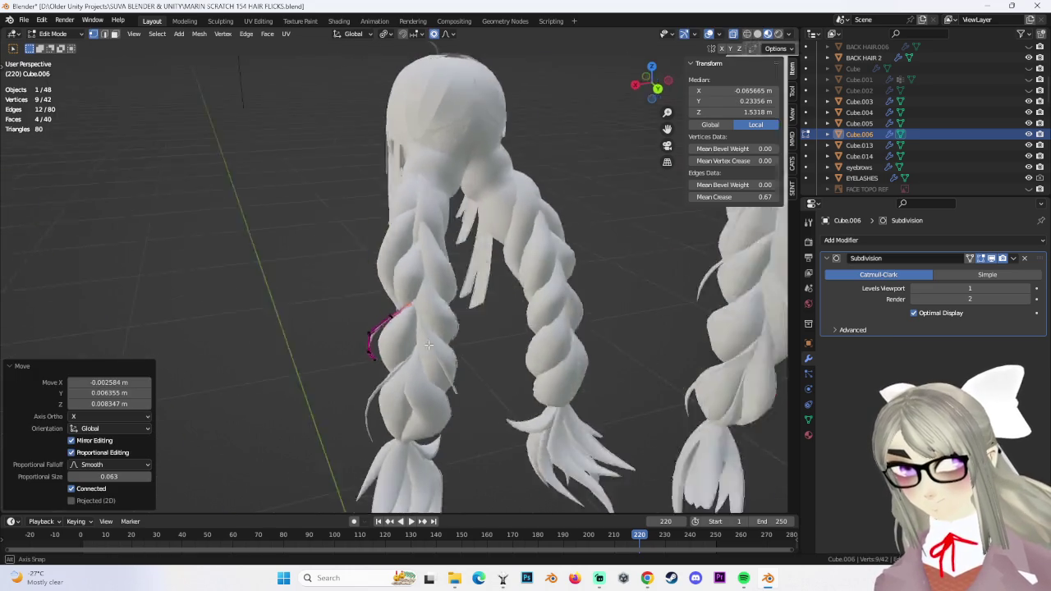
# Press the neighbouring edge loops against the braid twist one after another
pyautogui.keyDown('alt'); pyautogui.click(374, 327); pyautogui.keyUp('alt')
pyautogui.scroll(2, 374, 327)
pyautogui.press('g')
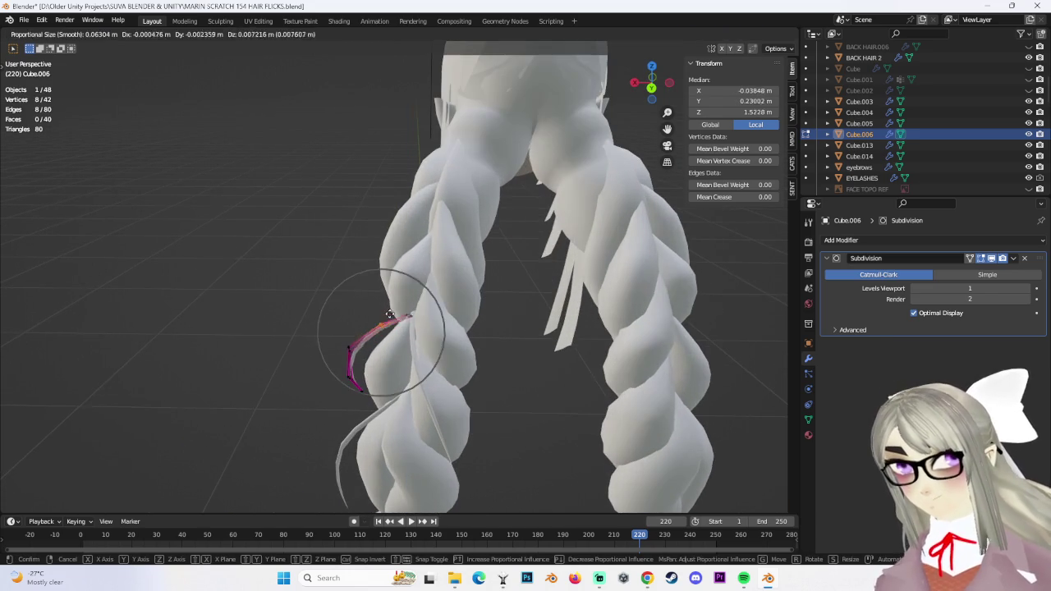
pyautogui.click(386, 316)
pyautogui.moveTo(386, 316); pyautogui.dragTo(392, 283, button='middle')
pyautogui.keyDown('alt'); pyautogui.click(386, 316); pyautogui.keyUp('alt')
pyautogui.press('g')
pyautogui.click(370, 317)
pyautogui.moveTo(370, 317)
pyautogui.mouseDown(button='middle')
pyautogui.moveTo(317, 333)
pyautogui.moveTo(510, 425)
pyautogui.moveTo(425, 337)
pyautogui.moveTo(355, 329)
pyautogui.mouseUp(button='middle')
# Bend the edge loop near the strand tip onto the braid with proportional falloff
pyautogui.hotkey('alt', 'a')
pyautogui.scroll(-2, 471, 414)
pyautogui.scroll(3, 451, 363)
pyautogui.keyDown('alt'); pyautogui.click(411, 343); pyautogui.keyUp('alt')
pyautogui.press('g')
pyautogui.click(421, 322)
pyautogui.press('g')
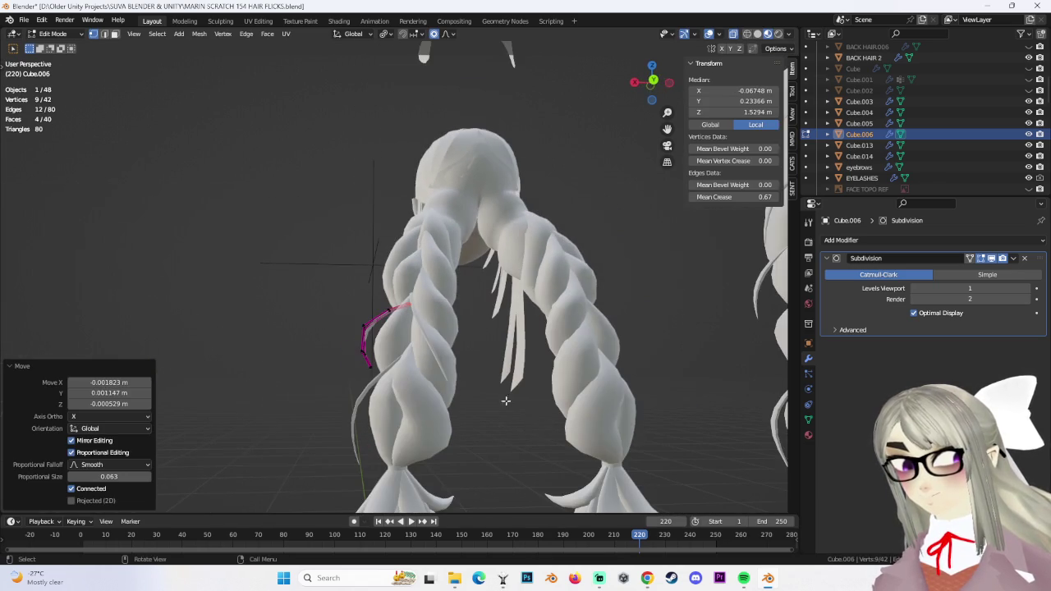
# Clear the strand selection and return to Object Mode
pyautogui.hotkey('alt', 'a')
pyautogui.click(60, 46)
pyautogui.moveTo(181, 156); pyautogui.dragTo(218, 193, button='middle')
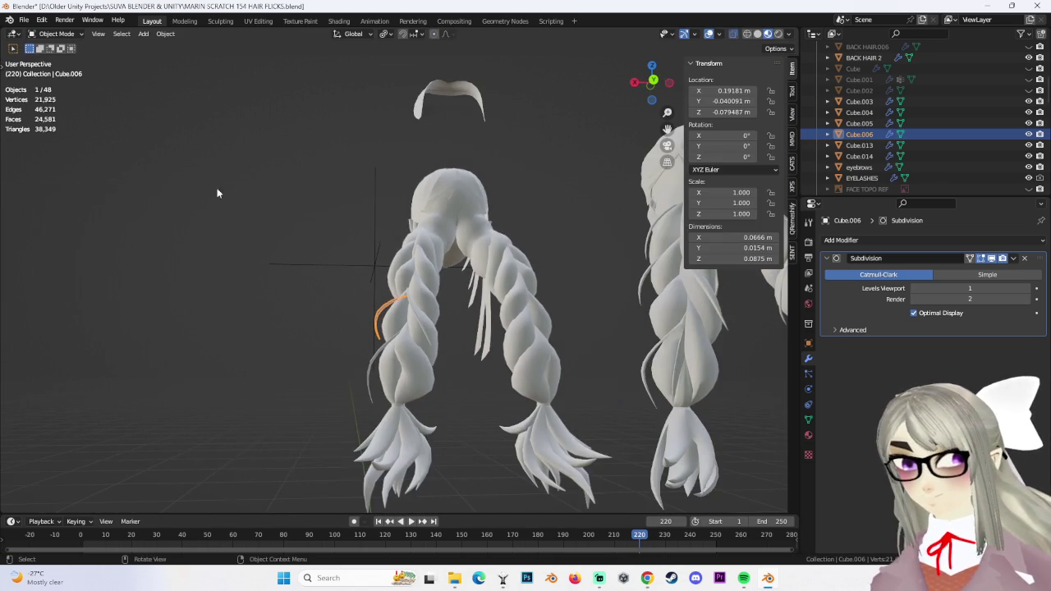
# Select the thin strand Cube.005 beside the left braid and duplicate it
pyautogui.click(431, 401)
pyautogui.moveTo(461, 381)
pyautogui.mouseDown(button='middle')
pyautogui.moveTo(443, 371)
pyautogui.moveTo(491, 381)
pyautogui.moveTo(484, 399)
pyautogui.moveTo(372, 379)
pyautogui.mouseUp(button='middle')
pyautogui.click(372, 379)
pyautogui.click(374, 329)
pyautogui.click(394, 355)
pyautogui.hotkey('shift', 'd')
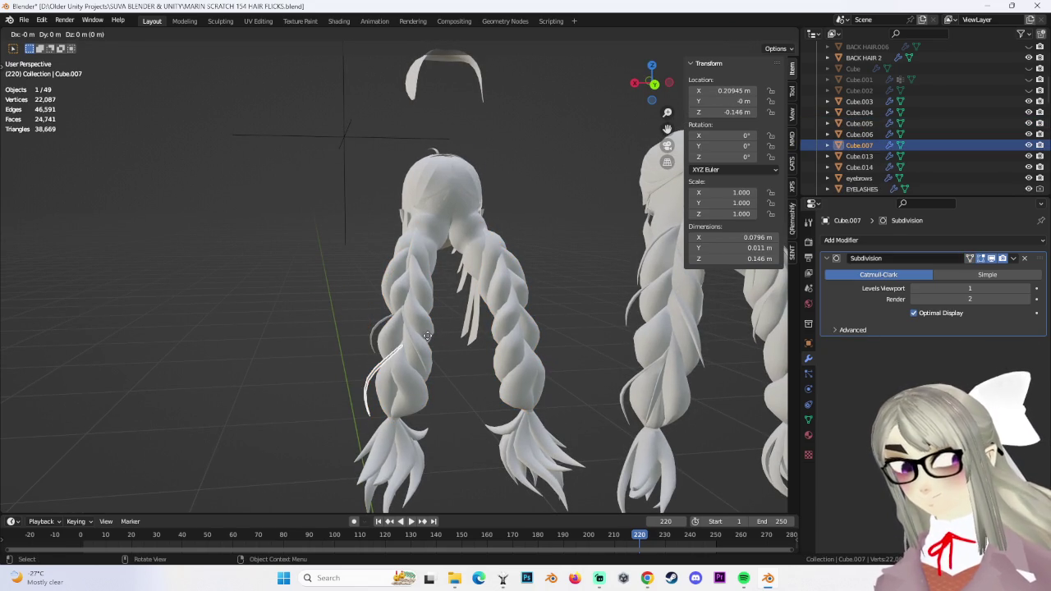
# Drop the duplicate lower on the braid and shift it along Y, undoing an X shift
pyautogui.click(434, 287)
pyautogui.moveTo(470, 286)
pyautogui.mouseDown(button='middle')
pyautogui.moveTo(514, 287)
pyautogui.moveTo(448, 291)
pyautogui.moveTo(526, 314)
pyautogui.mouseUp(button='middle')
pyautogui.scroll(3, 444, 306)
pyautogui.press('g')
pyautogui.press('x')
pyautogui.click(526, 314)
pyautogui.hotkey('ctrl', 'z')
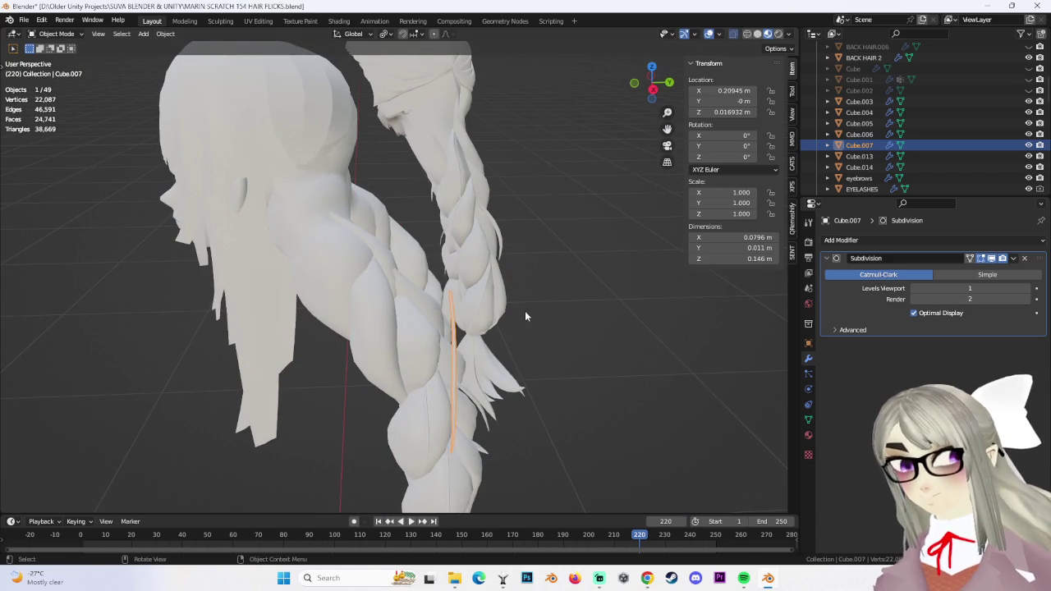
pyautogui.press('g')
pyautogui.press('y')
pyautogui.click(460, 310)
# Fine-tune Cube.007's position onto the lower twist from Back Orthographic view, cancelling a rotation
pyautogui.moveTo(460, 311)
pyautogui.mouseDown(button='middle')
pyautogui.moveTo(390, 294)
pyautogui.moveTo(630, 122)
pyautogui.mouseUp(button='middle')
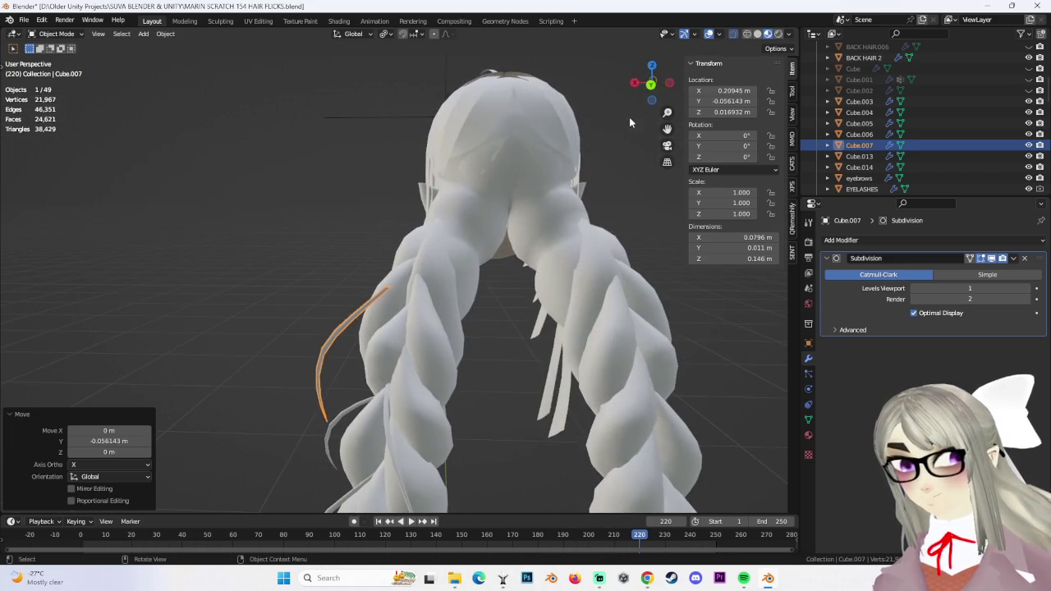
pyautogui.click(651, 85)
pyautogui.press('g')
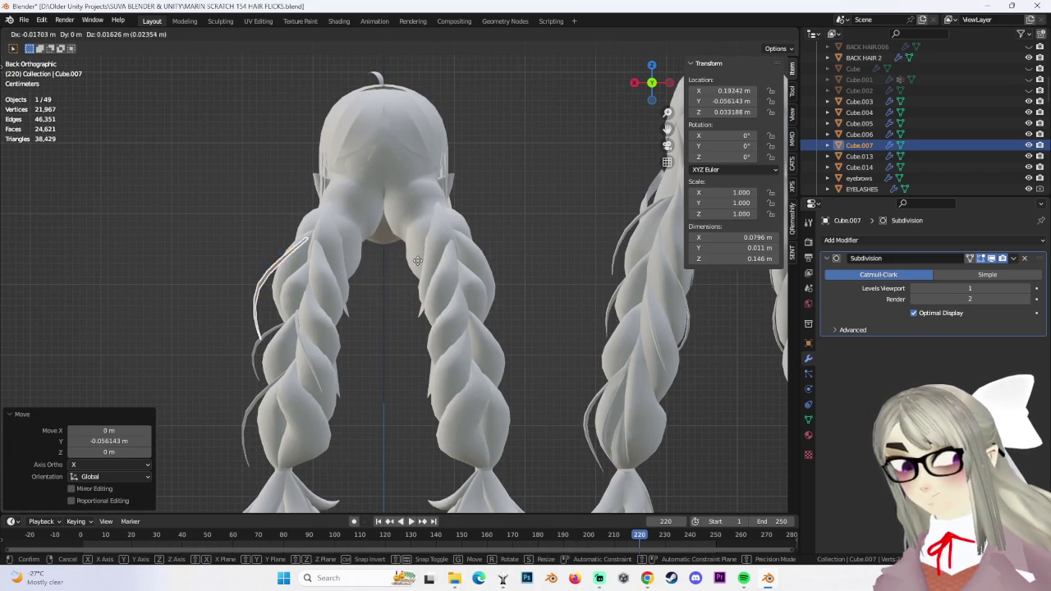
pyautogui.click(420, 265)
pyautogui.moveTo(371, 286); pyautogui.dragTo(492, 315, button='middle')
pyautogui.press('r')
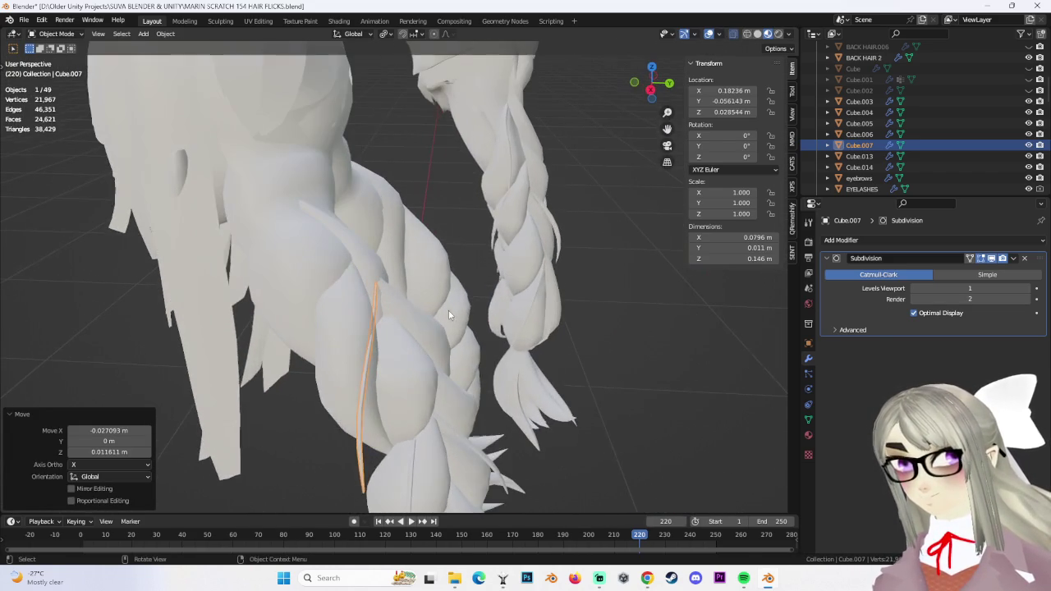
pyautogui.press('Escape')
pyautogui.press('Escape')
pyautogui.moveTo(49, 90); pyautogui.dragTo(39, 85, button='middle')
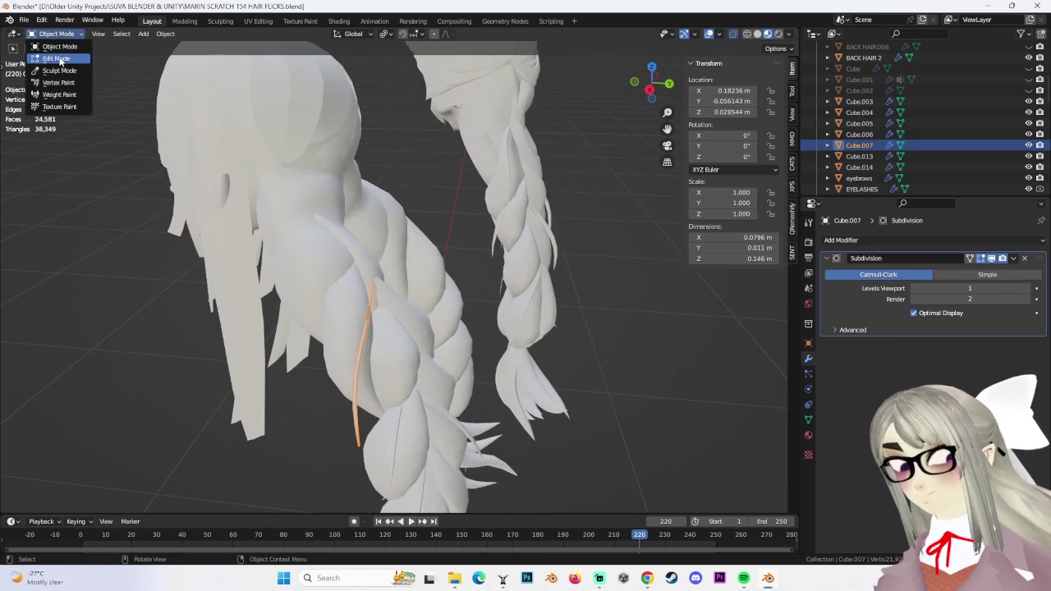
# In Edit Mode, rotate Cube.007 with soft falloff and move its lower tip loop
pyautogui.click(59, 57)
pyautogui.moveTo(329, 246)
pyautogui.mouseDown(button='middle')
pyautogui.moveTo(395, 271)
pyautogui.moveTo(460, 328)
pyautogui.moveTo(398, 256)
pyautogui.mouseUp(button='middle')
pyautogui.press('r')
pyautogui.click(468, 339)
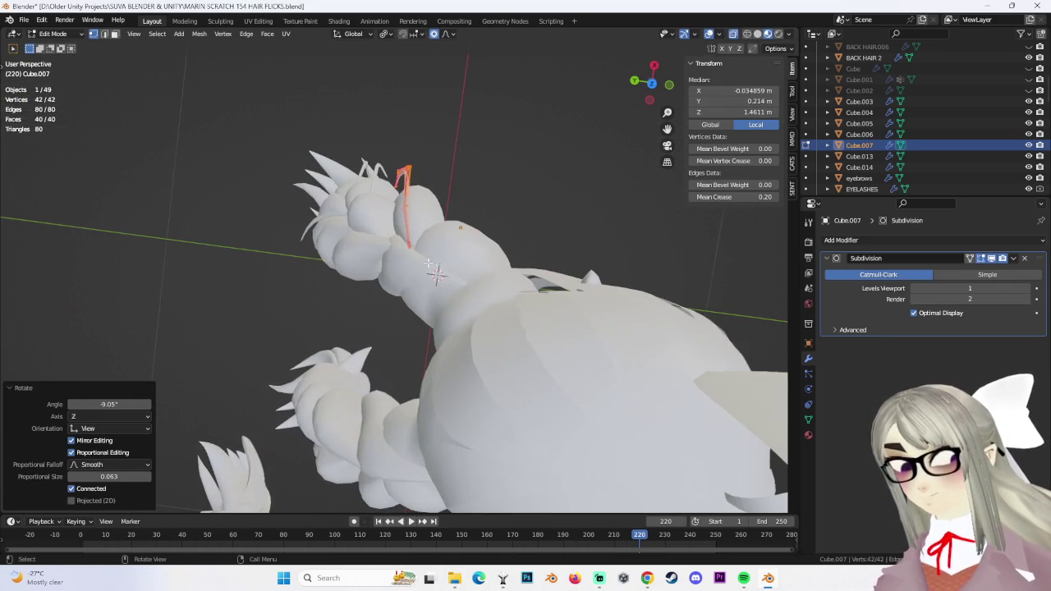
pyautogui.click(470, 281)
pyautogui.moveTo(470, 282); pyautogui.dragTo(463, 374, button='middle')
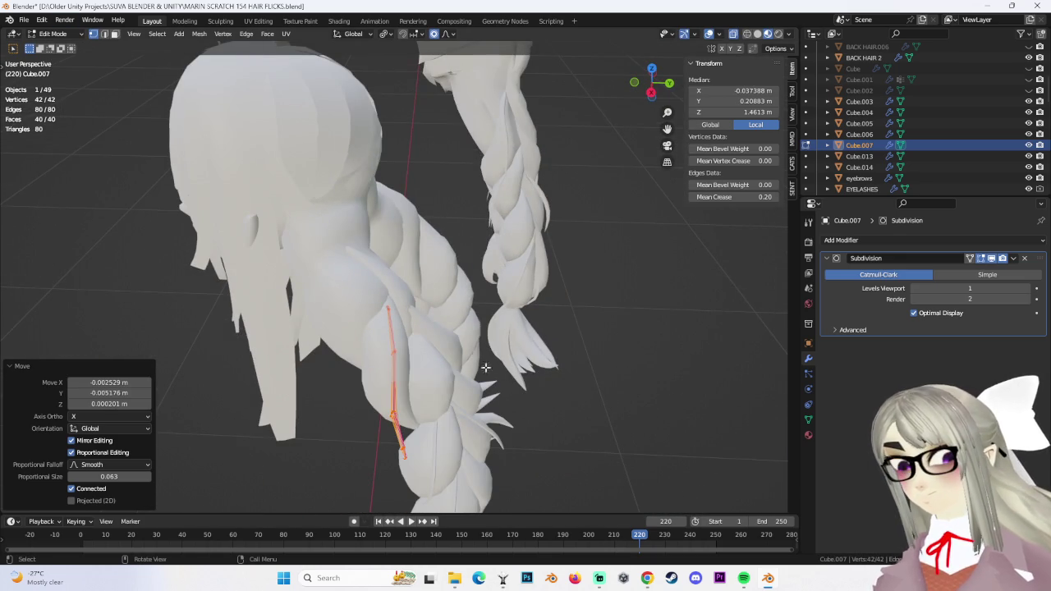
pyautogui.keyDown('alt'); pyautogui.click(427, 368); pyautogui.keyUp('alt')
pyautogui.click(444, 351)
pyautogui.moveTo(444, 352)
pyautogui.mouseDown(button='middle')
pyautogui.moveTo(427, 406)
pyautogui.moveTo(505, 380)
pyautogui.mouseUp(button='middle')
pyautogui.click(474, 397)
# Move a larger band and then an edge loop of the strand around the braid
pyautogui.keyDown('alt'); pyautogui.keyDown('shift'); pyautogui.click(441, 449); pyautogui.keyUp('shift'); pyautogui.keyUp('alt')
pyautogui.moveTo(441, 450)
pyautogui.mouseDown(button='middle')
pyautogui.moveTo(438, 370)
pyautogui.moveTo(330, 418)
pyautogui.mouseUp(button='middle')
pyautogui.press('g')
pyautogui.click(423, 342)
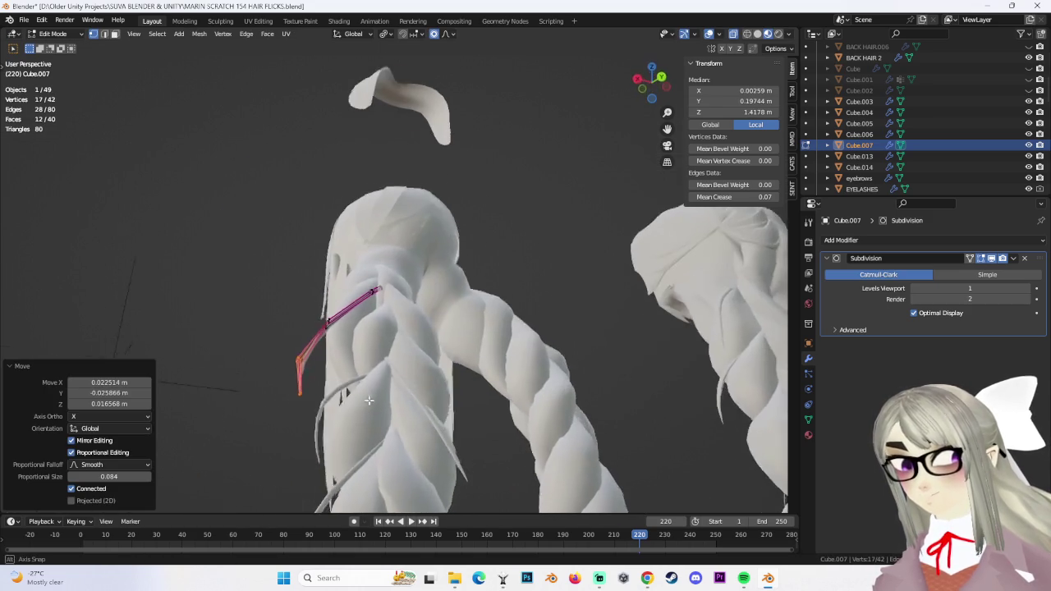
pyautogui.click(343, 415)
pyautogui.press('g')
pyautogui.click(352, 387)
pyautogui.moveTo(352, 387)
pyautogui.mouseDown(button='middle')
pyautogui.moveTo(399, 303)
pyautogui.moveTo(353, 332)
pyautogui.mouseUp(button='middle')
pyautogui.keyDown('alt'); pyautogui.click(399, 303); pyautogui.keyUp('alt')
pyautogui.click(399, 321)
# Reposition a wider section and a single edge loop, checking from behind the braids
pyautogui.keyDown('alt'); pyautogui.keyDown('shift'); pyautogui.click(349, 355); pyautogui.keyUp('shift'); pyautogui.keyUp('alt')
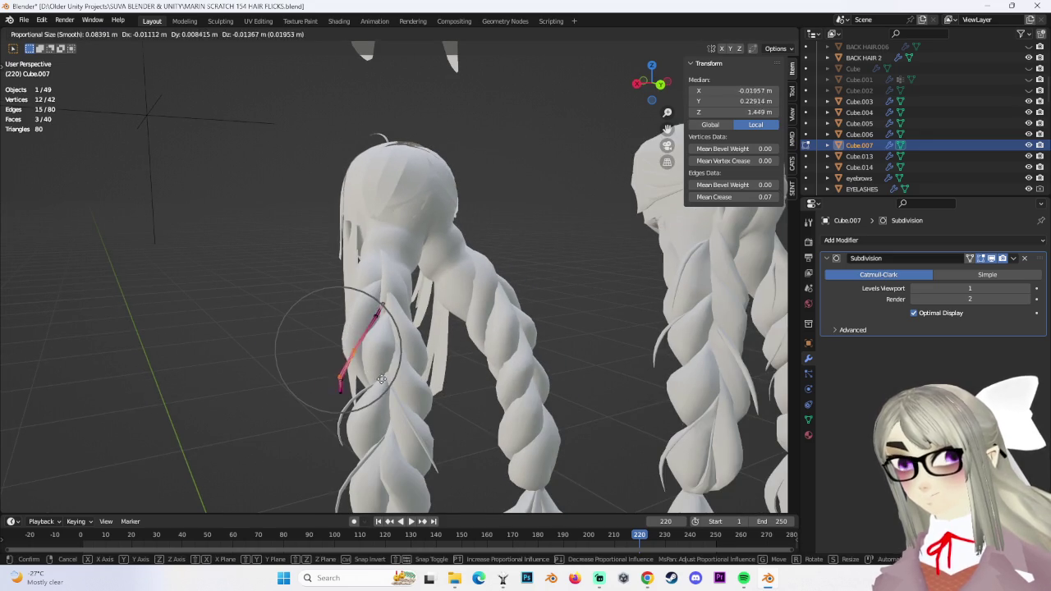
pyautogui.click(379, 374)
pyautogui.moveTo(379, 375)
pyautogui.mouseDown(button='middle')
pyautogui.moveTo(417, 324)
pyautogui.moveTo(402, 349)
pyautogui.moveTo(444, 389)
pyautogui.mouseUp(button='middle')
pyautogui.keyDown('alt'); pyautogui.click(417, 323); pyautogui.keyUp('alt')
pyautogui.click(417, 331)
# Move a small set of strand vertices twice with falloff size 0.084, then deselect all
pyautogui.keyDown('alt'); pyautogui.click(407, 345); pyautogui.keyUp('alt')
pyautogui.press('g')
pyautogui.click(406, 345)
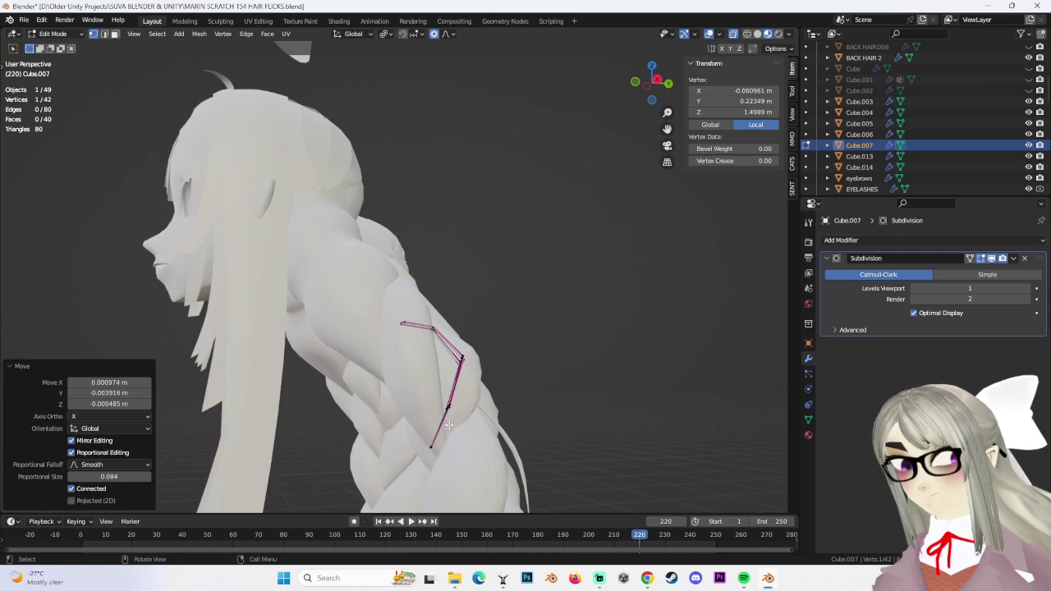
pyautogui.keyDown('alt'); pyautogui.click(445, 389); pyautogui.keyUp('alt')
pyautogui.click(474, 425)
pyautogui.press('g')
pyautogui.click(513, 364)
pyautogui.hotkey('alt', 'a')
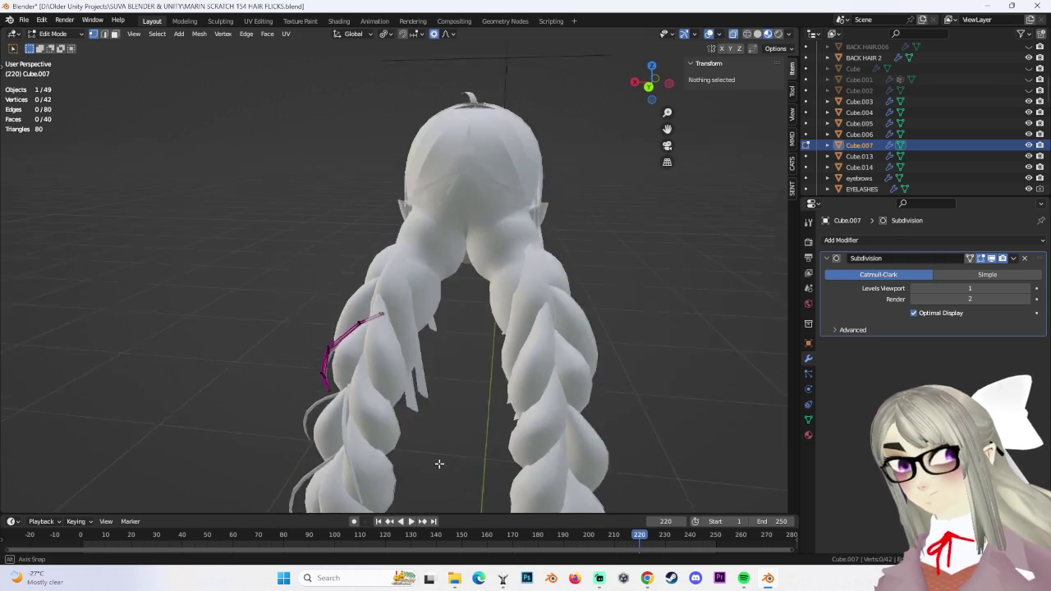